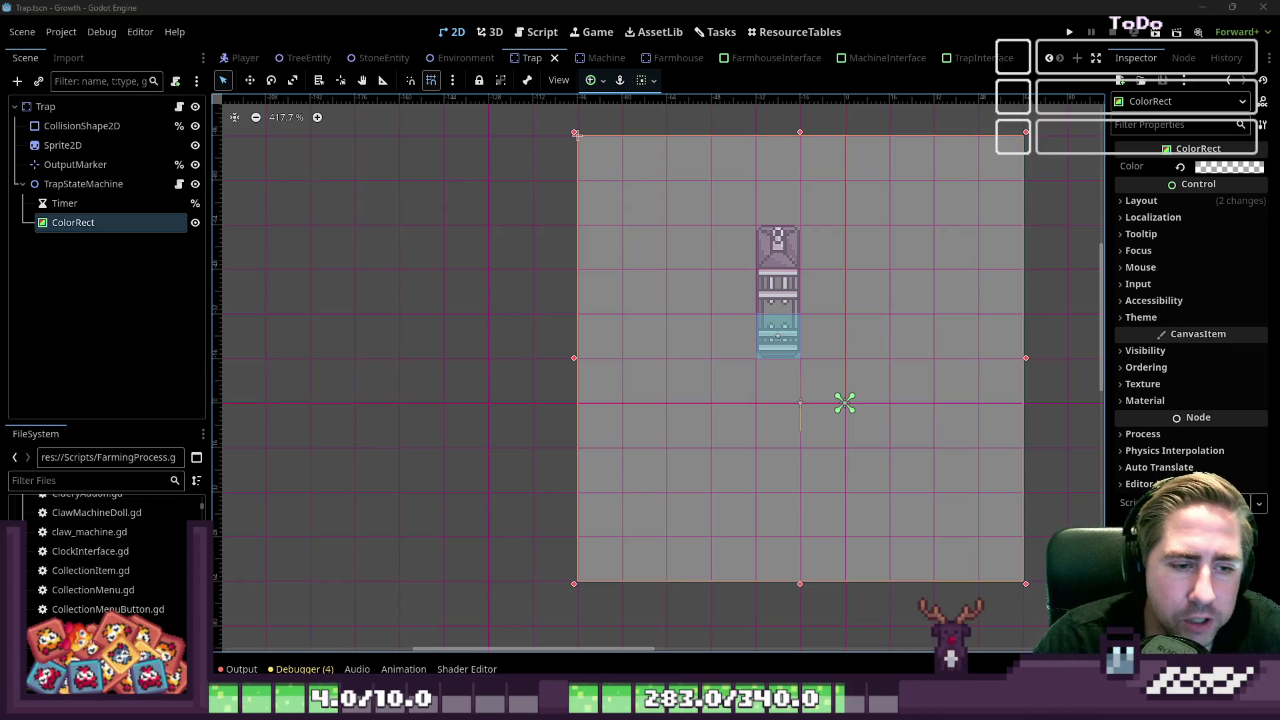
# Step: Switch to the World scene and zoom around the tilemap to look over the town
pyautogui.scroll(-6, 814, 427)
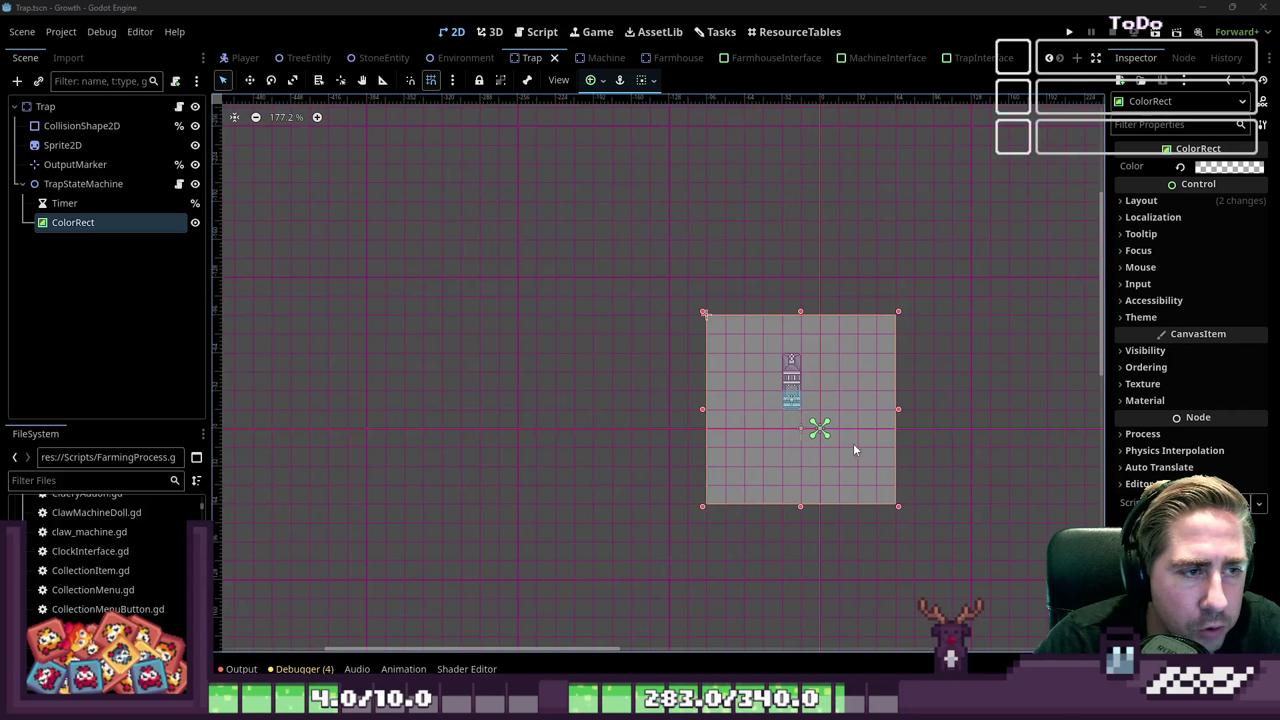
pyautogui.scroll(-5, 810, 413)
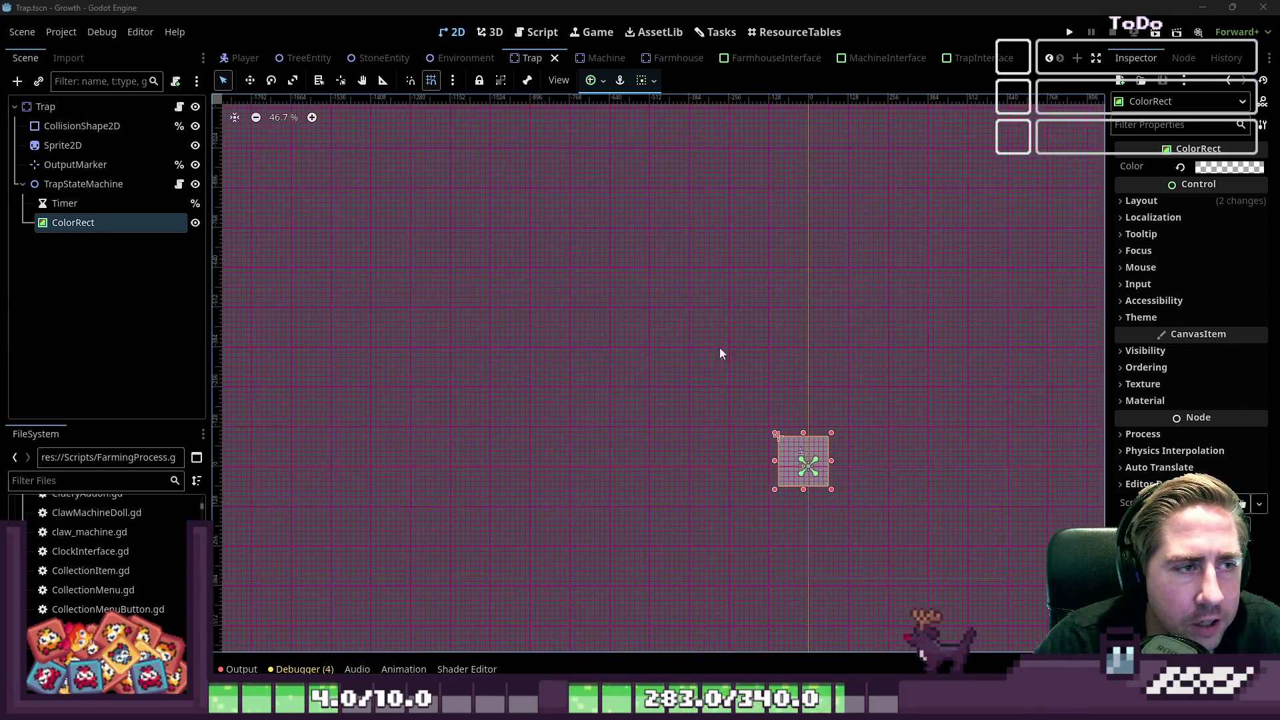
pyautogui.scroll(-1, 484, 118)
pyautogui.scroll(7, 258, 58)
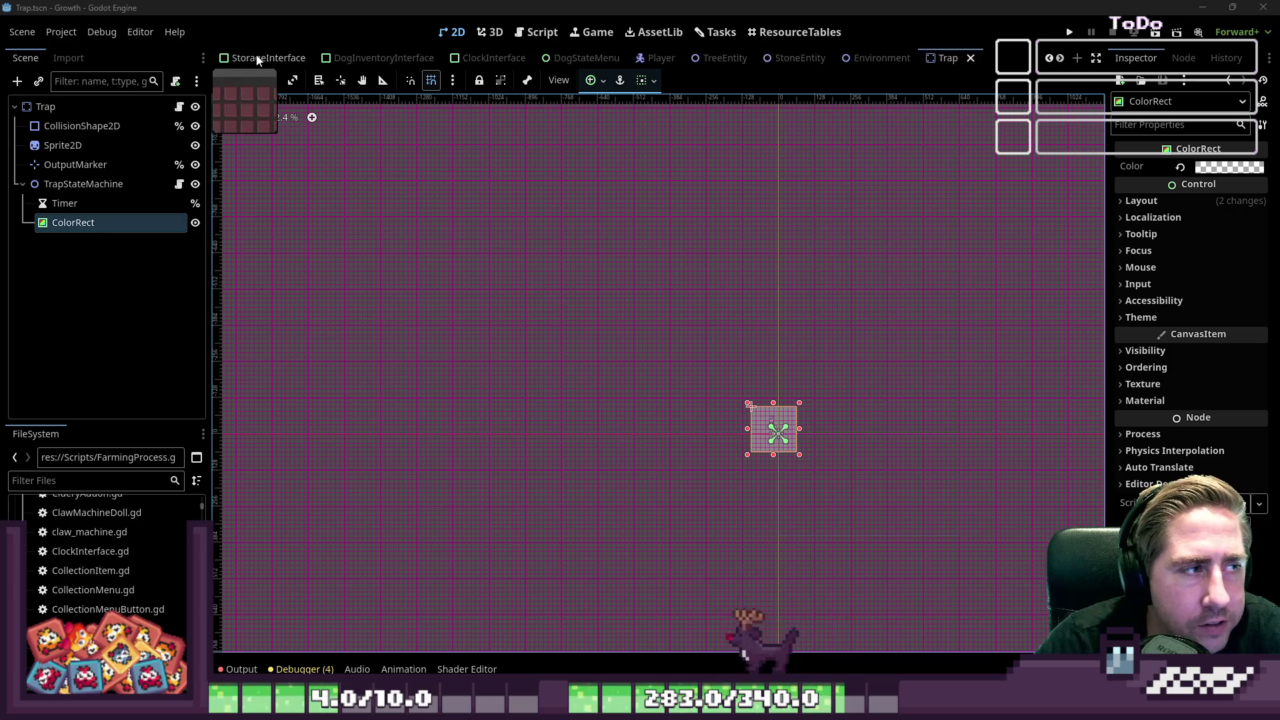
pyautogui.click(257, 58)
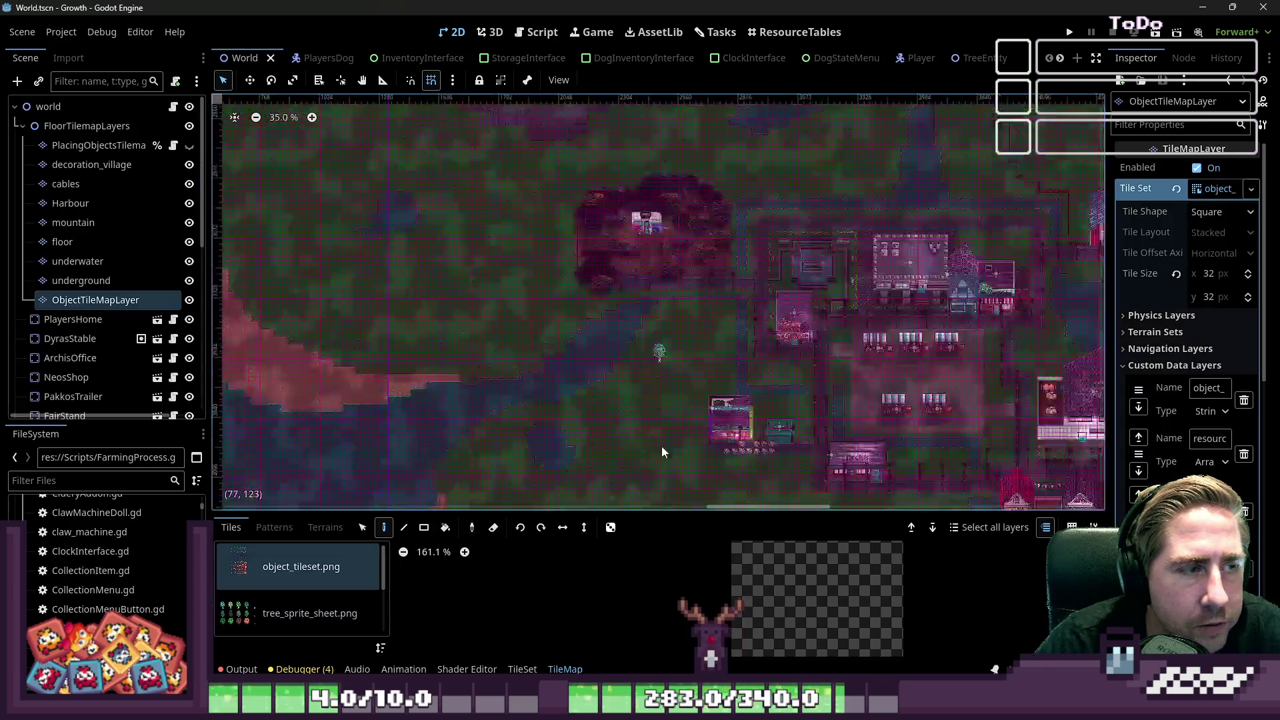
pyautogui.scroll(15, 687, 264)
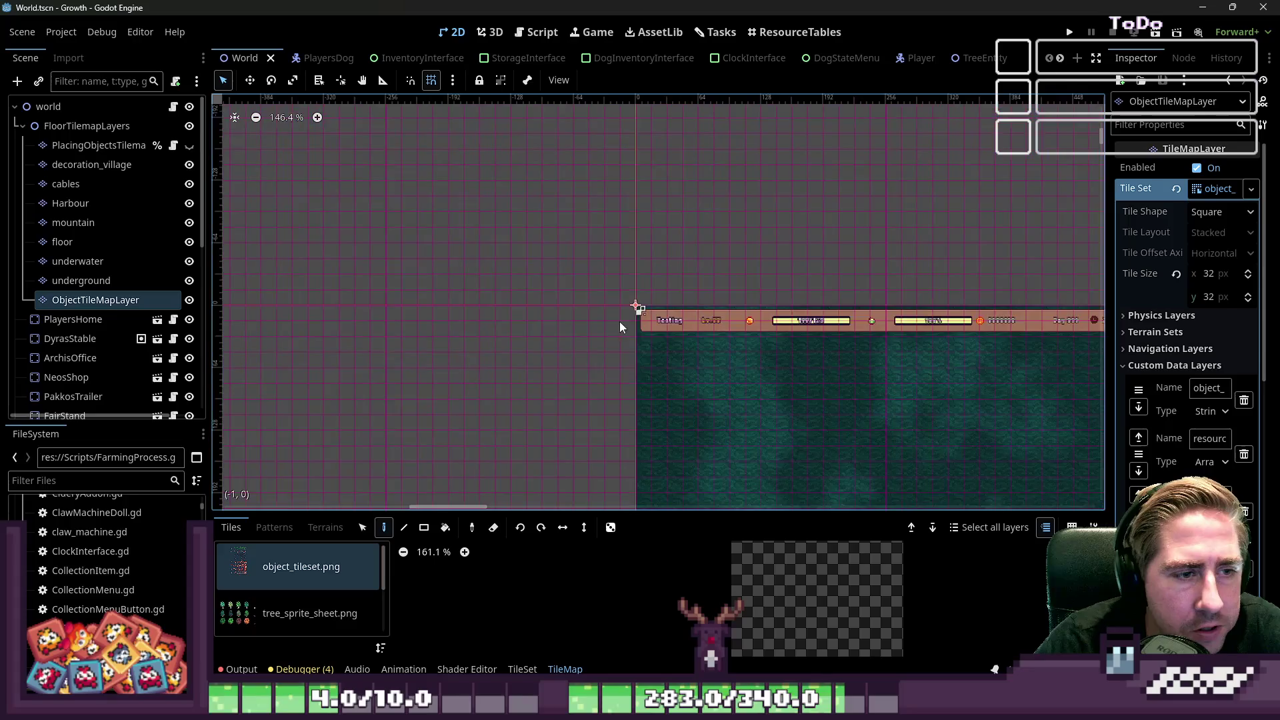
pyautogui.scroll(4, 732, 220)
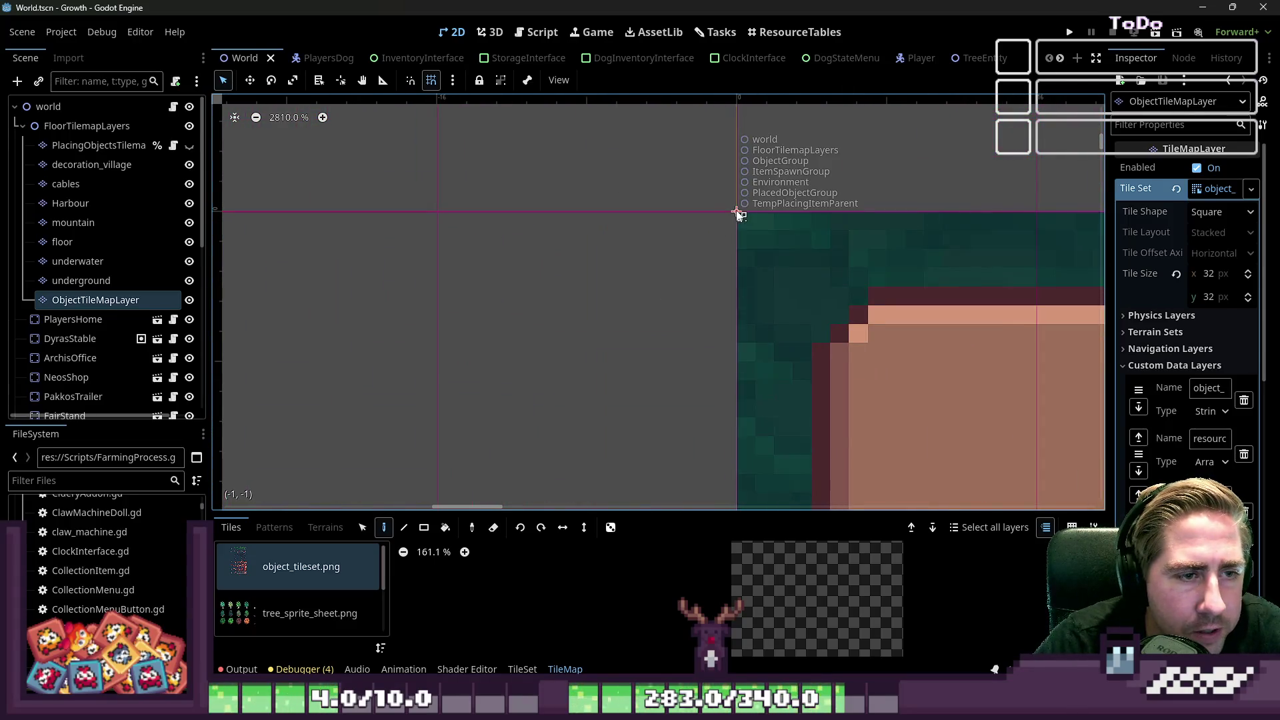
pyautogui.scroll(-20, 737, 213)
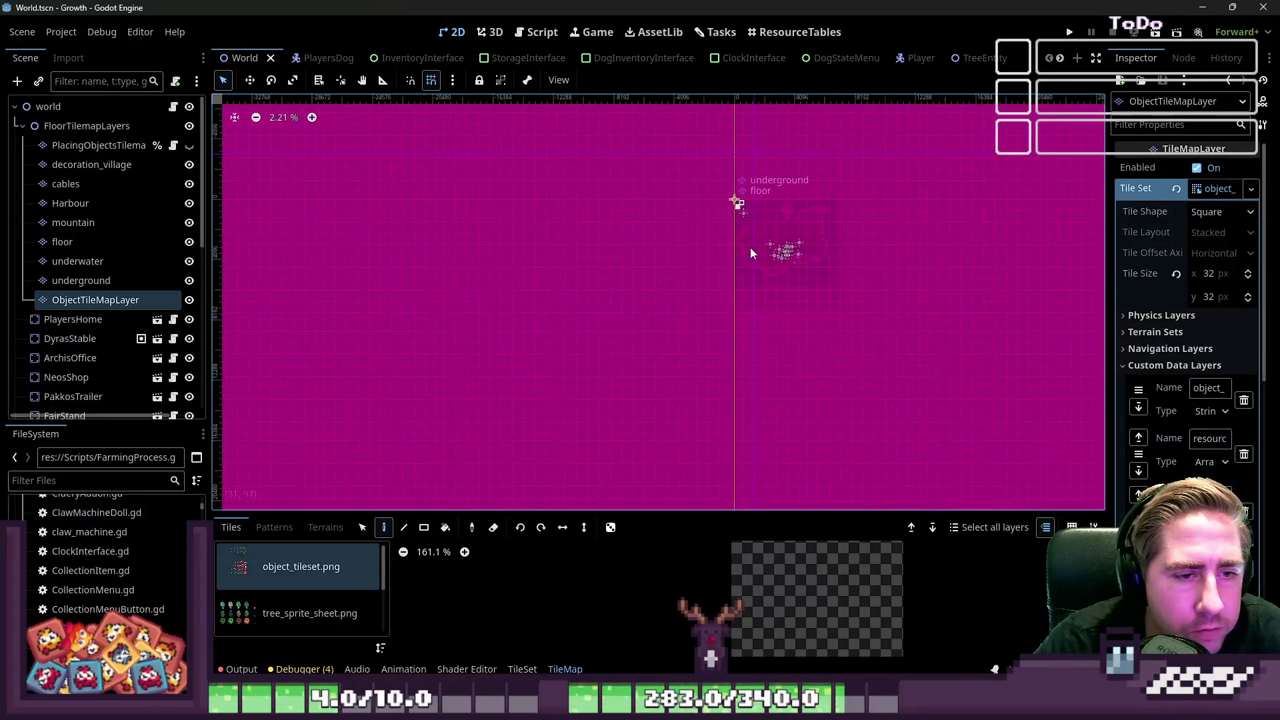
pyautogui.scroll(7, 774, 233)
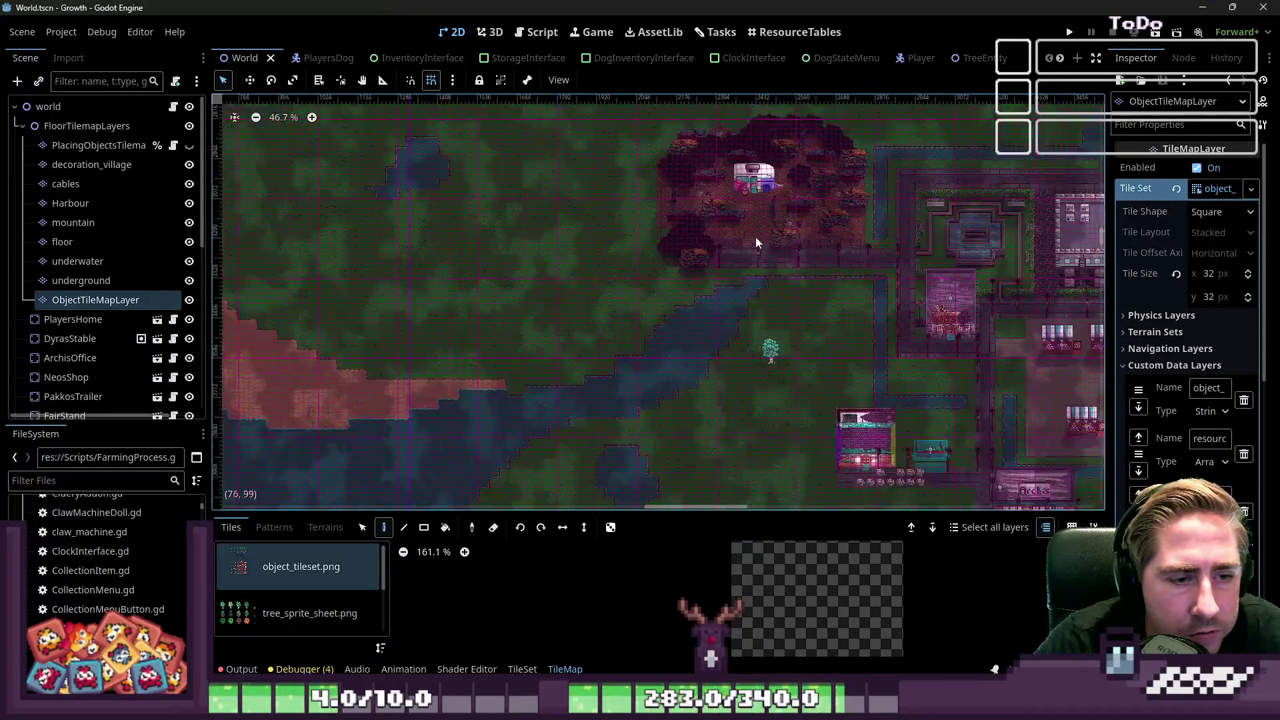
pyautogui.scroll(7, 811, 368)
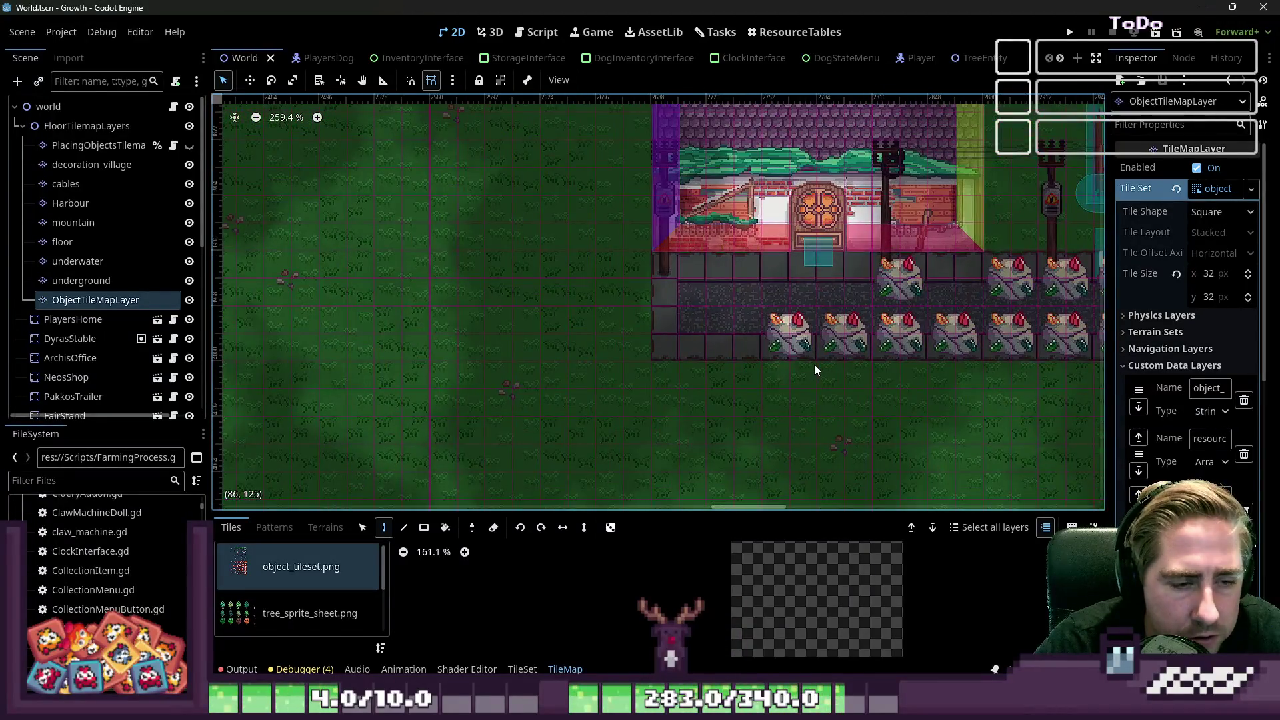
pyautogui.scroll(-1, 690, 326)
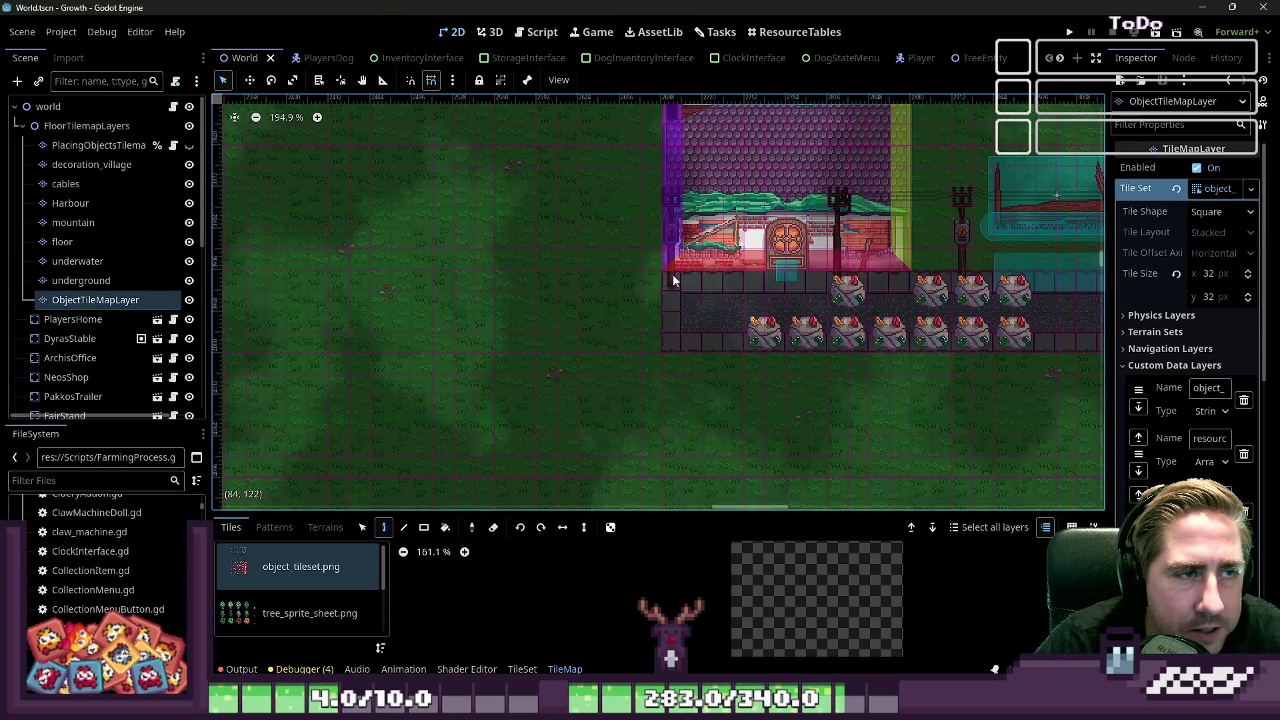
# Step: Bring up the TrapInterface scene with its container, label, texture and item slot nodes
pyautogui.scroll(-1, 734, 200)
pyautogui.scroll(-5, 1014, 51)
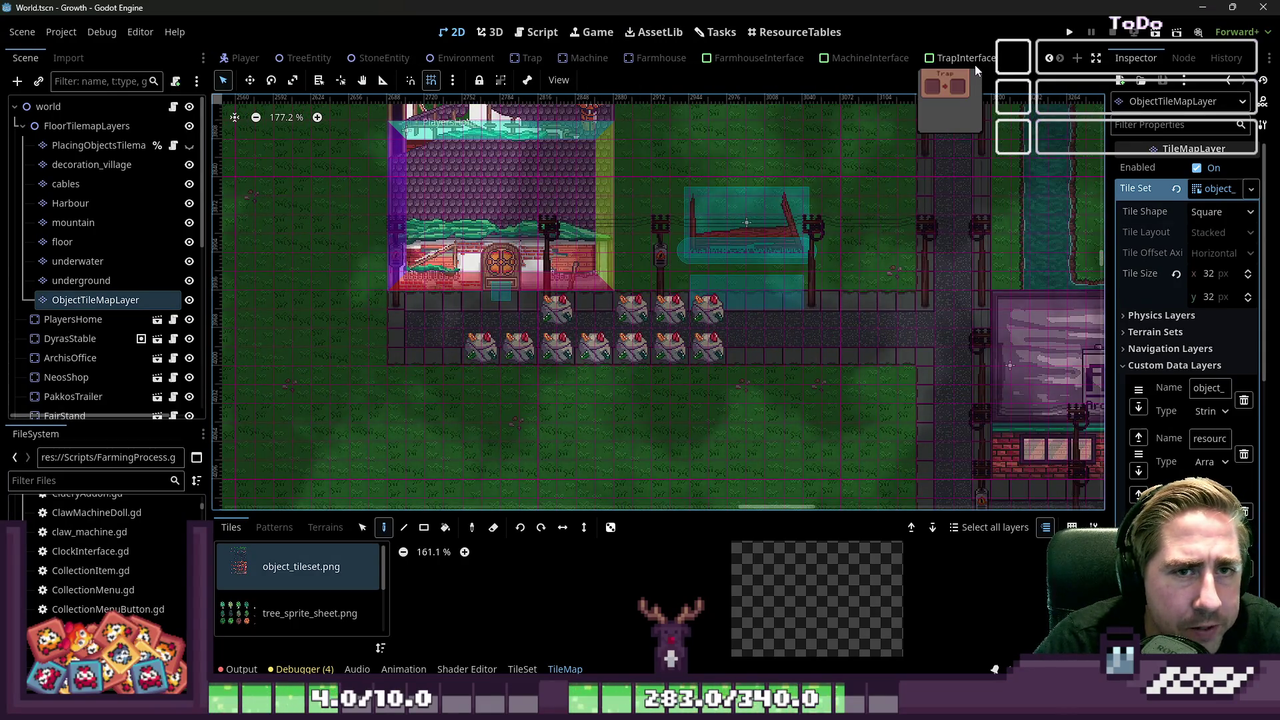
pyautogui.click(975, 64)
pyautogui.scroll(-5, 715, 360)
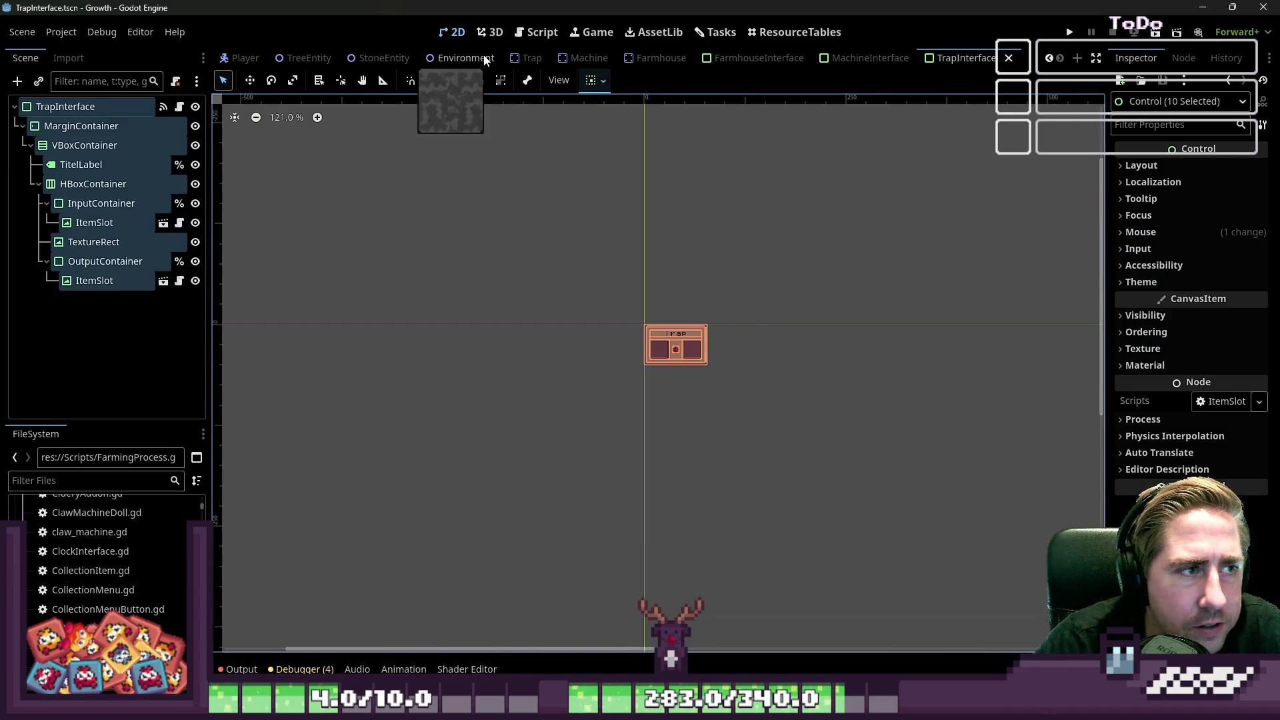
# Step: Switch to the Trap scene and zoom in on the ColorRect around the trap sprite
pyautogui.click(531, 58)
pyautogui.scroll(13, 778, 413)
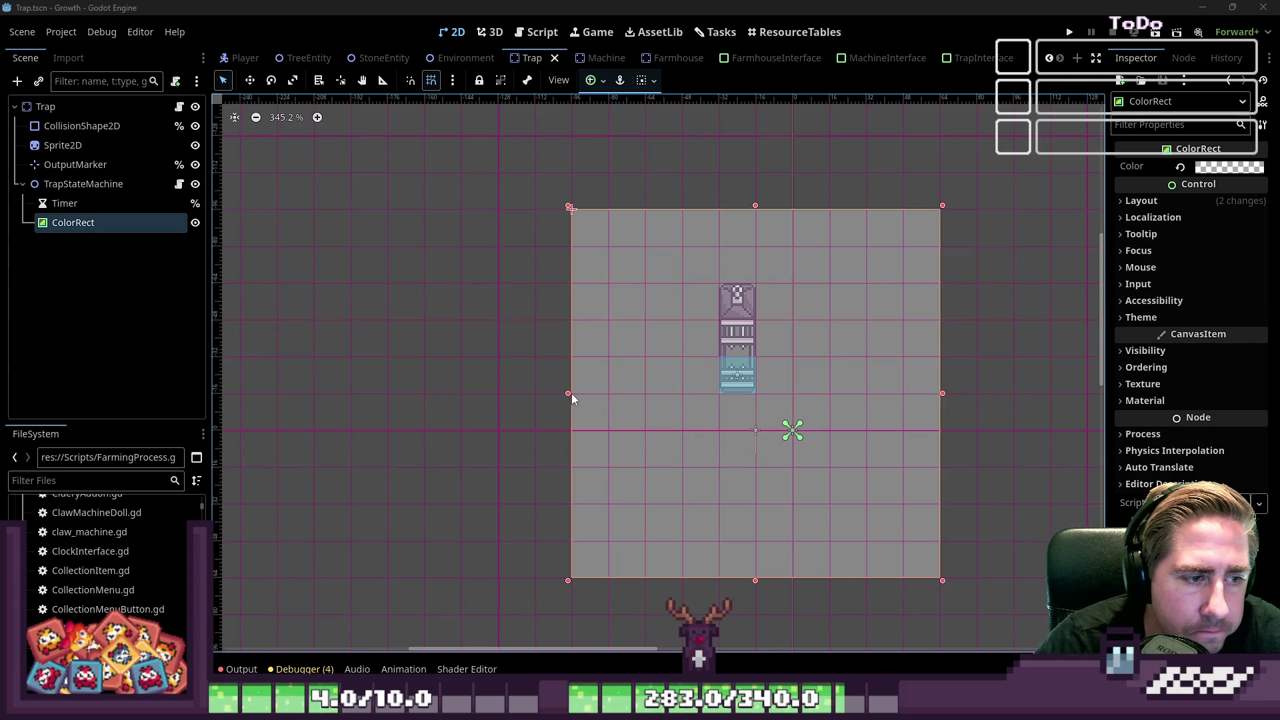
# Step: Delete the ColorRect node from the Trap scene
pyautogui.moveTo(568, 393)
pyautogui.mouseDown()
pyautogui.moveTo(603, 393)
pyautogui.moveTo(571, 393)
pyautogui.mouseUp()
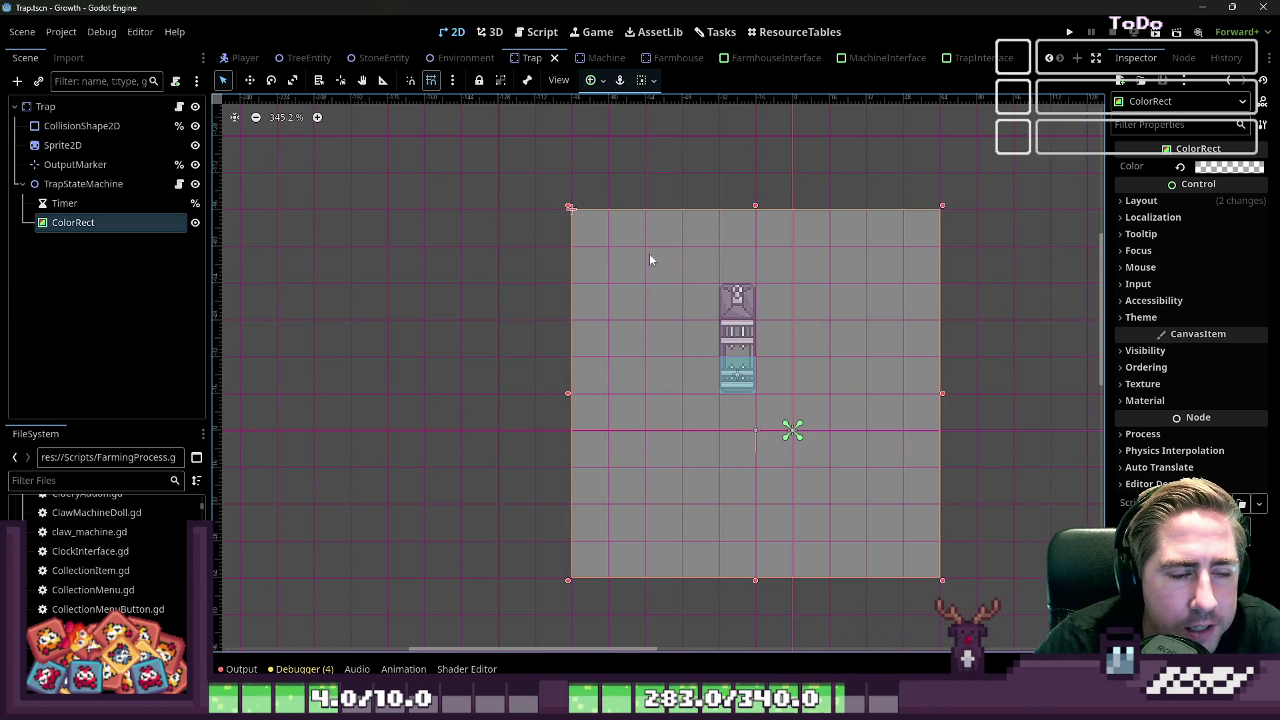
pyautogui.click(111, 212)
pyautogui.click(111, 217)
pyautogui.press('Delete')
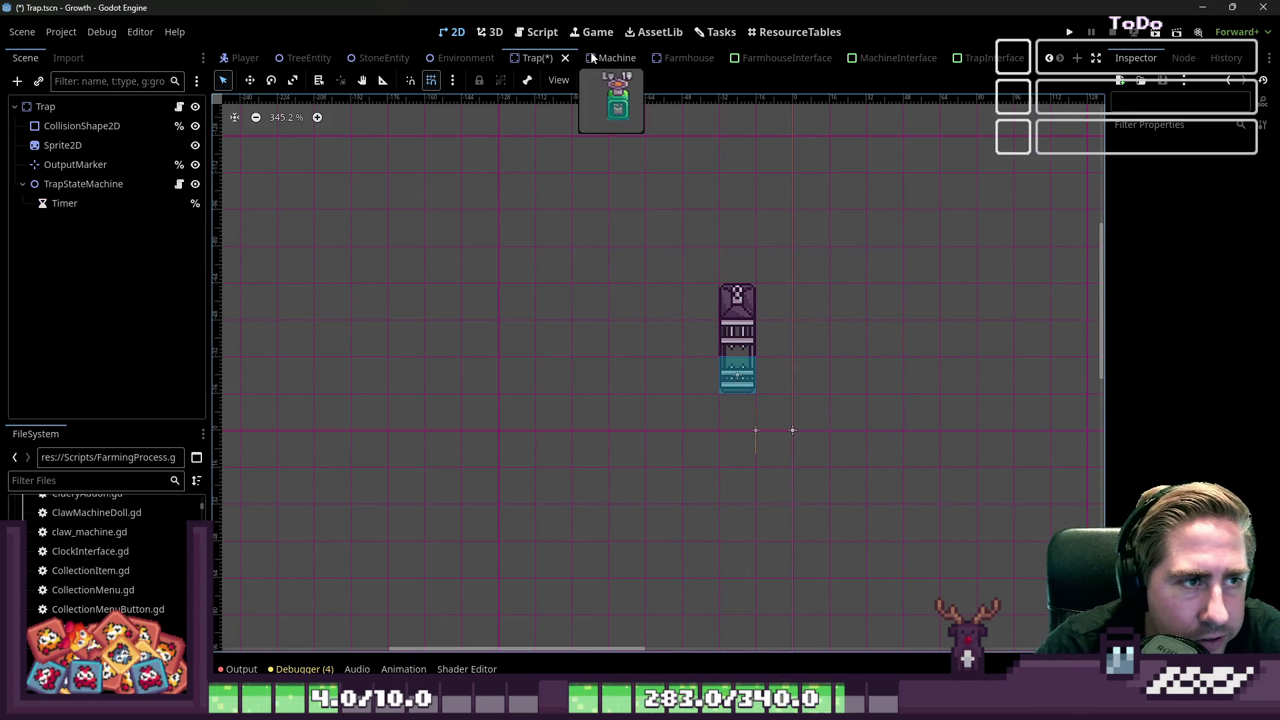
# Step: Return to the World scene
pyautogui.scroll(5, 593, 57)
pyautogui.scroll(2, 592, 57)
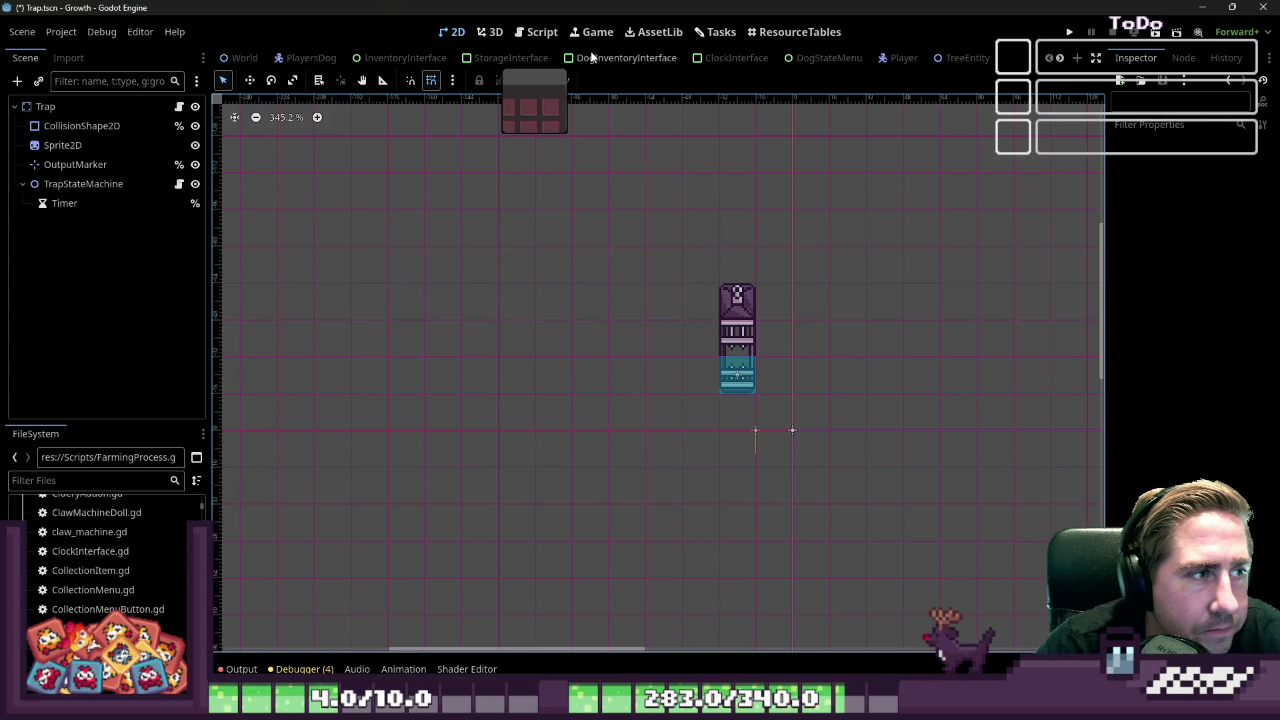
pyautogui.click(240, 58)
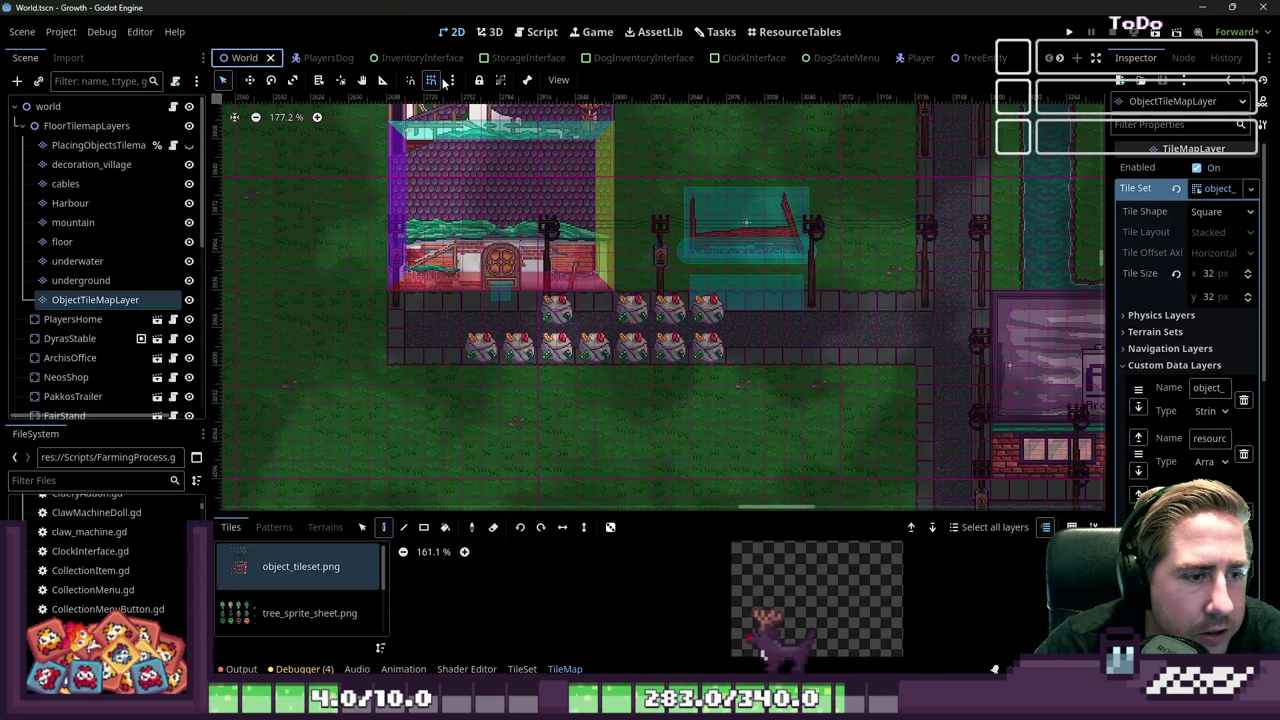
# Step: Open TrapAttract.gd in the Script workspace
pyautogui.click(537, 32)
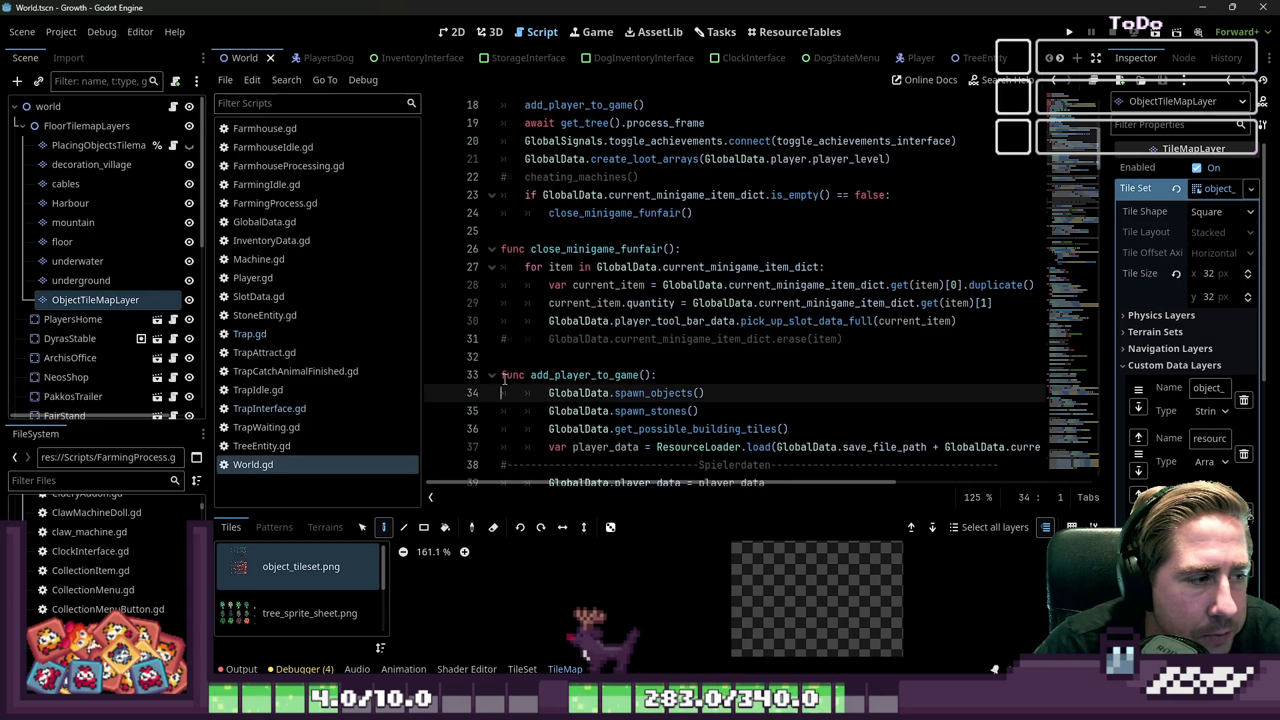
pyautogui.click(278, 332)
pyautogui.scroll(-1, 173, 303)
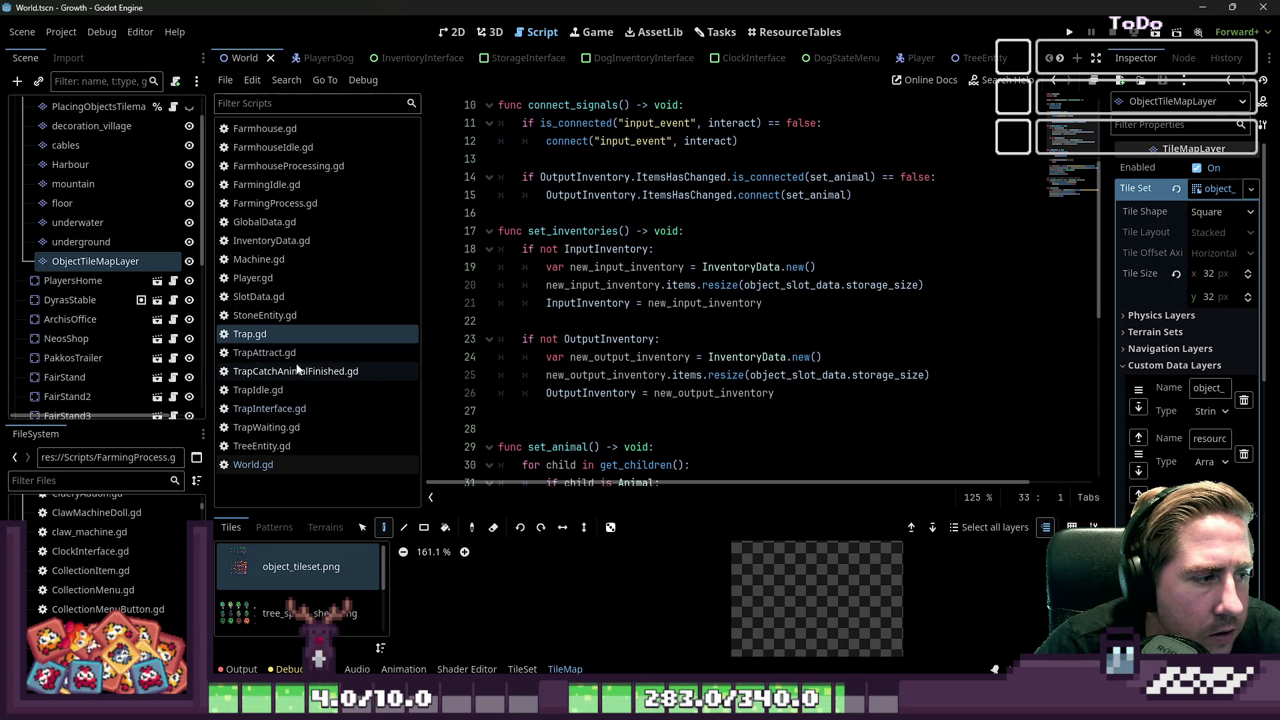
pyautogui.click(394, 352)
# Step: Add a line in the inner loop and change the x loop to range(-2,2)
pyautogui.click(680, 375)
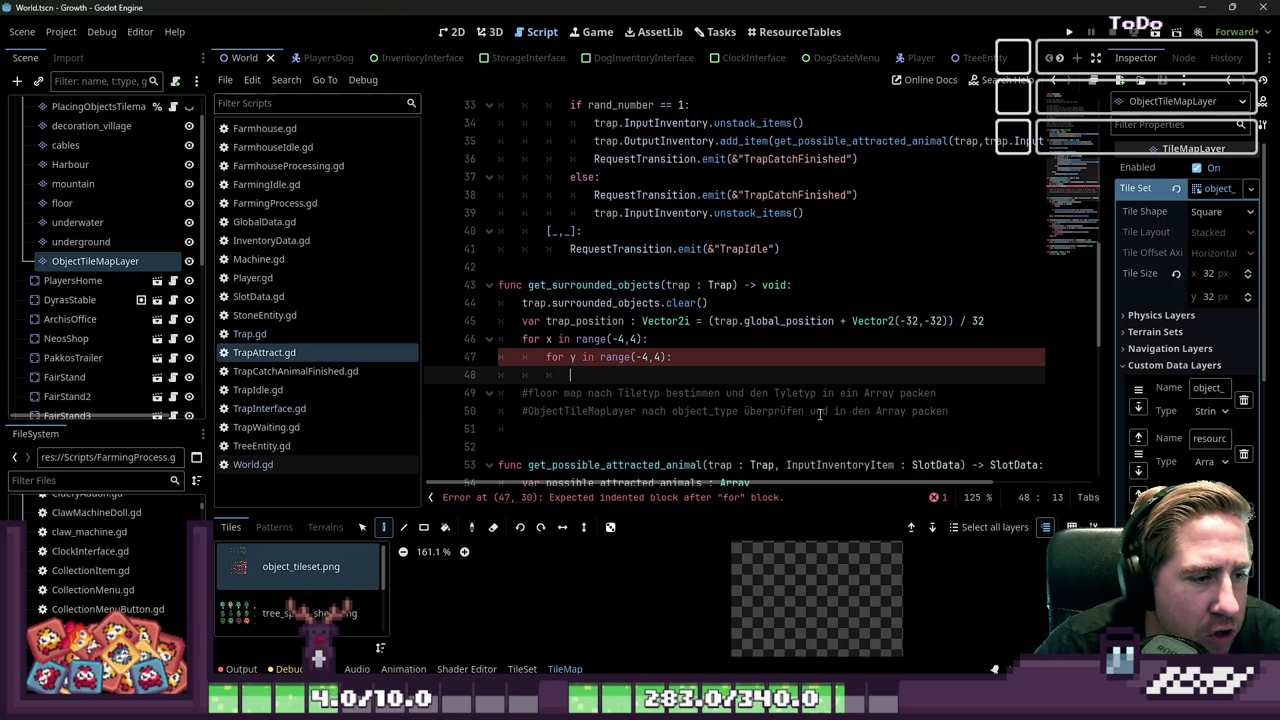
pyautogui.press('Return')
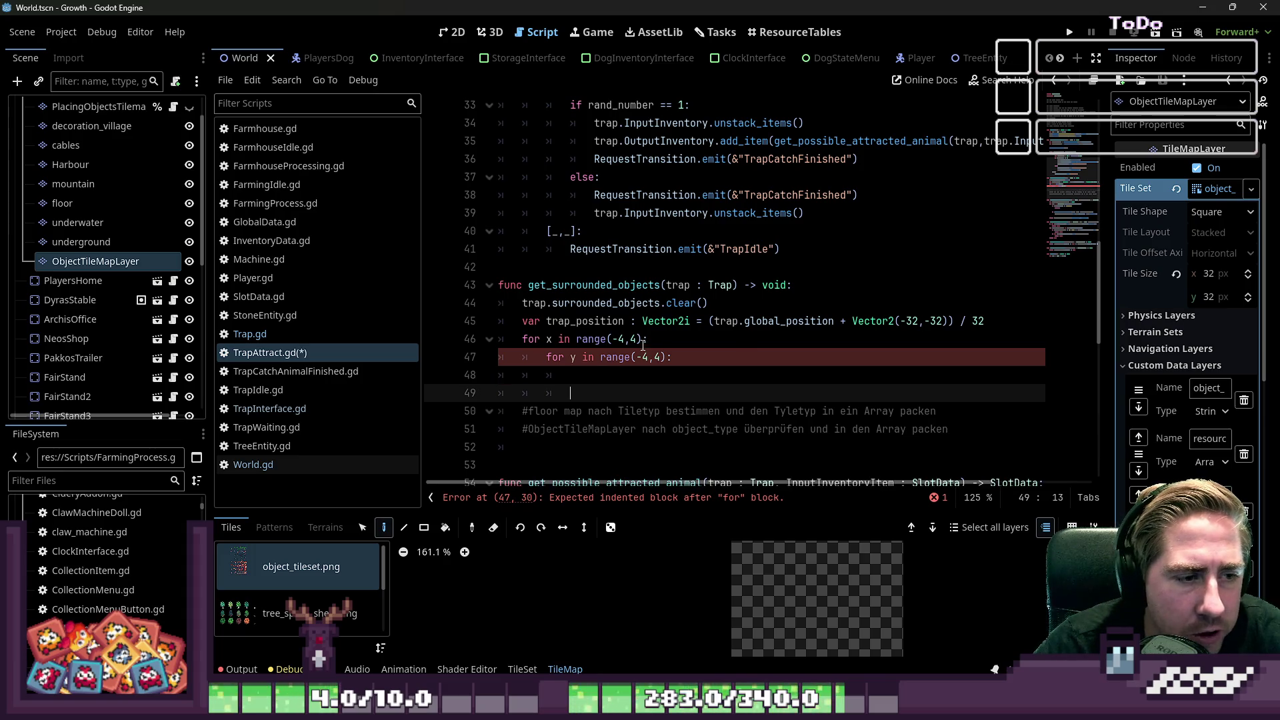
pyautogui.click(621, 338)
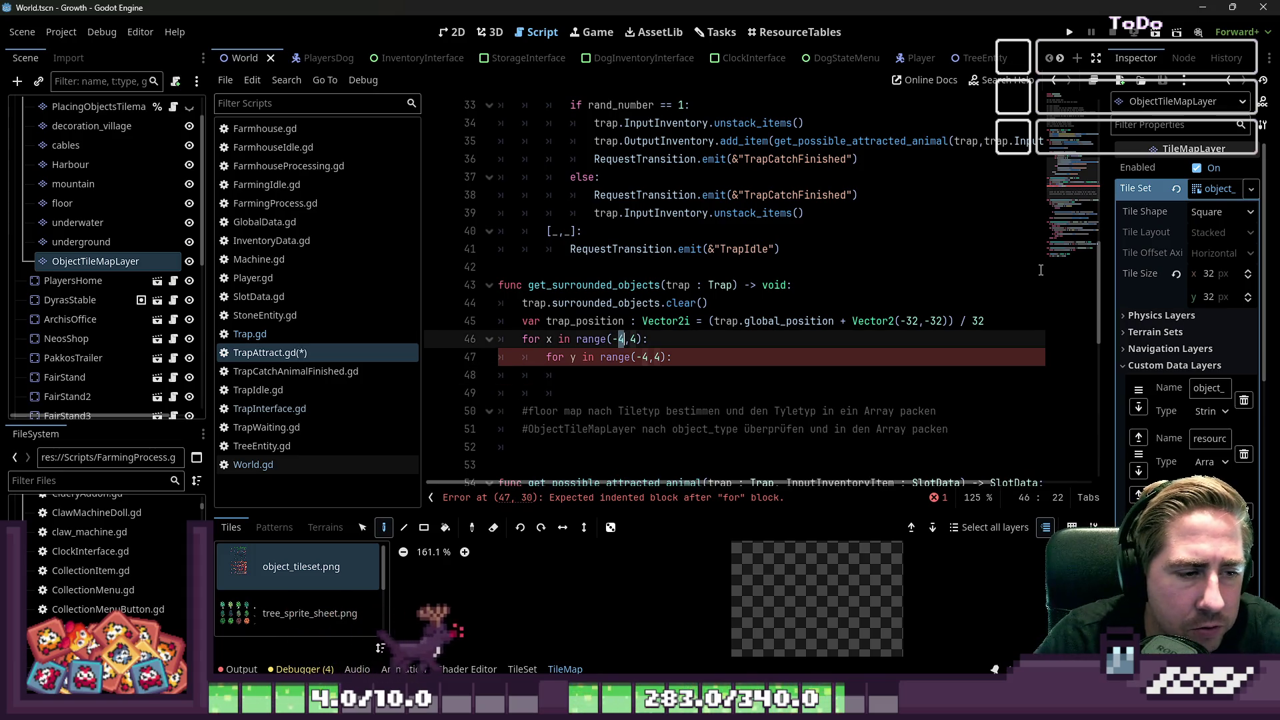
pyautogui.press('Delete')
pyautogui.write('2')
pyautogui.press('Right')
pyautogui.press('Delete')
pyautogui.write('2')
# Step: Change the y loop to range(-2,2) and remove the extra empty line
pyautogui.press('Down')
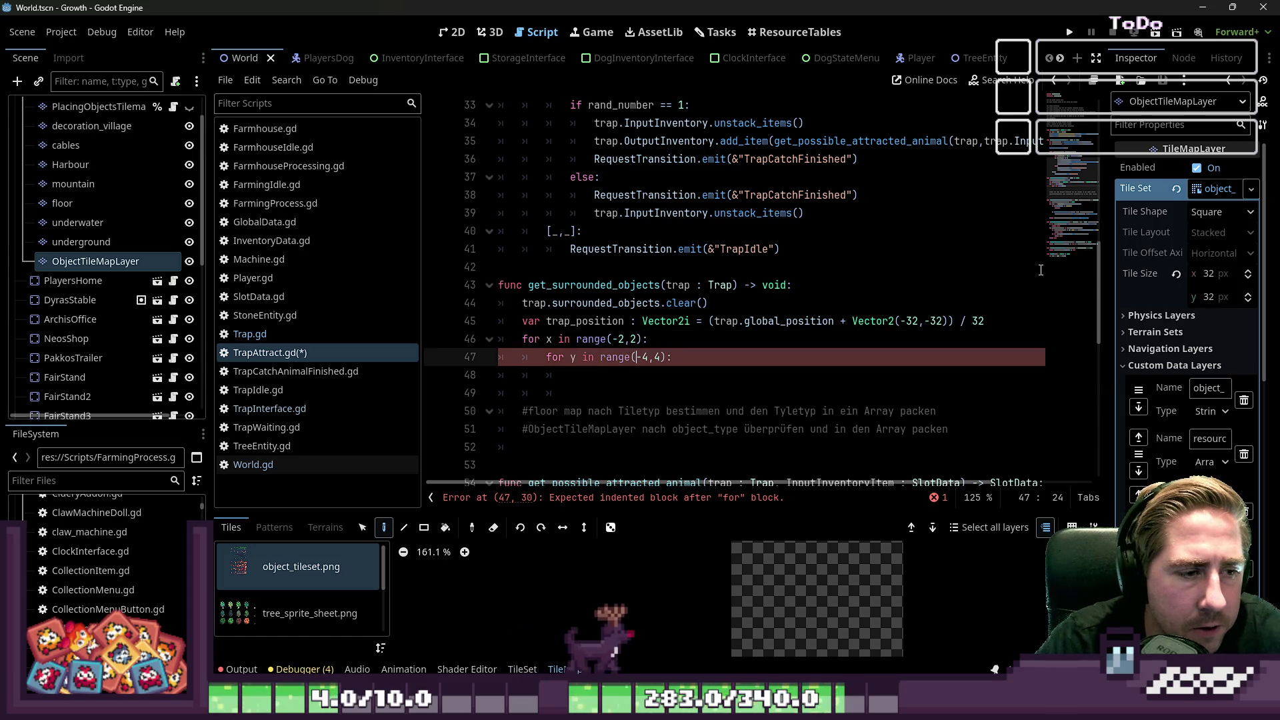
pyautogui.press('Right')
pyautogui.press('Delete')
pyautogui.write('2')
pyautogui.press('Right')
pyautogui.press('Delete')
pyautogui.write('2')
pyautogui.press('Down')
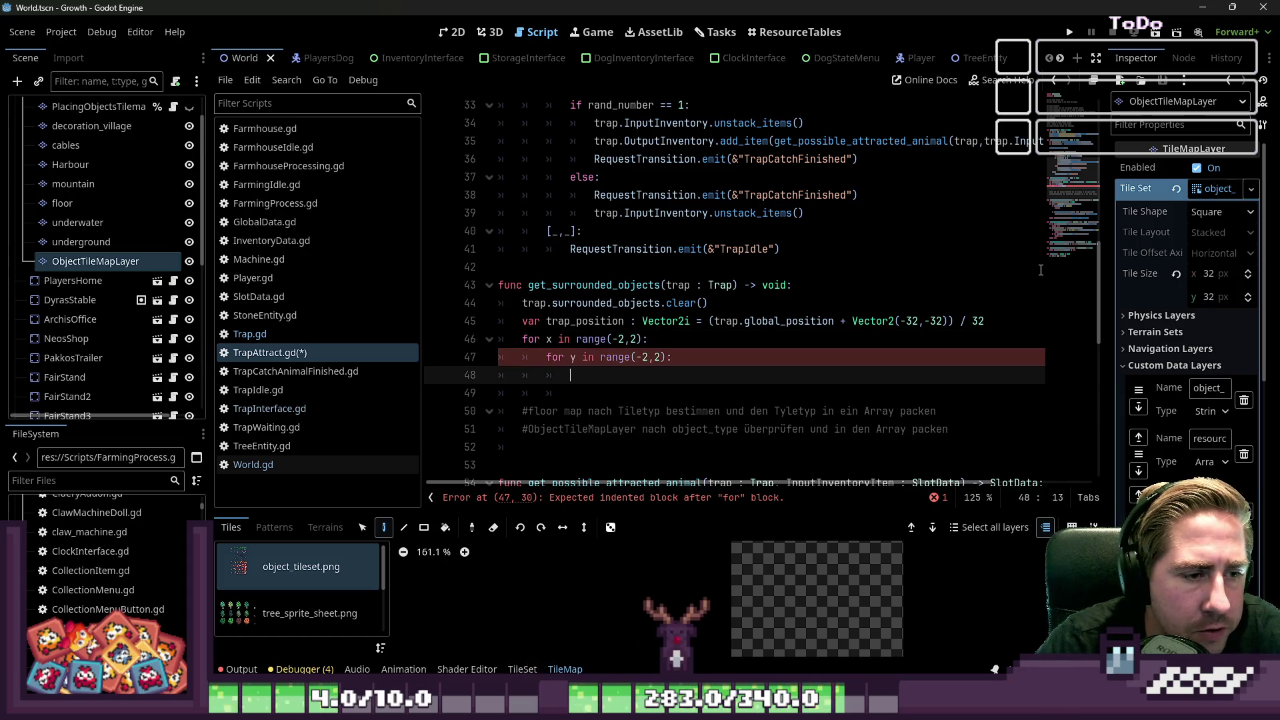
pyautogui.press('Down')
pyautogui.press('BackSpace')
pyautogui.press('BackSpace')
pyautogui.press('BackSpace')
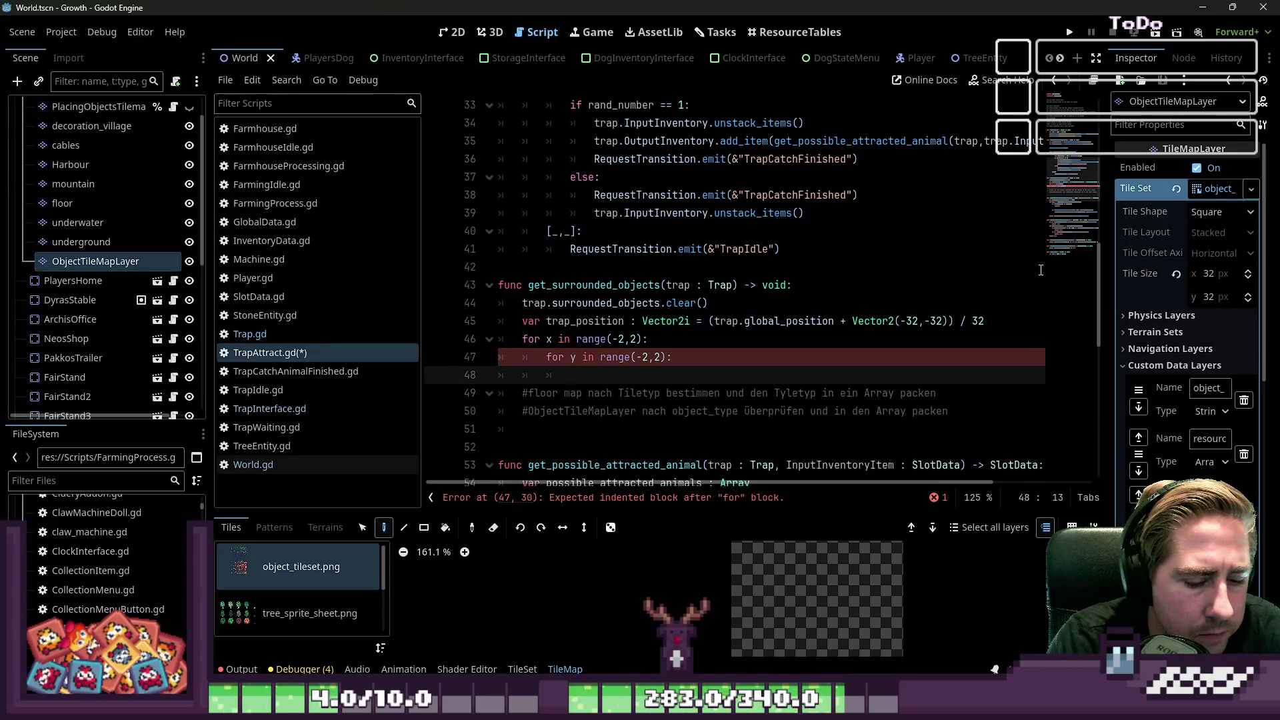
# Step: Insert a blank line above the x loop
pyautogui.press('Up')
pyautogui.press('Up')
pyautogui.hotkey('ctrl', 'Left')
pyautogui.hotkey('ctrl', 'Left')
pyautogui.hotkey('ctrl', 'Left')
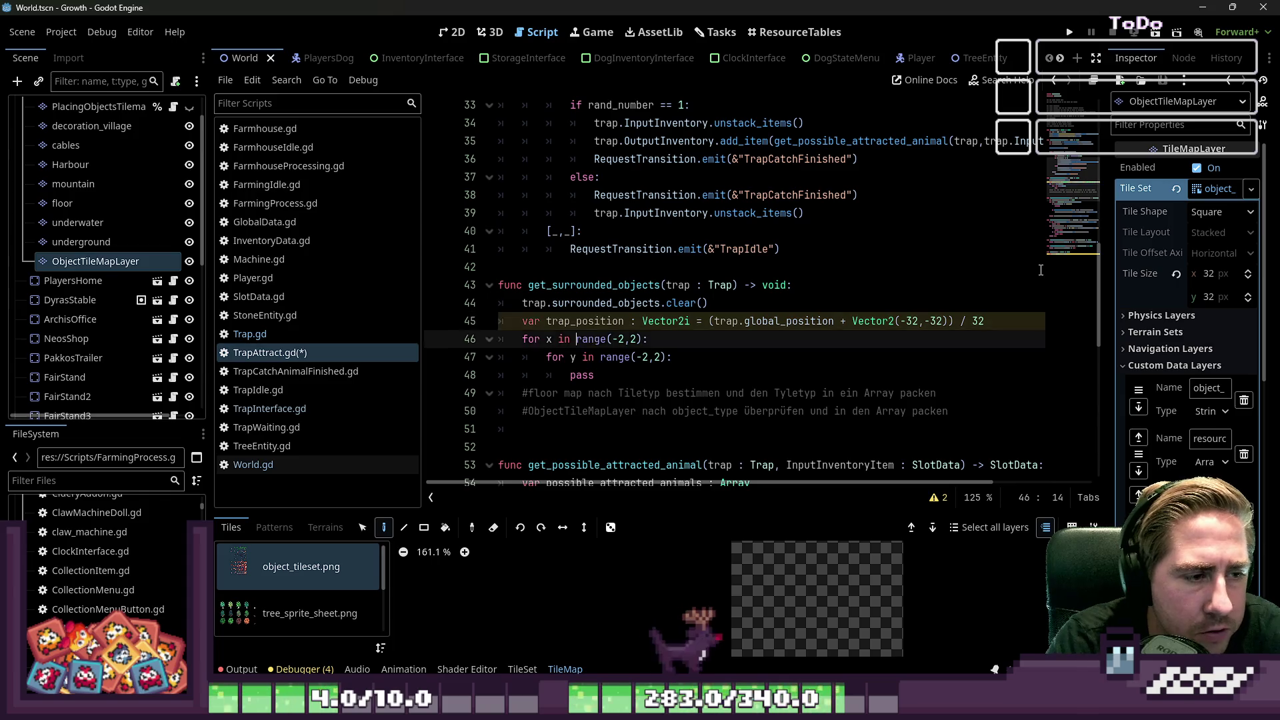
pyautogui.press('Home')
pyautogui.press('Return')
pyautogui.press('Up')
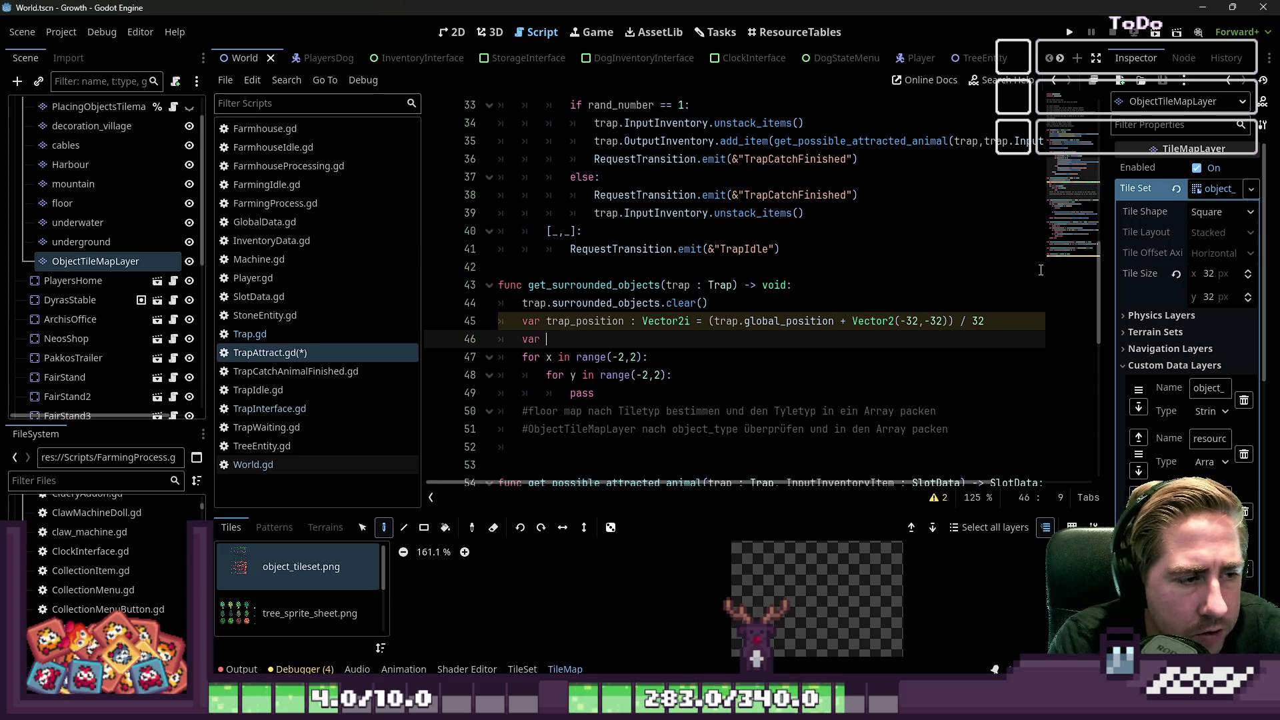
# Step: Declare floor_tile_map as a TileMapLayer from get_node("FloorTilemapLayers/floor")
pyautogui.write('floor_ti')
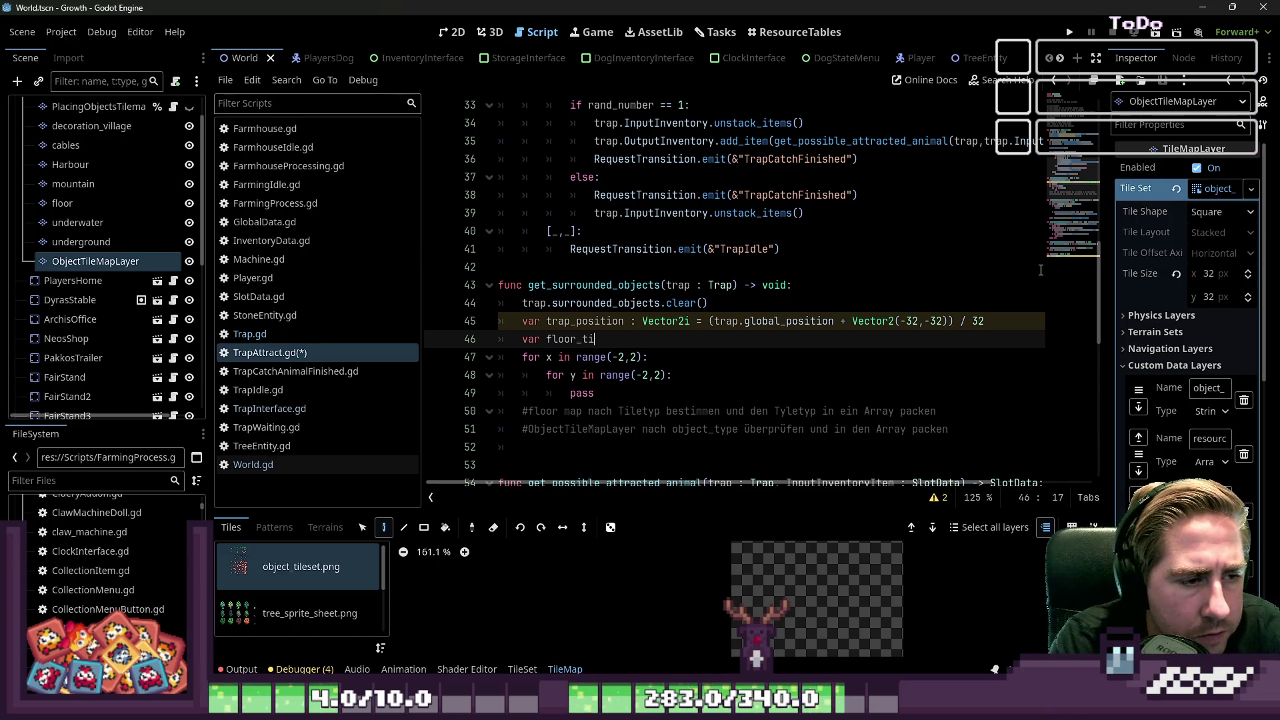
pyautogui.write('le_map : T')
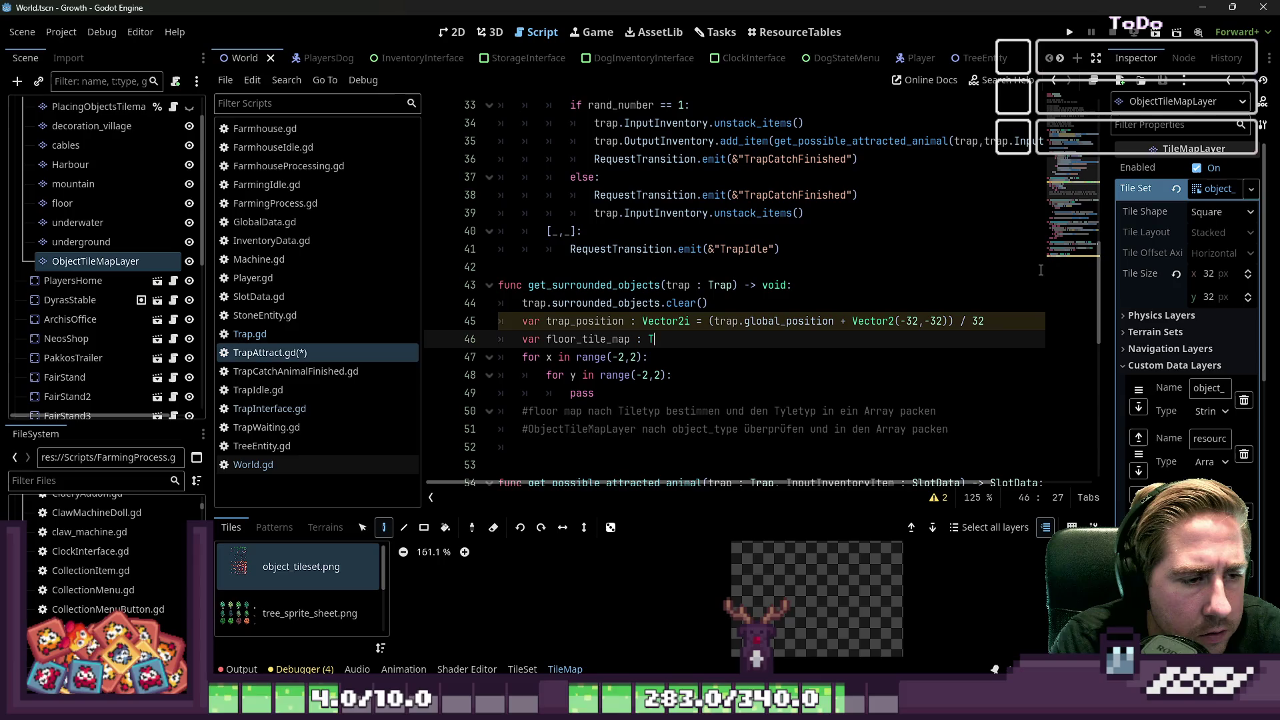
pyautogui.write('ileMapLay')
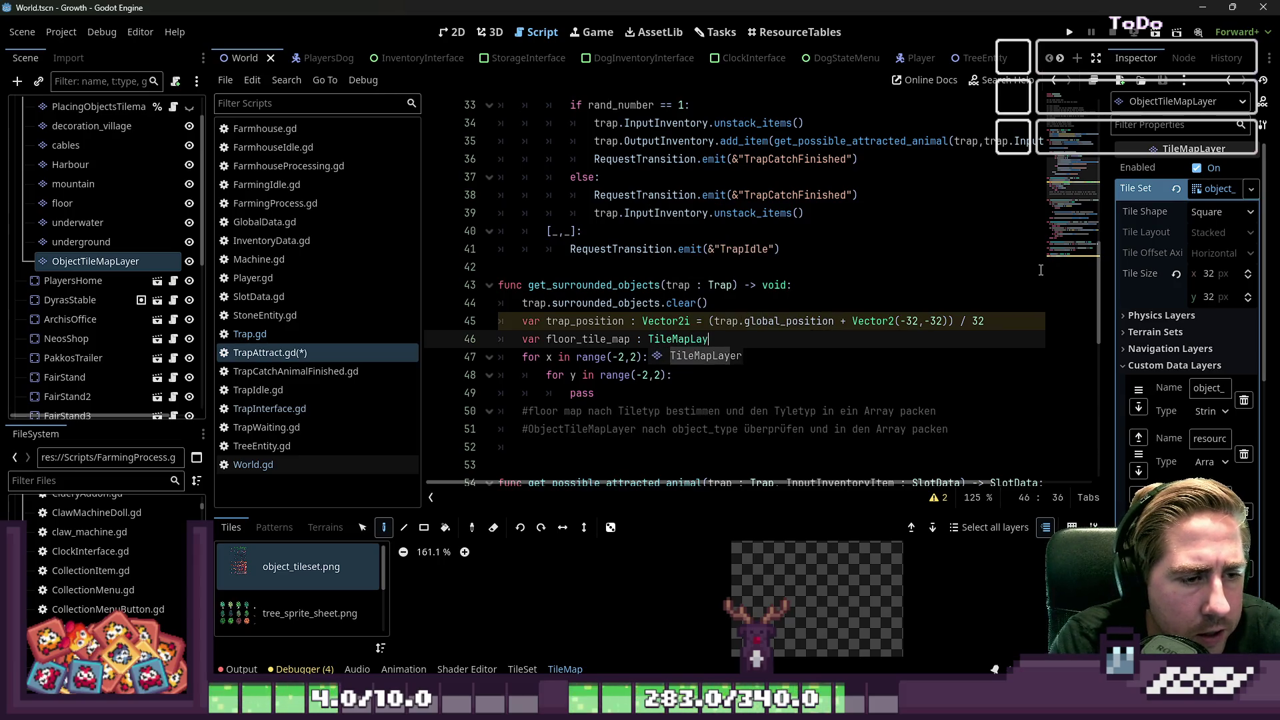
pyautogui.write('er = ')
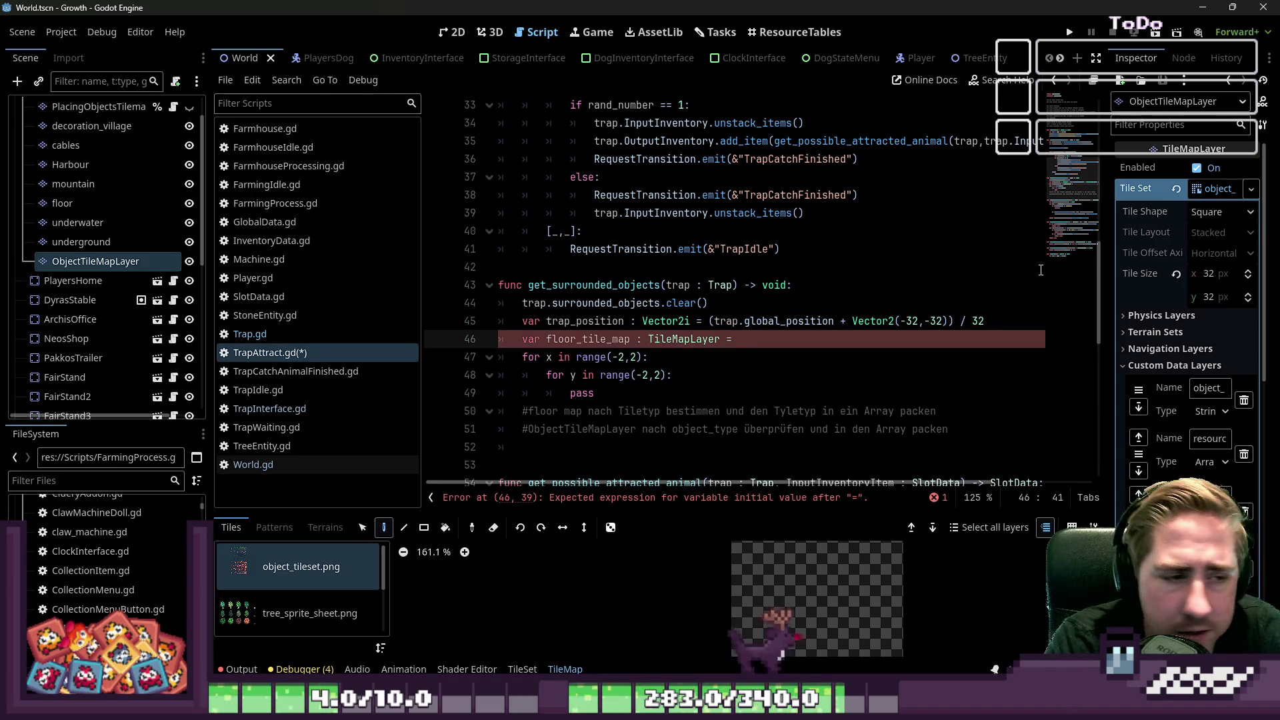
pyautogui.write('GlobalData.world.get_node("')
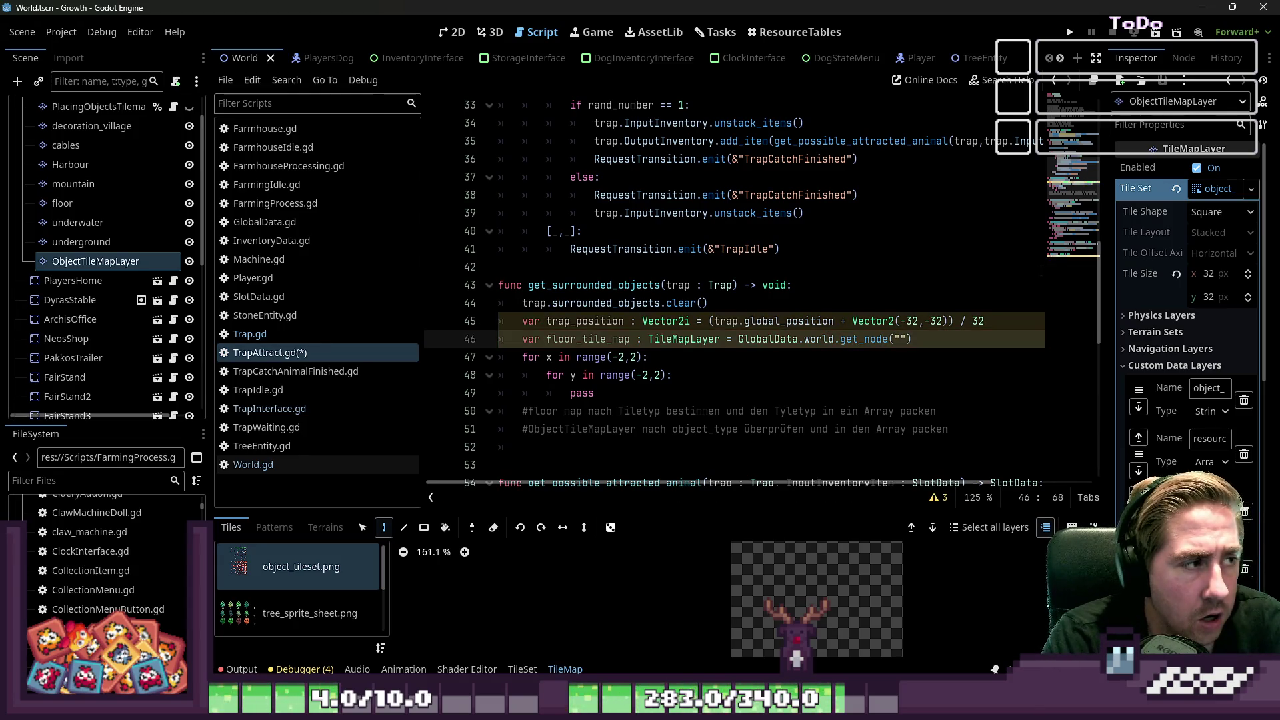
pyautogui.scroll(2, 78, 111)
pyautogui.doubleClick(82, 126)
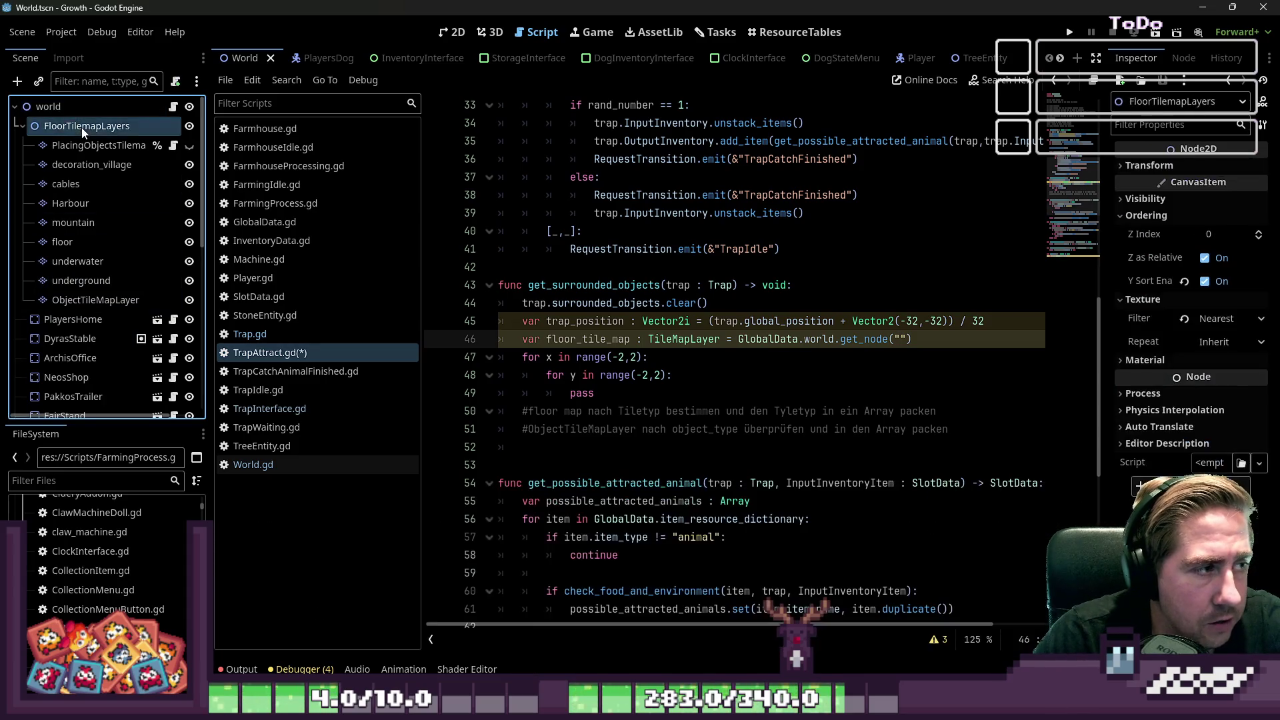
pyautogui.hotkey('ctrl', 'c')
pyautogui.press('Escape')
pyautogui.click(899, 338)
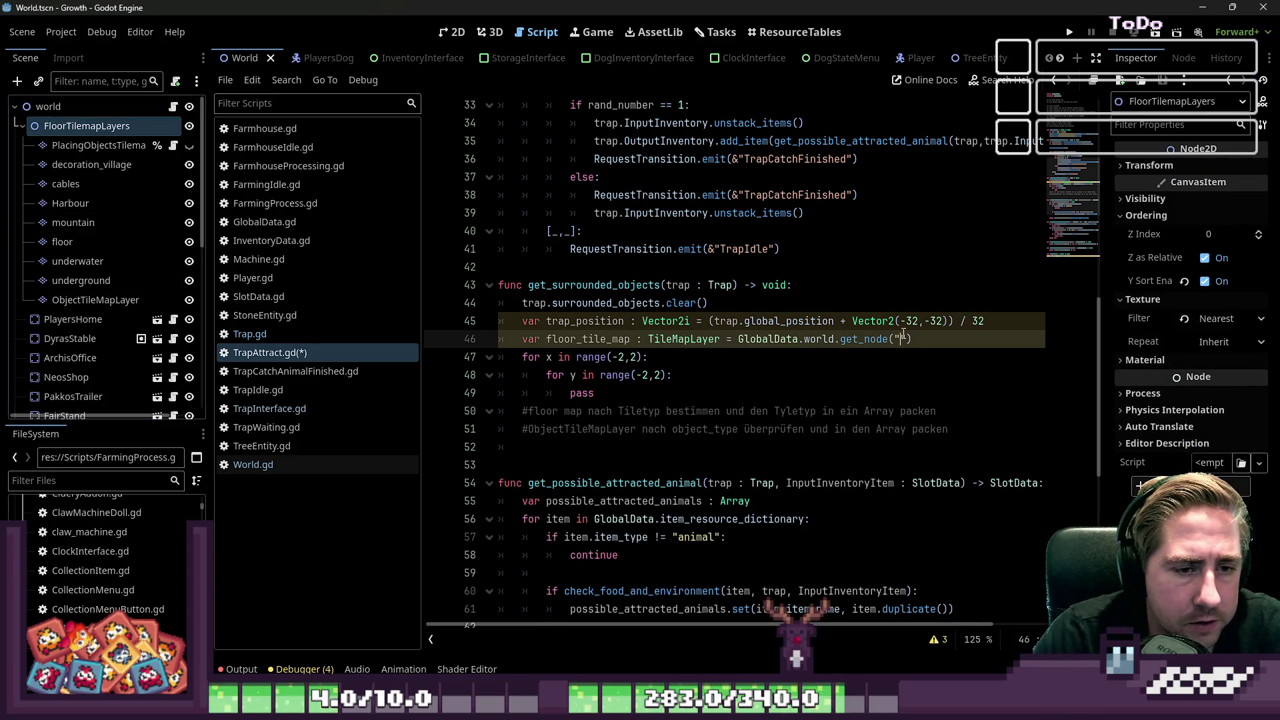
pyautogui.hotkey('ctrl', 'v')
pyautogui.press('BackSpace')
pyautogui.write('/')
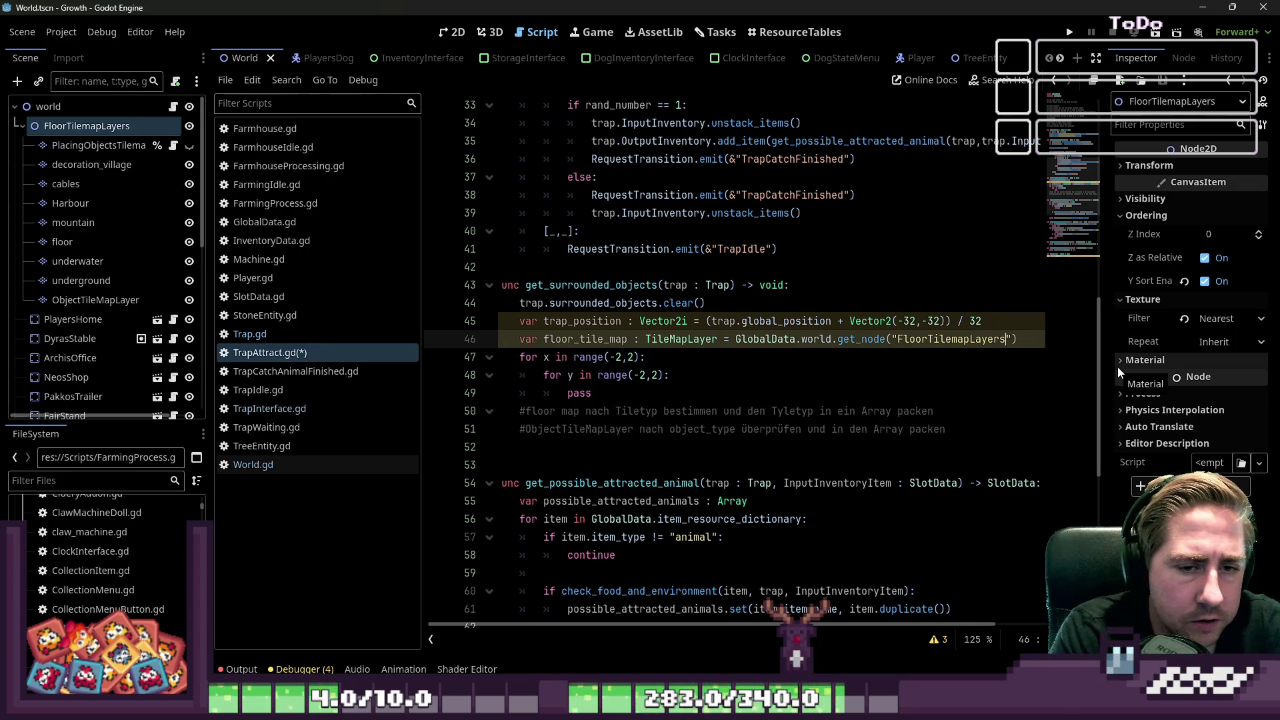
pyautogui.write('floor')
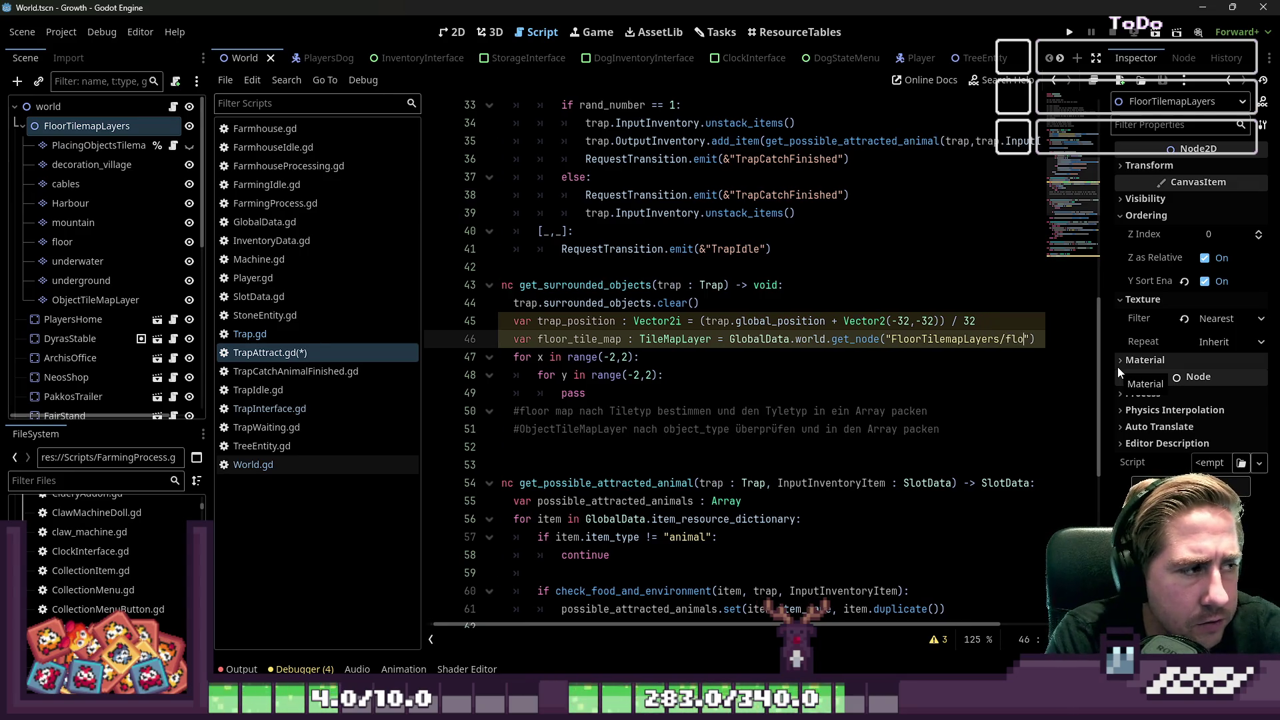
# Step: Duplicate that line as object_tile_map, pointing it at the object tile map layer
pyautogui.press('Return')
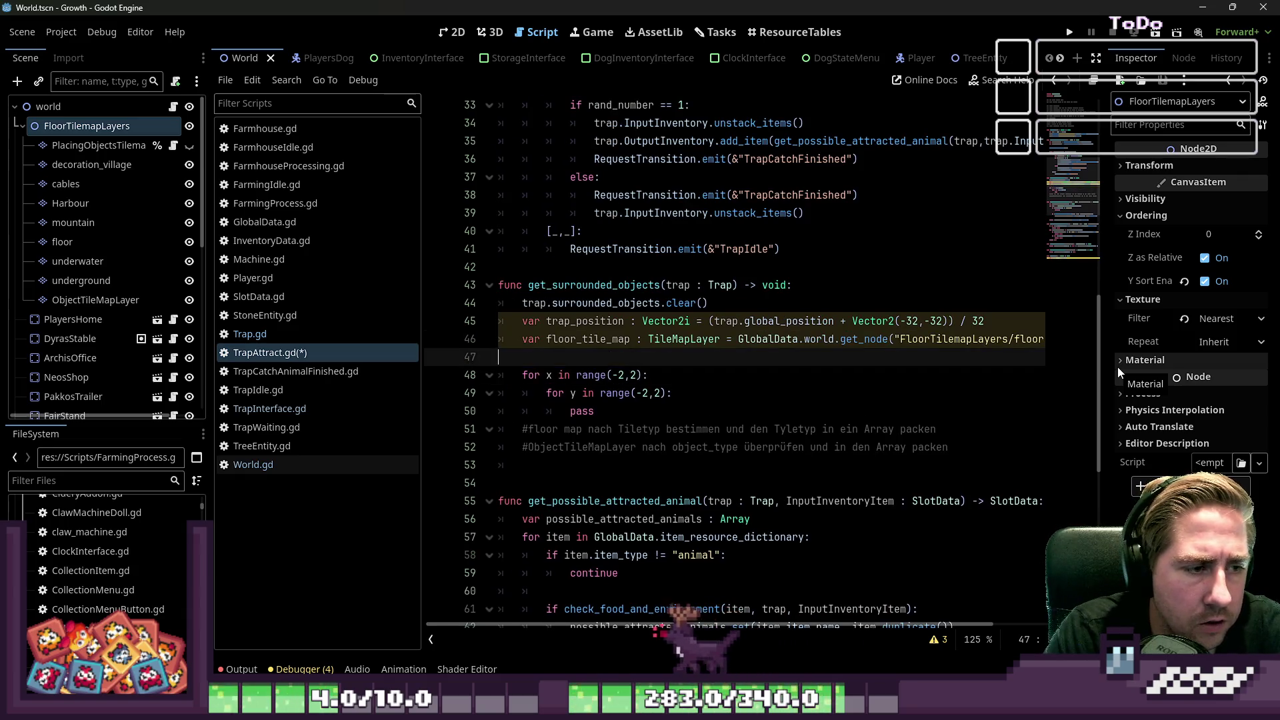
pyautogui.press('Up')
pyautogui.press('Home')
pyautogui.hotkey('shift', 'End')
pyautogui.hotkey('ctrl', 'c')
pyautogui.press('Down')
pyautogui.hotkey('ctrl', 'v')
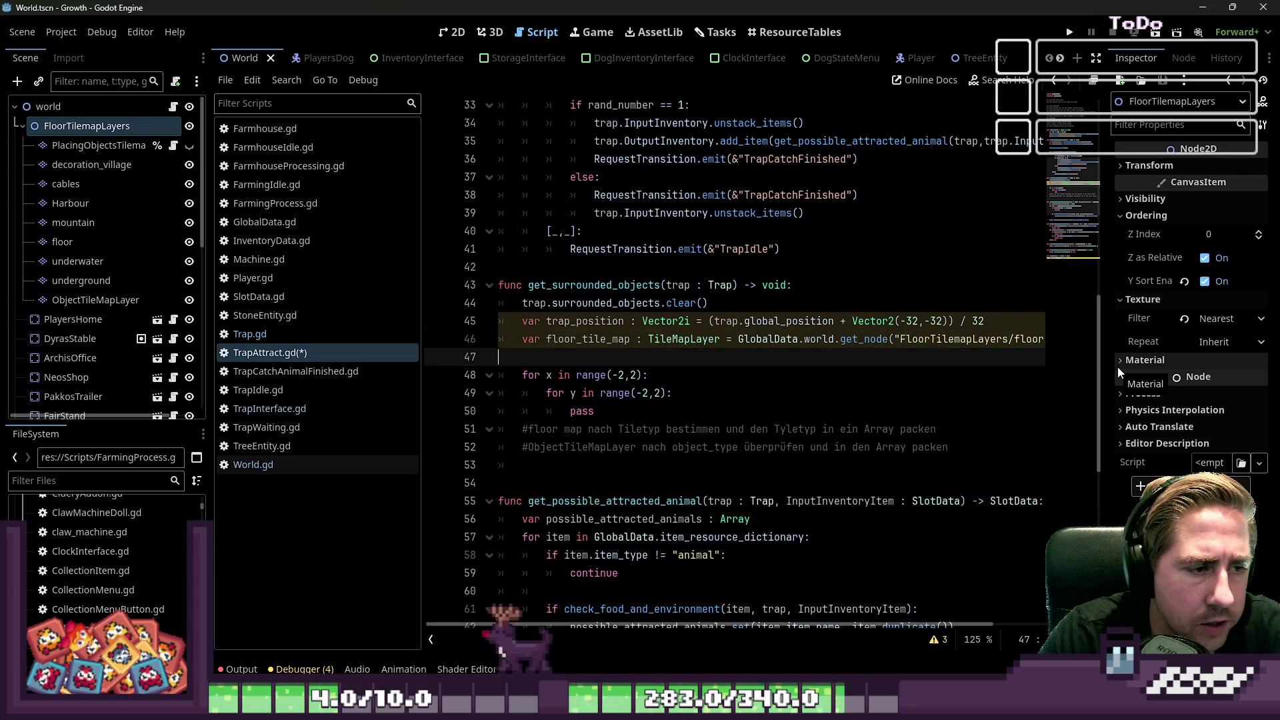
pyautogui.hotkey('ctrl', 'Left')
pyautogui.hotkey('ctrl', 'Left')
pyautogui.hotkey('ctrl', 'Left')
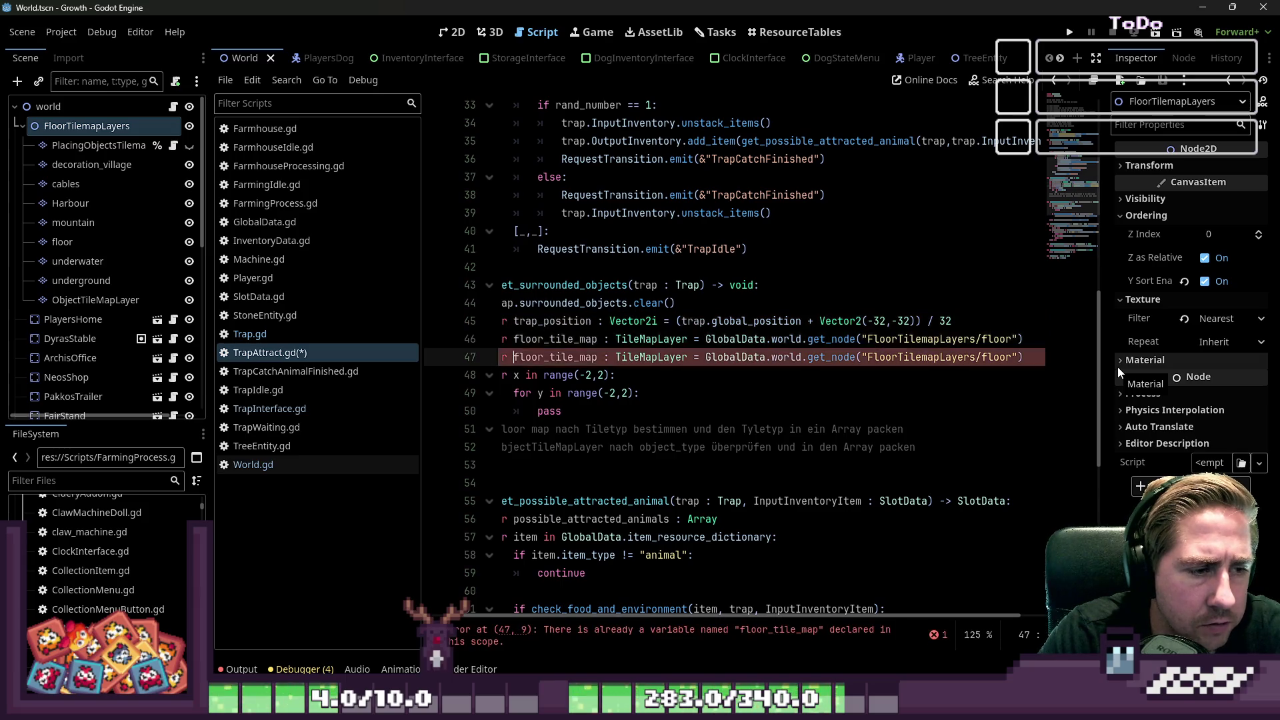
pyautogui.hotkey('ctrl', 'Left')
pyautogui.hotkey('ctrl', 'shift', 'Left')
pyautogui.write('object_tile_map')
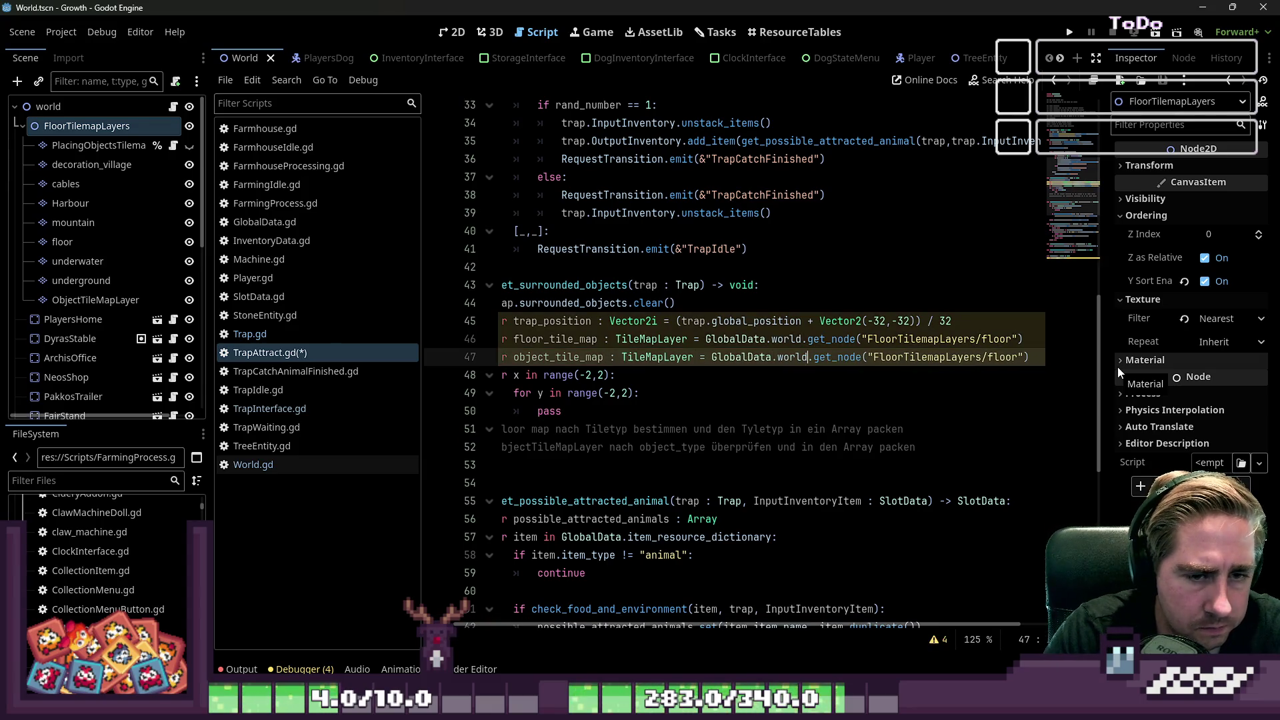
pyautogui.hotkey('ctrl', 'shift', 'Right')
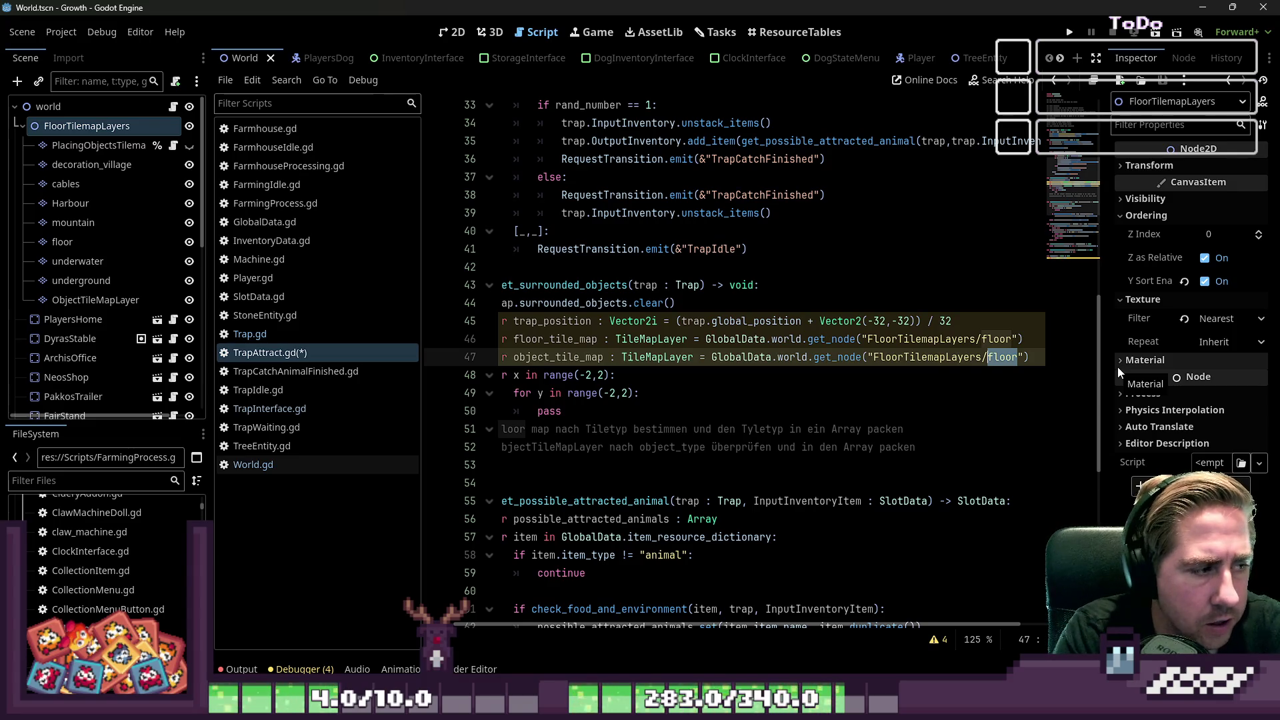
pyautogui.write('ObjectTil')
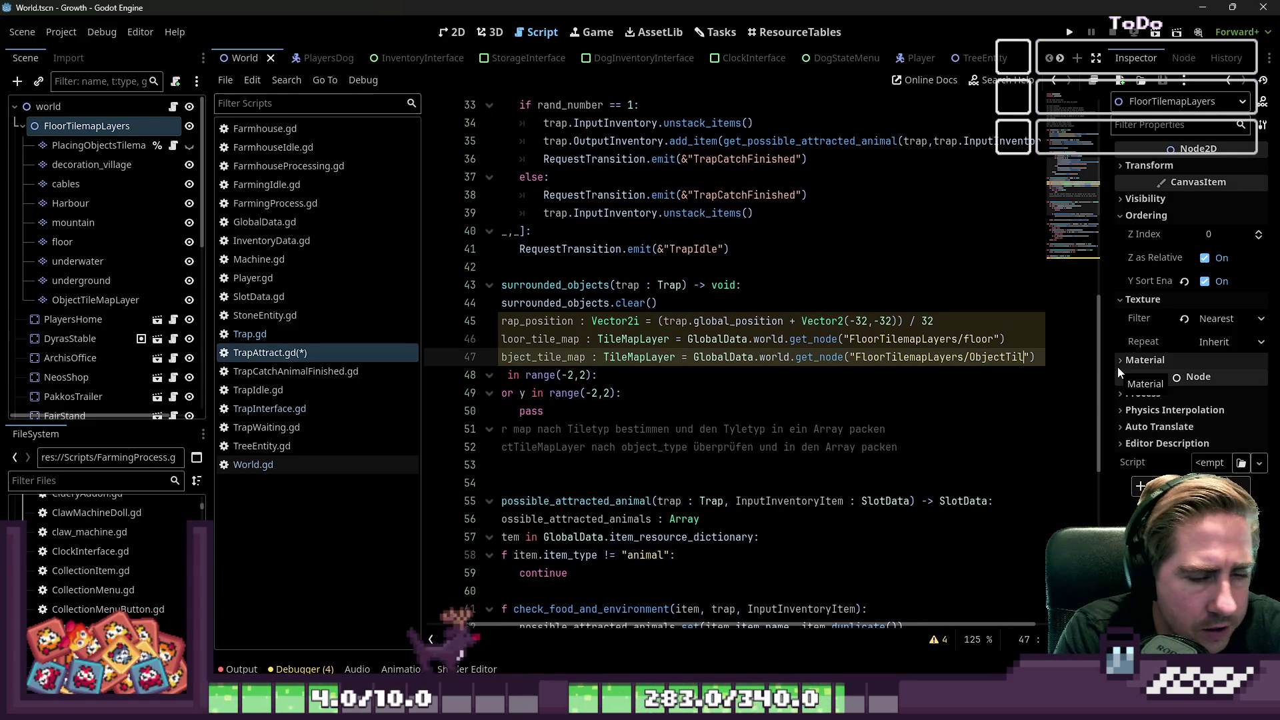
pyautogui.write('eMapLay')
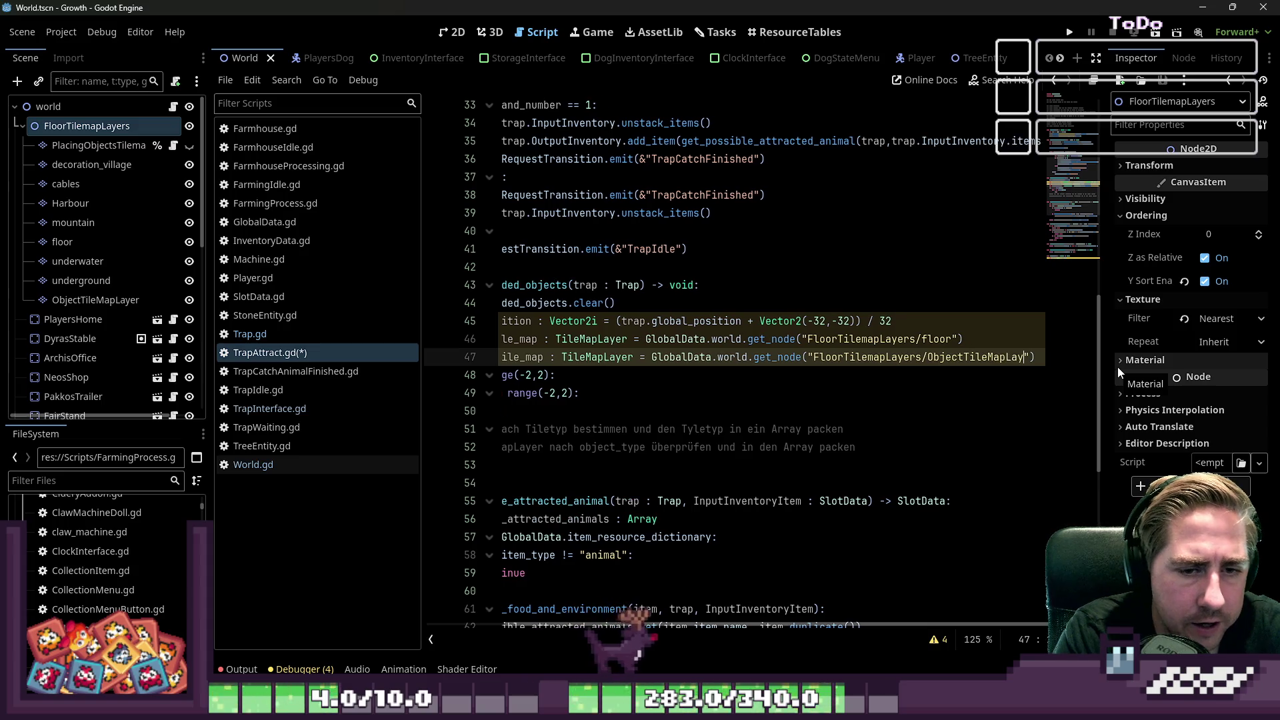
# Step: Insert a blank line between the tile map declarations and the for loop
pyautogui.press('Down')
pyautogui.press('Home')
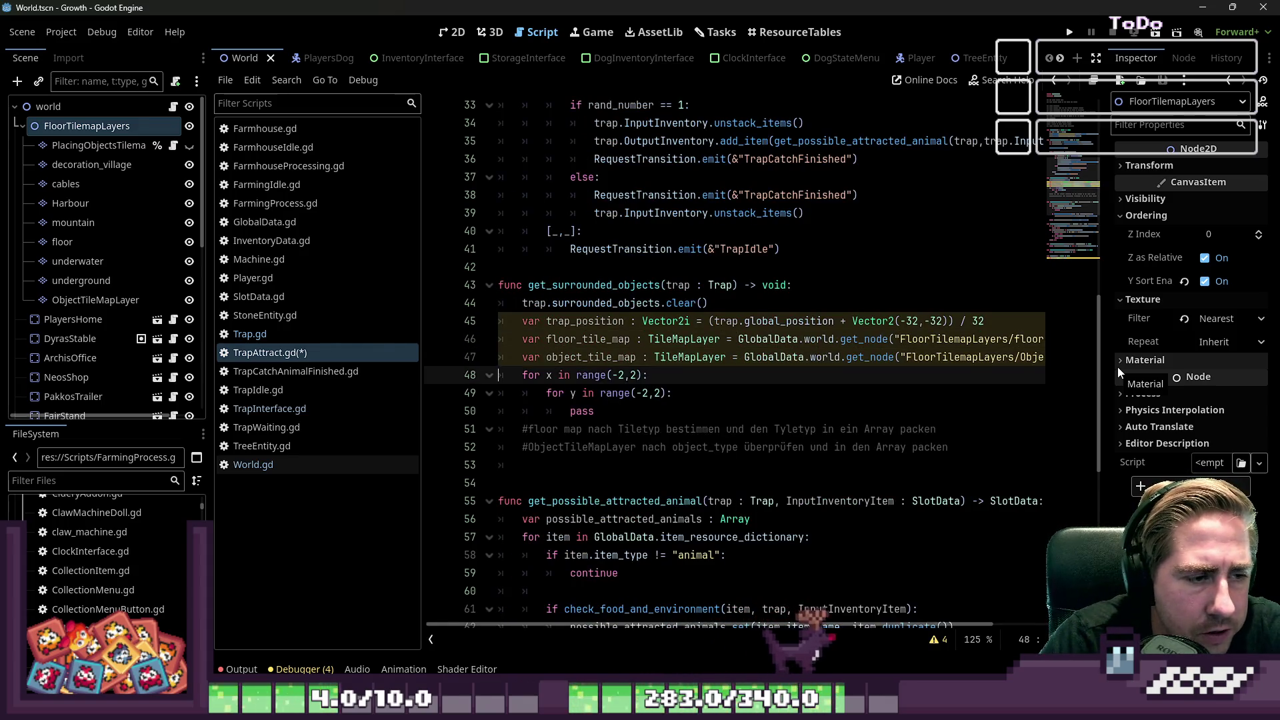
pyautogui.press('Return')
pyautogui.press('Up')
pyautogui.press('Up')
pyautogui.press('Up')
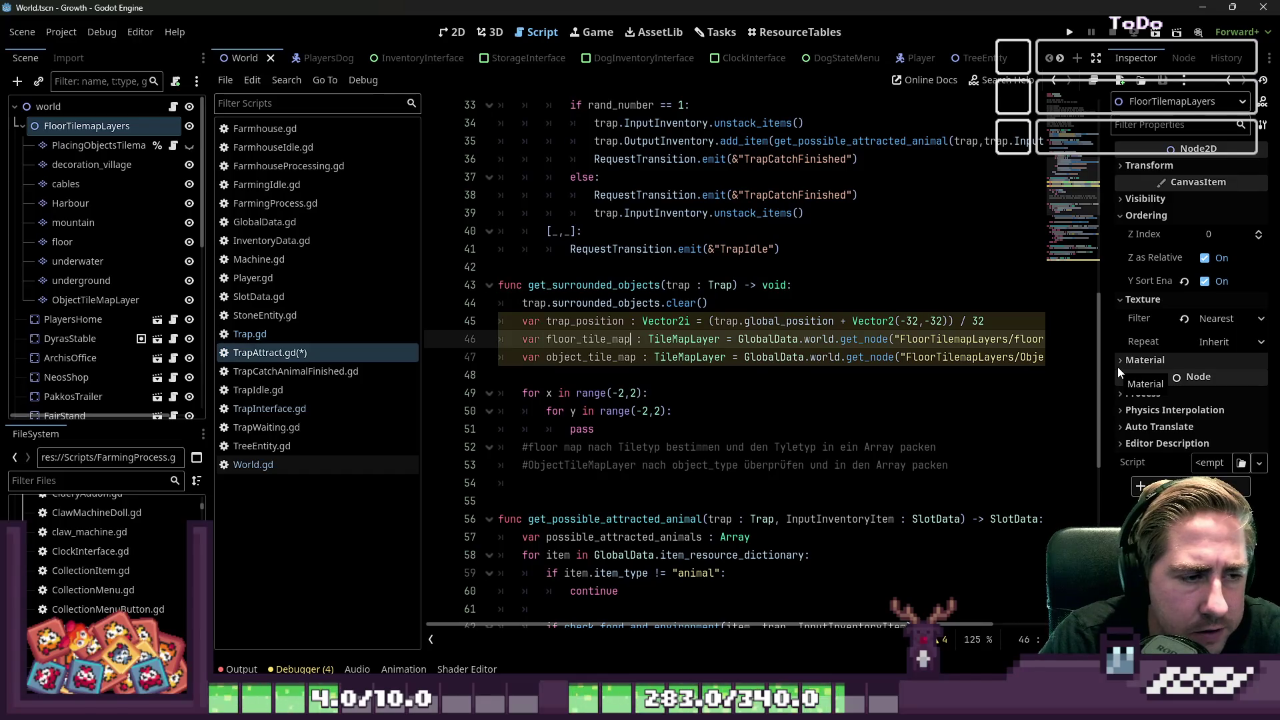
pyautogui.press('Down')
pyautogui.press('Down')
pyautogui.press('Down')
pyautogui.press('Up')
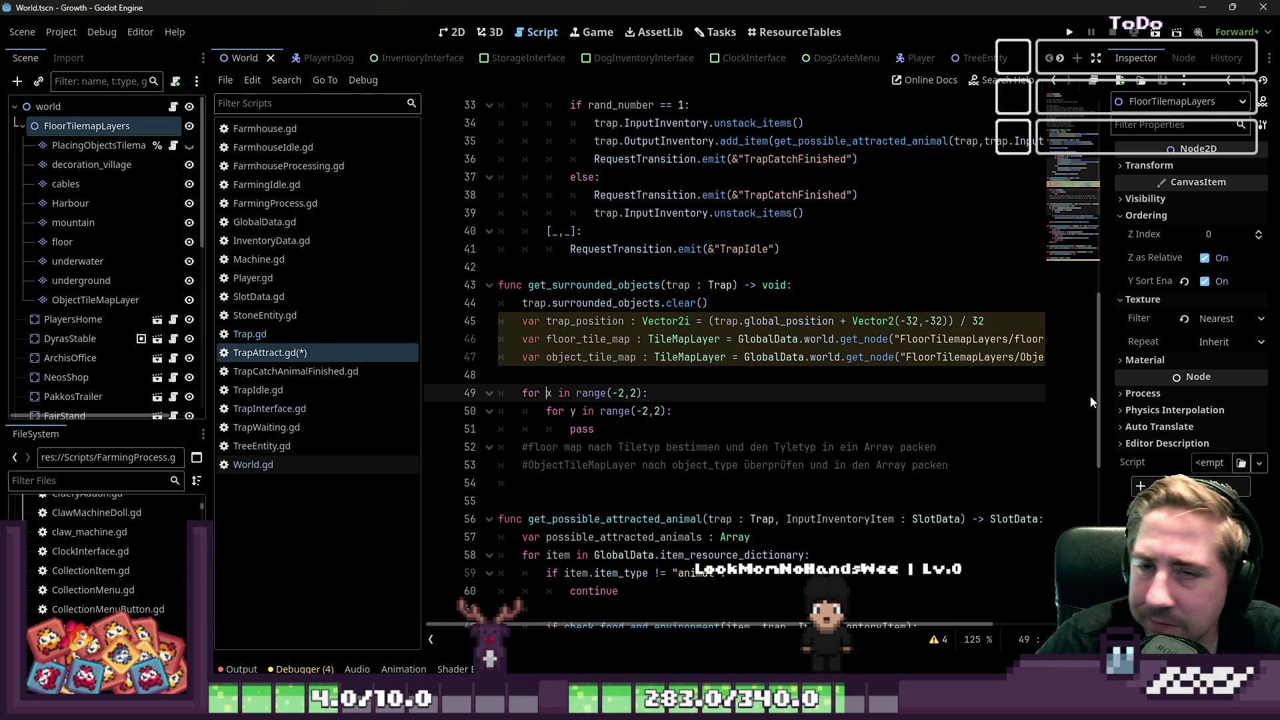
# Step: Look over the trap_position and tile map declarations in get_surrounded_objects
pyautogui.click(541, 377)
pyautogui.click(576, 411)
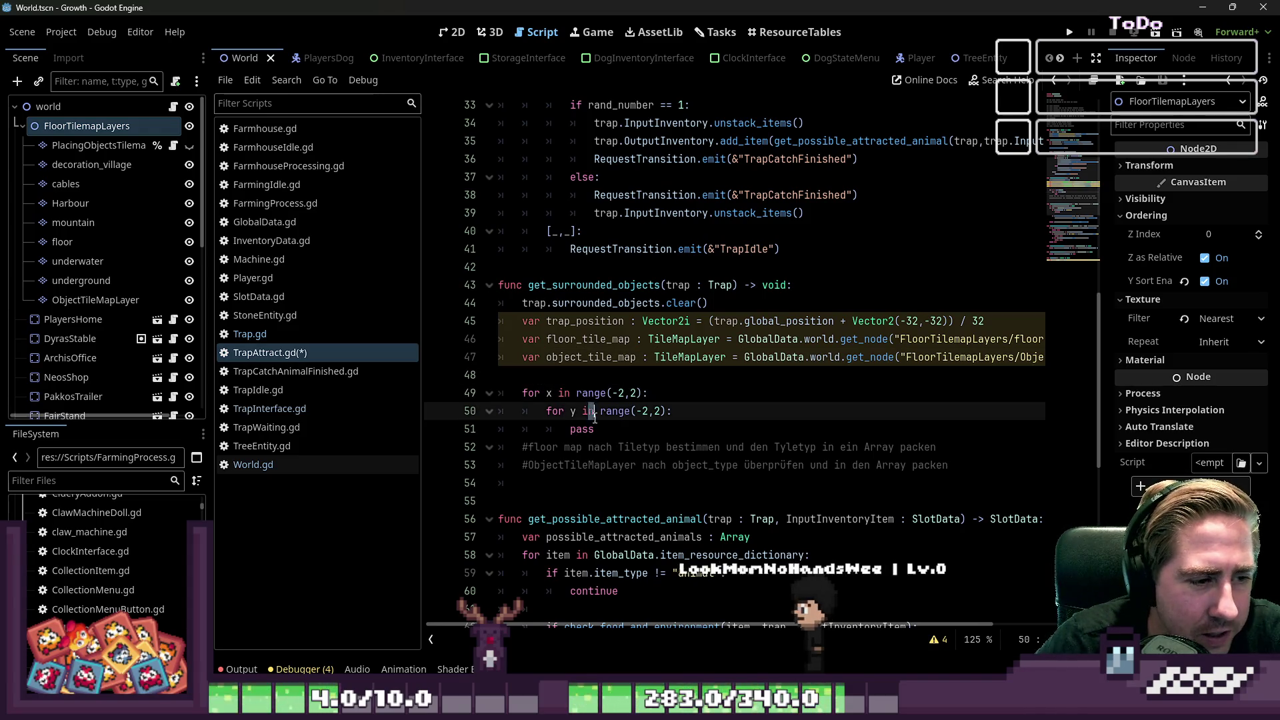
pyautogui.click(578, 338)
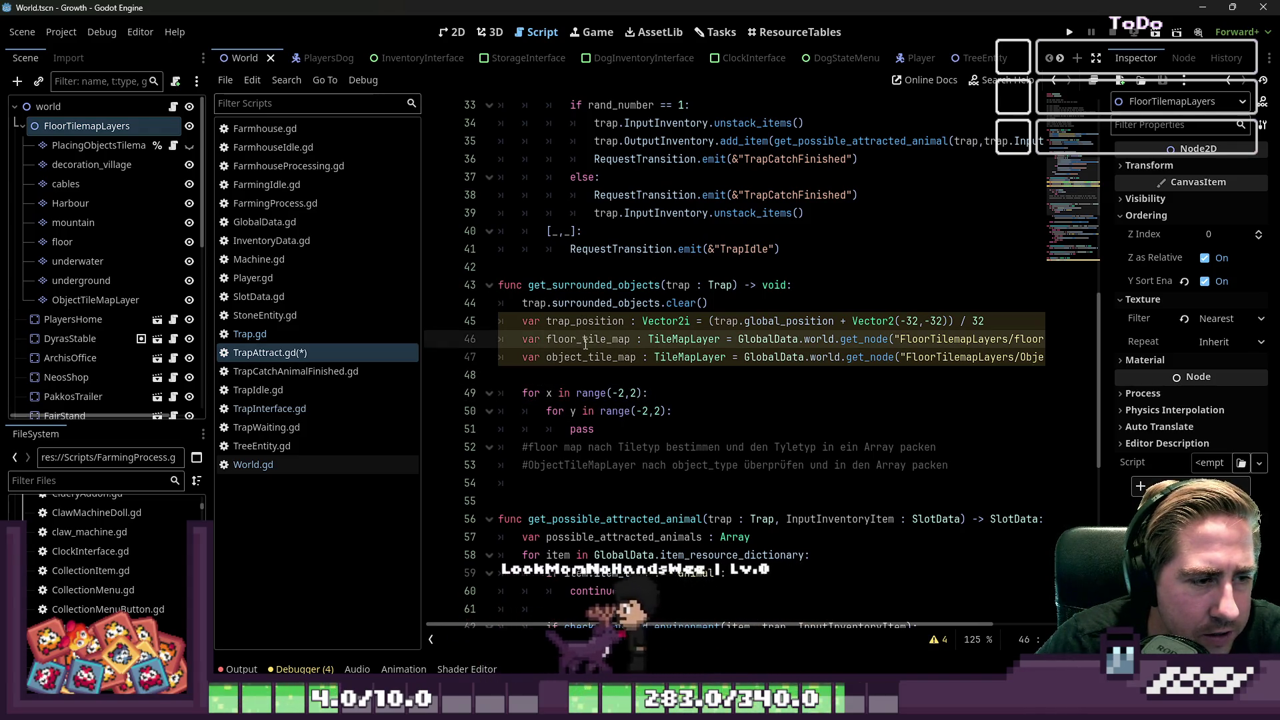
pyautogui.doubleClick(584, 321)
pyautogui.click(1039, 318)
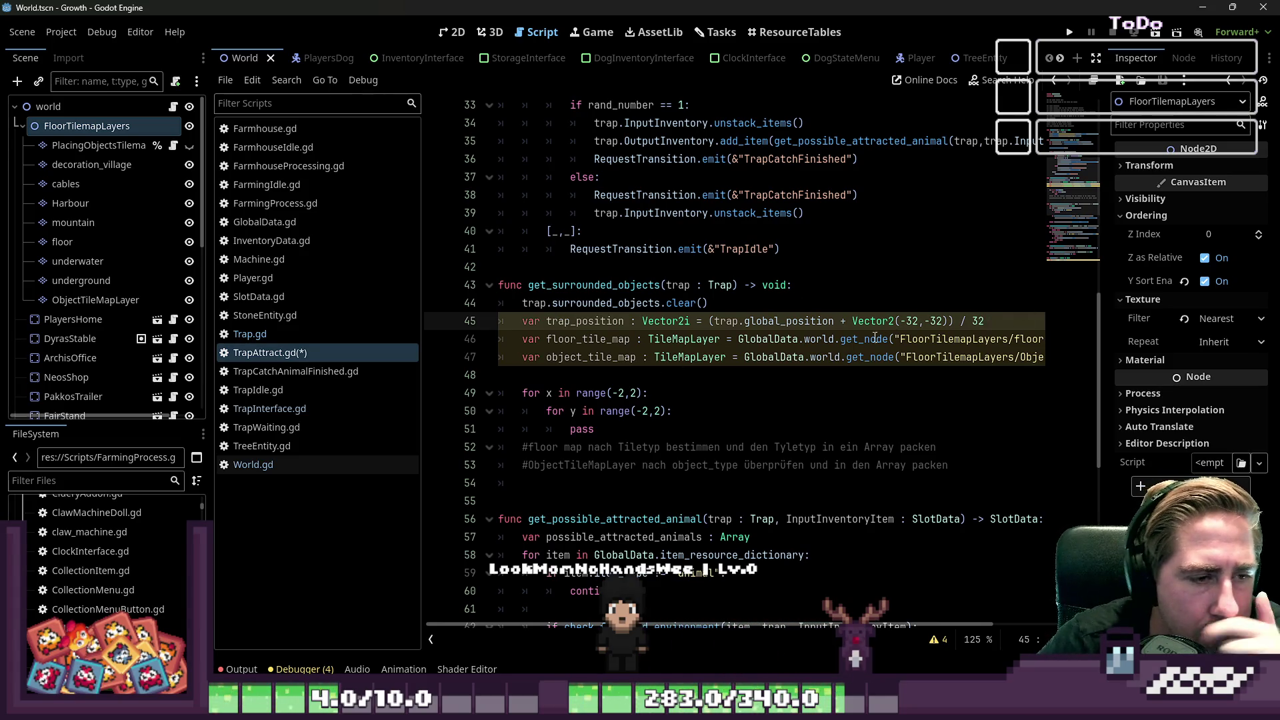
pyautogui.click(591, 428)
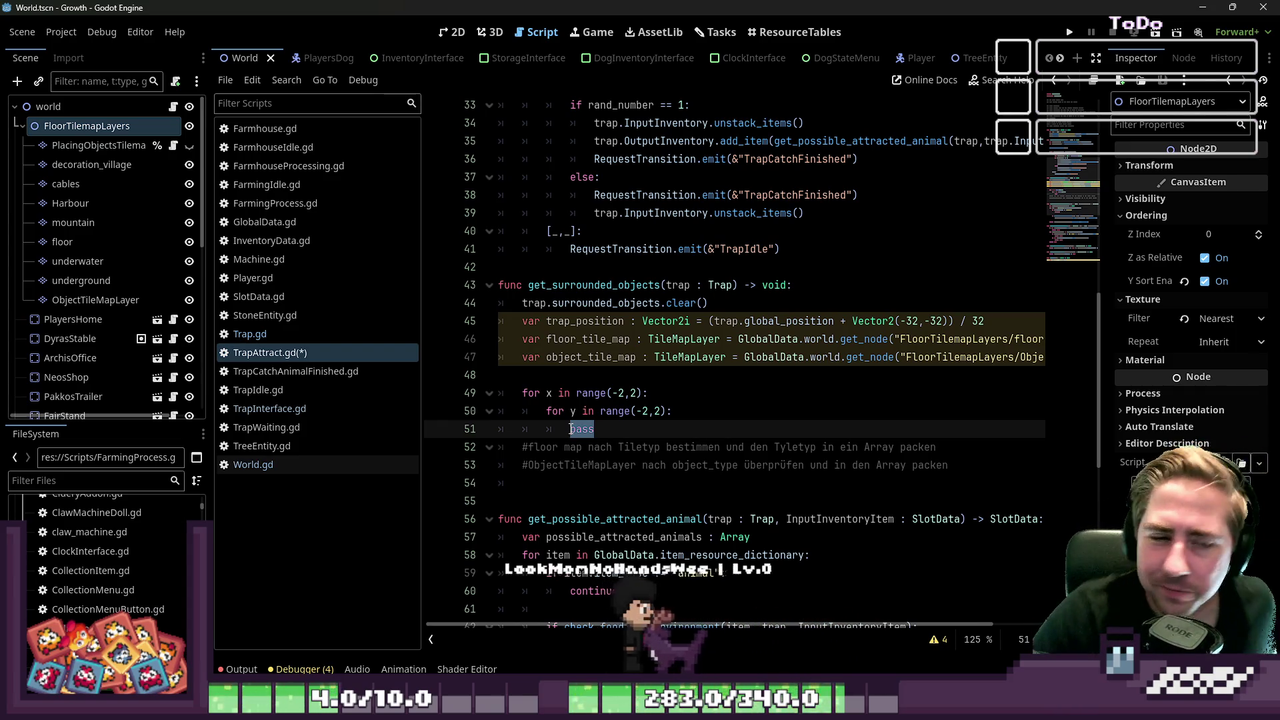
pyautogui.click(648, 467)
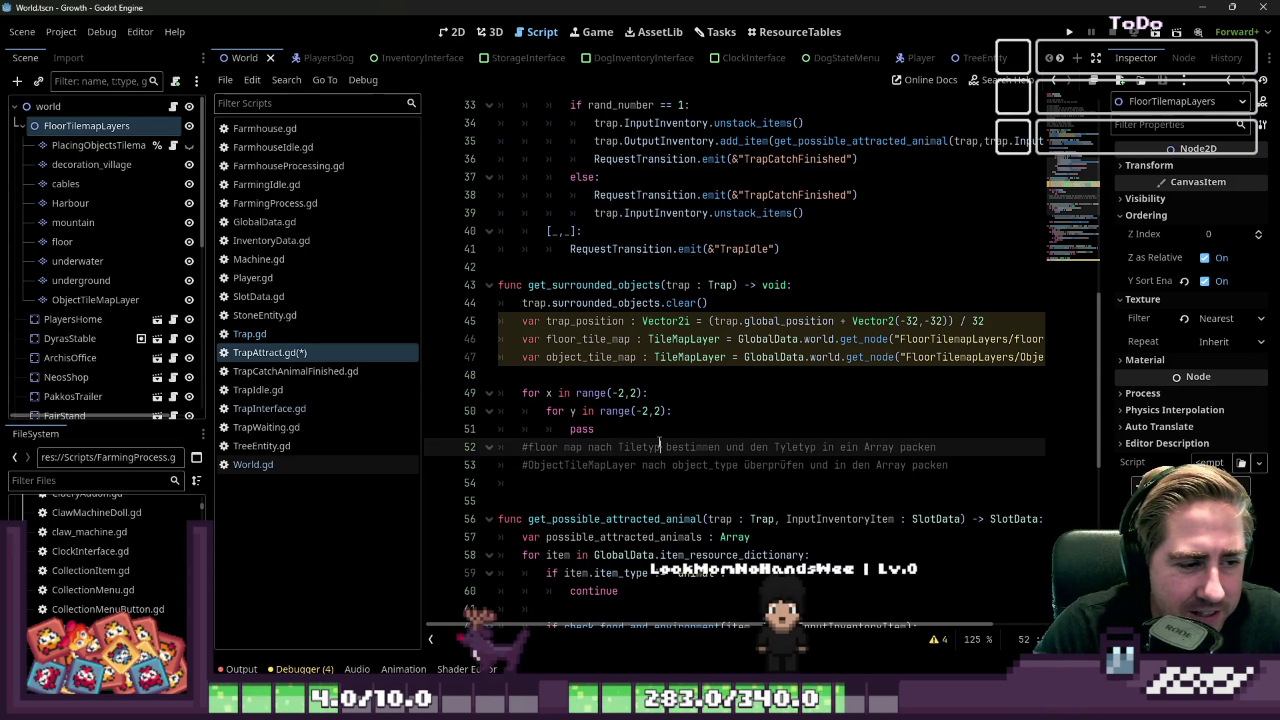
# Step: Add an empty line after pass in the inner loop, then select that pass
pyautogui.click(788, 432)
pyautogui.press('Return')
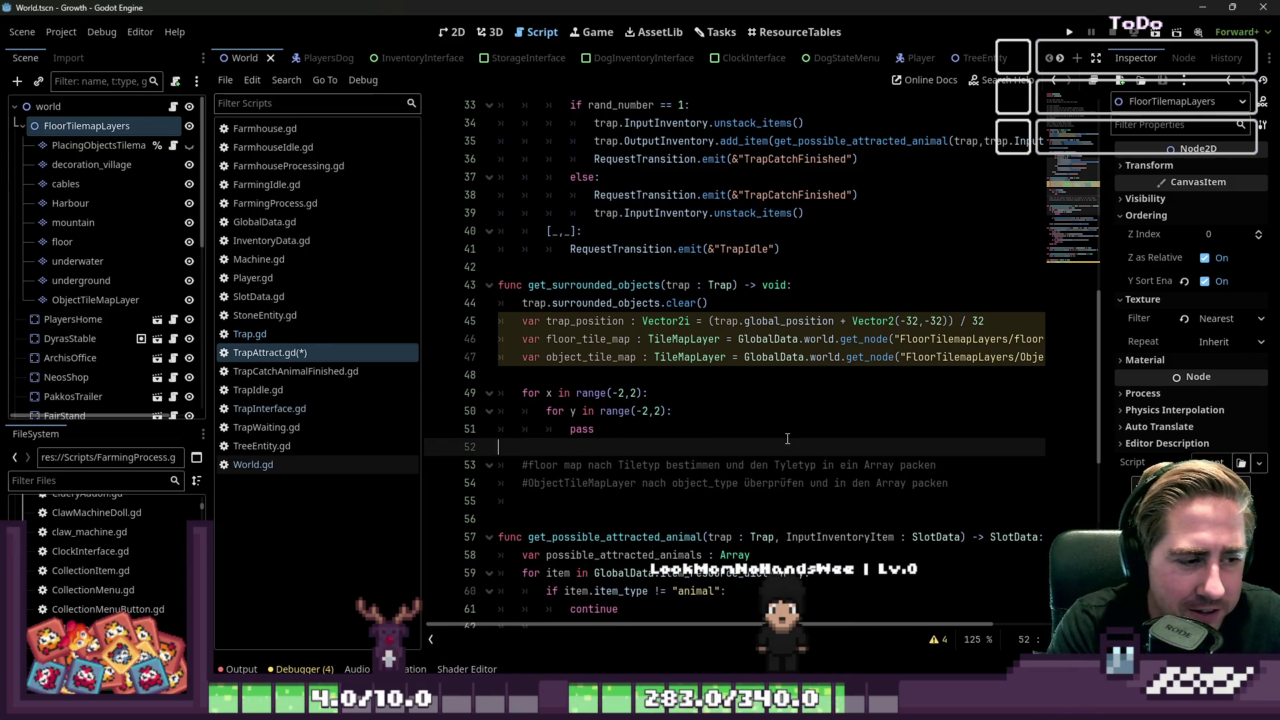
pyautogui.press('Down')
pyautogui.press('Down')
pyautogui.press('Down')
pyautogui.press('Up')
pyautogui.press('Up')
pyautogui.press('Up')
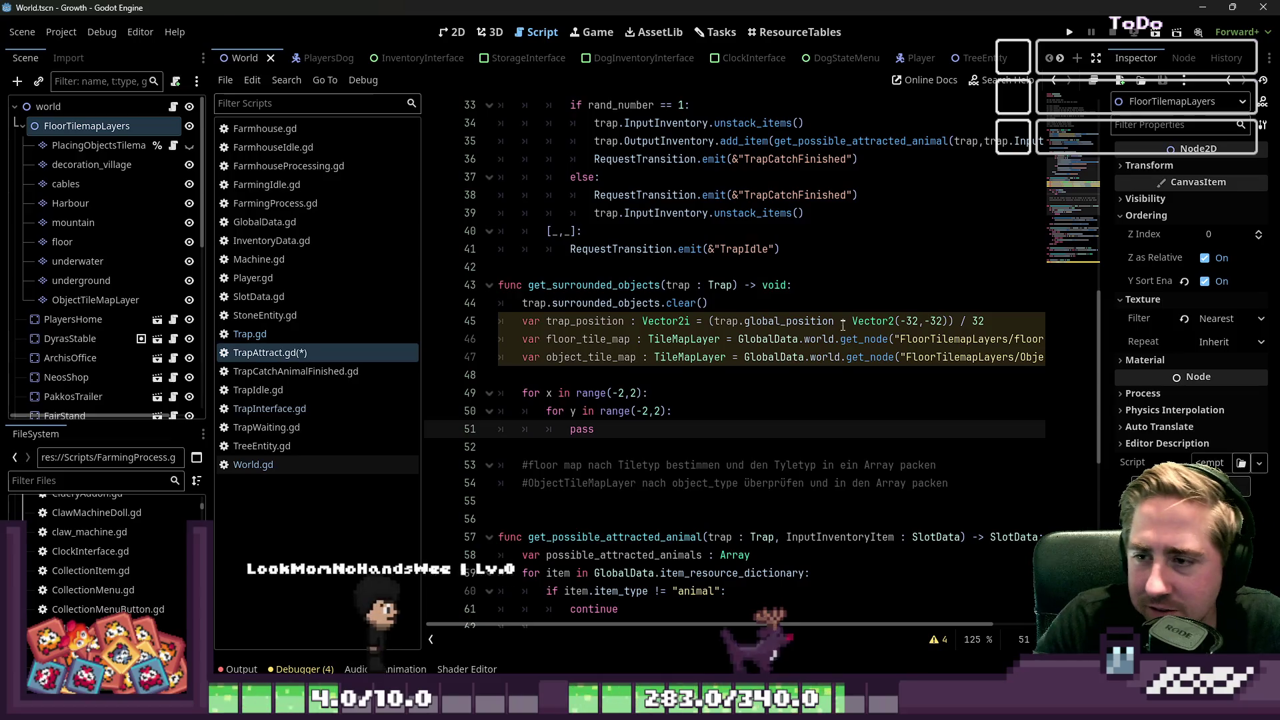
pyautogui.click(589, 441)
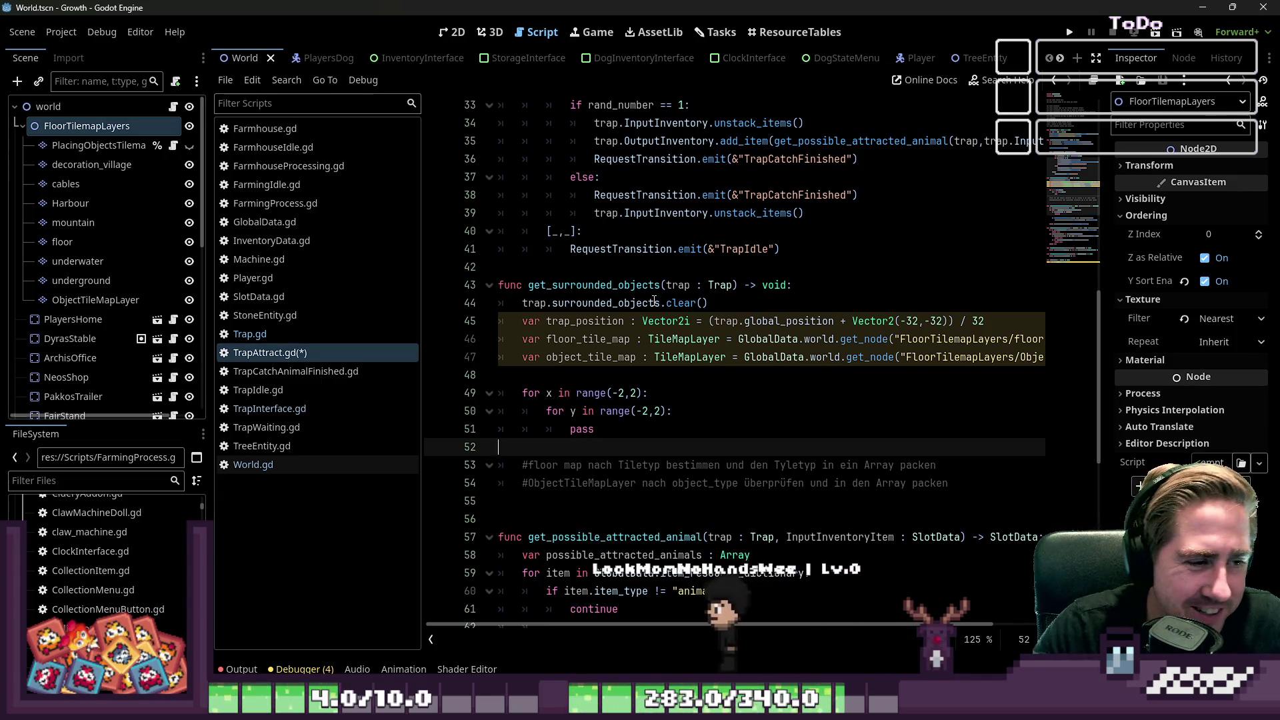
pyautogui.doubleClick(588, 431)
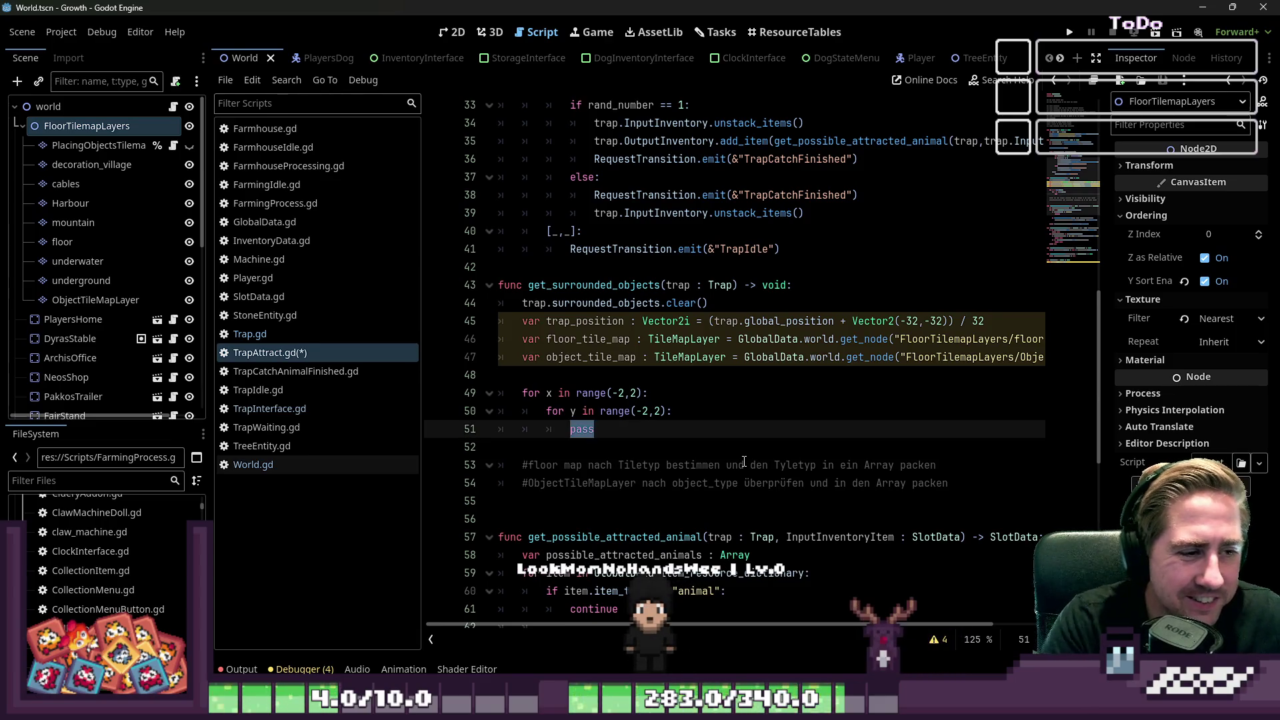
# Step: Replace the placeholder pass with the start of 'var current_tile_position : Vec'
pyautogui.press('BackSpace')
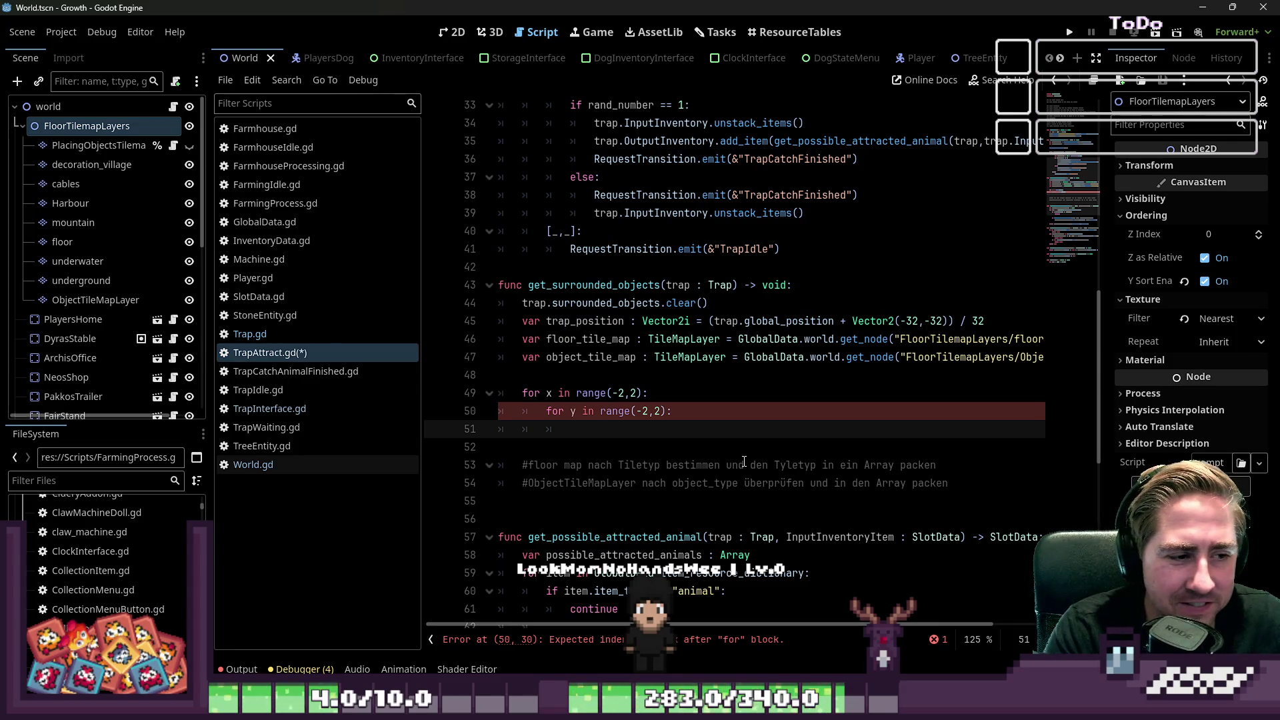
pyautogui.press('Up')
pyautogui.press('Up')
pyautogui.press('Up')
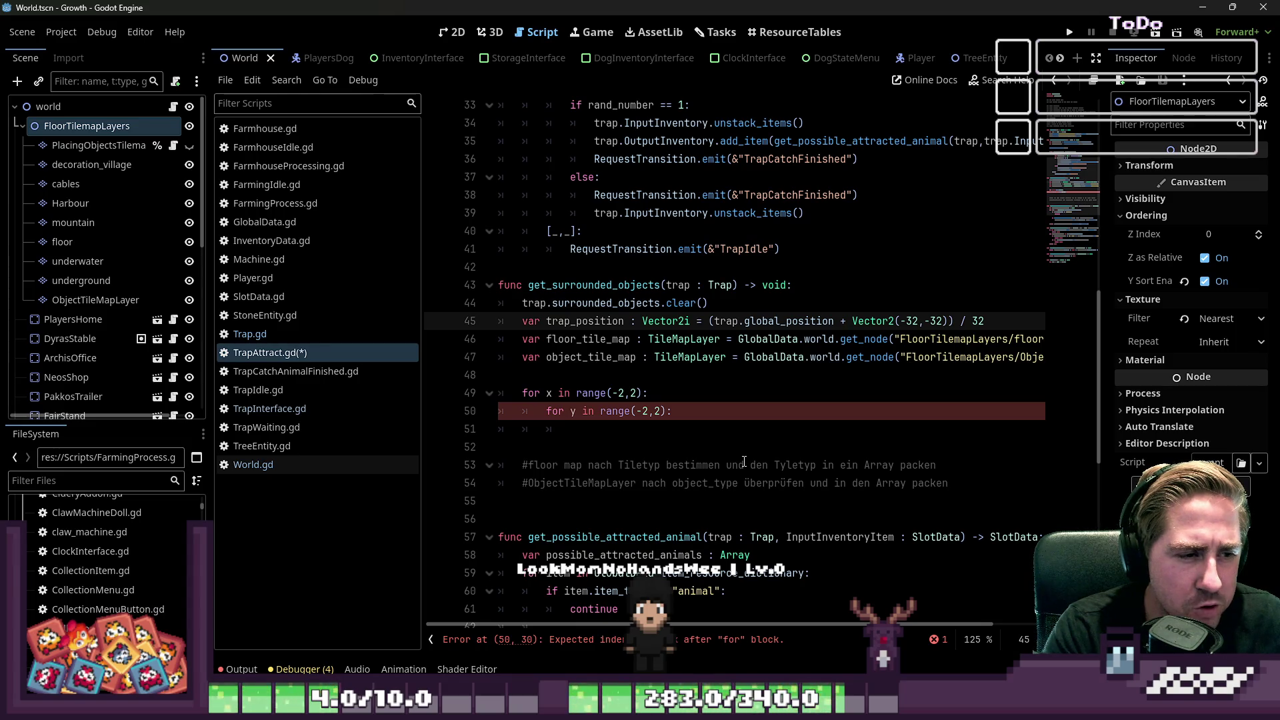
pyautogui.hotkey('ctrl', 'shift', 'Right')
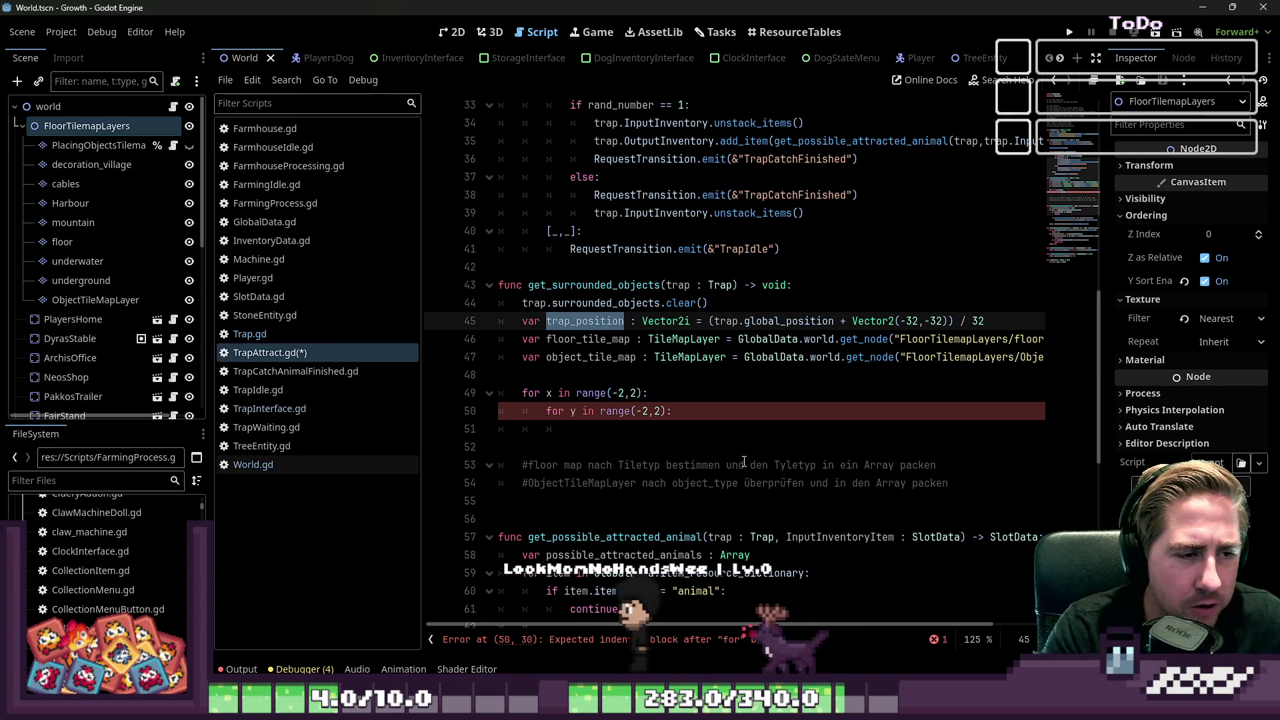
pyautogui.press('Down')
pyautogui.press('Down')
pyautogui.press('Down')
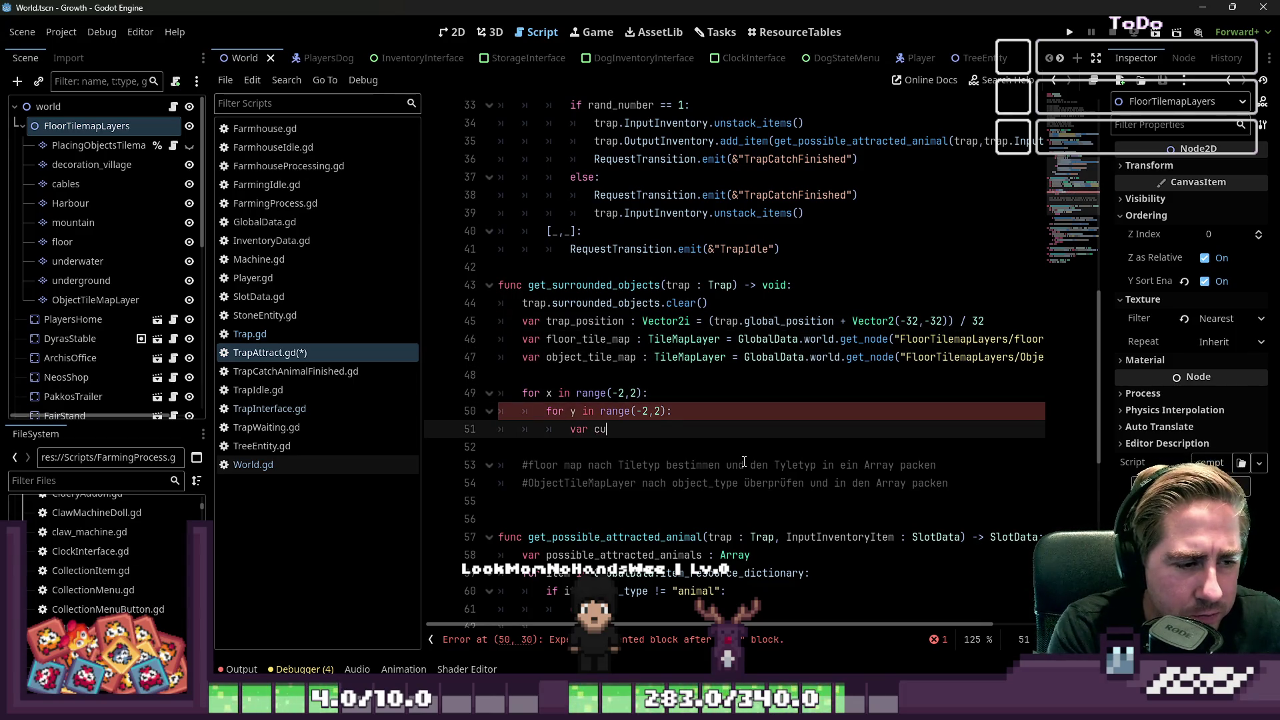
pyautogui.write('rrent_typ')
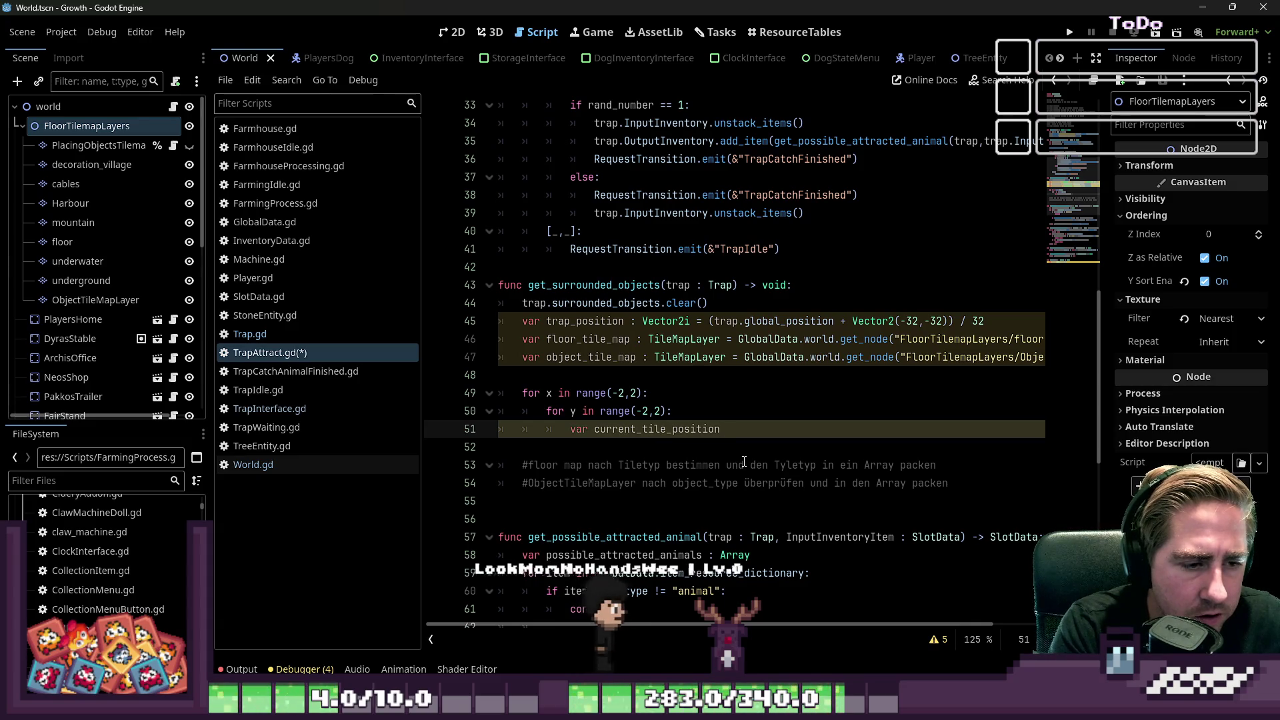
pyautogui.write(': Vec')
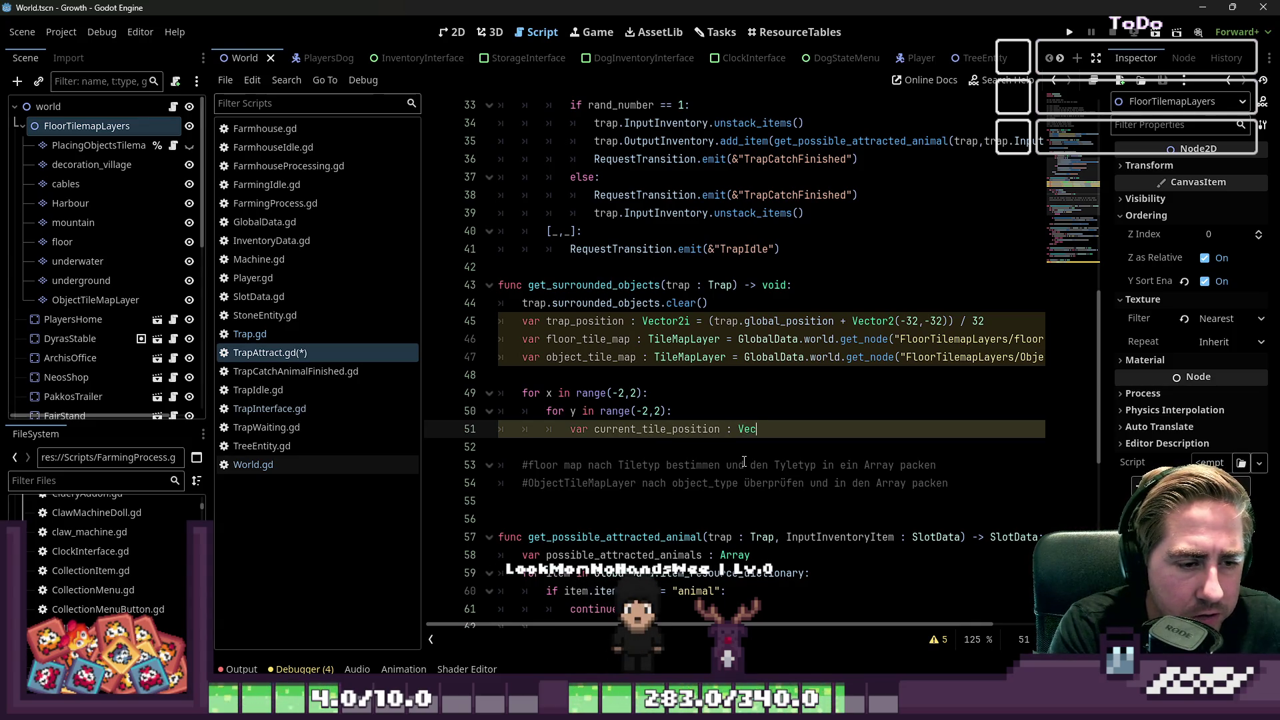
pyautogui.write('tor2i')
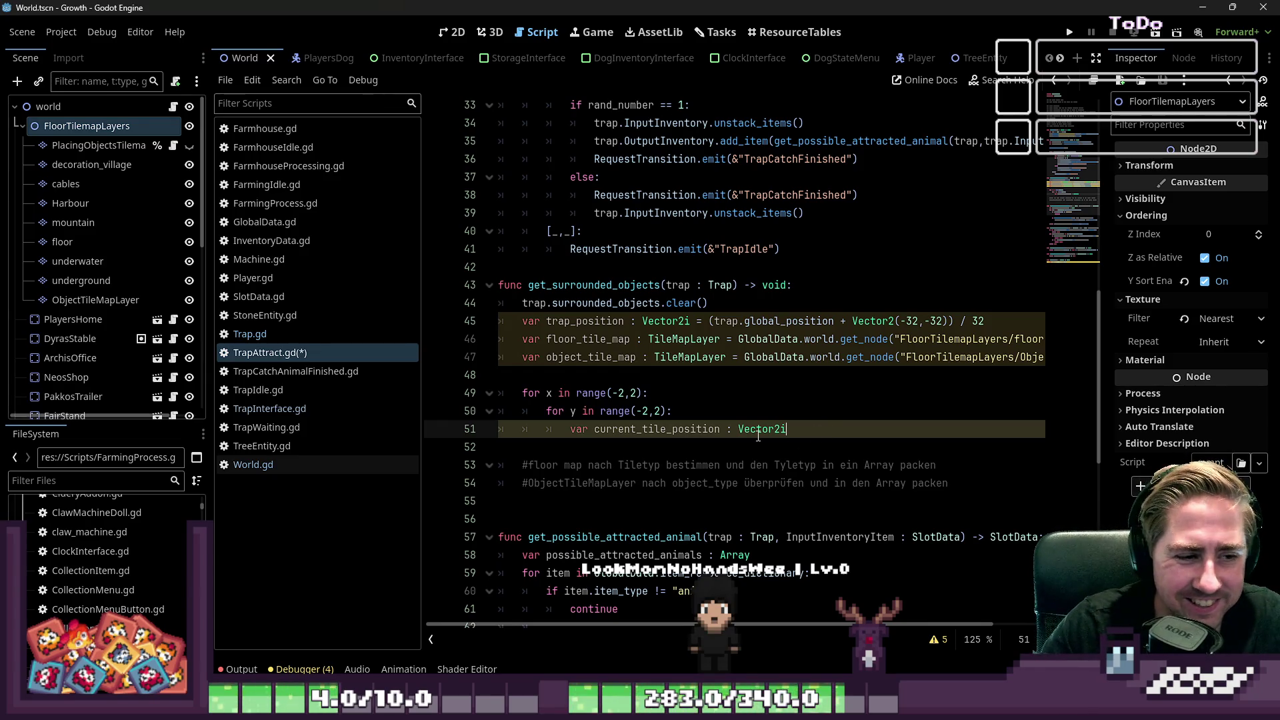
# Step: Insert blank lines between the current_tile_position : Vector2i line and the comments
pyautogui.press('Down')
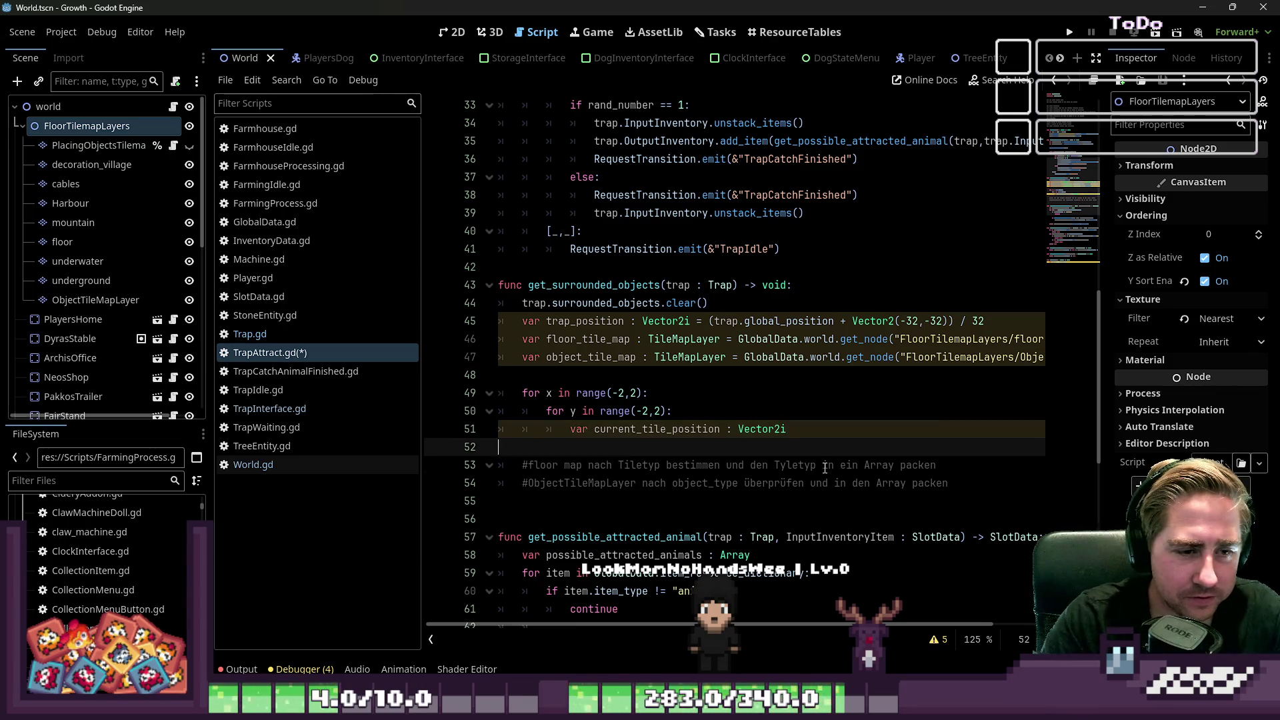
pyautogui.press('Return')
pyautogui.press('Up')
pyautogui.press('Up')
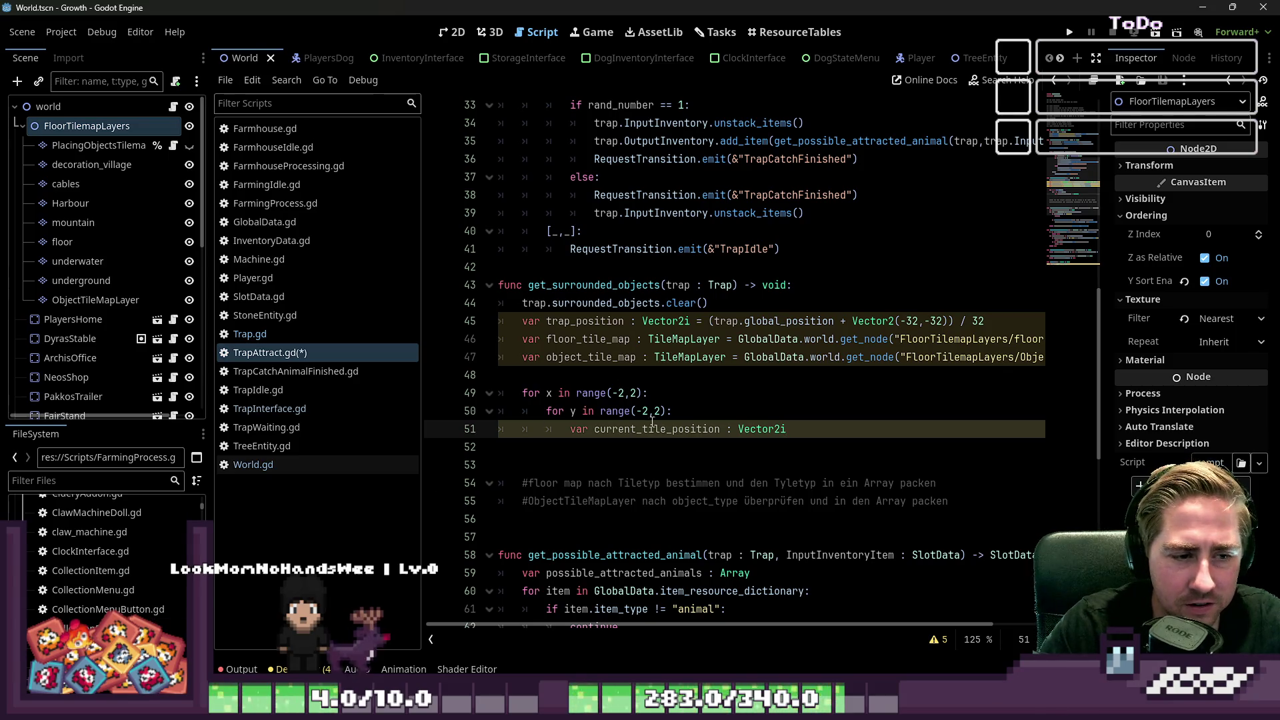
# Step: Assign current_tile_position = Vector2i(trap_position.x + x, trap_position.y + y) and indent the next line
pyautogui.click(681, 455)
pyautogui.press('Down')
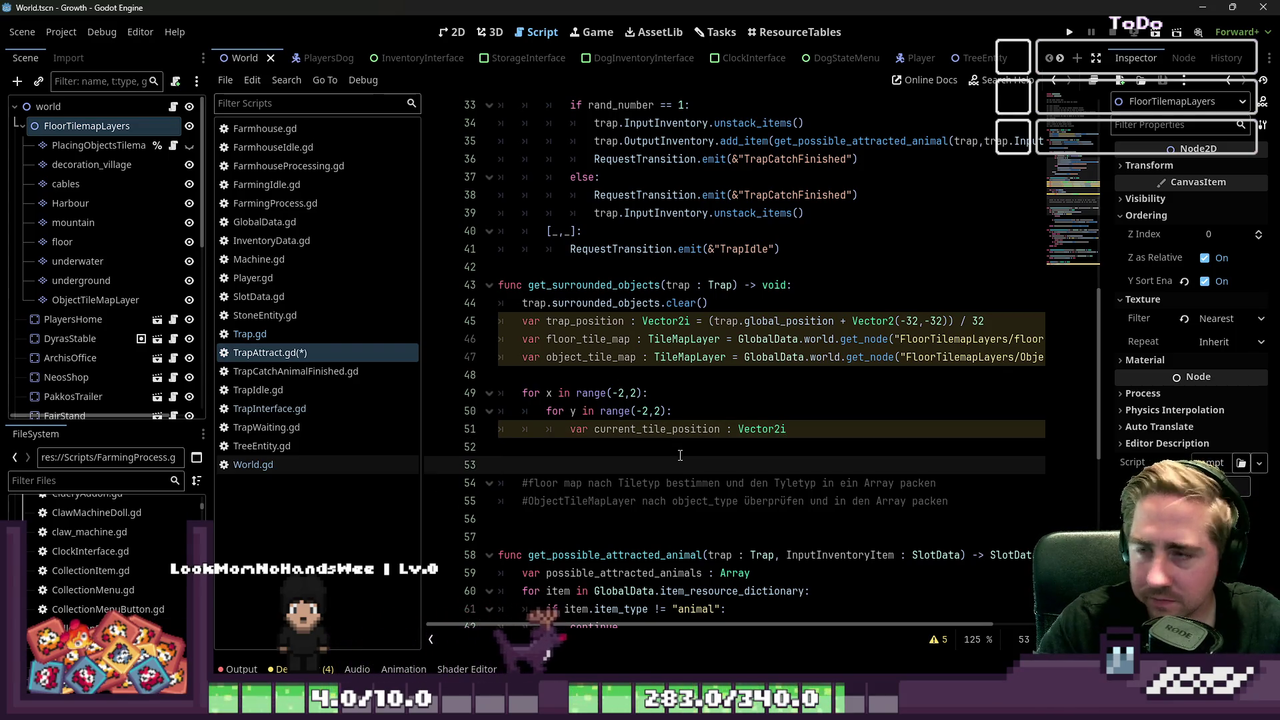
pyautogui.press('Up')
pyautogui.press('Up')
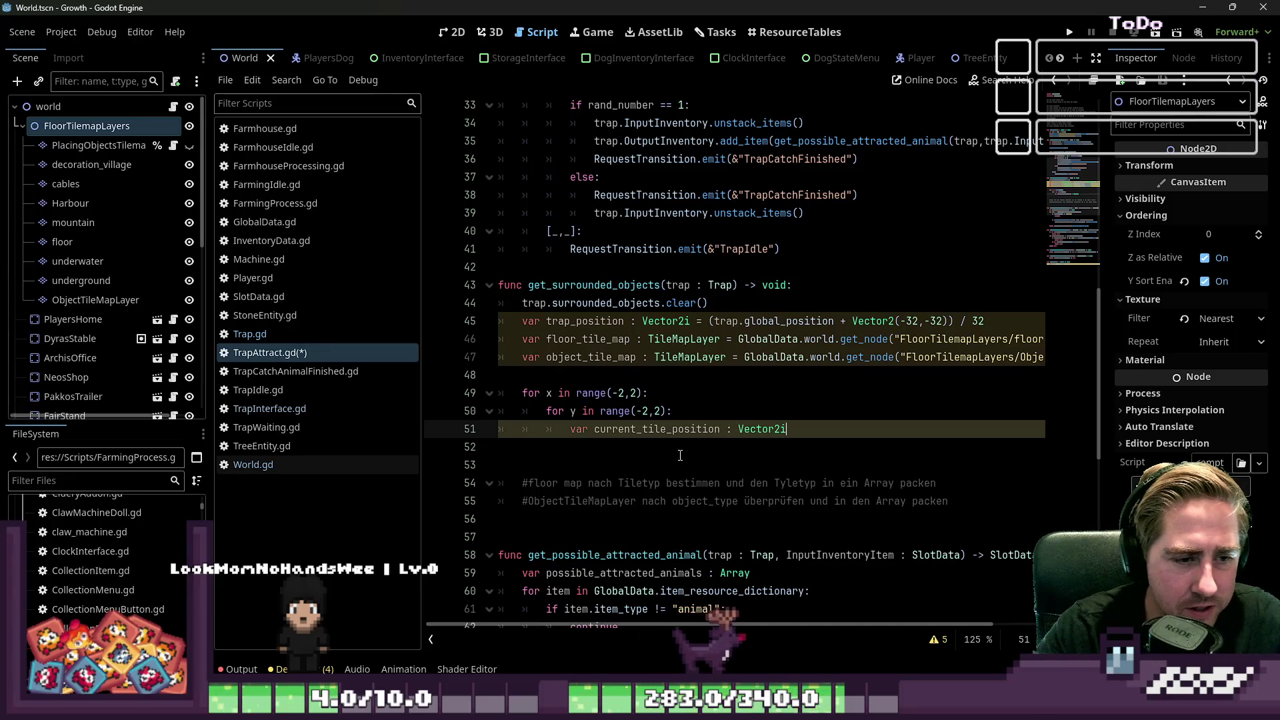
pyautogui.write(' = ')
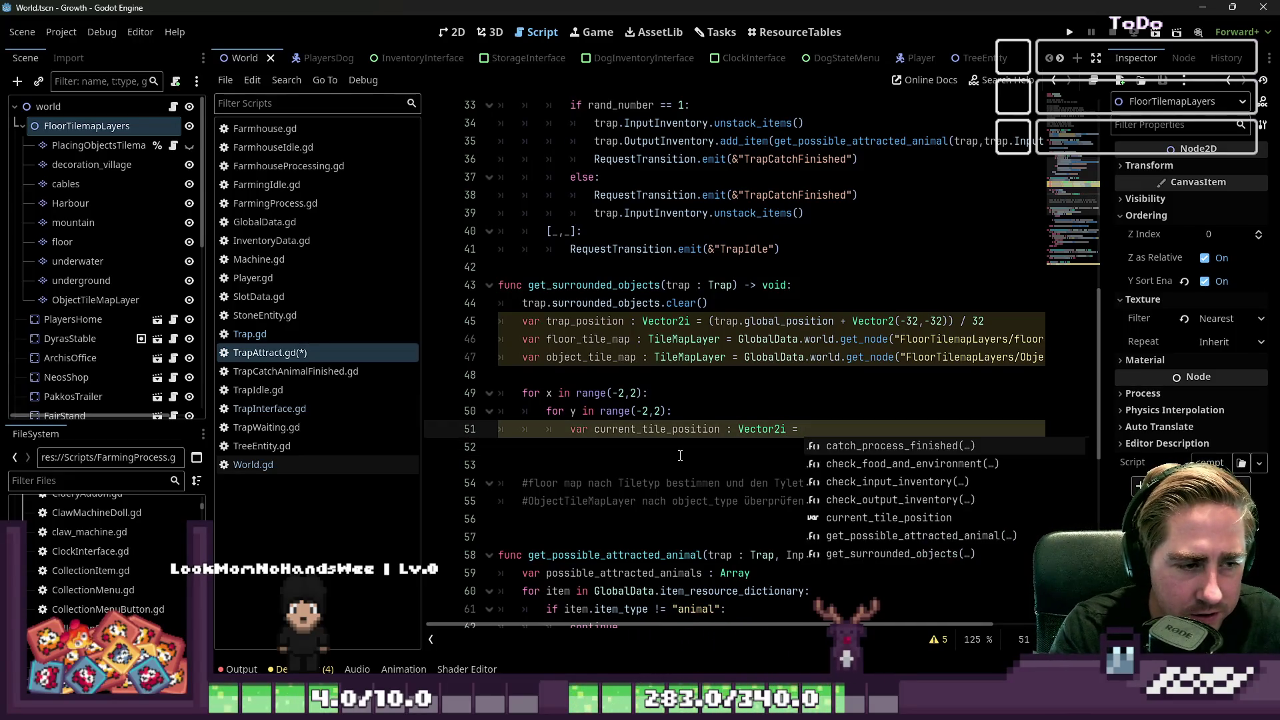
pyautogui.write('Vec')
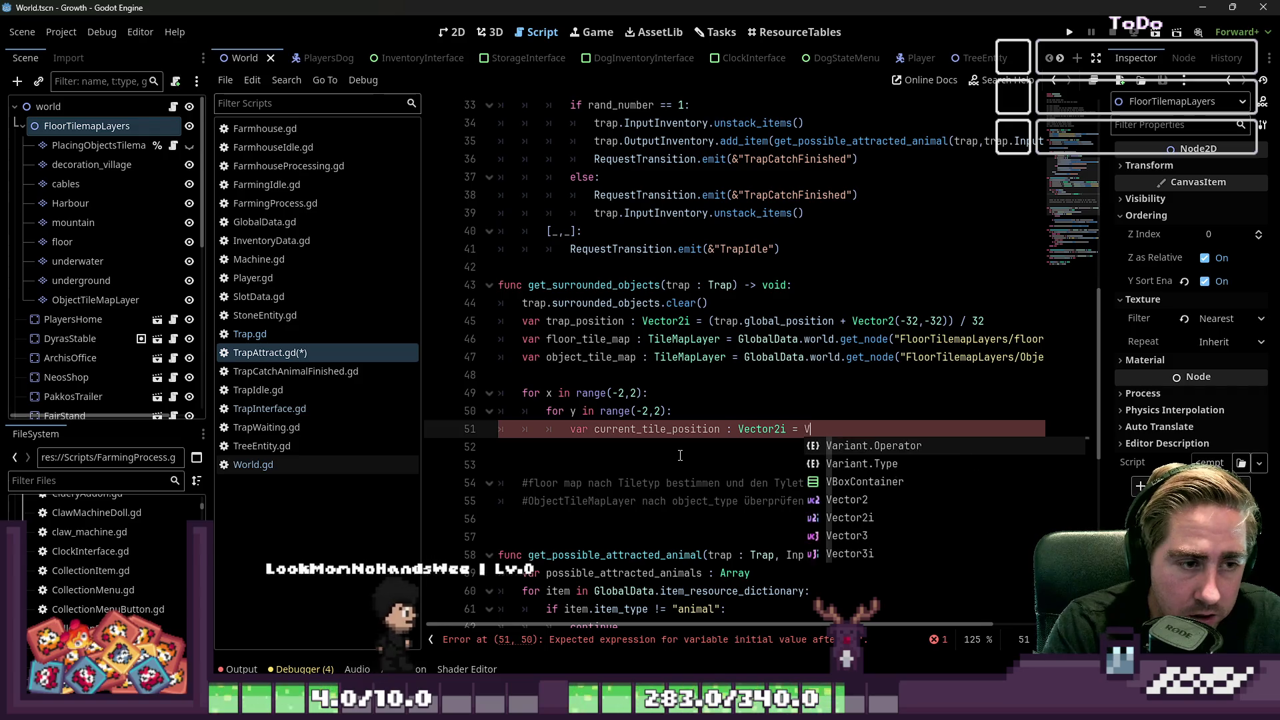
pyautogui.write('tor2')
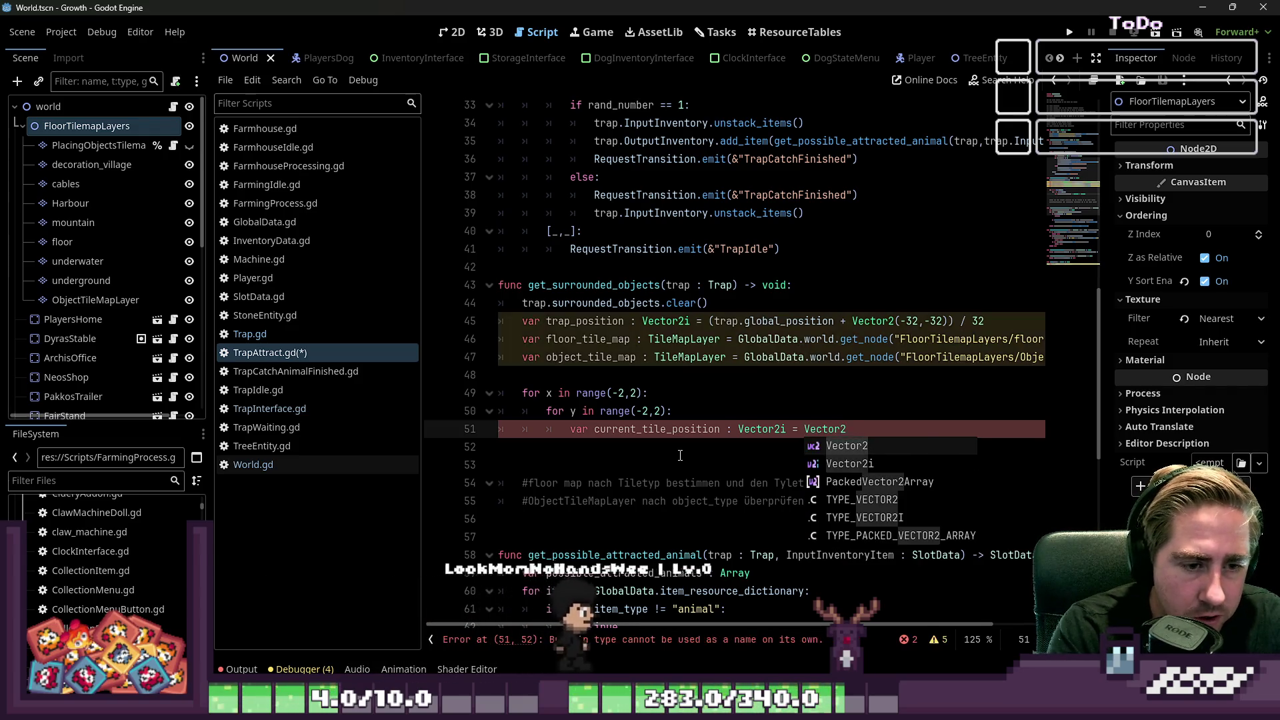
pyautogui.write('i(tra')
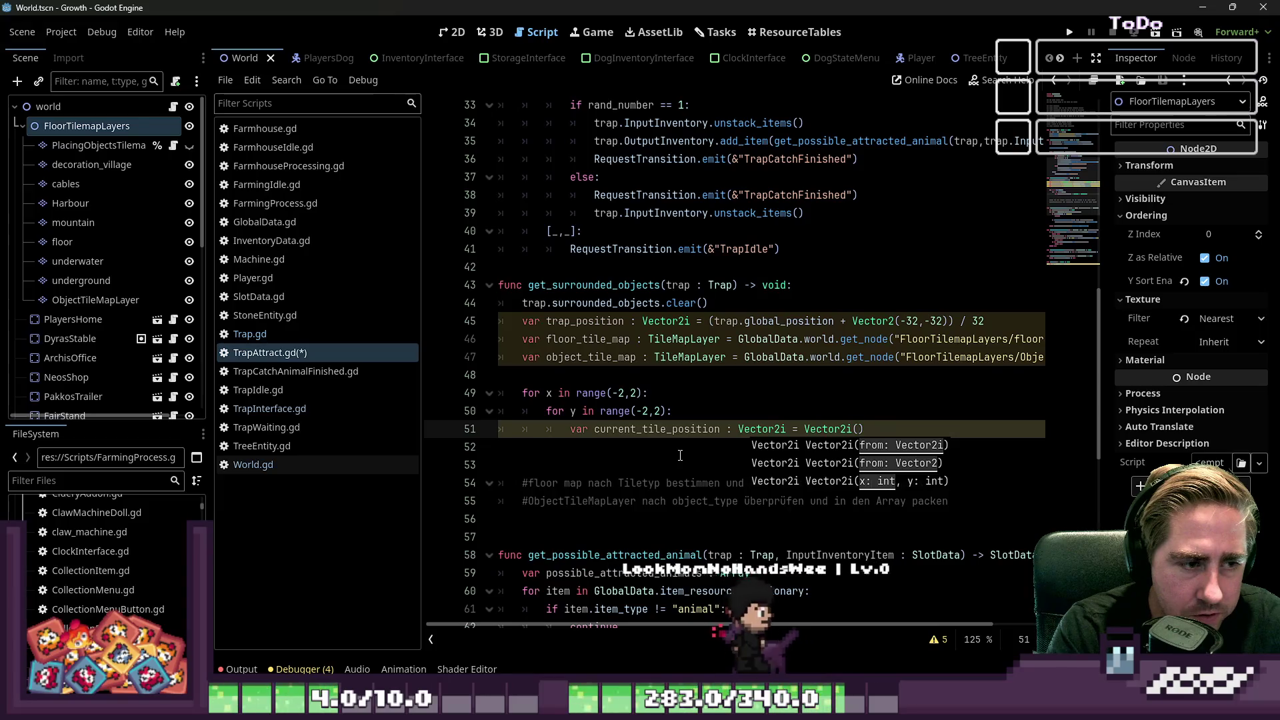
pyautogui.write('p_')
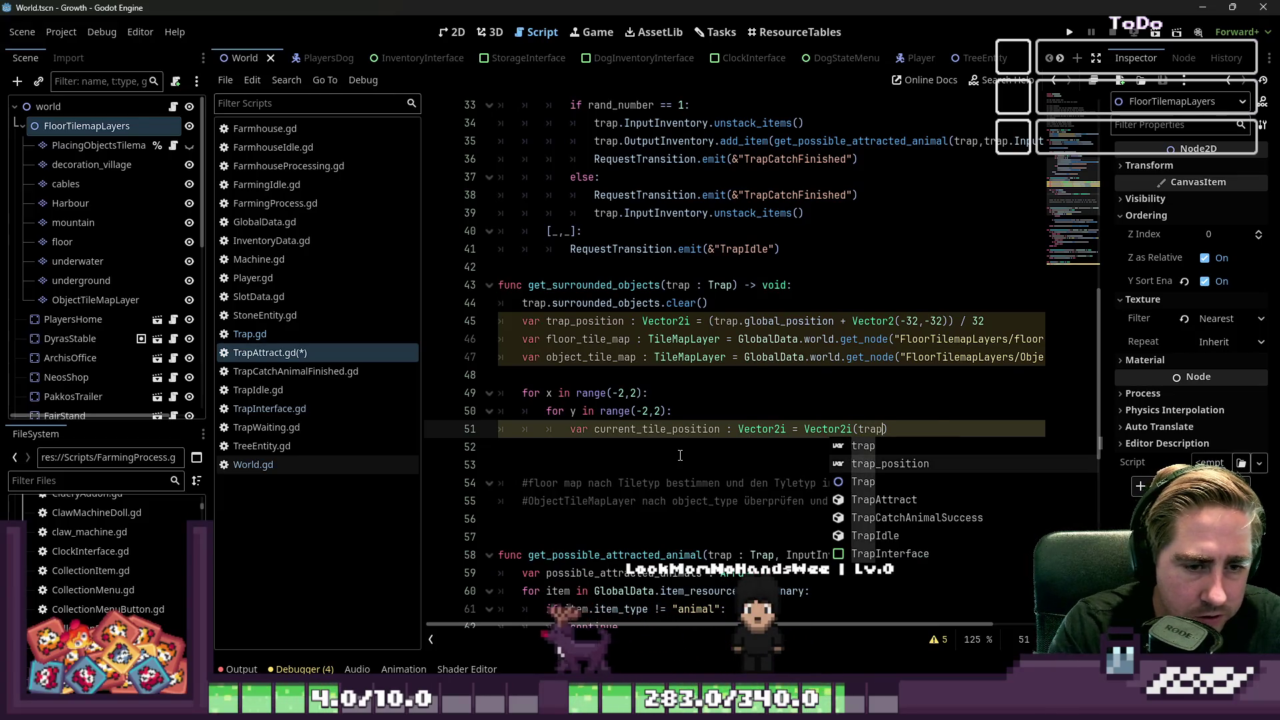
pyautogui.press('Return')
pyautogui.write('+ ')
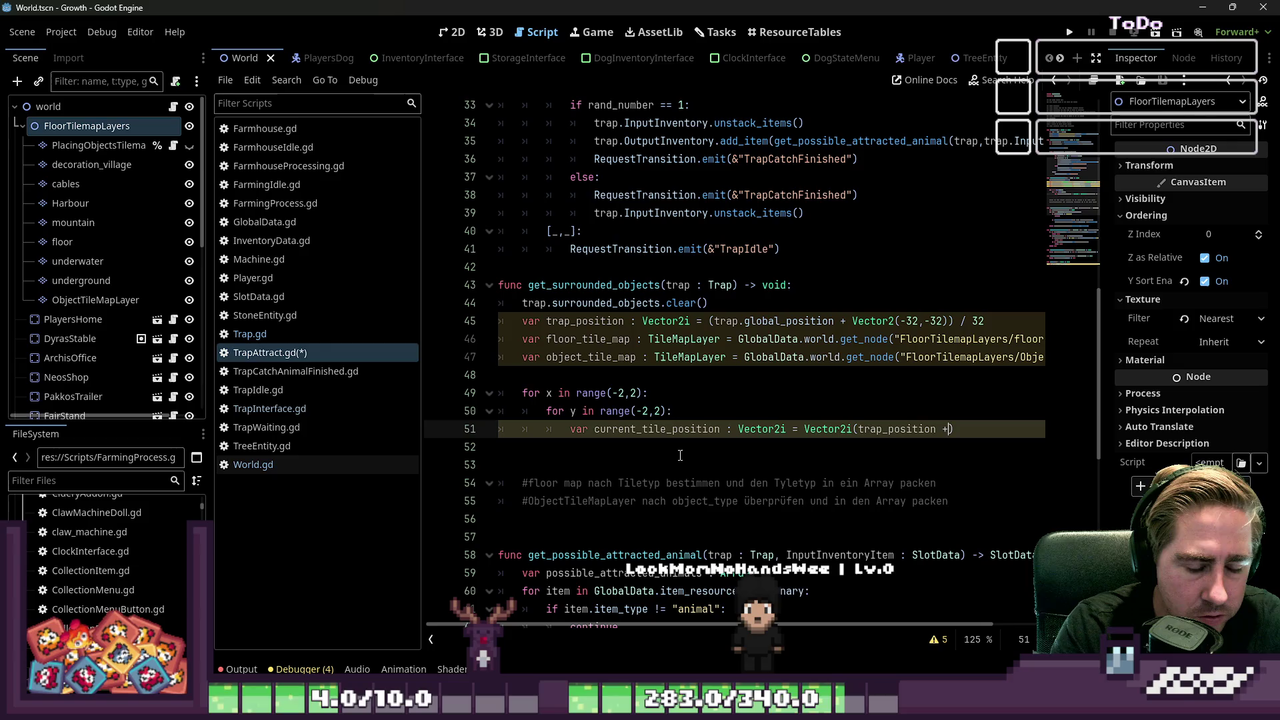
pyautogui.write('x + x')
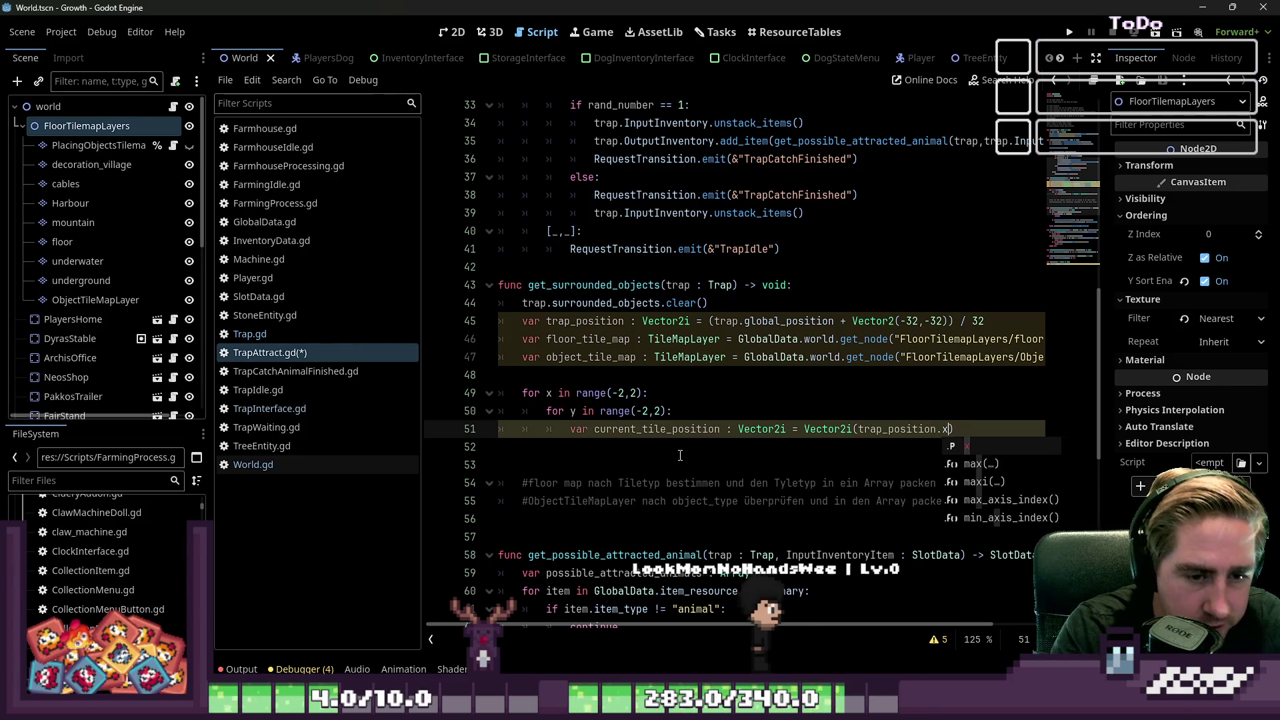
pyautogui.write(', ')
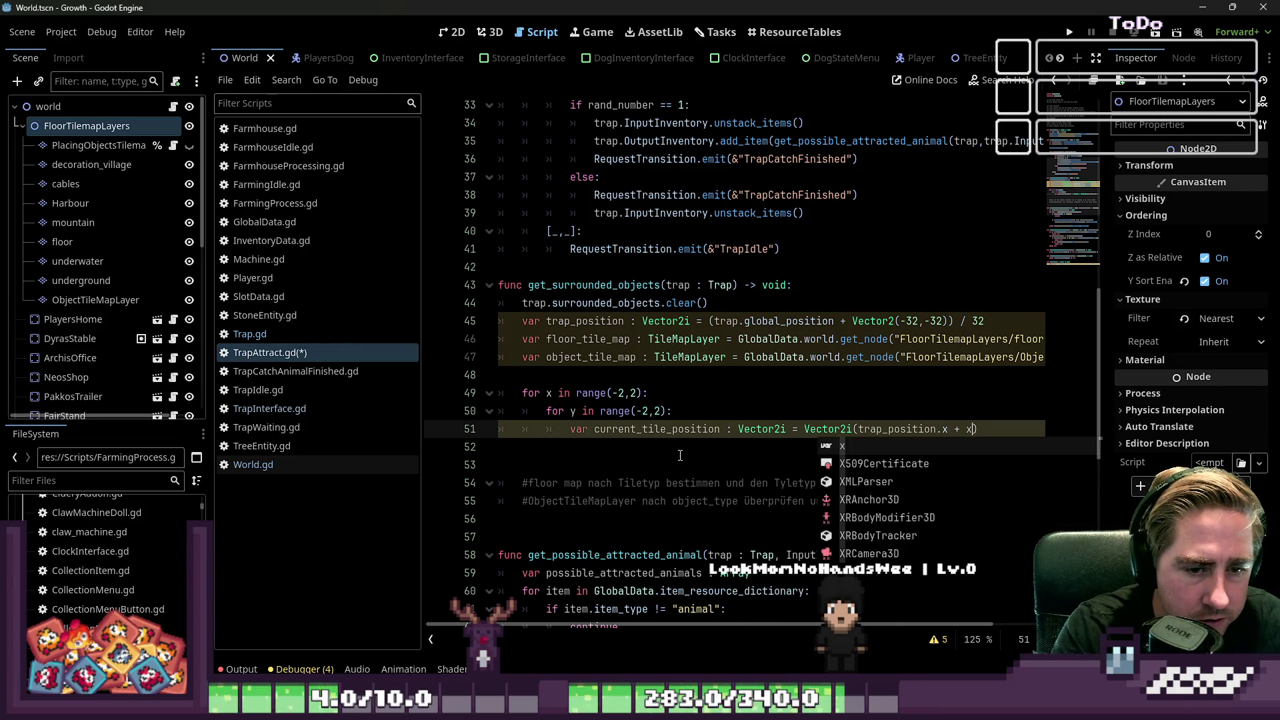
pyautogui.write('trap')
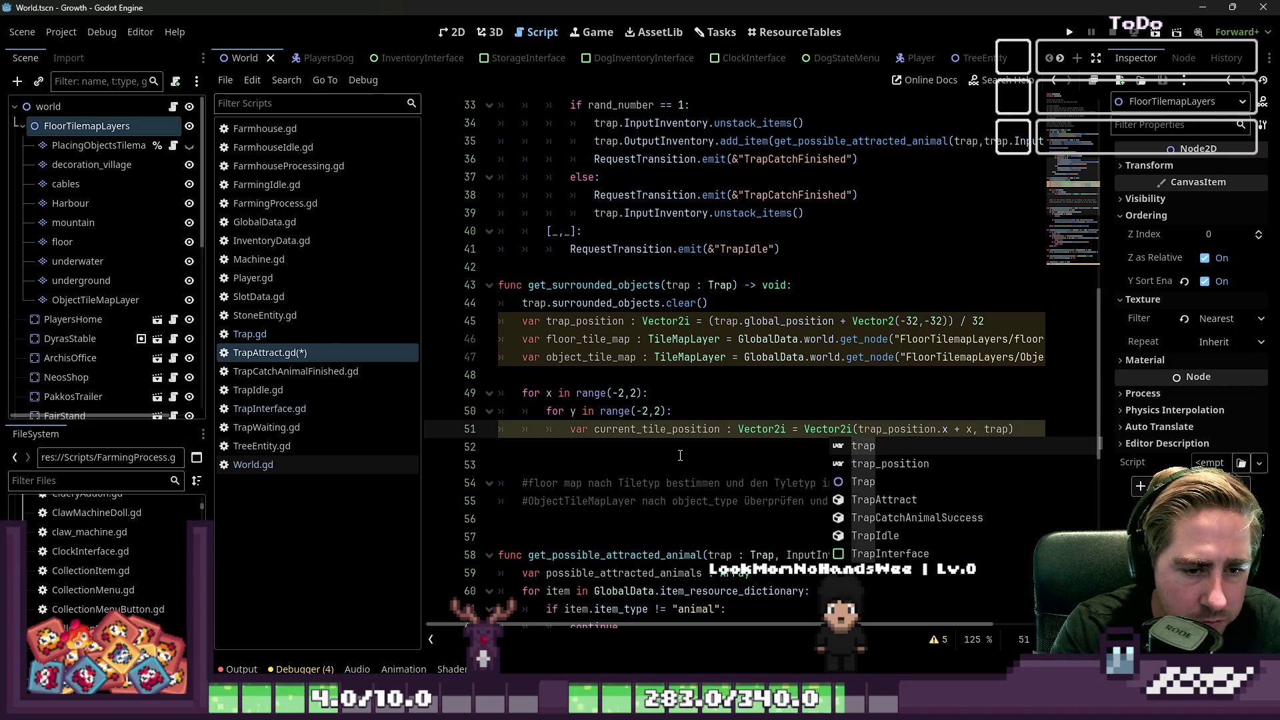
pyautogui.write('_position.y')
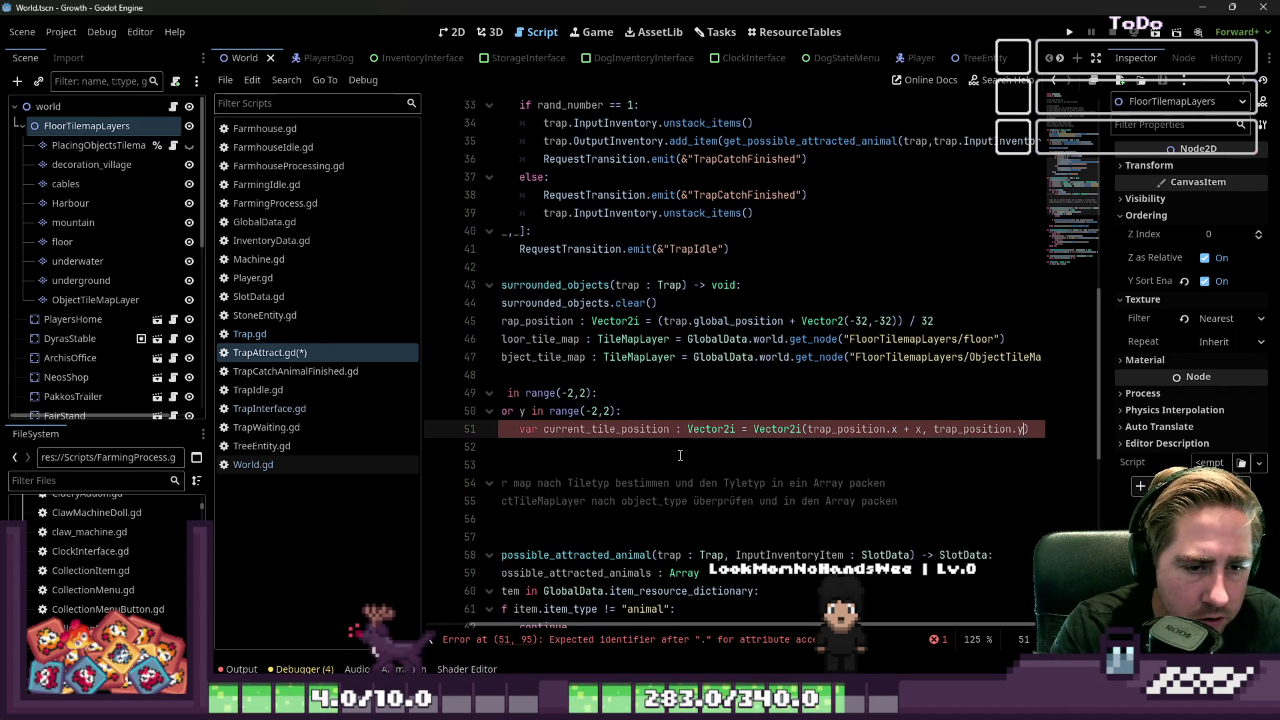
pyautogui.write(' + y')
pyautogui.press('Up')
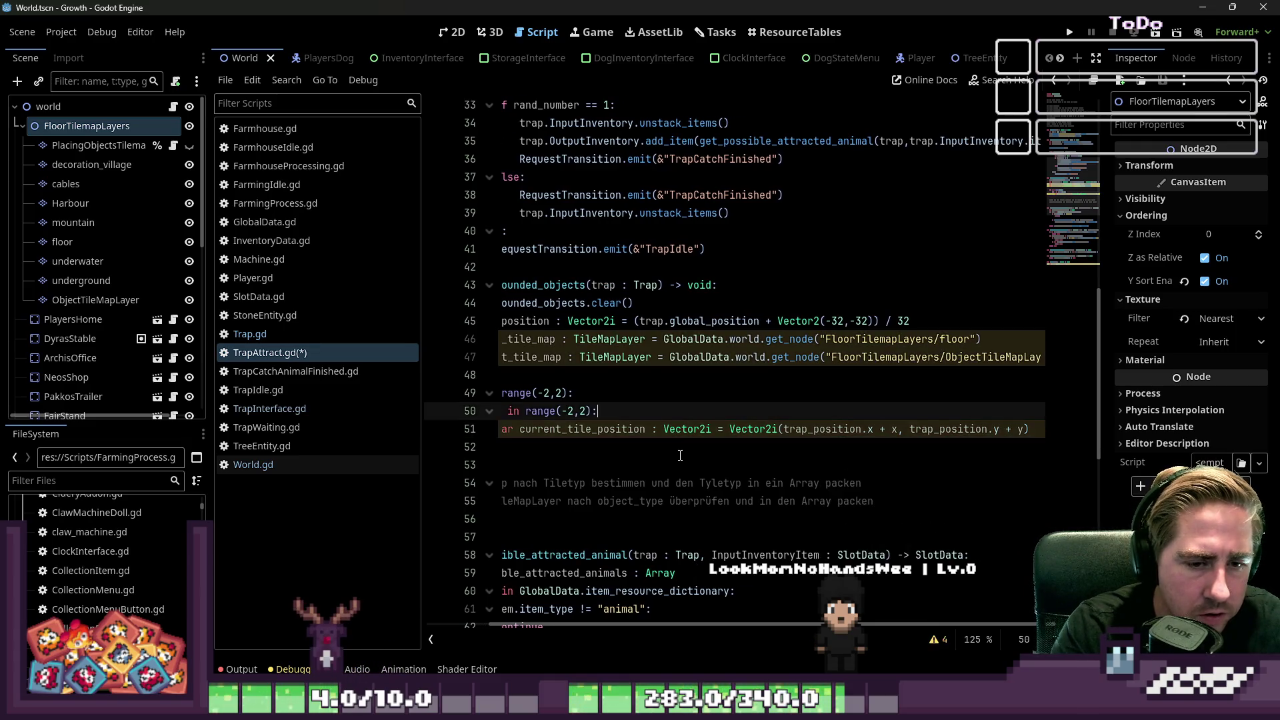
pyautogui.press('Down')
pyautogui.press('Down')
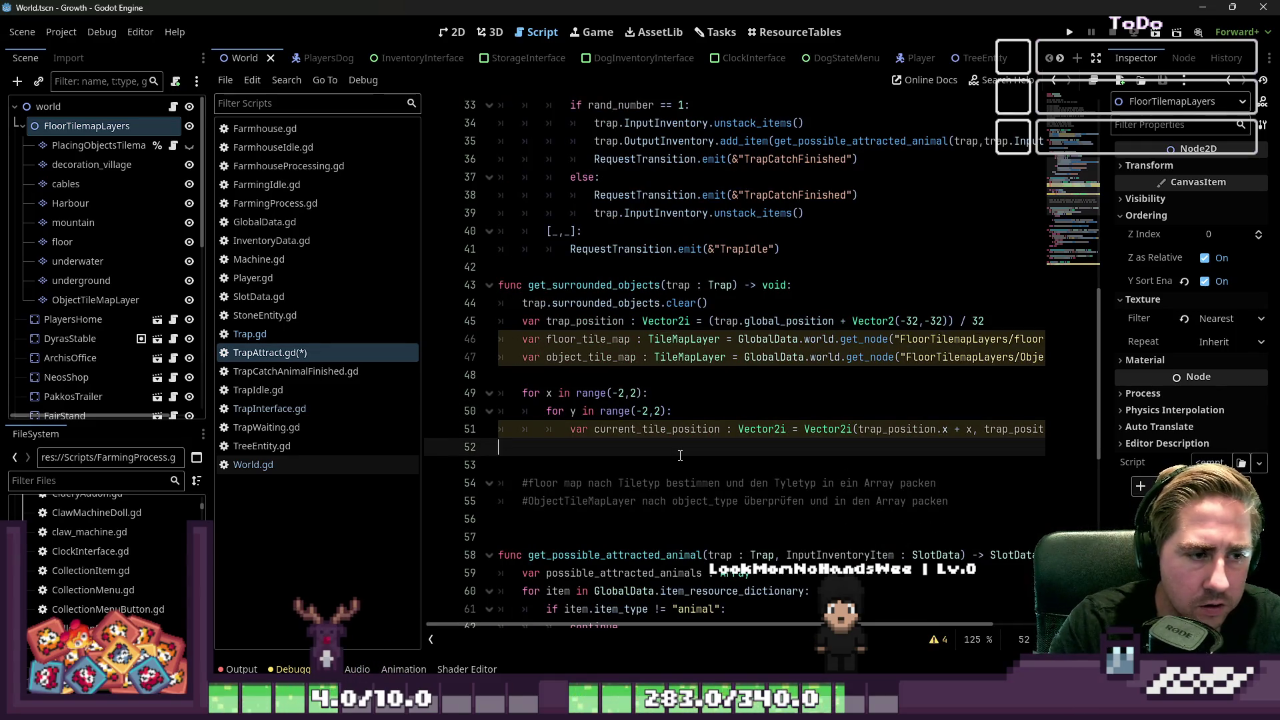
pyautogui.press('Tab')
pyautogui.press('Tab')
pyautogui.press('Tab')
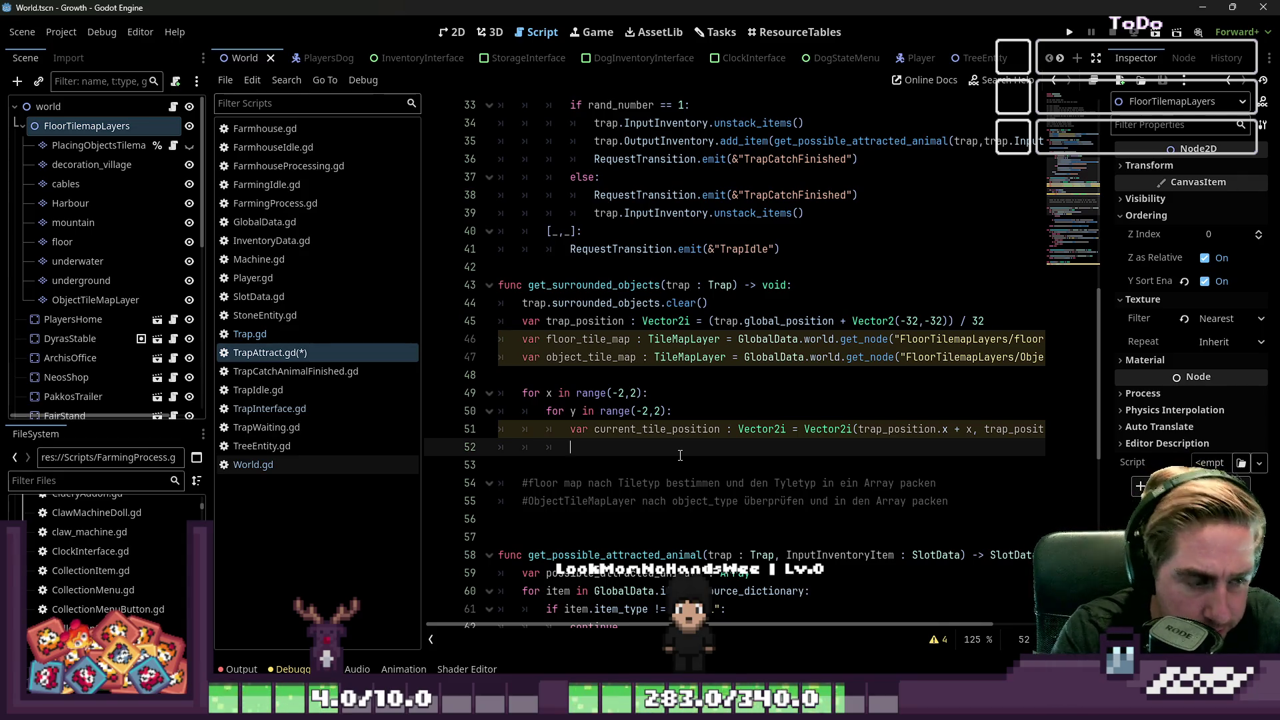
# Step: Call floor_tile_map.get_cell_tile_data(current_tile_position) in the inner loop
pyautogui.write('floor')
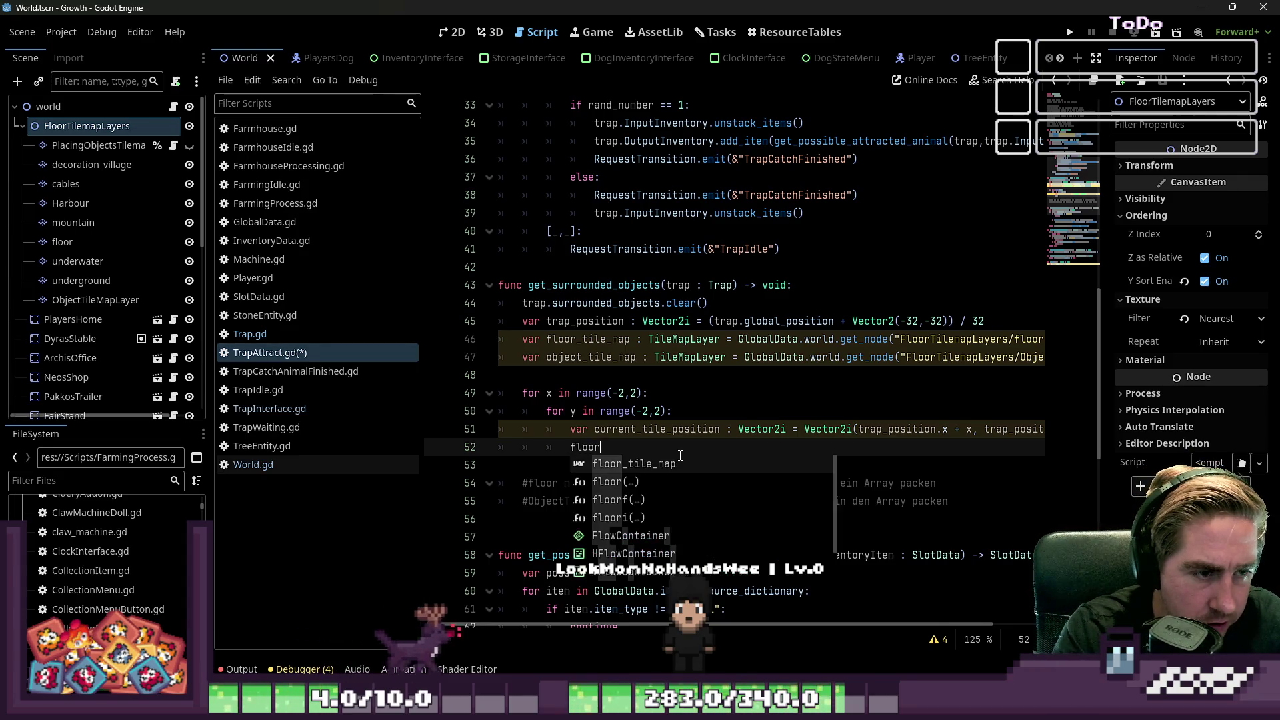
pyautogui.press('Return')
pyautogui.write('.')
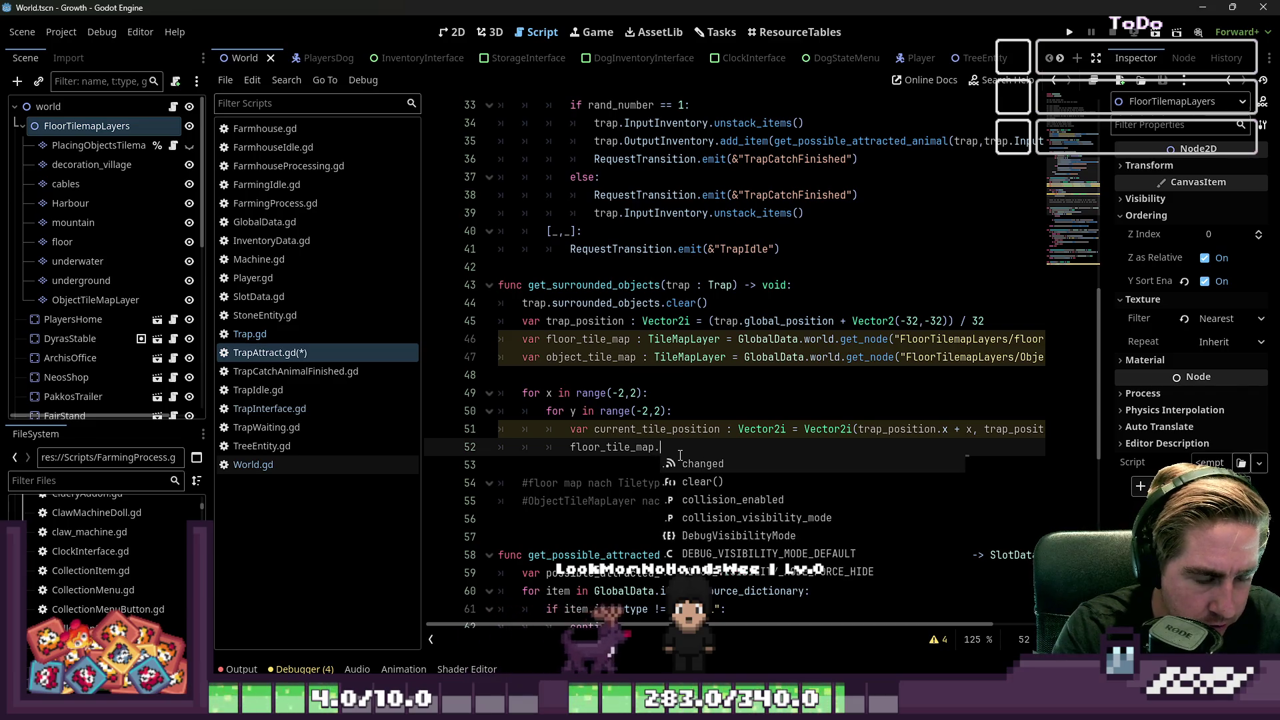
pyautogui.write('get_cell_data')
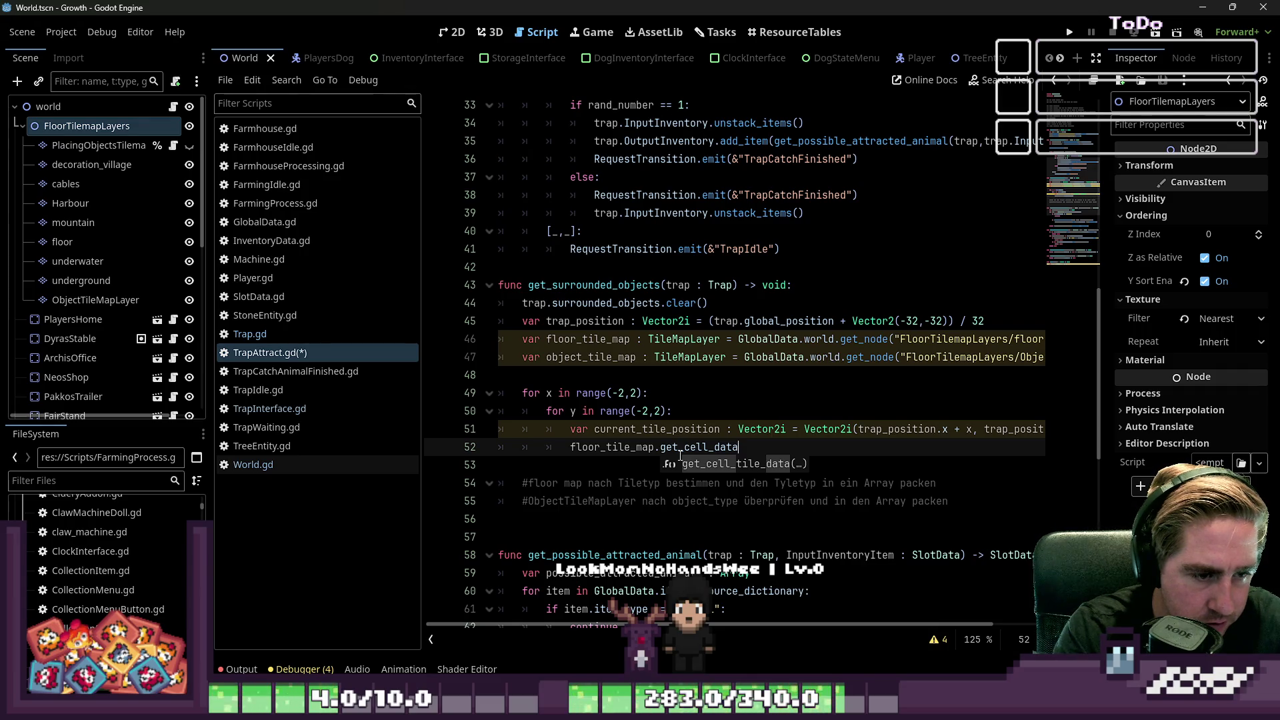
pyautogui.press('Return')
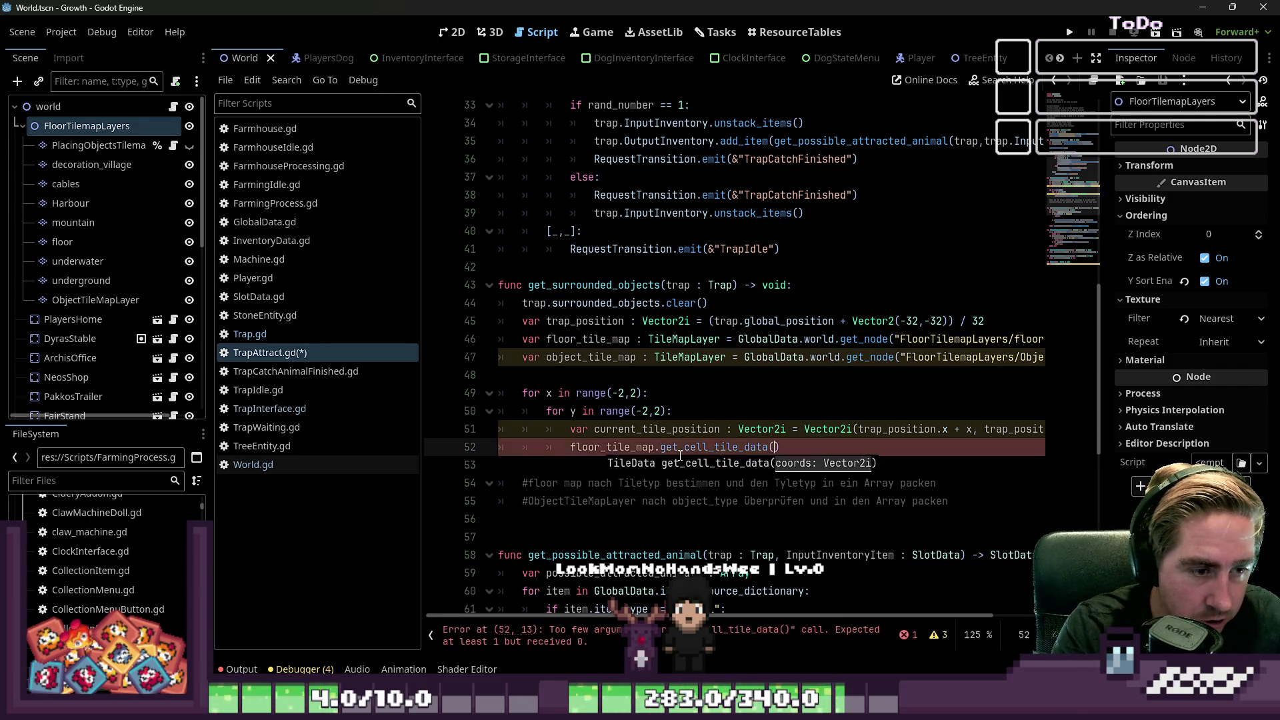
pyautogui.write('current_tile_position')
pyautogui.press('Return')
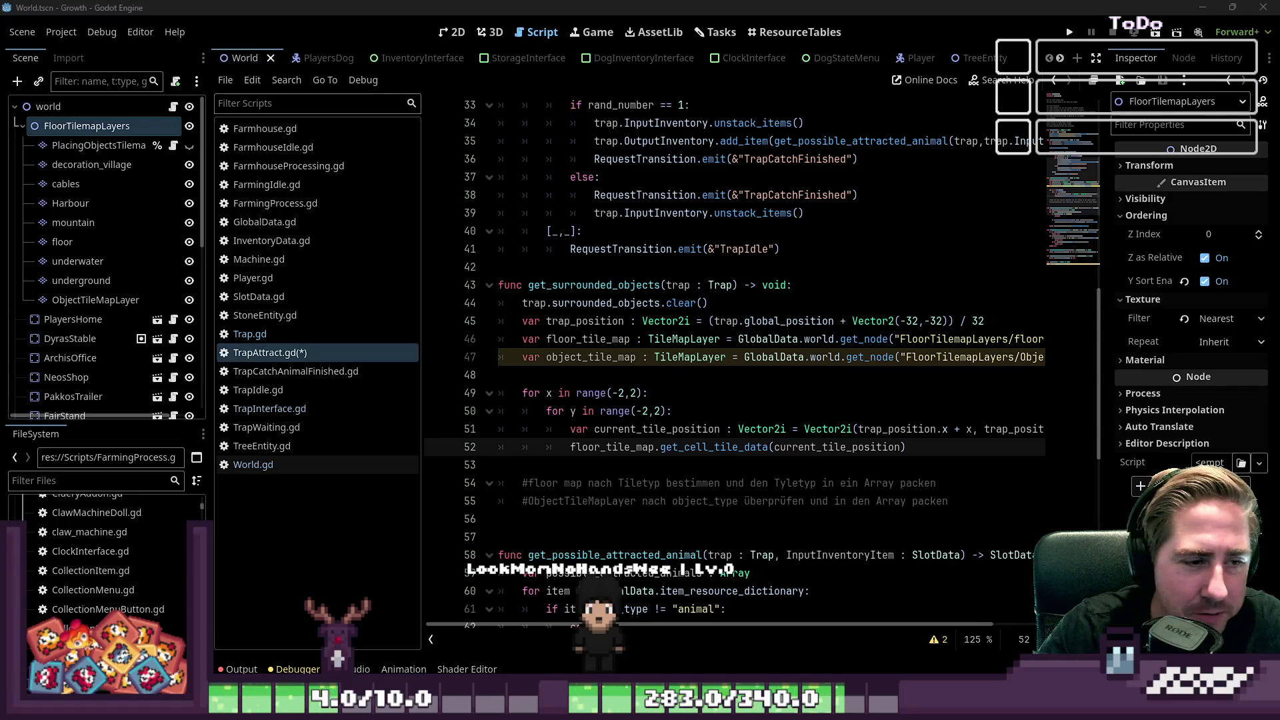
# Step: Add blank lines below and start chaining a get_custom_data() call onto it
pyautogui.press('Down')
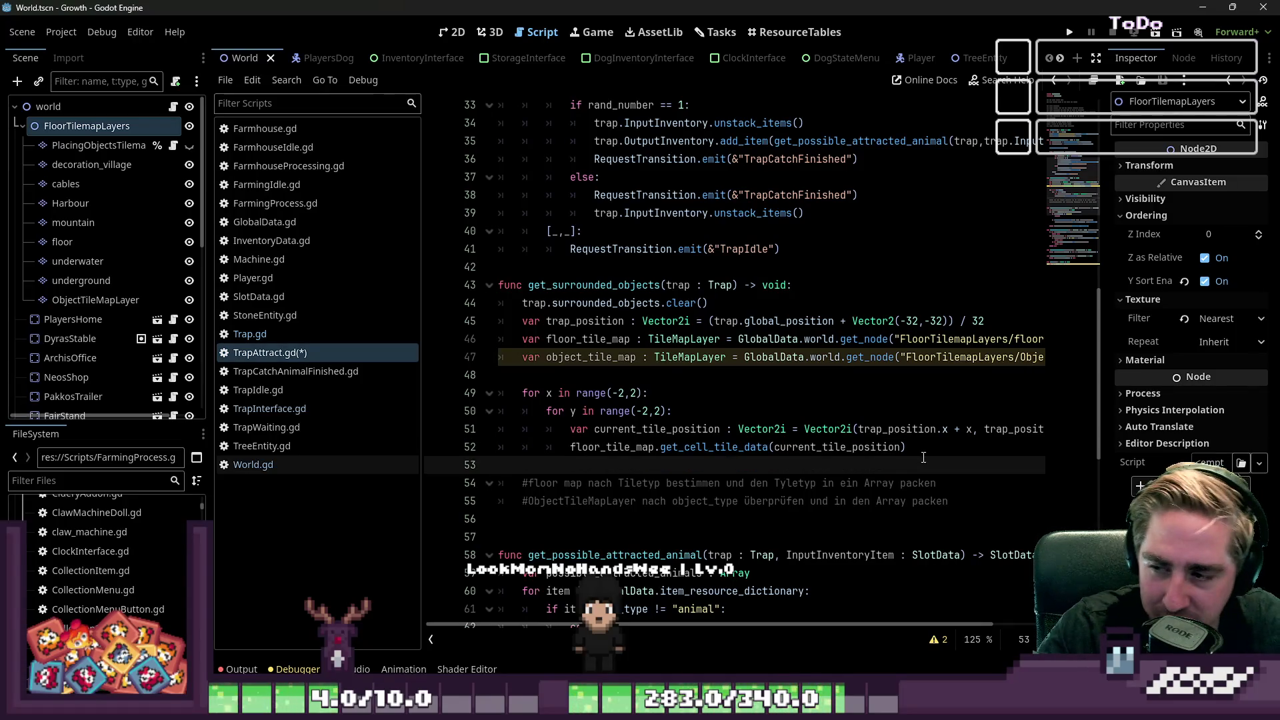
pyautogui.press('Return')
pyautogui.press('Return')
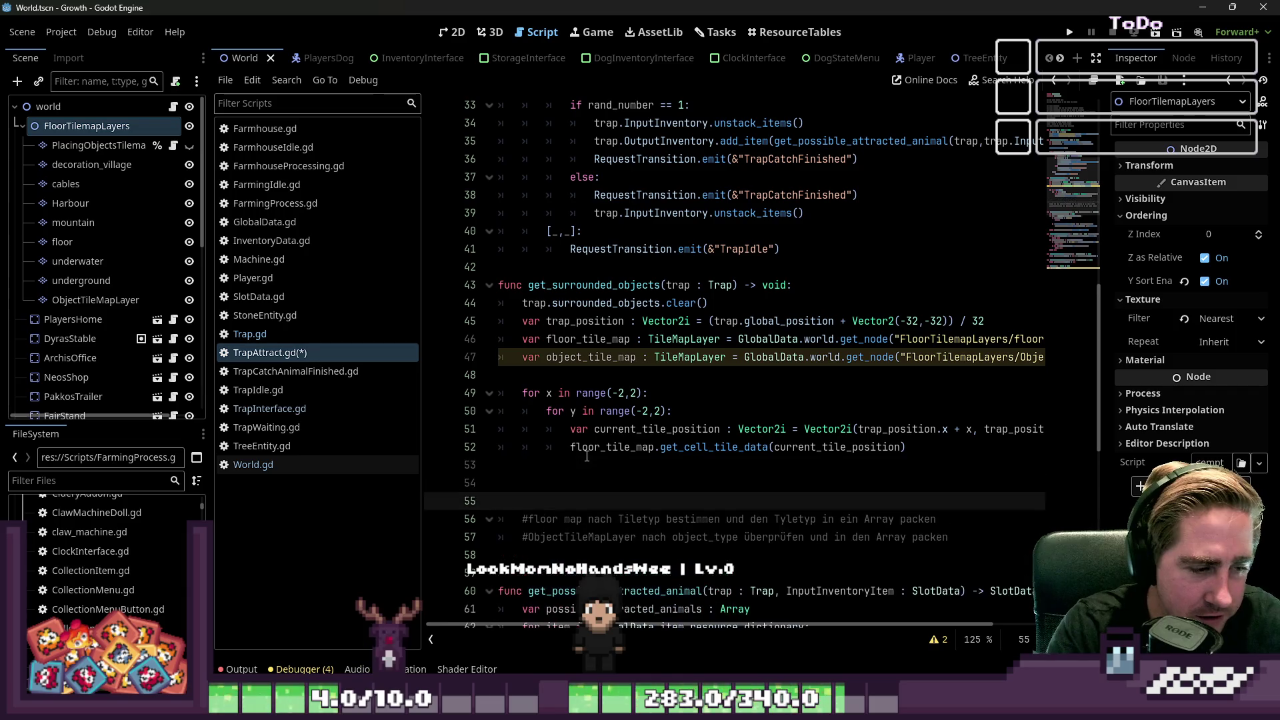
pyautogui.press('Up')
pyautogui.press('Up')
pyautogui.press('Up')
pyautogui.press('End')
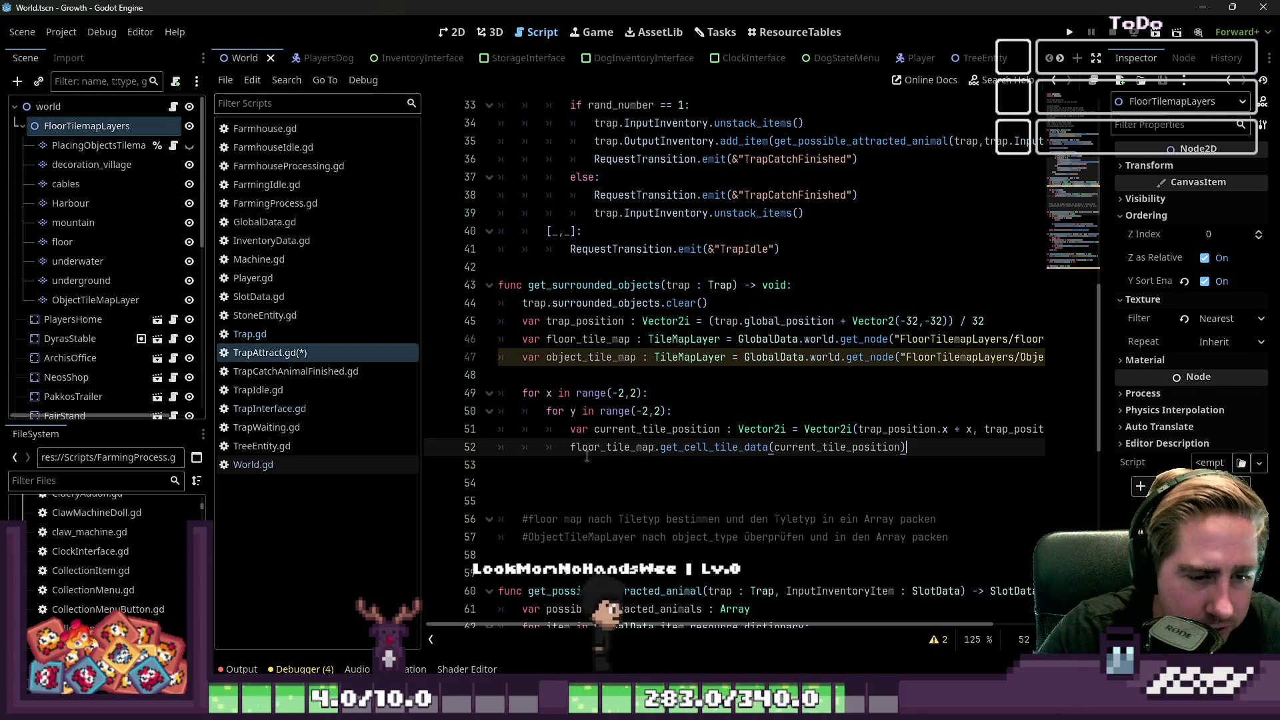
pyautogui.write('.get')
pyautogui.write('_cu')
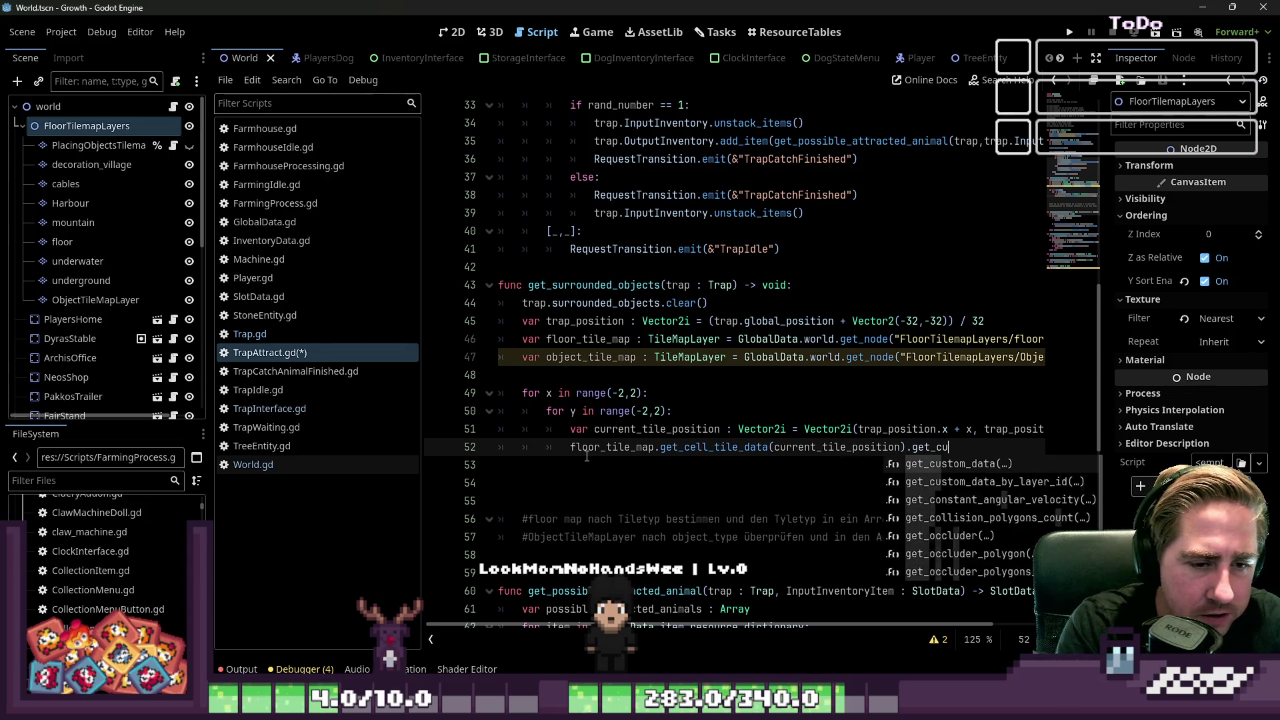
pyautogui.write('stome_data')
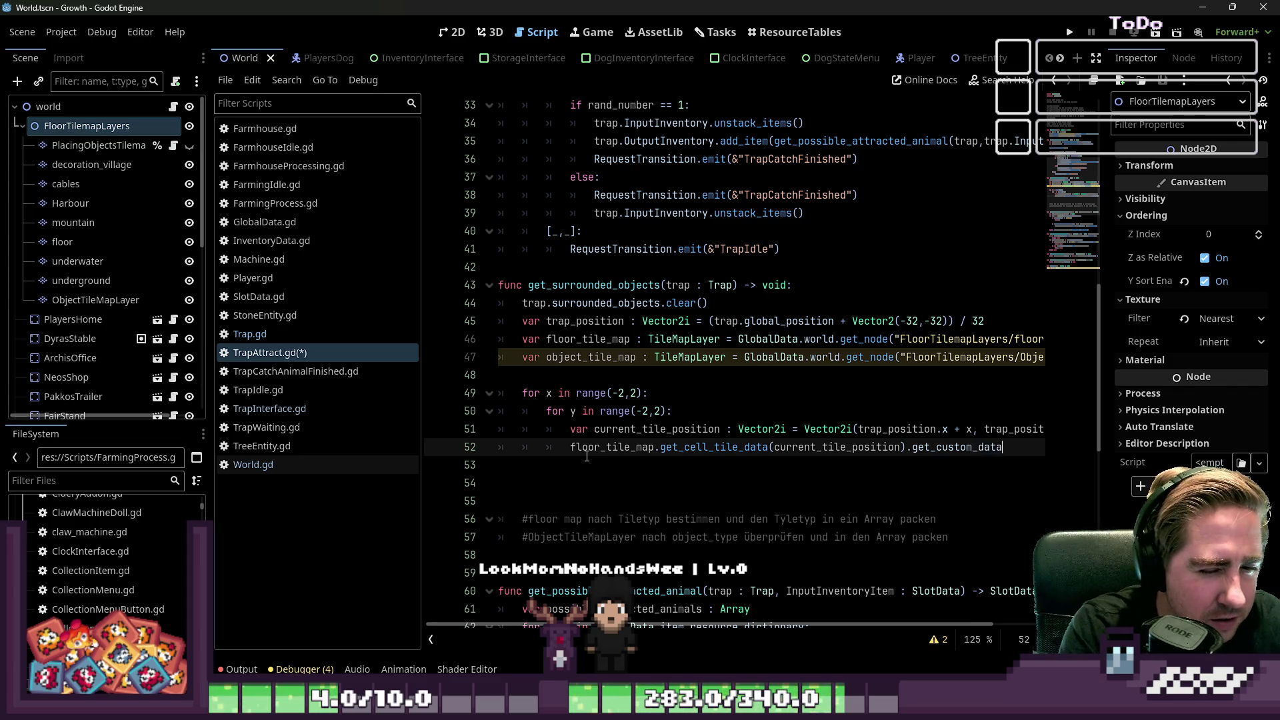
pyautogui.write('(')
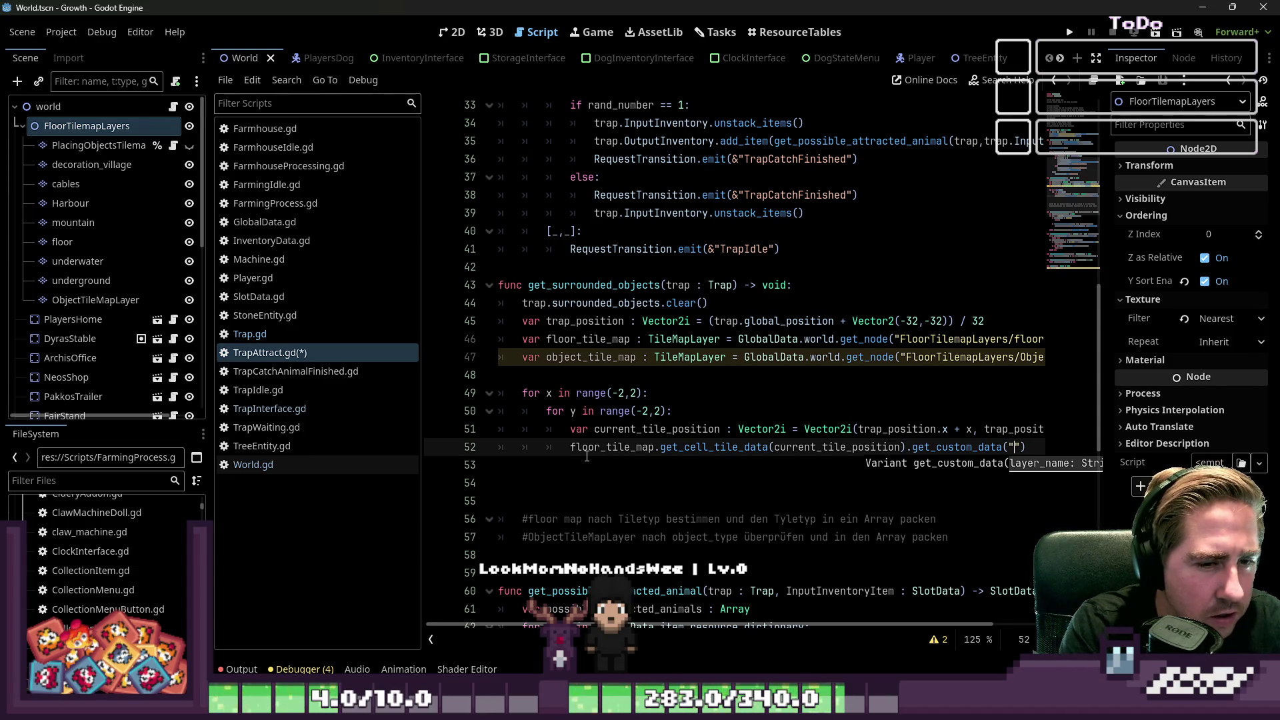
pyautogui.scroll(10, 708, 363)
pyautogui.scroll(-18, 709, 362)
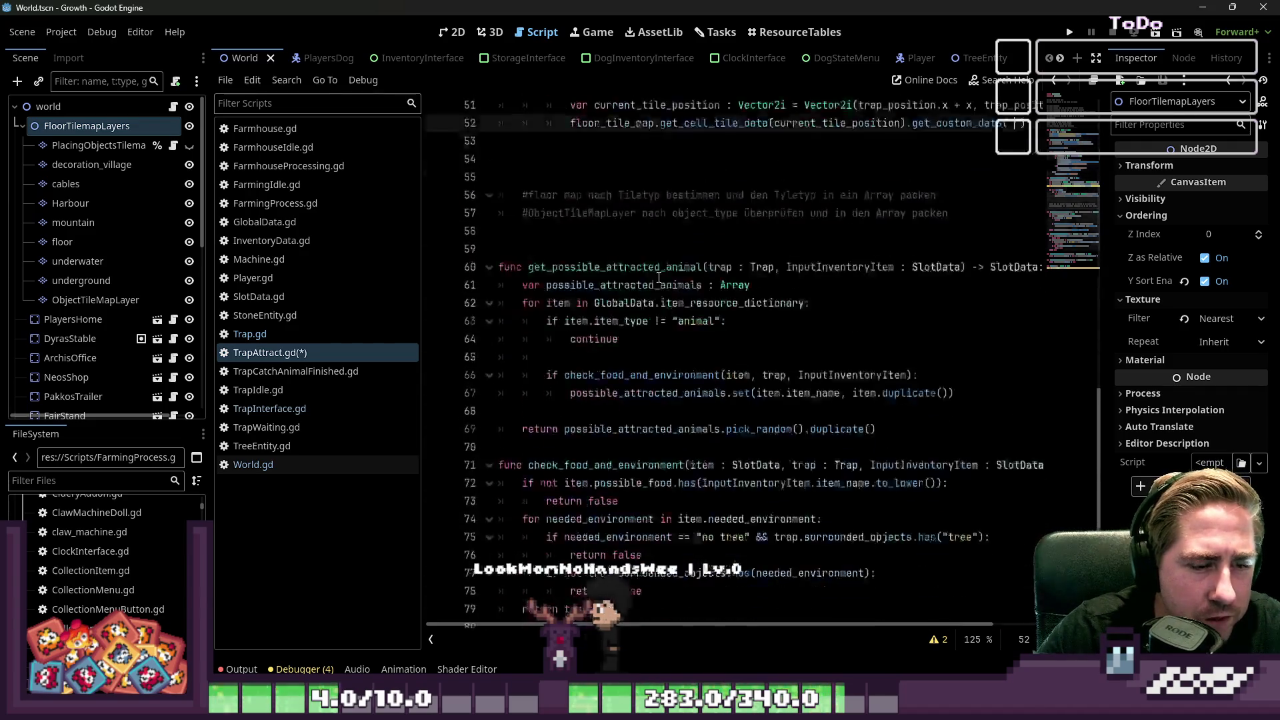
pyautogui.scroll(-2, 708, 363)
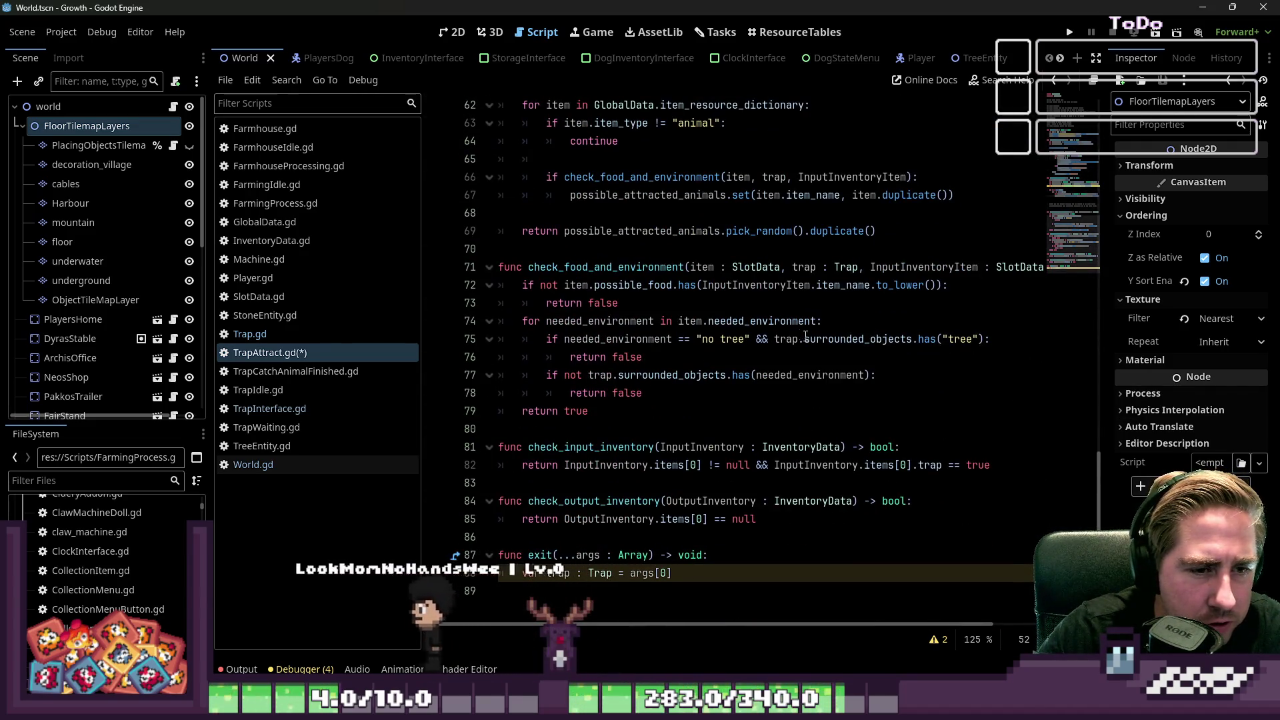
pyautogui.doubleClick(859, 338)
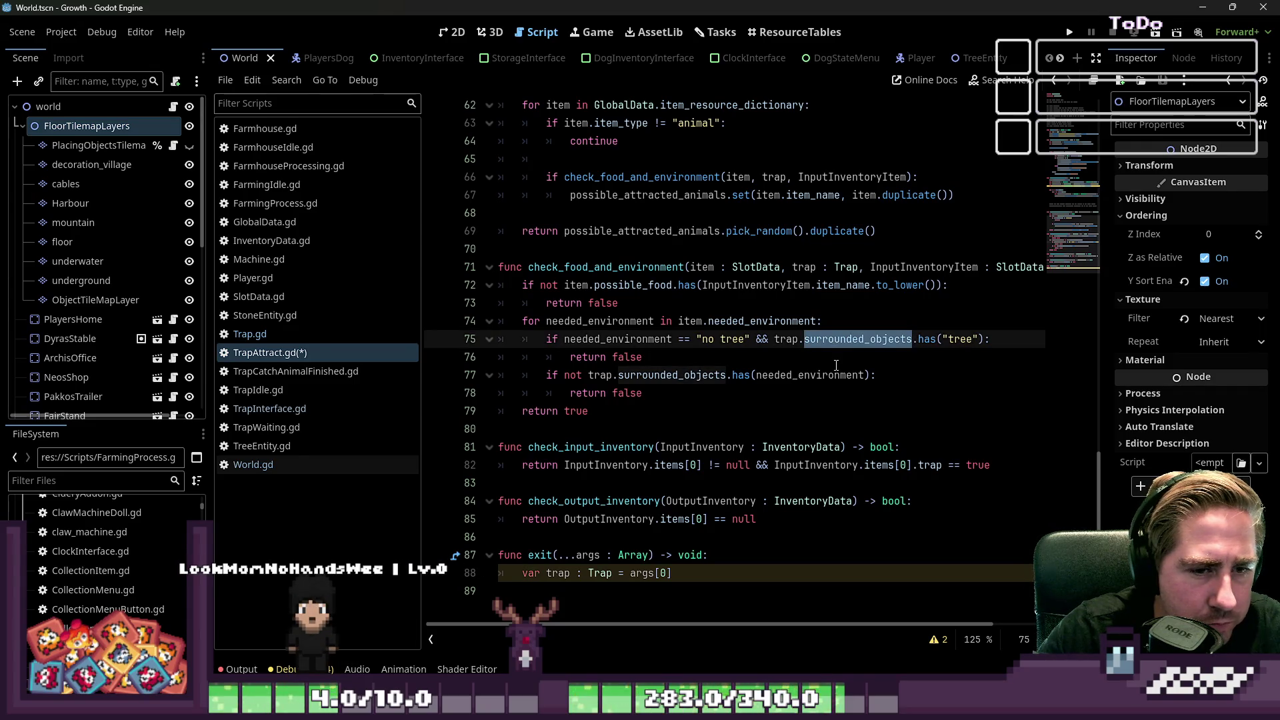
pyautogui.scroll(9, 836, 365)
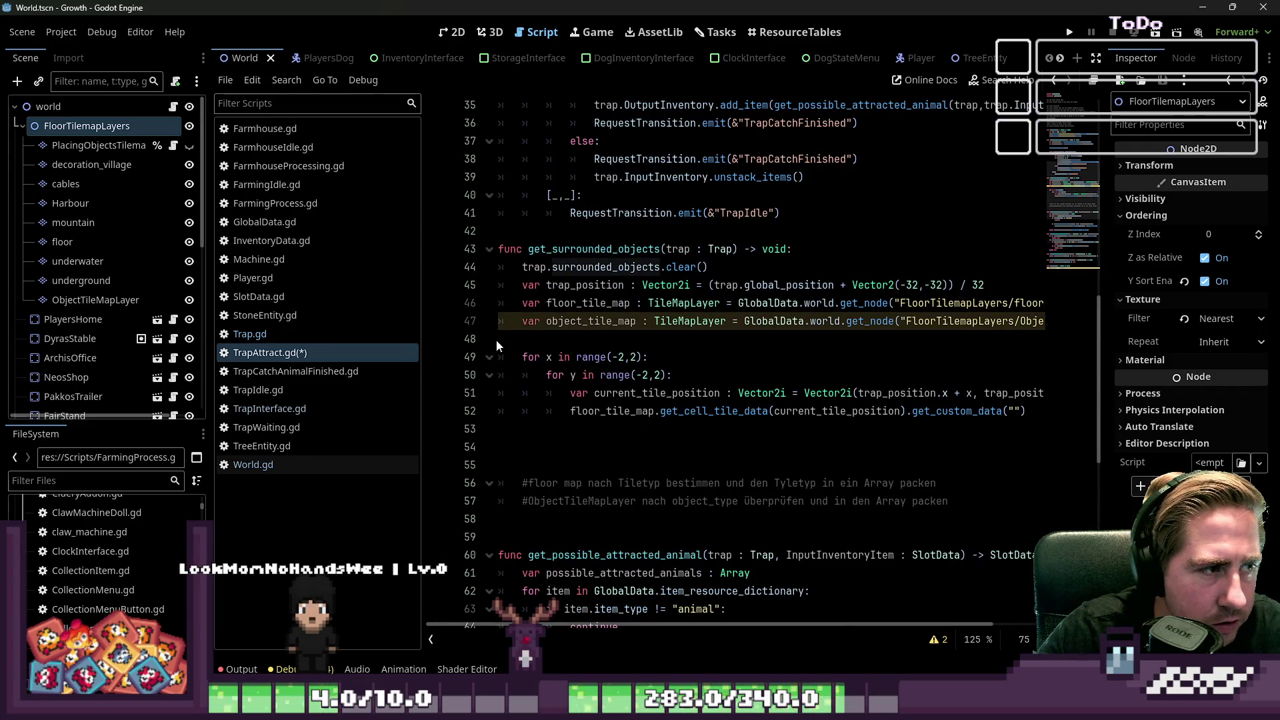
pyautogui.scroll(11, 496, 339)
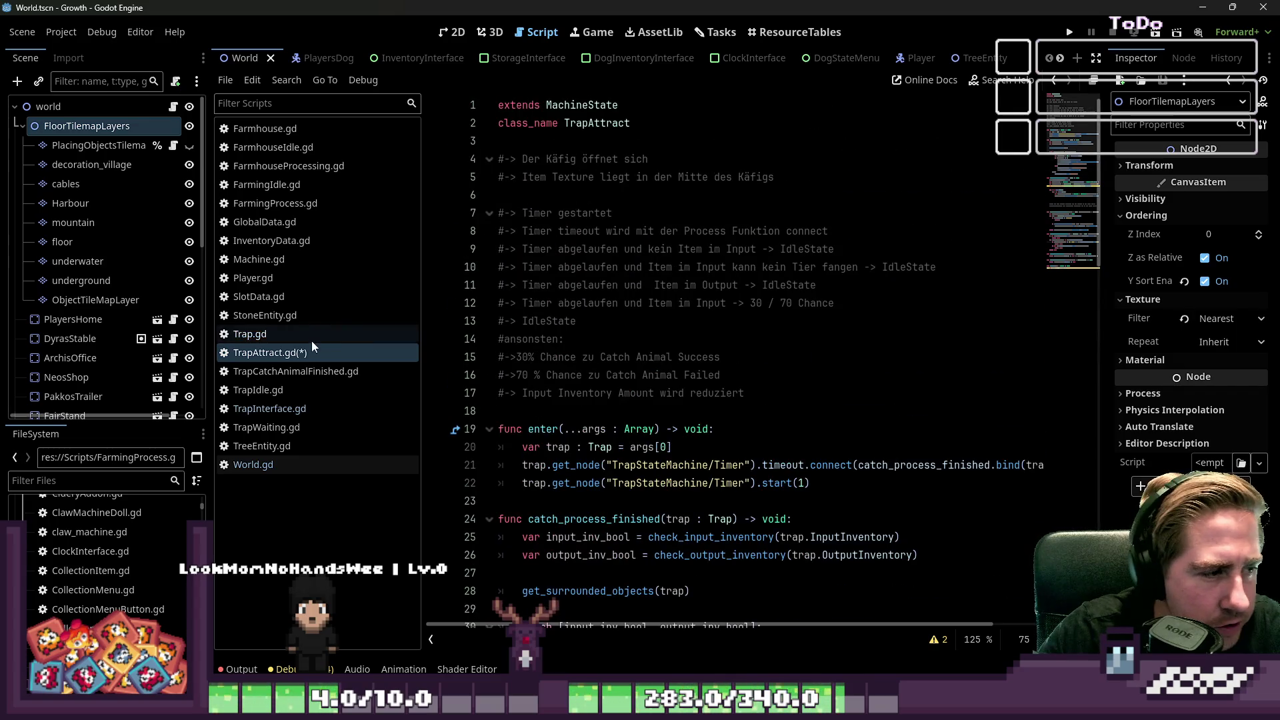
pyautogui.click(266, 185)
pyautogui.scroll(-3, 477, 214)
pyautogui.scroll(2, 649, 323)
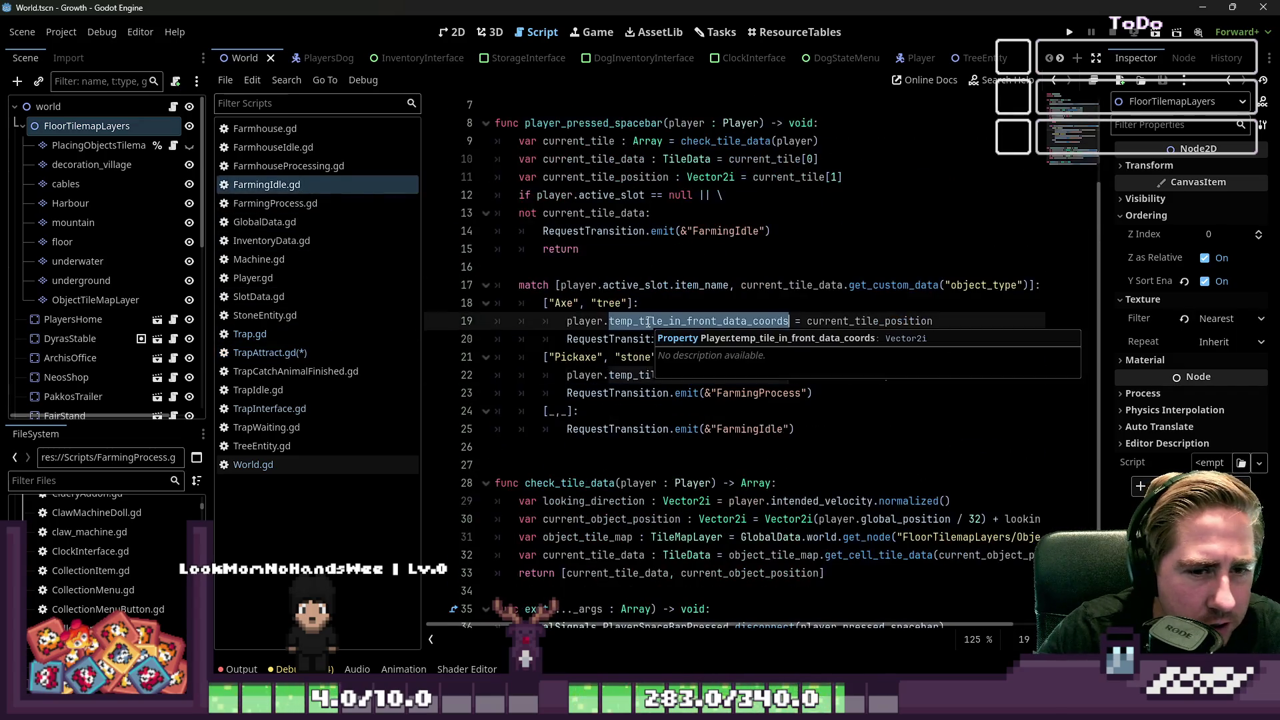
pyautogui.scroll(-1, 648, 323)
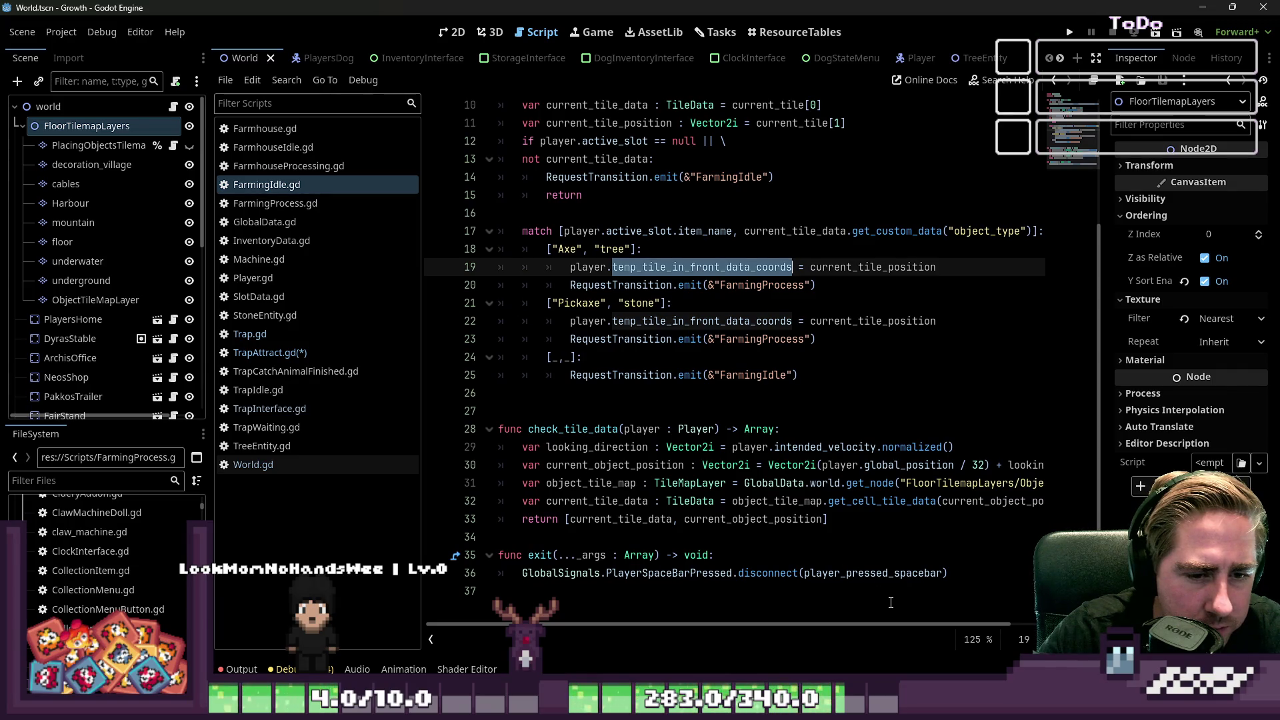
pyautogui.hscroll(3, 892, 623)
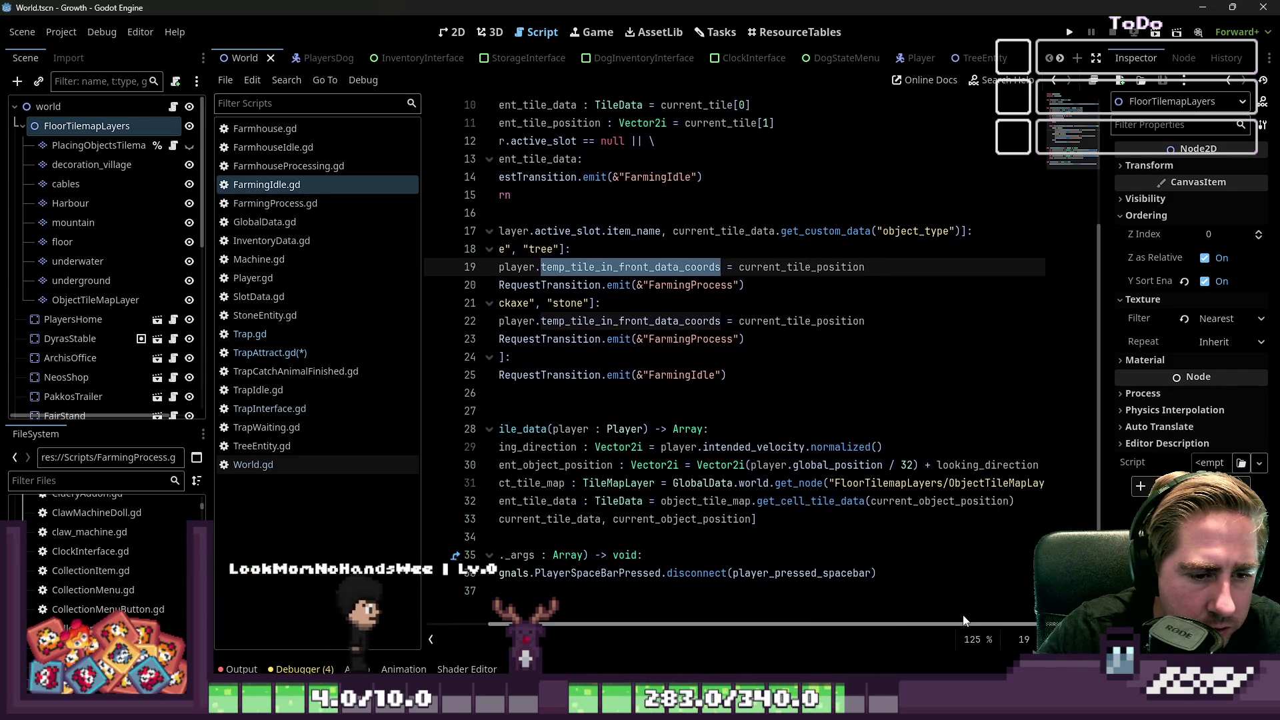
pyautogui.click(813, 505)
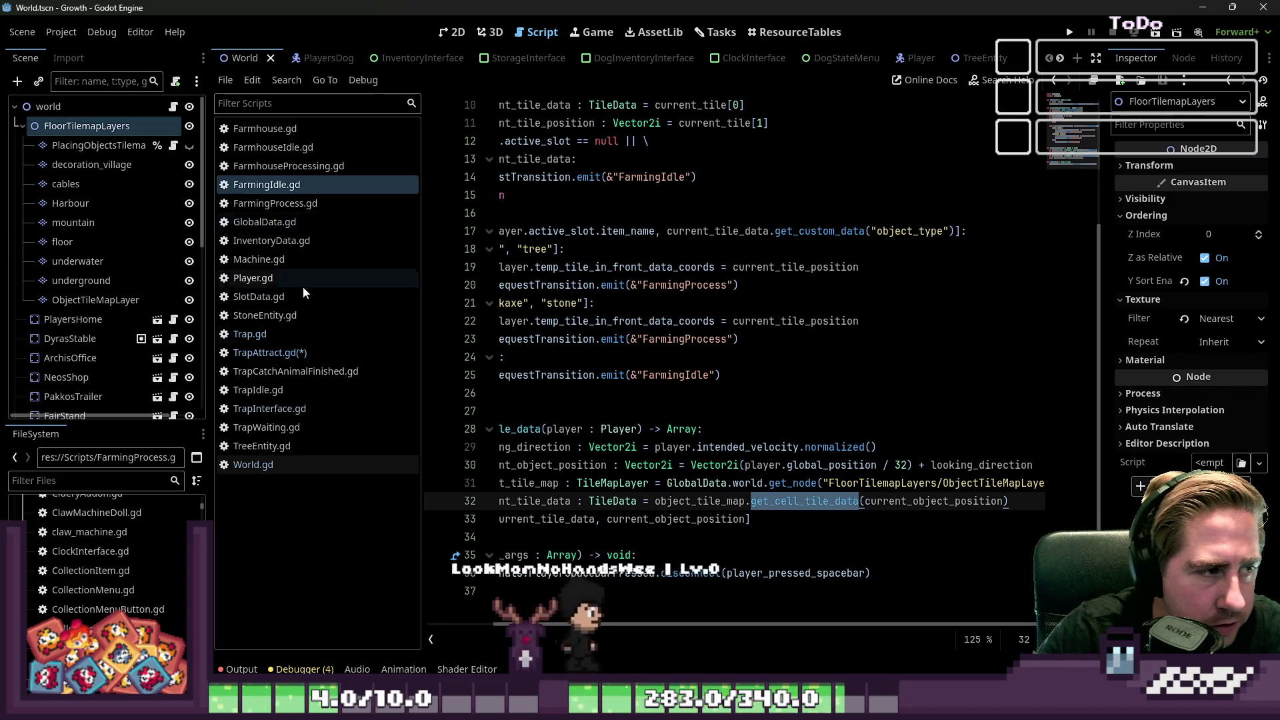
pyautogui.click(290, 337)
pyautogui.click(290, 350)
pyautogui.scroll(-2, 709, 527)
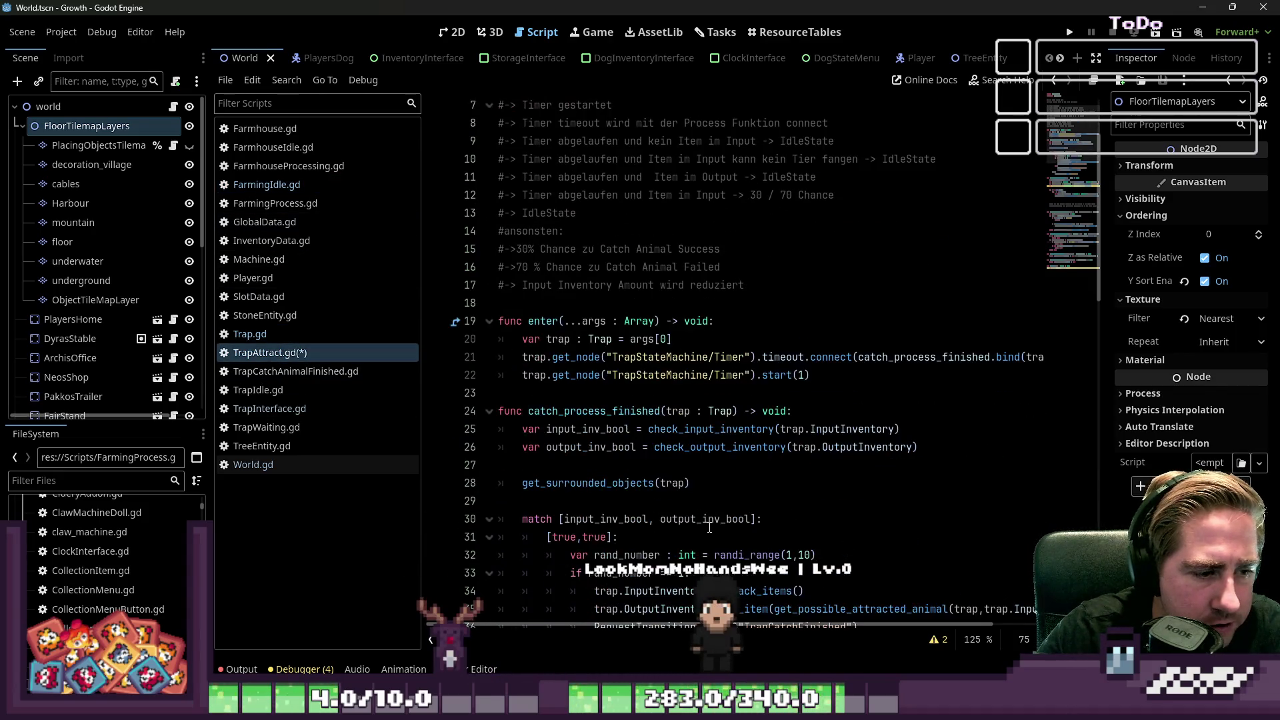
pyautogui.scroll(-1, 618, 540)
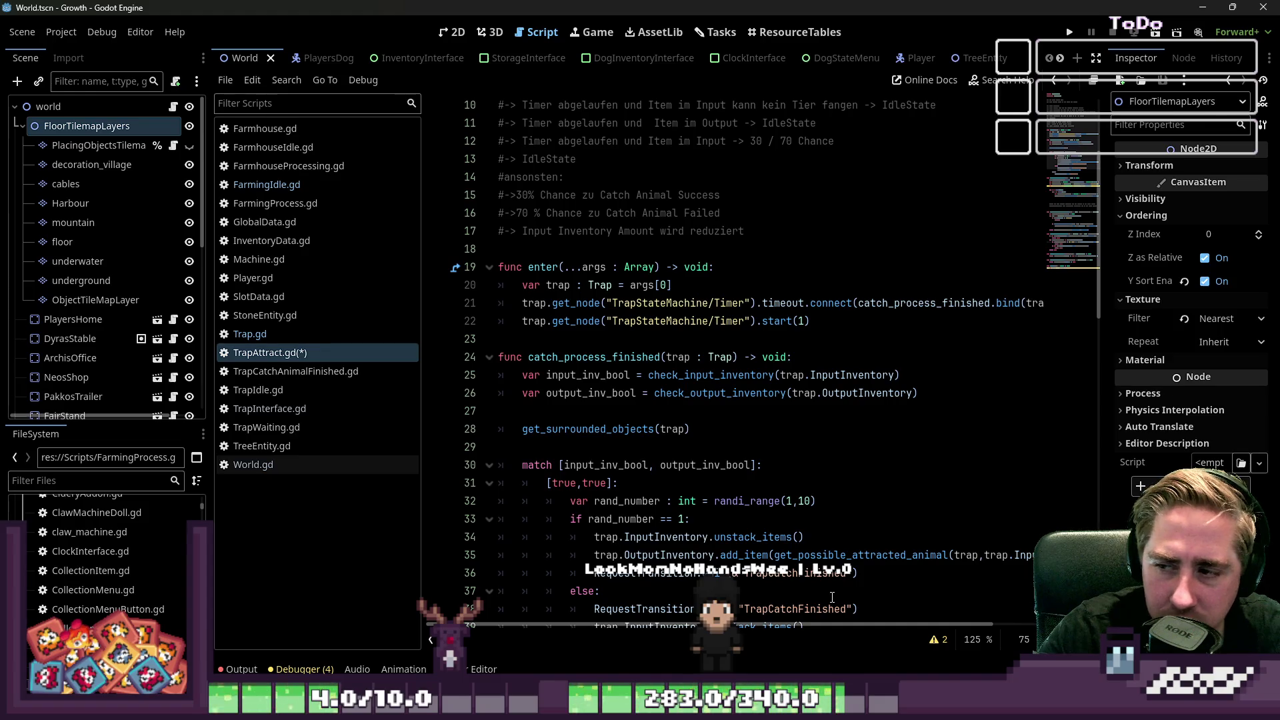
pyautogui.click(241, 187)
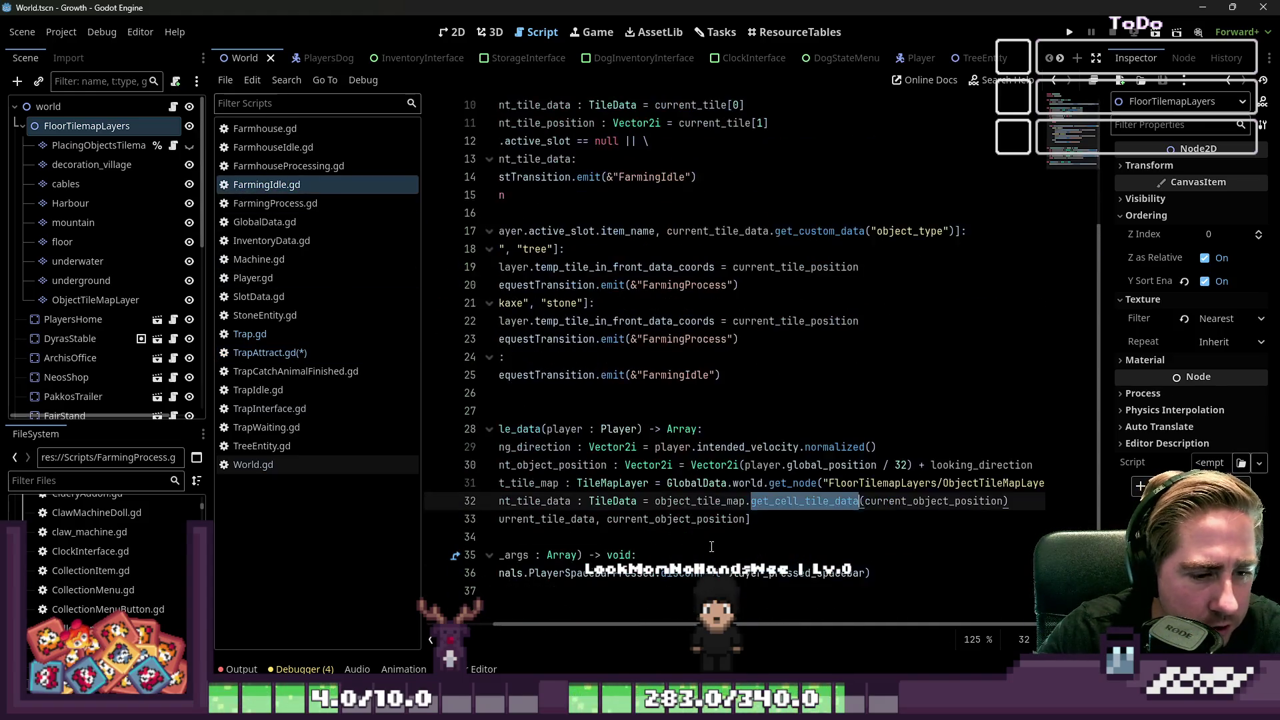
pyautogui.hscroll(-3, 744, 614)
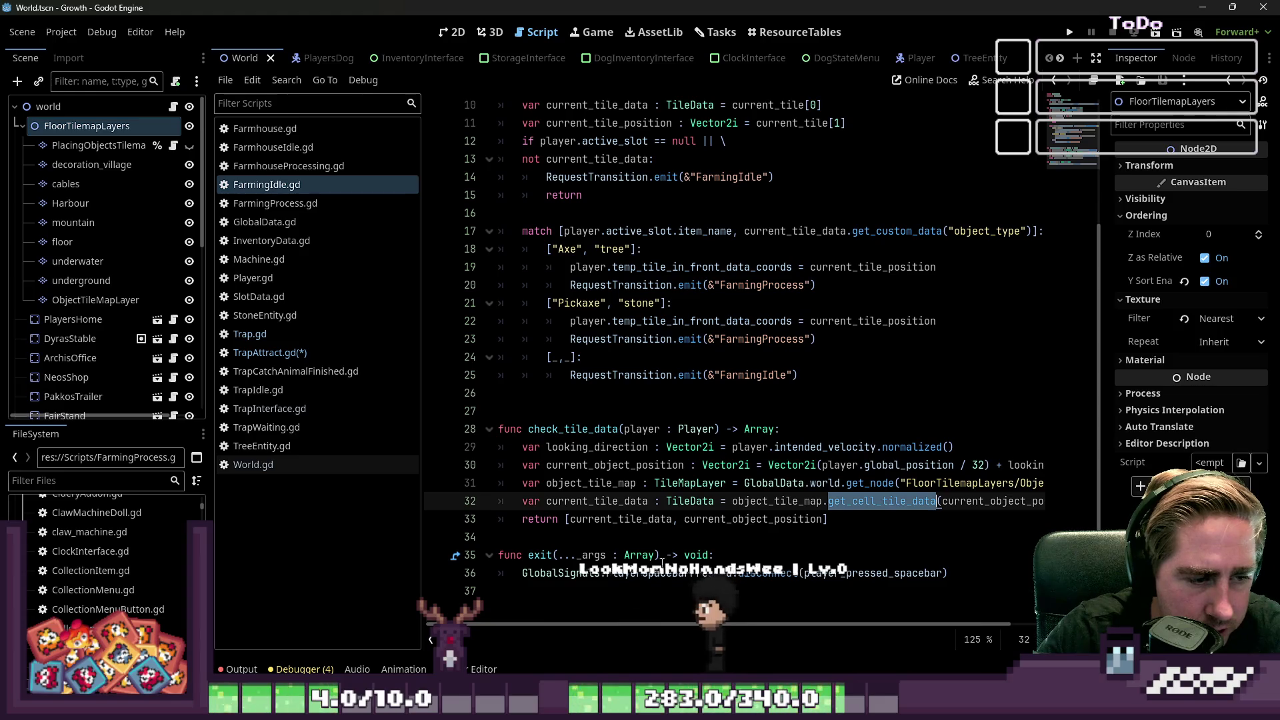
pyautogui.click(270, 353)
# Step: Declare var current_floor_tile_data : TileData on line 52, joined onto the floor tile lookup
pyautogui.scroll(-9, 748, 449)
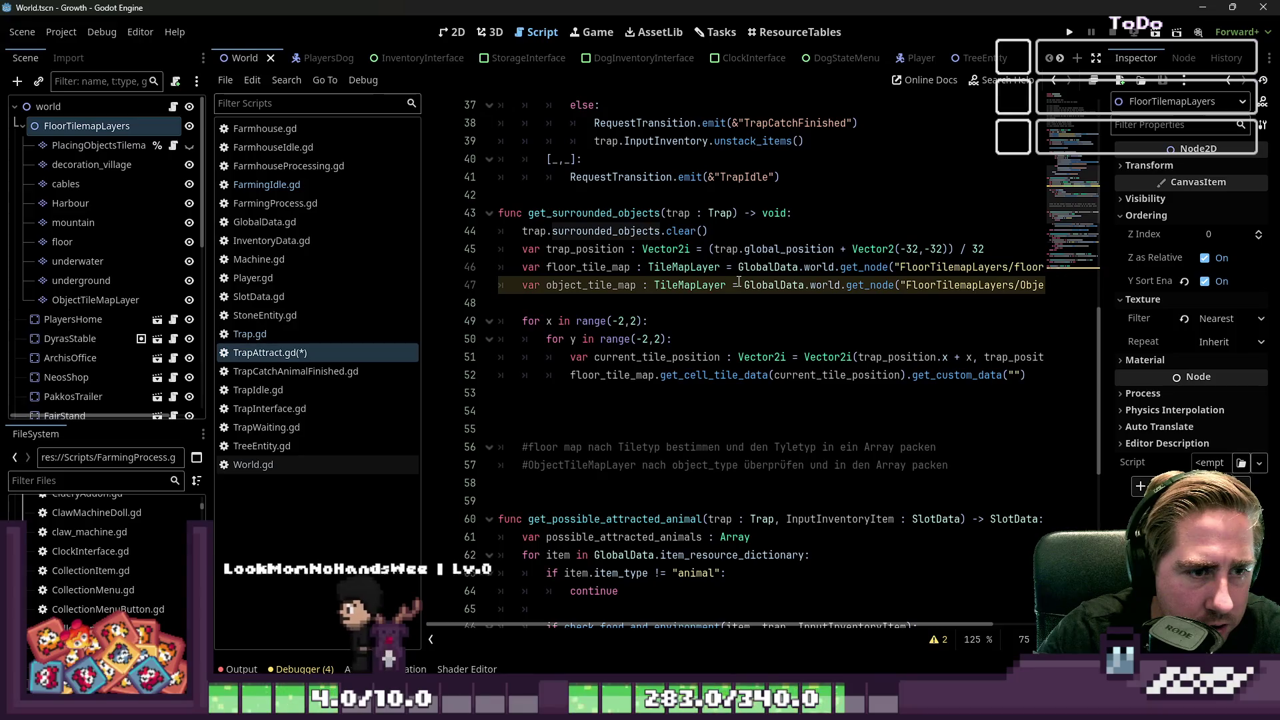
pyautogui.scroll(-2, 741, 287)
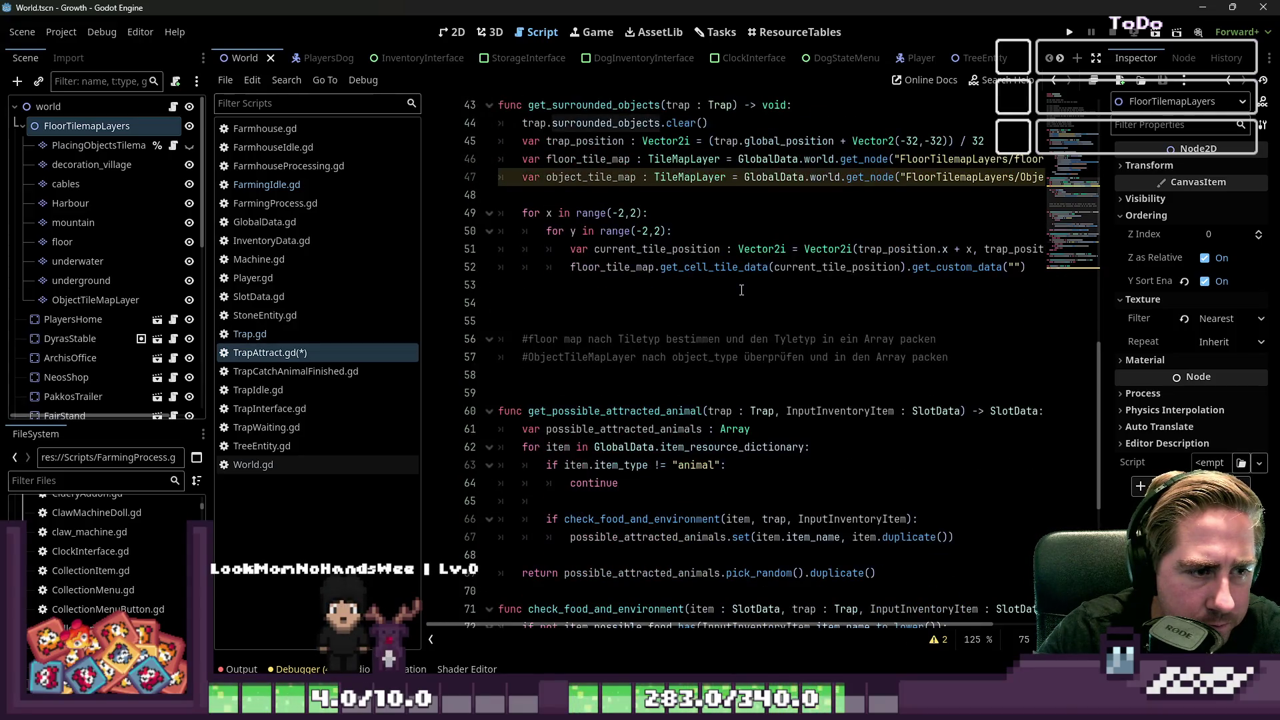
pyautogui.click(729, 288)
pyautogui.press('Return')
pyautogui.press('Up')
pyautogui.press('Up')
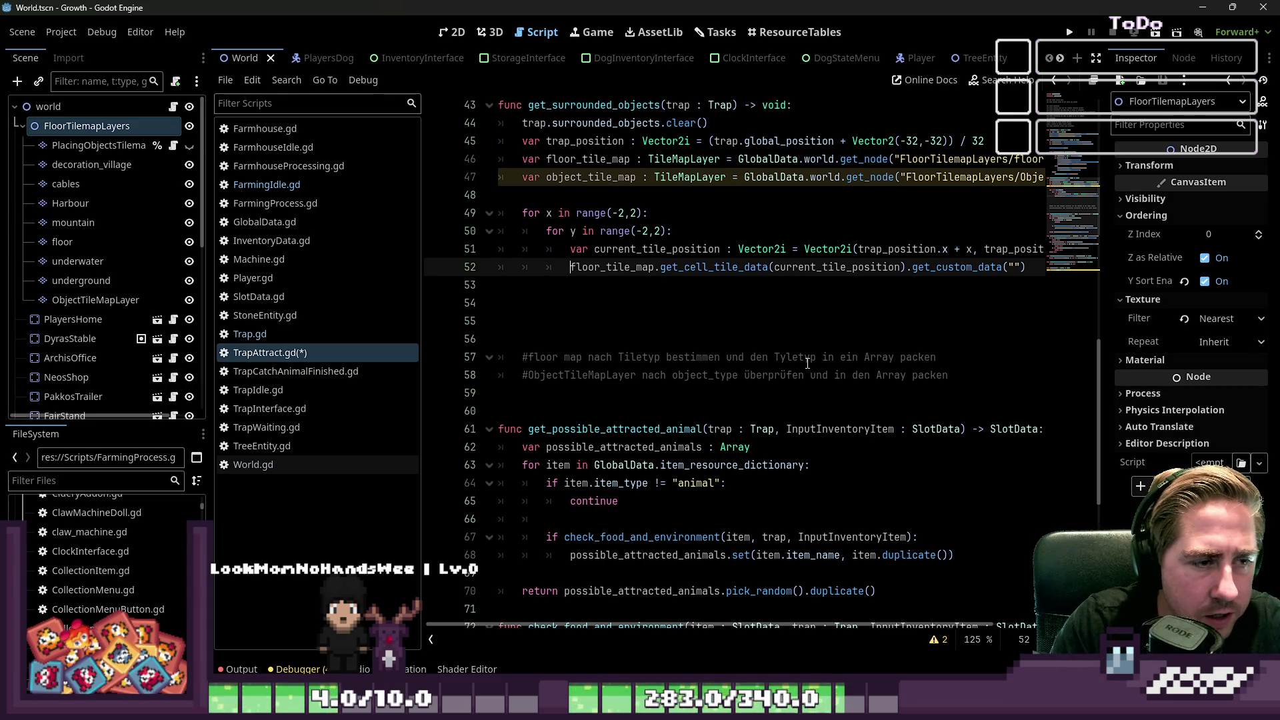
pyautogui.press('Return')
pyautogui.press('Up')
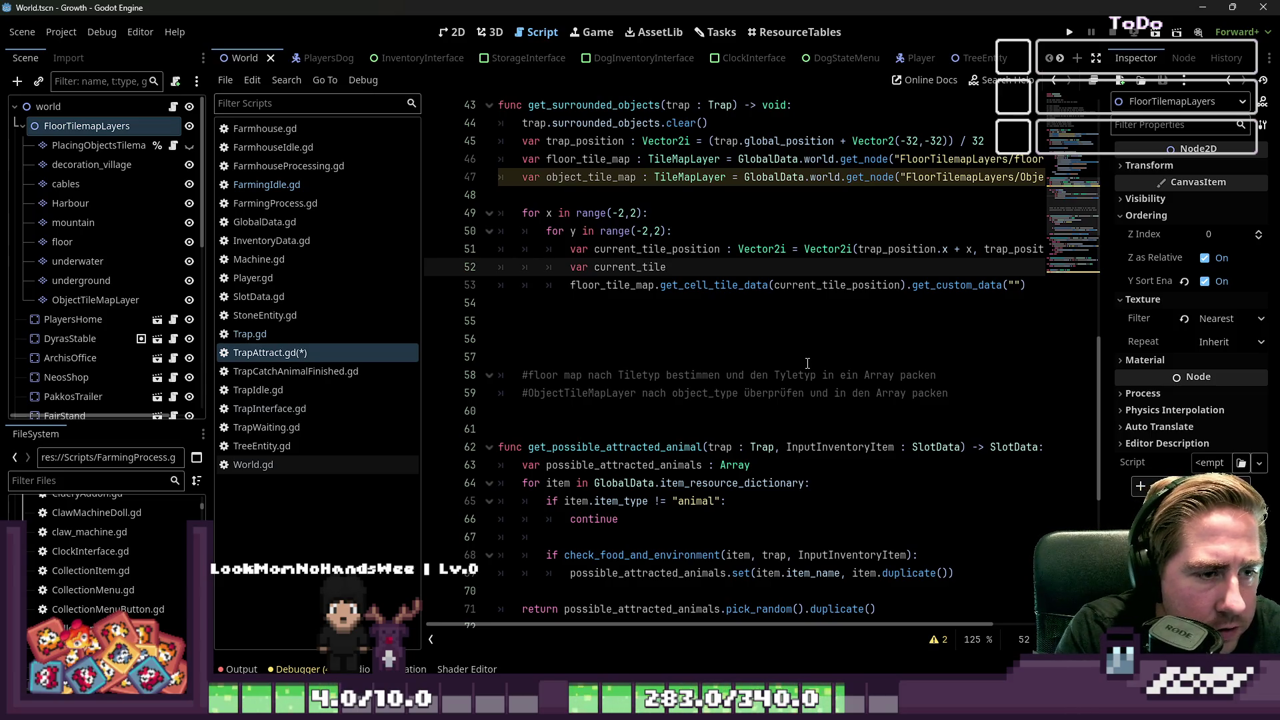
pyautogui.write('_data :')
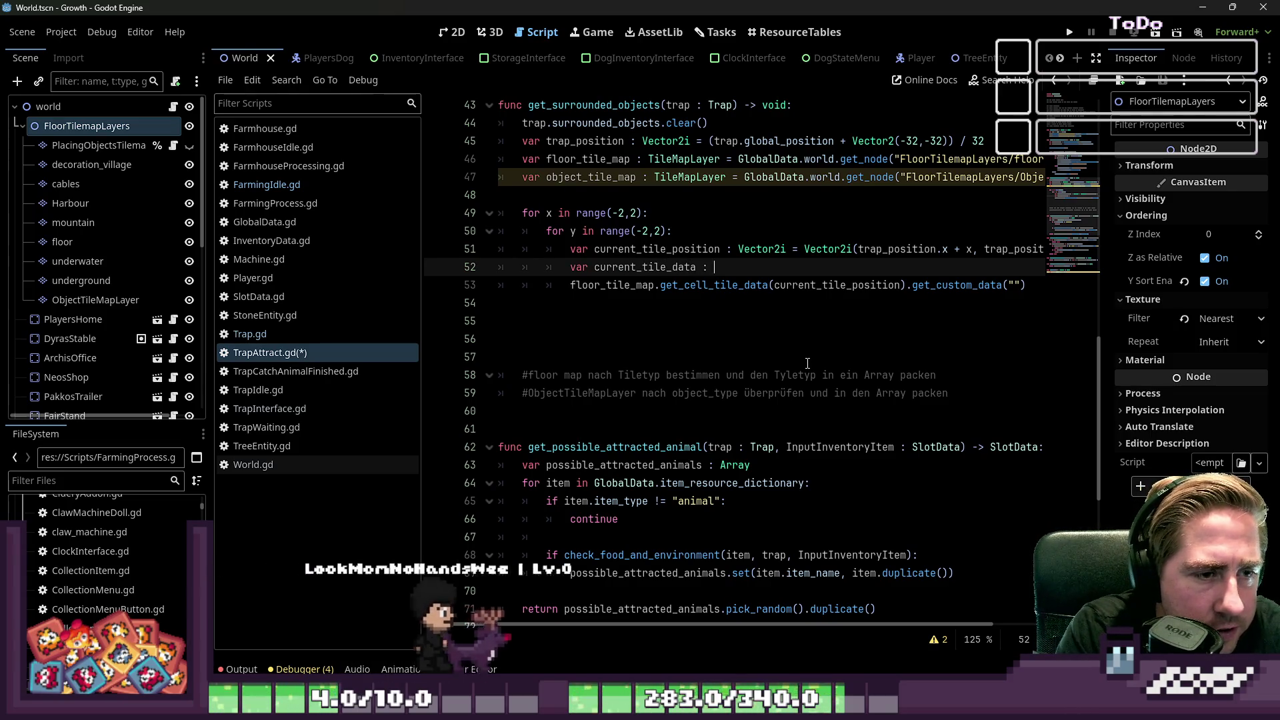
pyautogui.press('Delete')
pyautogui.write('TileData = floor_tile_map.get_cell_tile_data(curr')
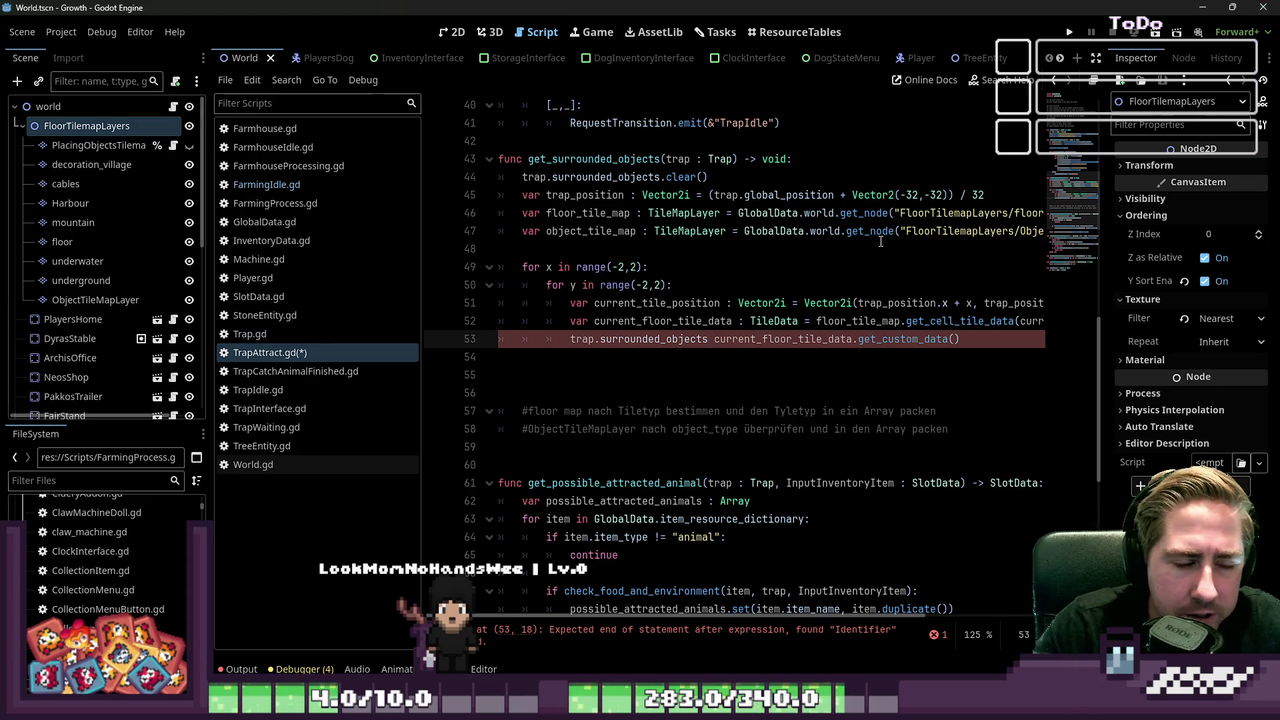
pyautogui.hotkey('ctrl', 'shift', 'Left')
pyautogui.hotkey('ctrl', 'shift', 'Left')
pyautogui.hotkey('ctrl', 'shift', 'Left')
pyautogui.write('(')
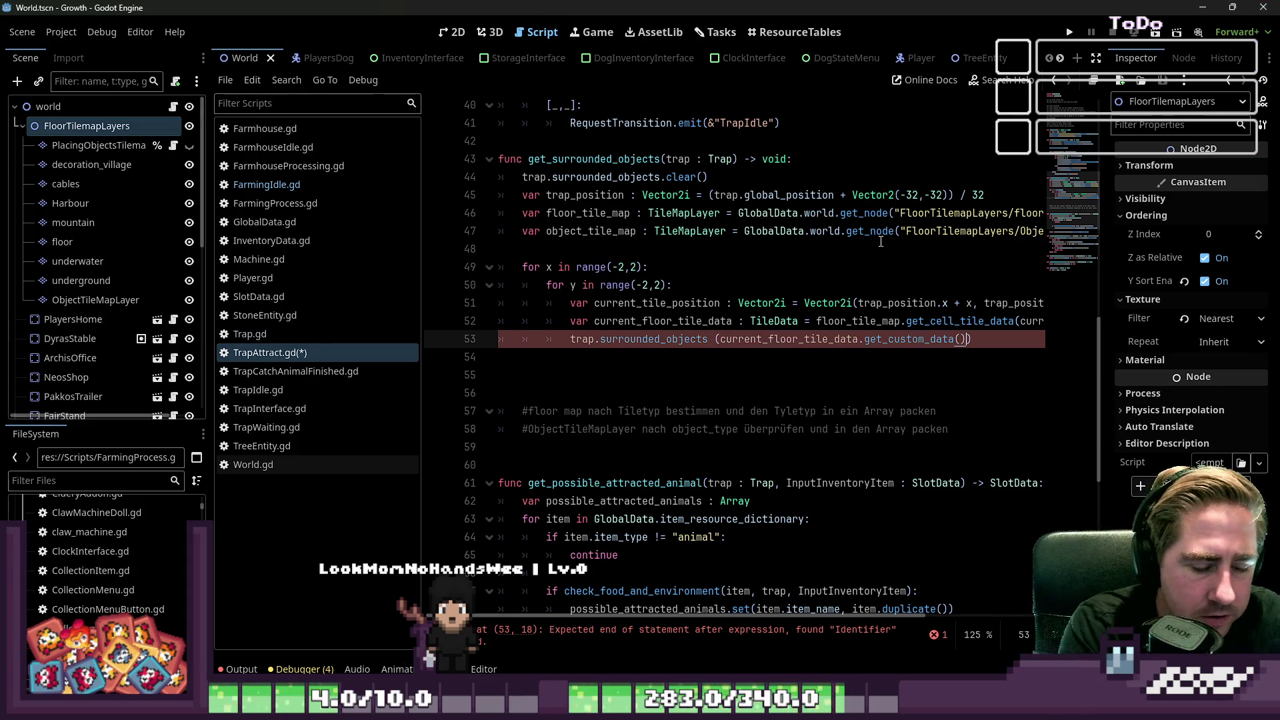
pyautogui.press('BackSpace')
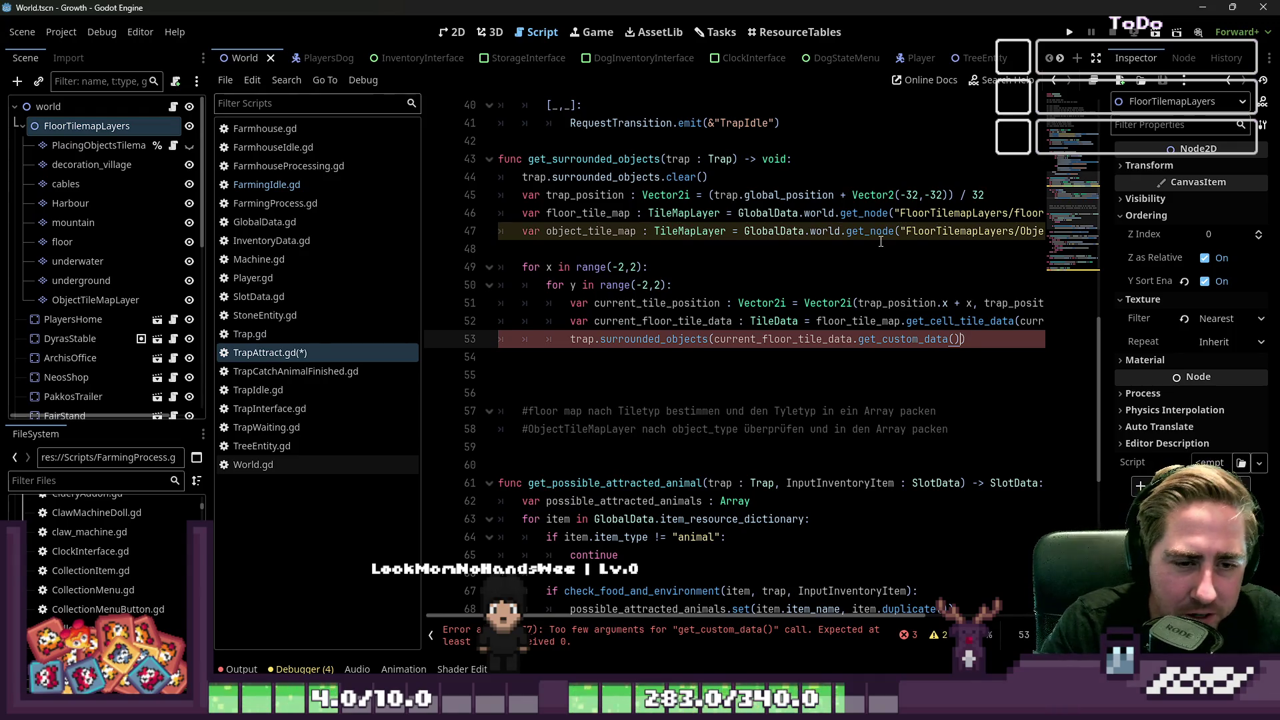
pyautogui.write('"')
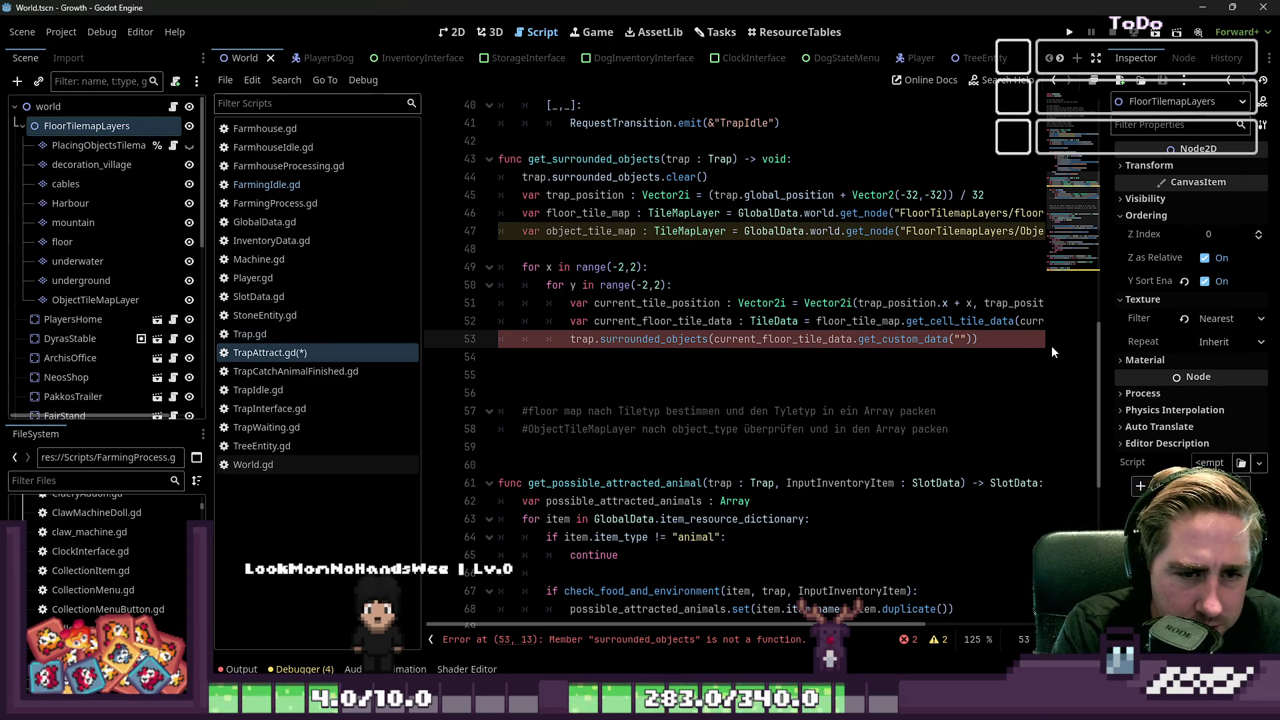
# Step: Append get_custom_data("tile_type") to trap.surrounded_objects on line 53 and save the script
pyautogui.write('tile_t')
pyautogui.write('ype')
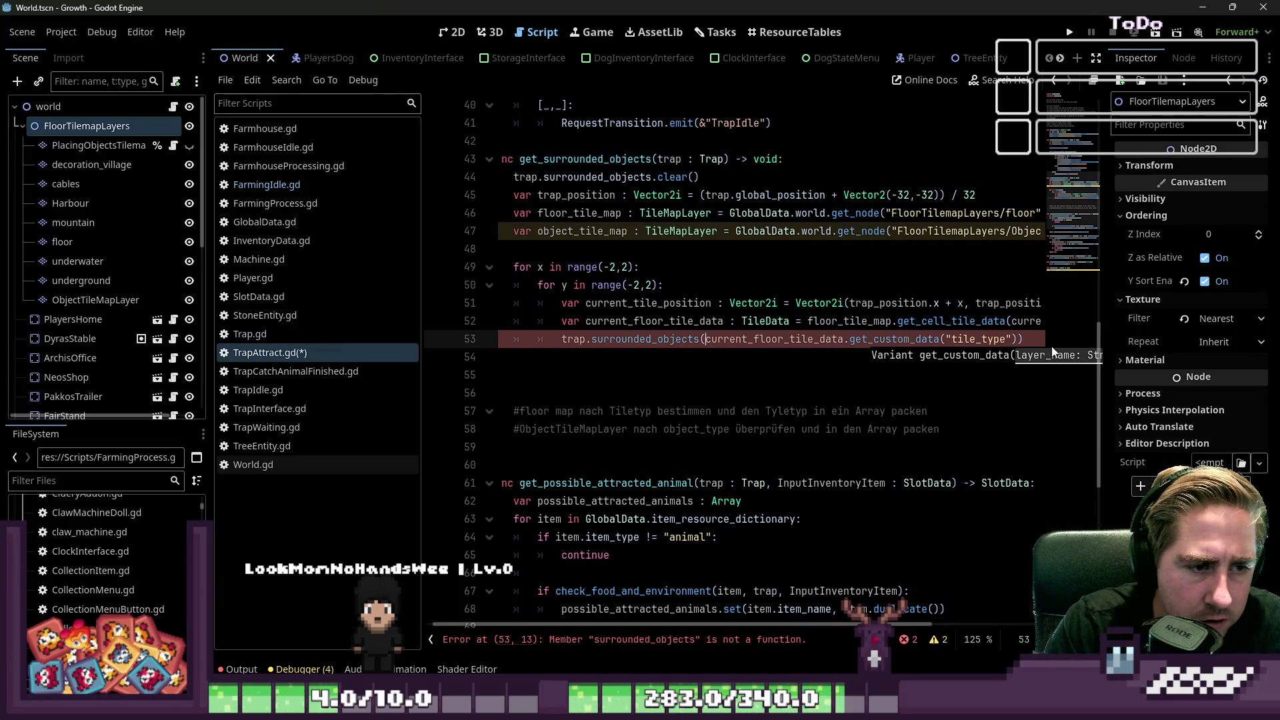
pyautogui.write('.apped')
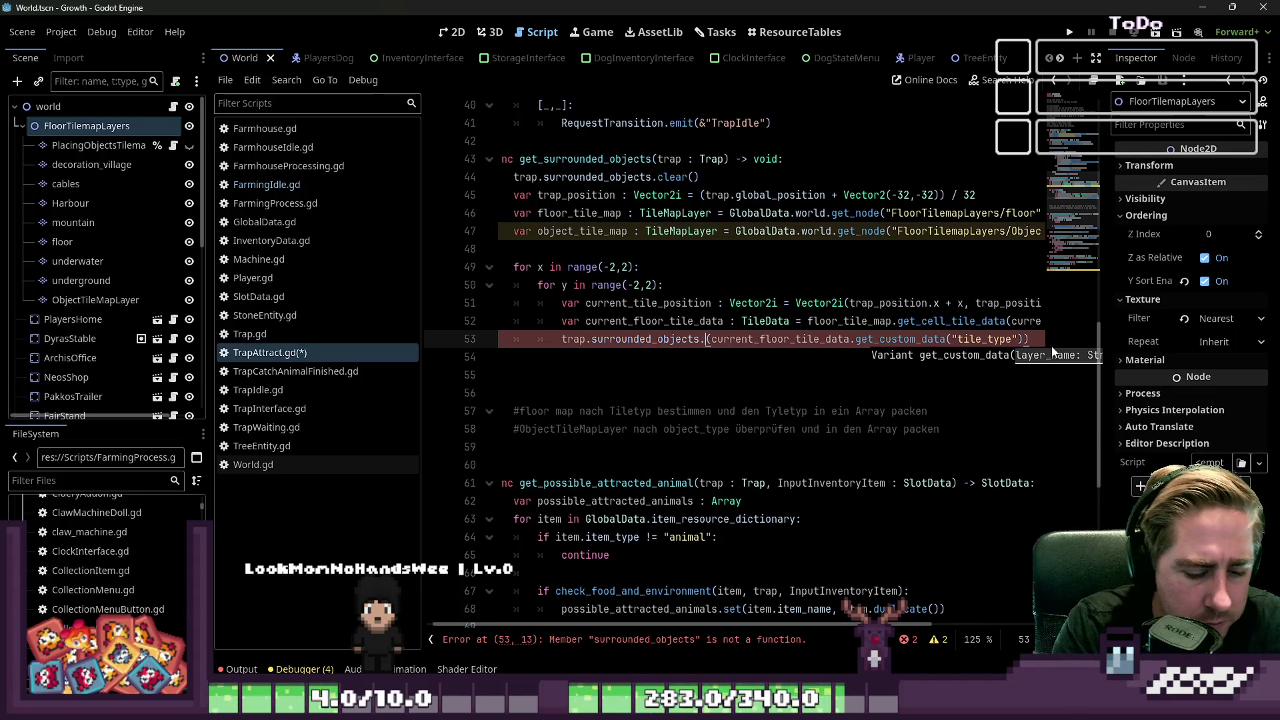
pyautogui.press('BackSpace')
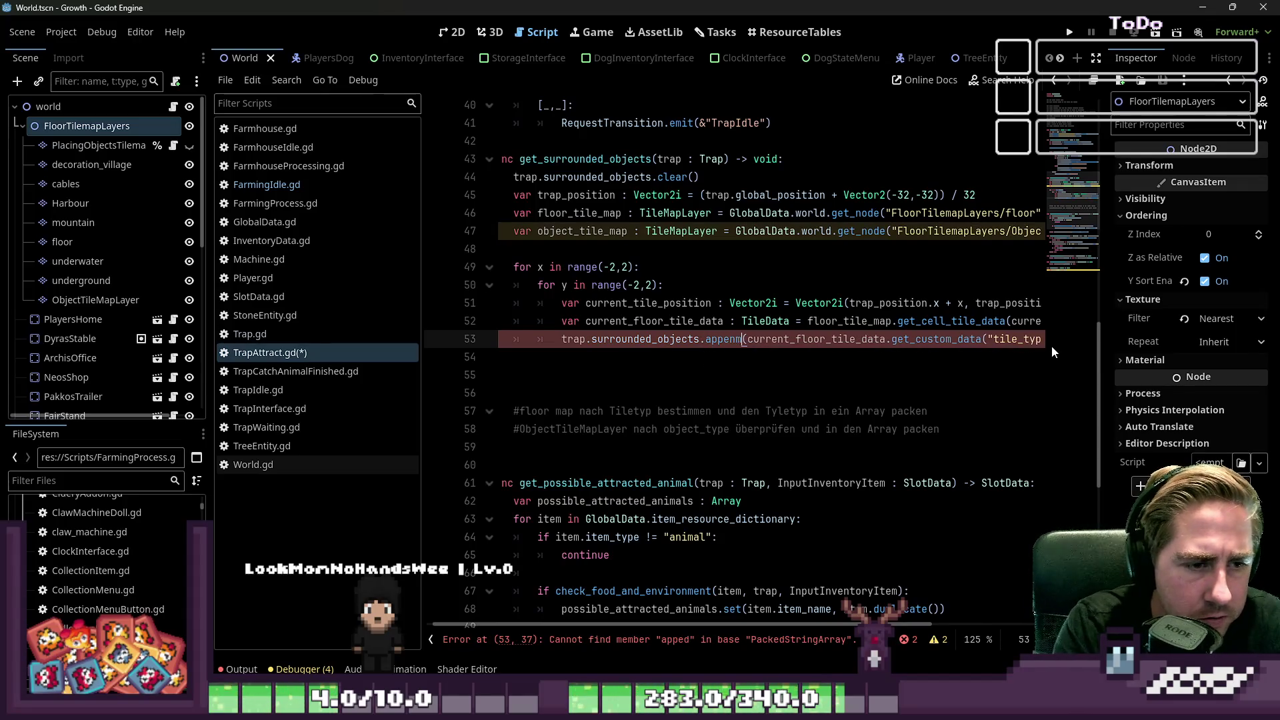
pyautogui.press('Return')
pyautogui.press('Down')
pyautogui.press('Down')
pyautogui.press('Up')
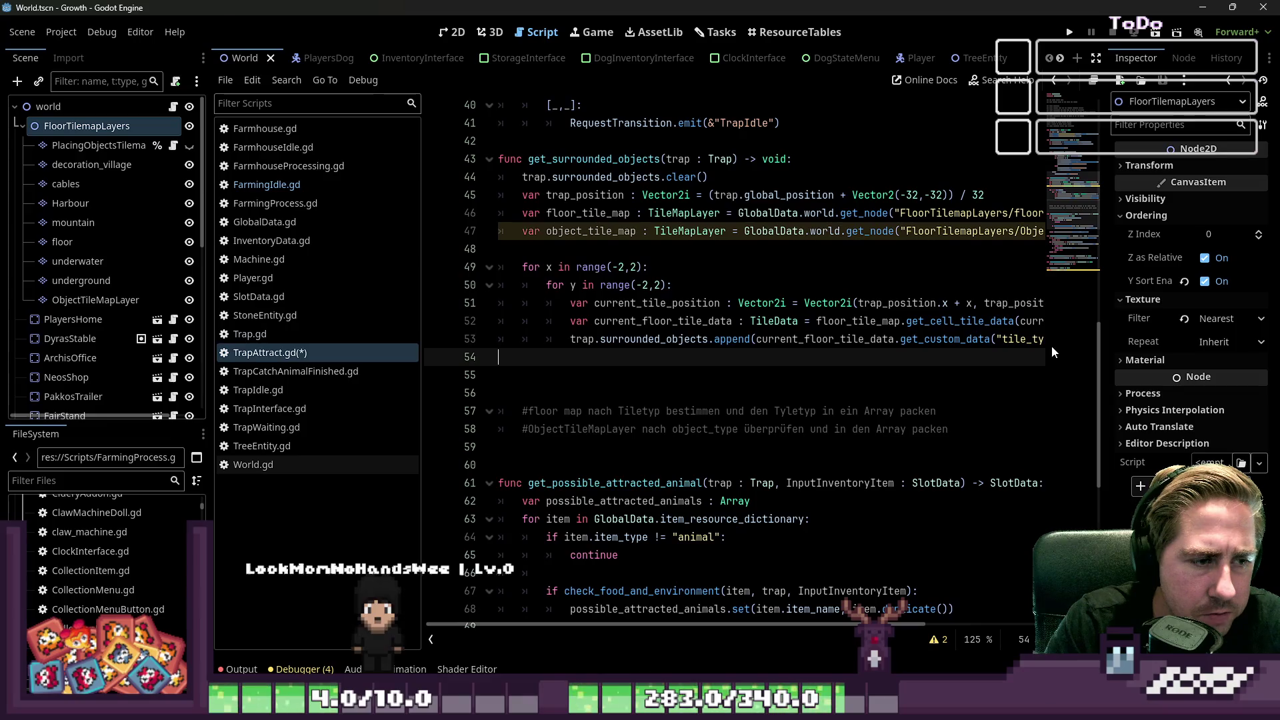
pyautogui.hotkey('ctrl', 's')
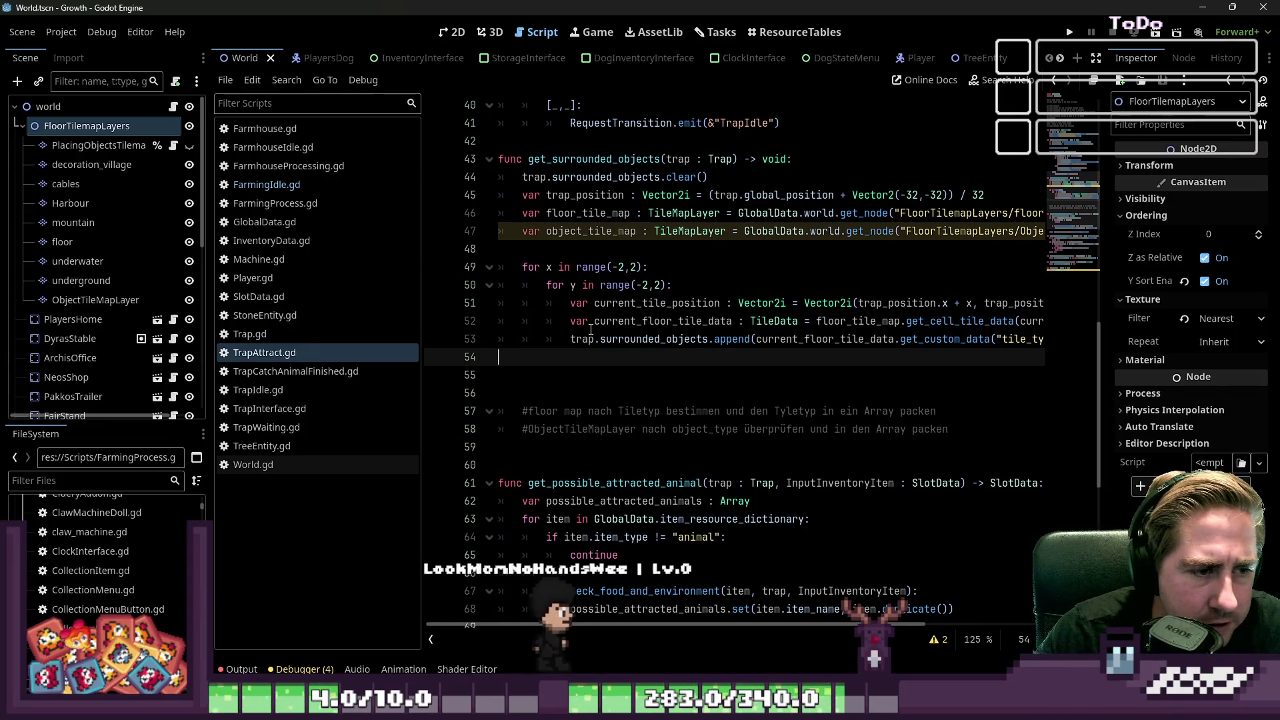
pyautogui.press('Up')
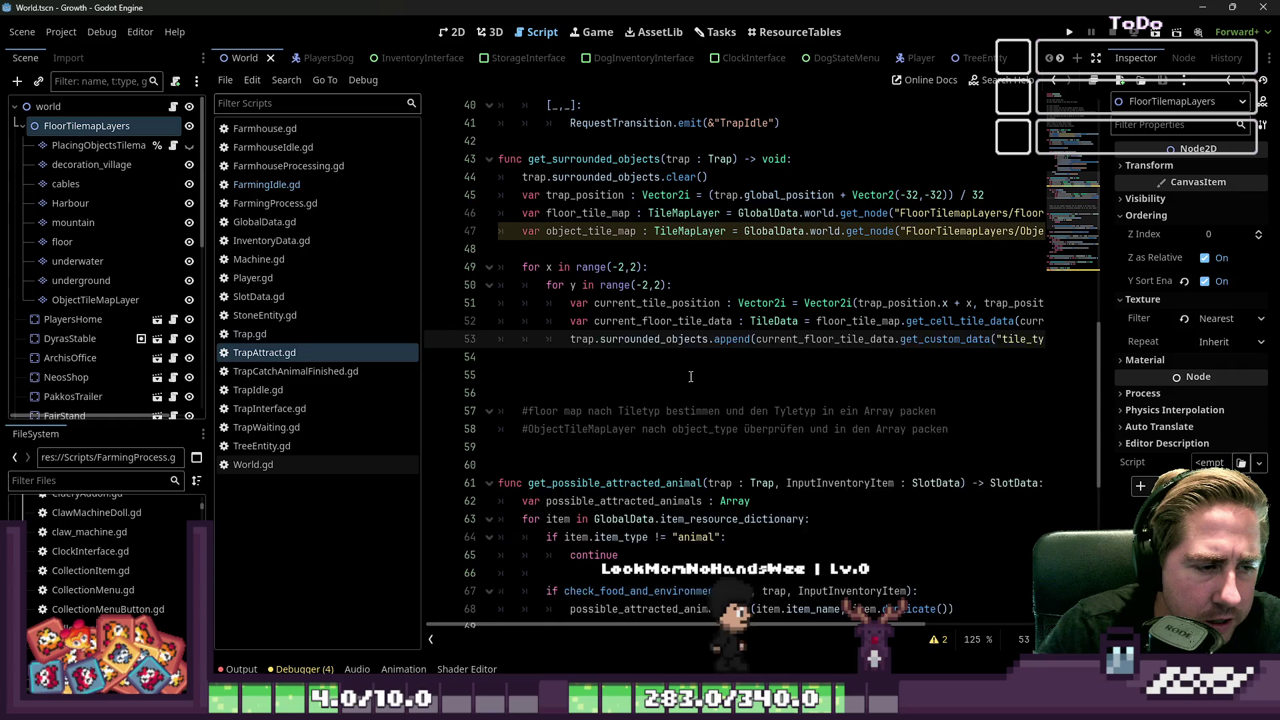
pyautogui.press('Return')
pyautogui.press('Return')
pyautogui.press('Up')
pyautogui.press('Up')
pyautogui.press('Up')
pyautogui.hotkey('shift', 'End')
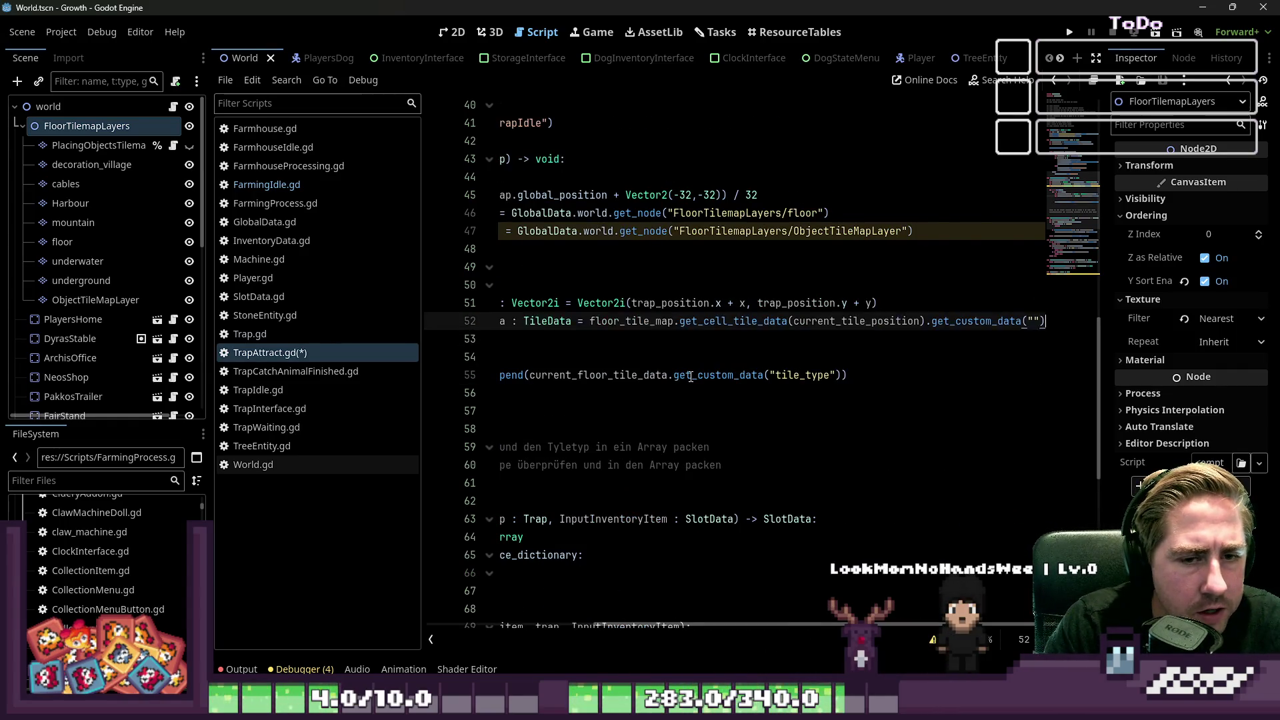
pyautogui.press('Home')
pyautogui.press('End')
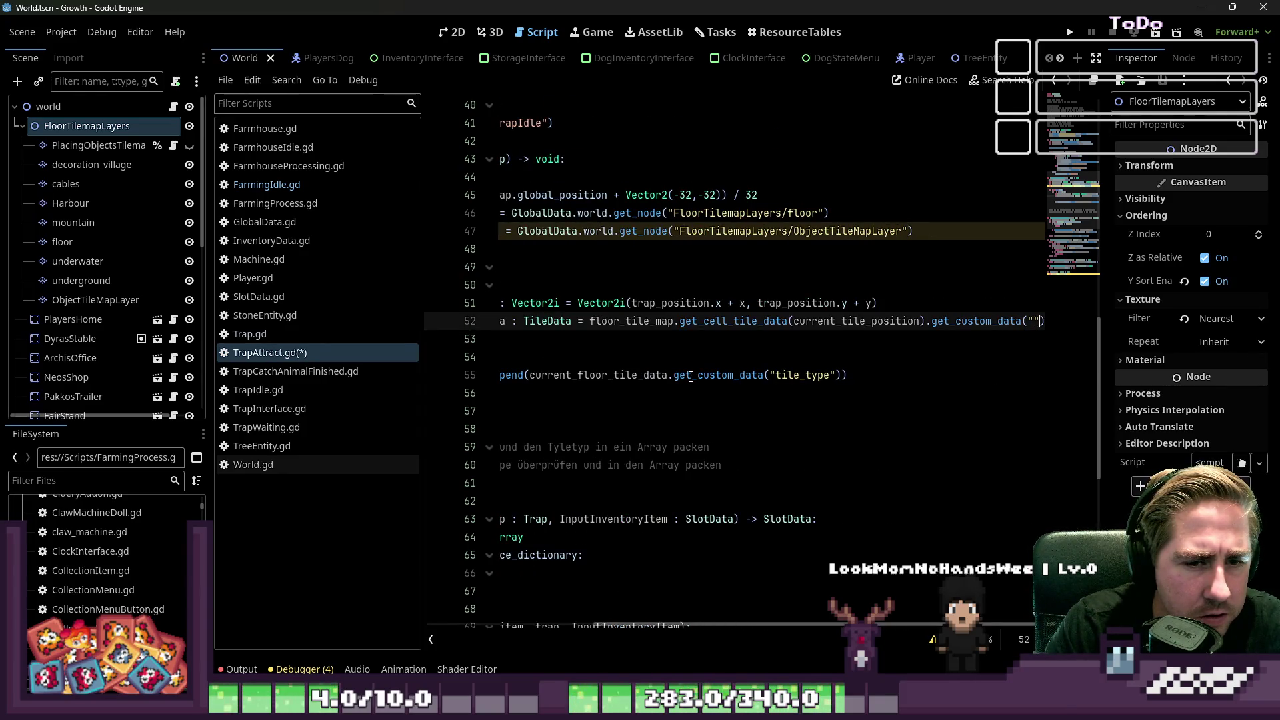
# Step: Begin line 53 as var current_object_tile_data : TileData = floor_tile_map
pyautogui.hotkey('ctrl', 'shift', 'Left')
pyautogui.hotkey('ctrl', 'shift', 'Left')
pyautogui.hotkey('ctrl', 'shift', 'Left')
pyautogui.hotkey('ctrl', 'shift', 'Right')
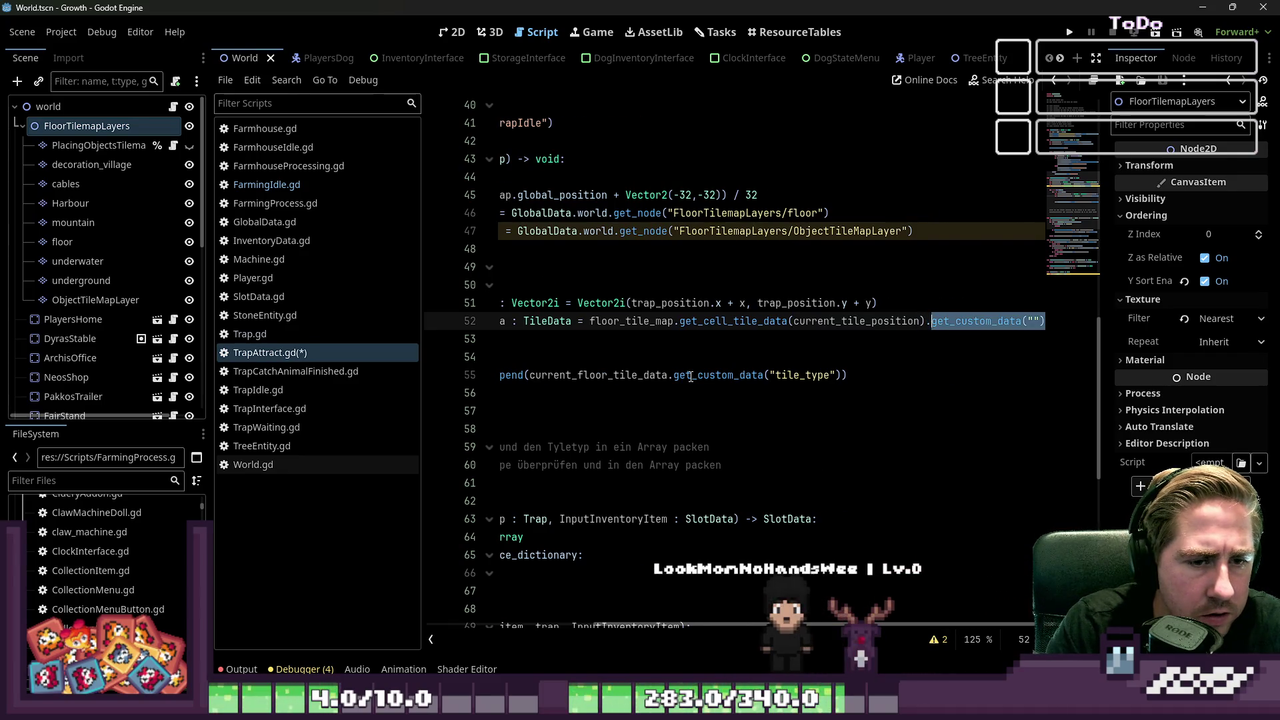
pyautogui.press('Home')
pyautogui.press('Up')
pyautogui.press('Up')
pyautogui.press('Up')
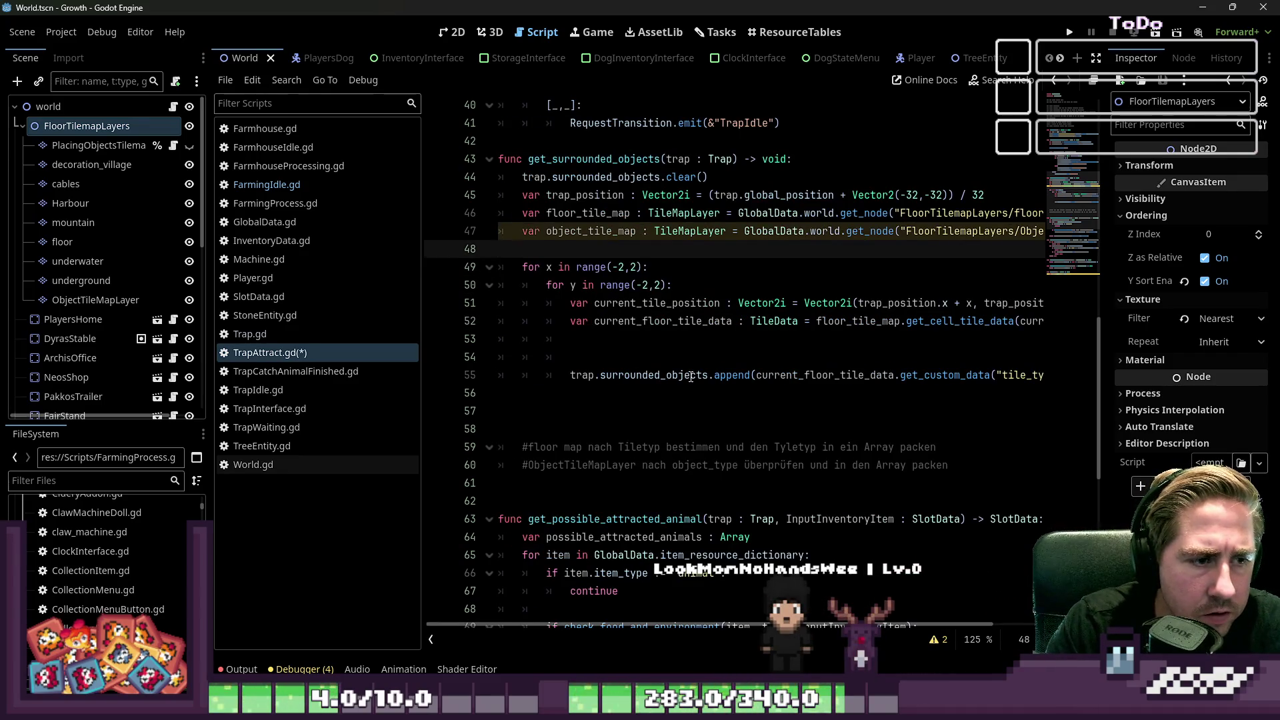
pyautogui.press('Up')
pyautogui.press('Up')
pyautogui.press('End')
pyautogui.press('Home')
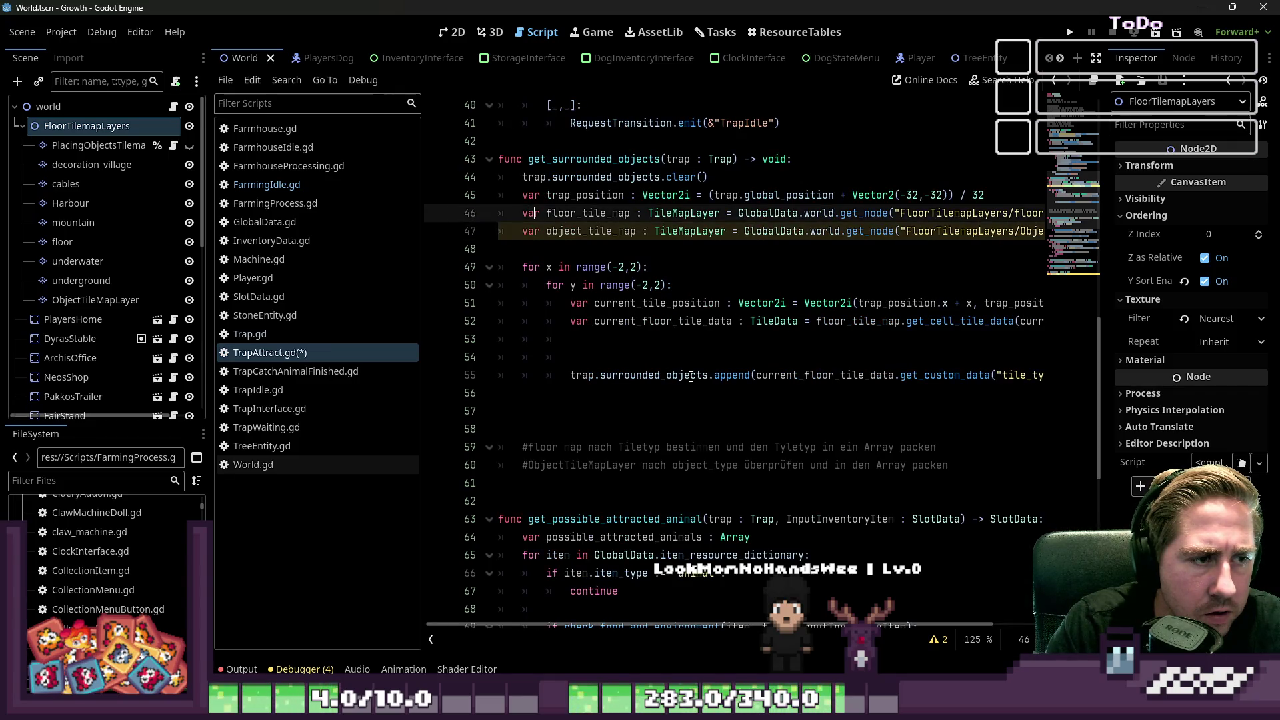
pyautogui.press('Down')
pyautogui.press('Down')
pyautogui.press('Down')
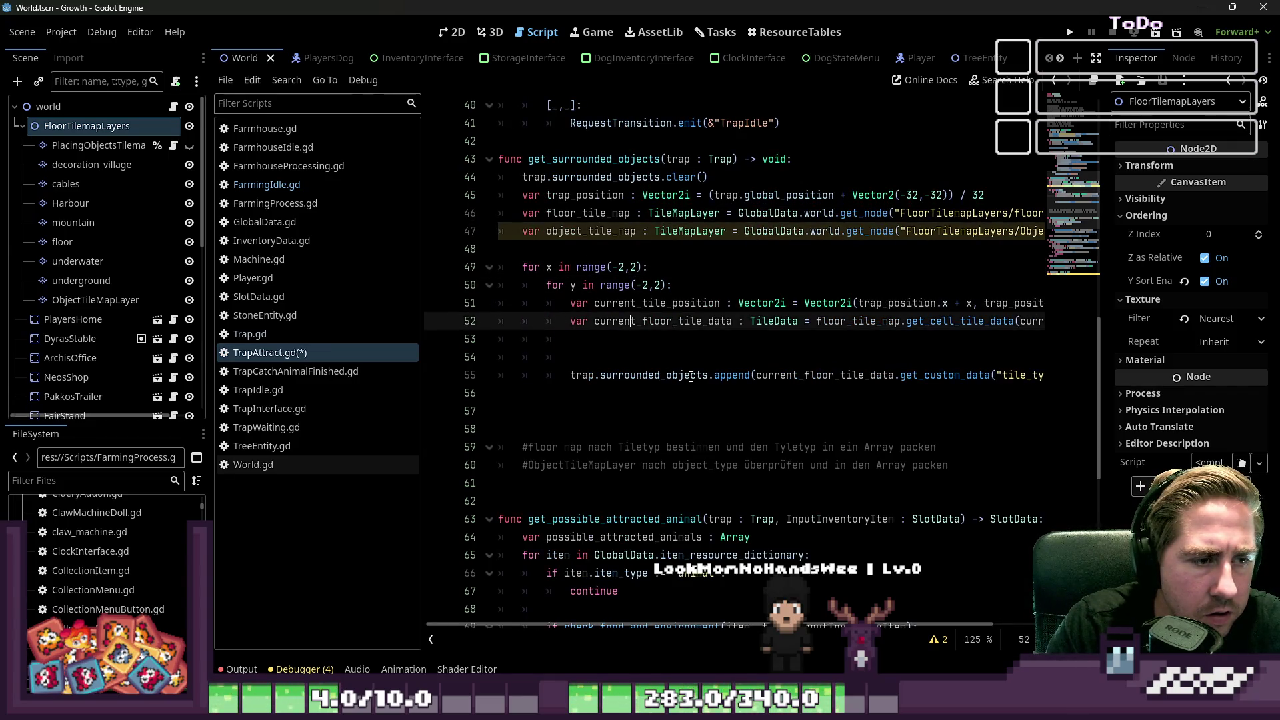
pyautogui.write('var current_objke')
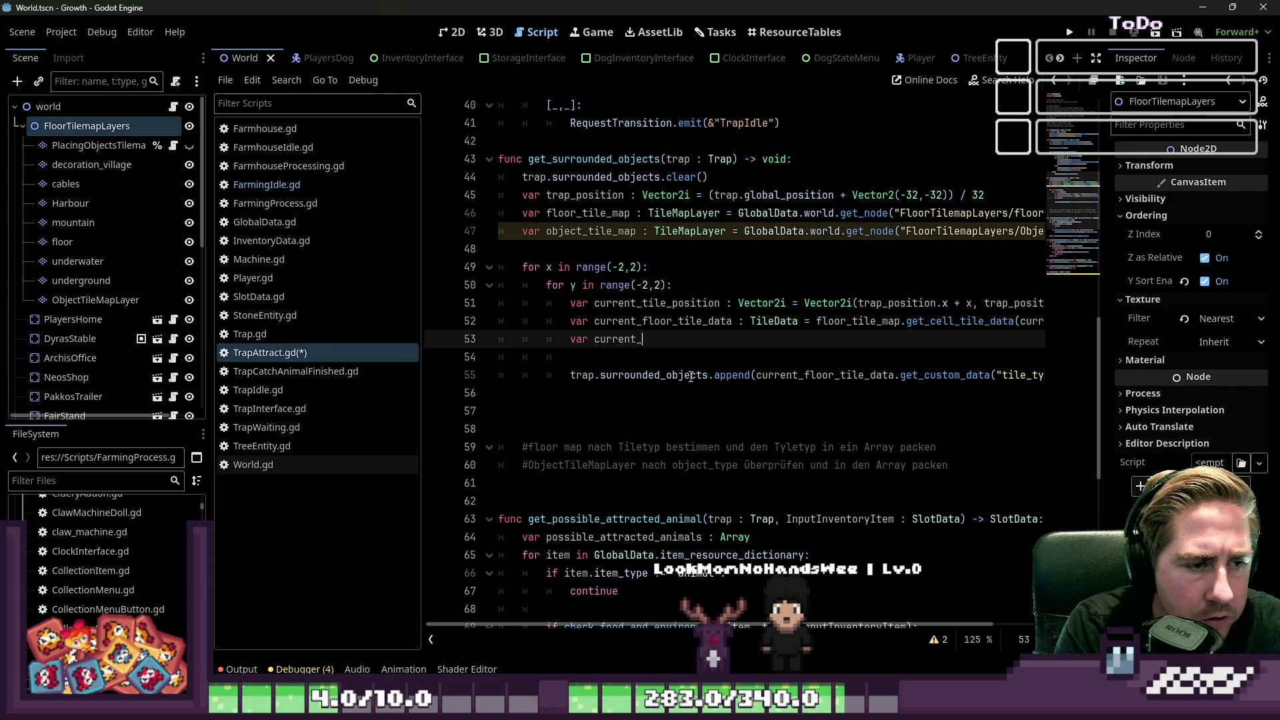
pyautogui.press('BackSpace')
pyautogui.press('BackSpace')
pyautogui.write('ect_tile_data :')
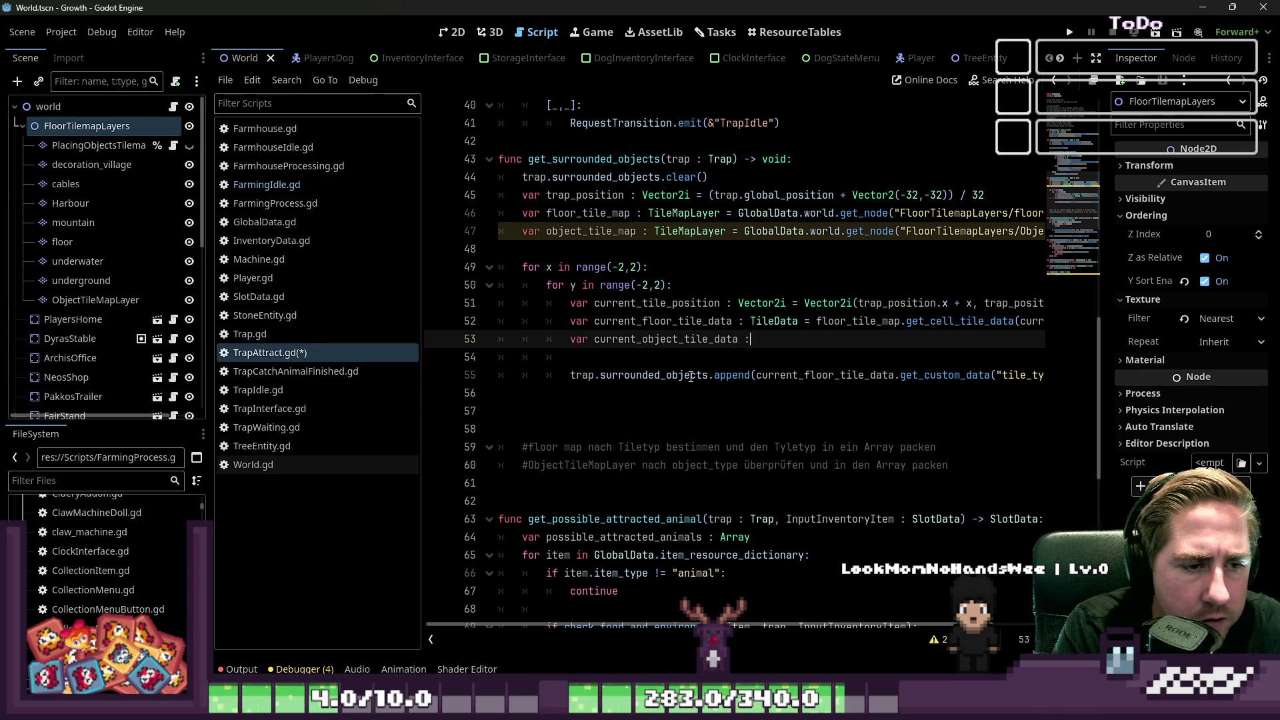
pyautogui.press('BackSpace')
pyautogui.press('BackSpace')
pyautogui.press('BackSpace')
pyautogui.write('ata =')
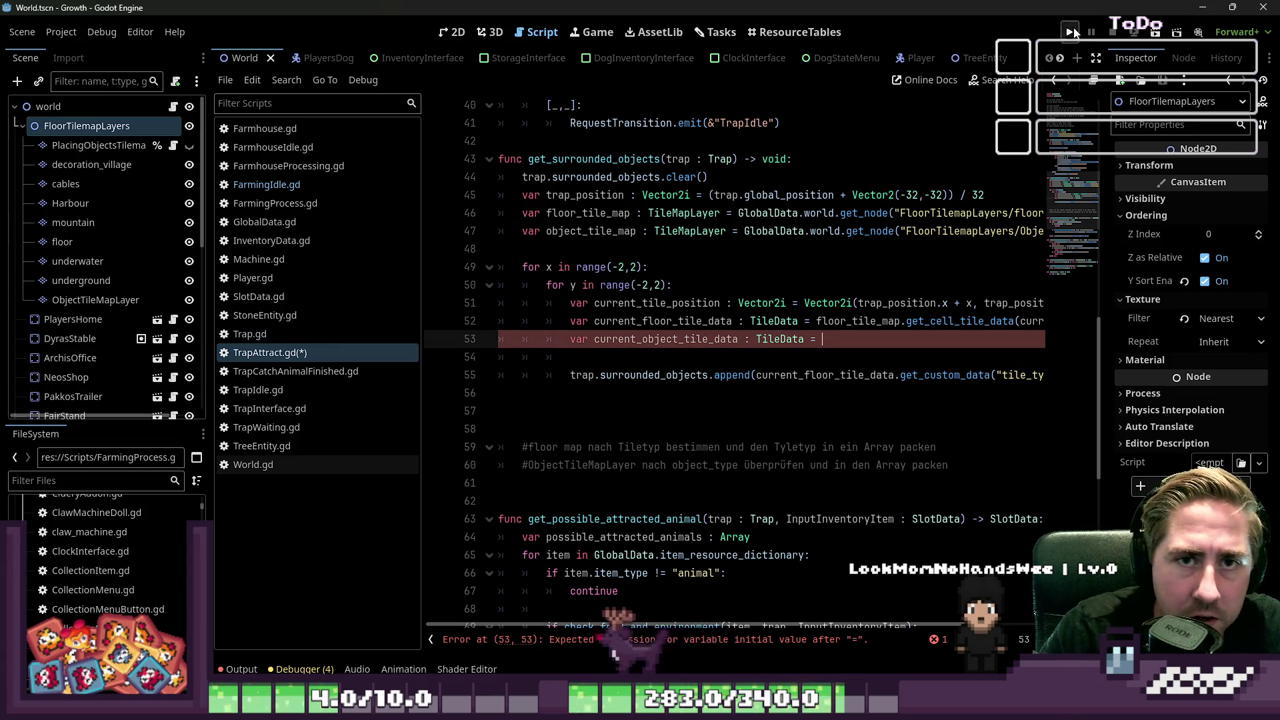
pyautogui.write('floor_tile_map.')
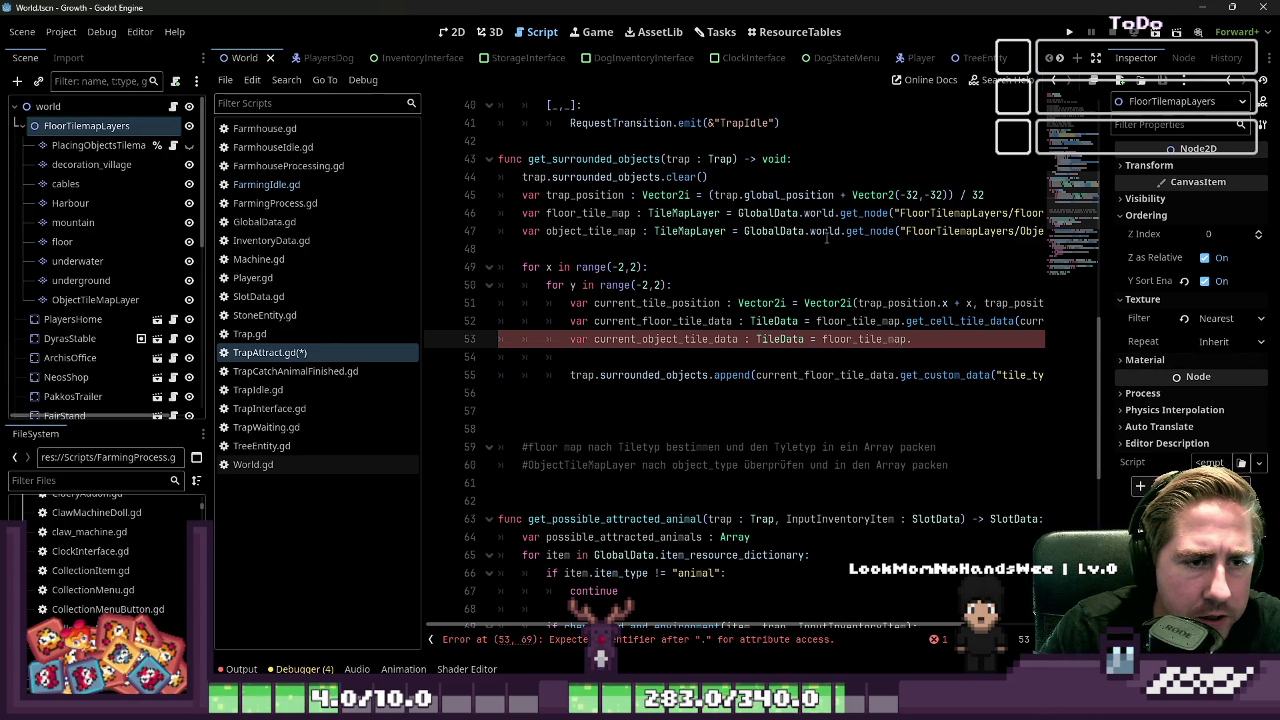
# Step: Change it to object_tile_map.get_cell_tile_data(current_tile_position) and run the project
pyautogui.click(927, 234)
pyautogui.doubleClick(939, 231)
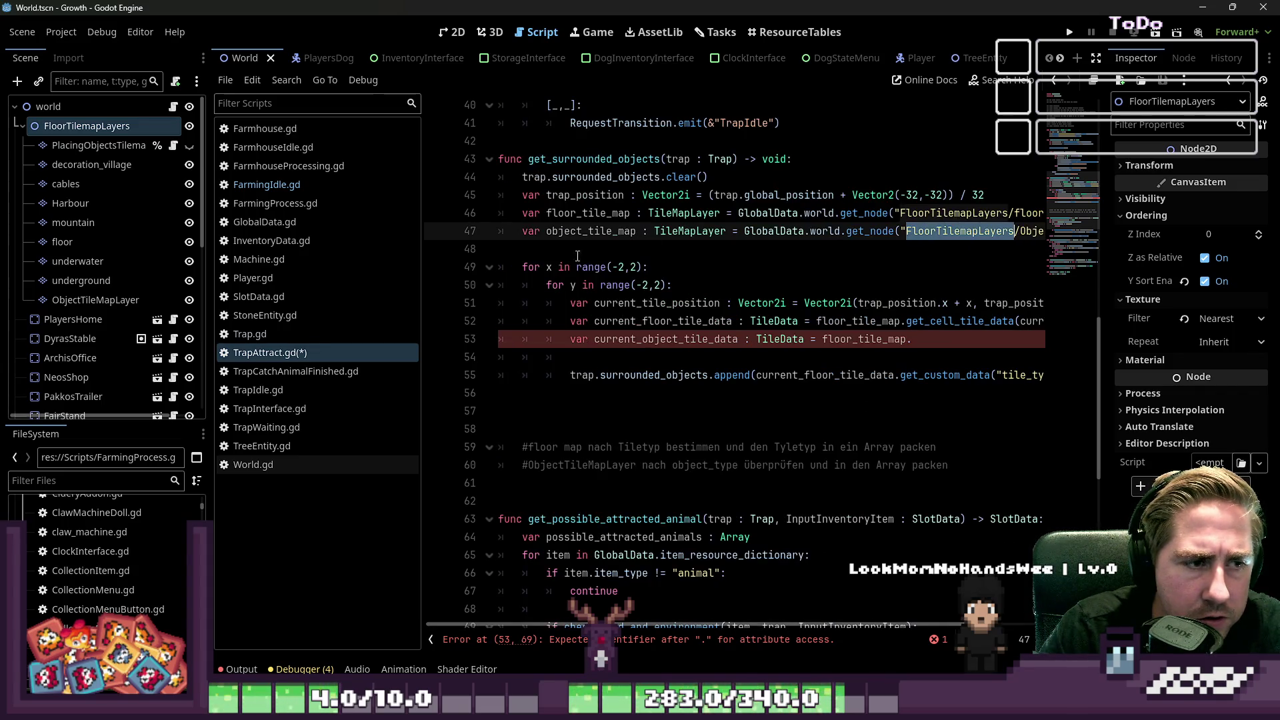
pyautogui.doubleClick(560, 230)
pyautogui.hotkey('ctrl', 'c')
pyautogui.doubleClick(864, 339)
pyautogui.hotkey('ctrl', 'v')
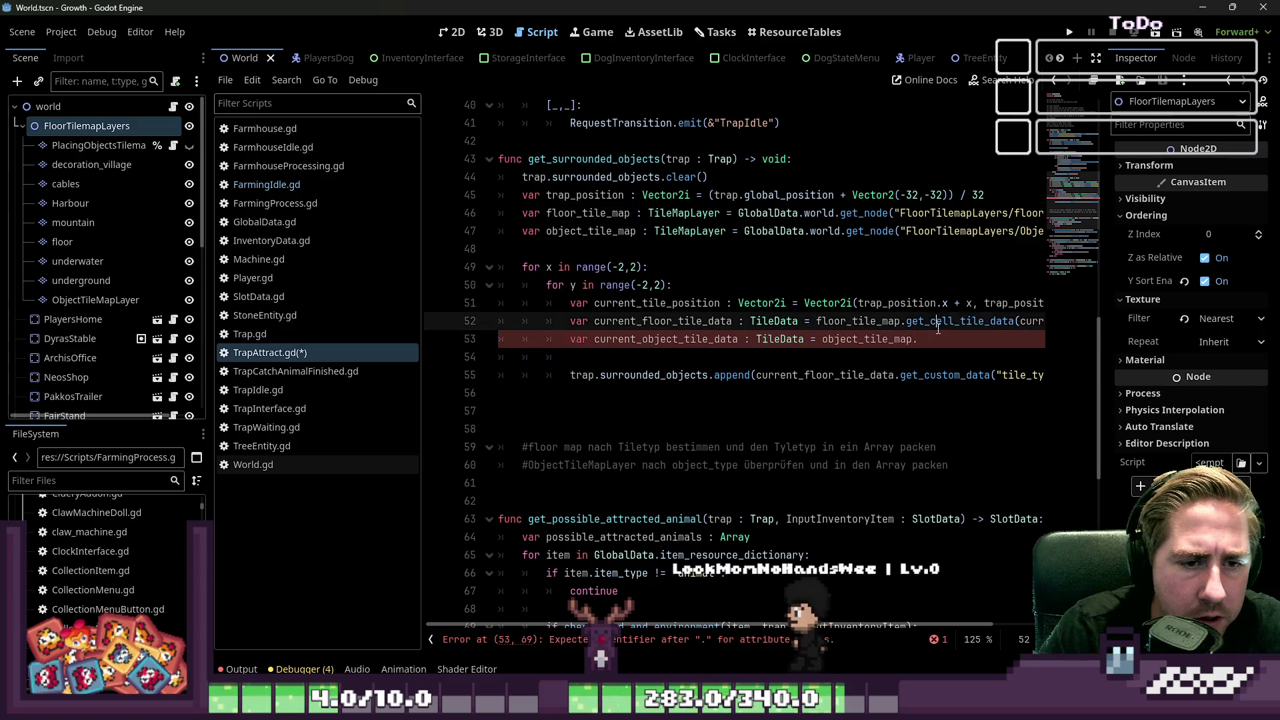
pyautogui.click(943, 338)
pyautogui.moveTo(906, 321); pyautogui.dragTo(1063, 329)
pyautogui.hotkey('ctrl', 'c')
pyautogui.click(1061, 338)
pyautogui.hotkey('ctrl', 'v')
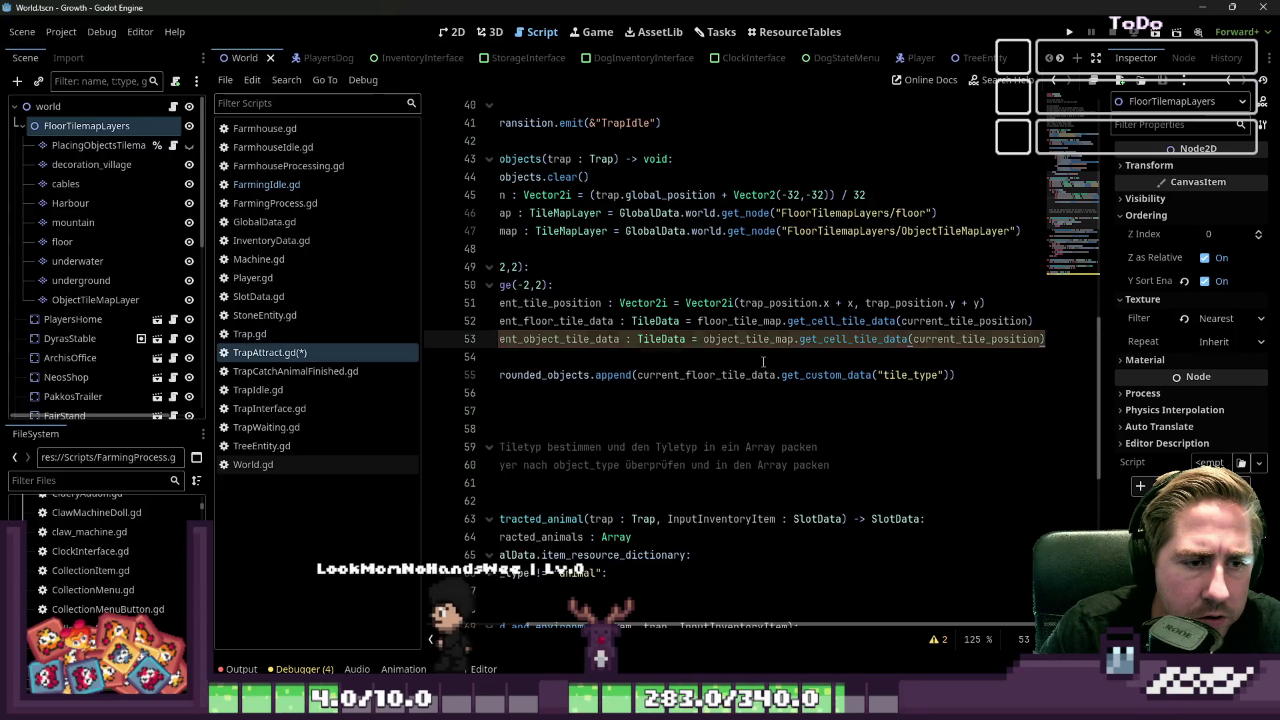
pyautogui.press('Down')
pyautogui.click(1070, 32)
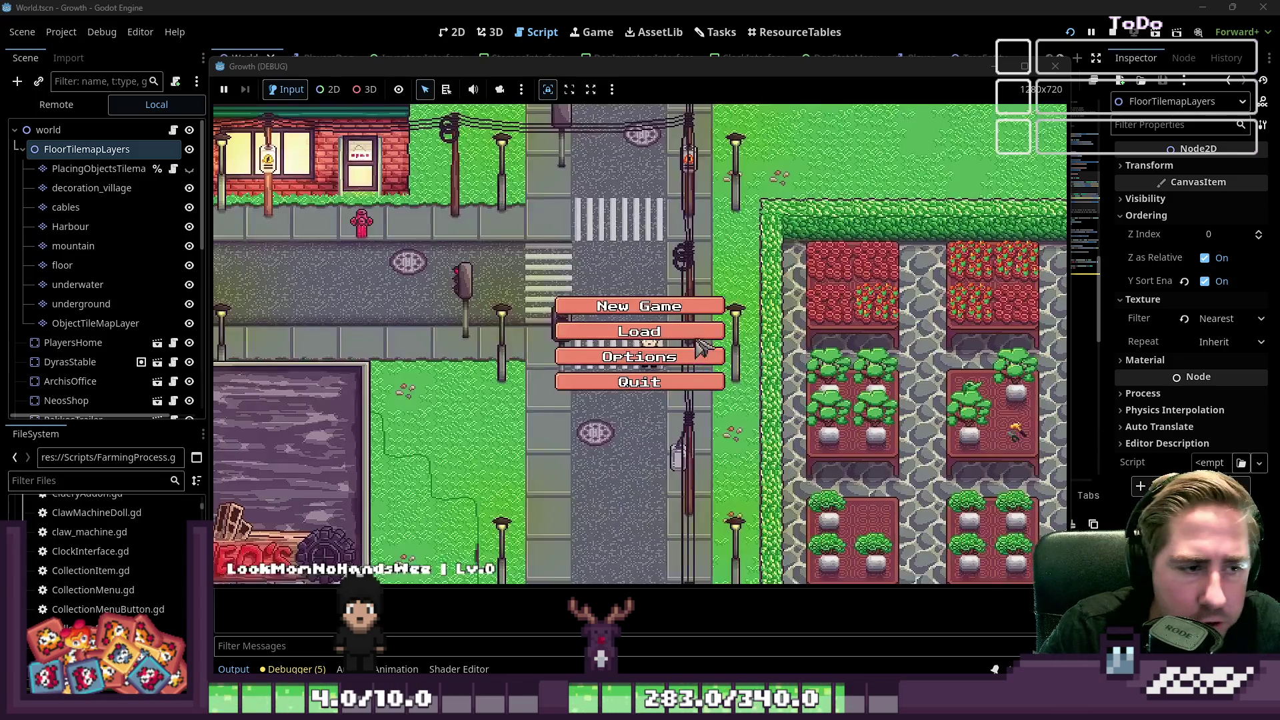
# Step: Start a New Game, name the character 'asdw' and enter the world
pyautogui.click(694, 337)
pyautogui.write('asdw')
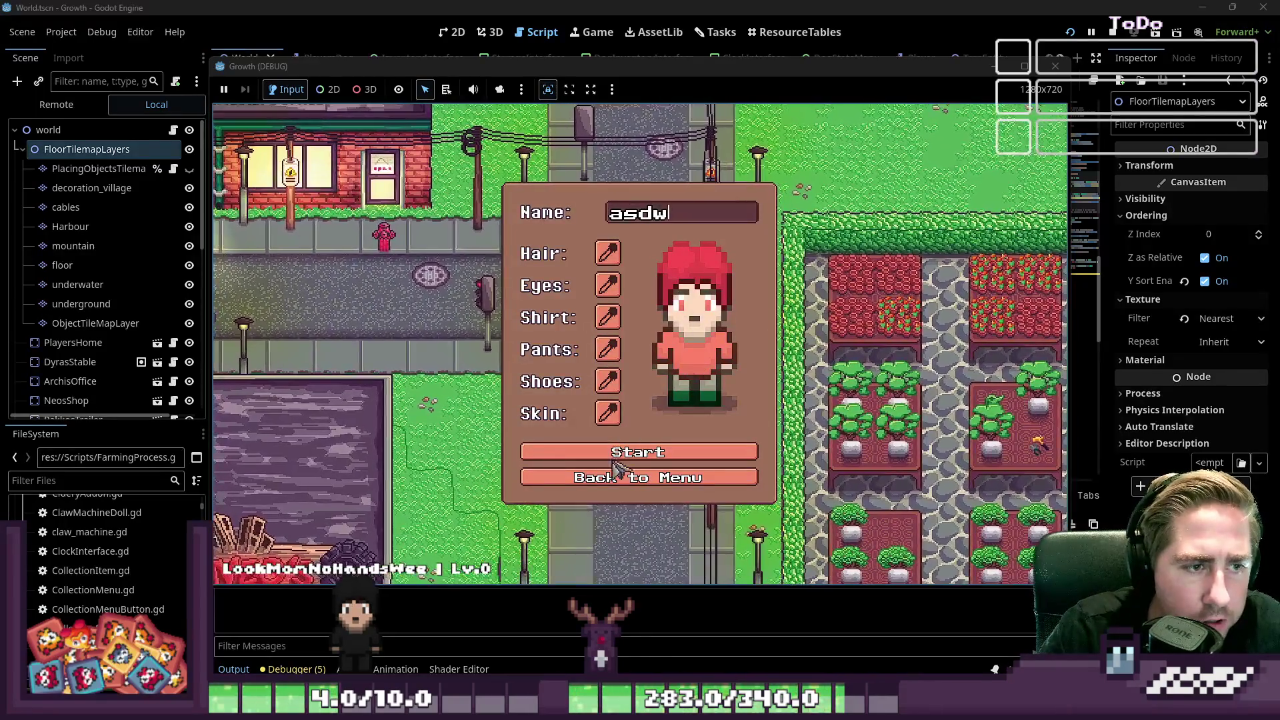
pyautogui.press('Return')
# Step: Walk the character up-left and open and close the inventory
pyautogui.press('a')
pyautogui.press('w')
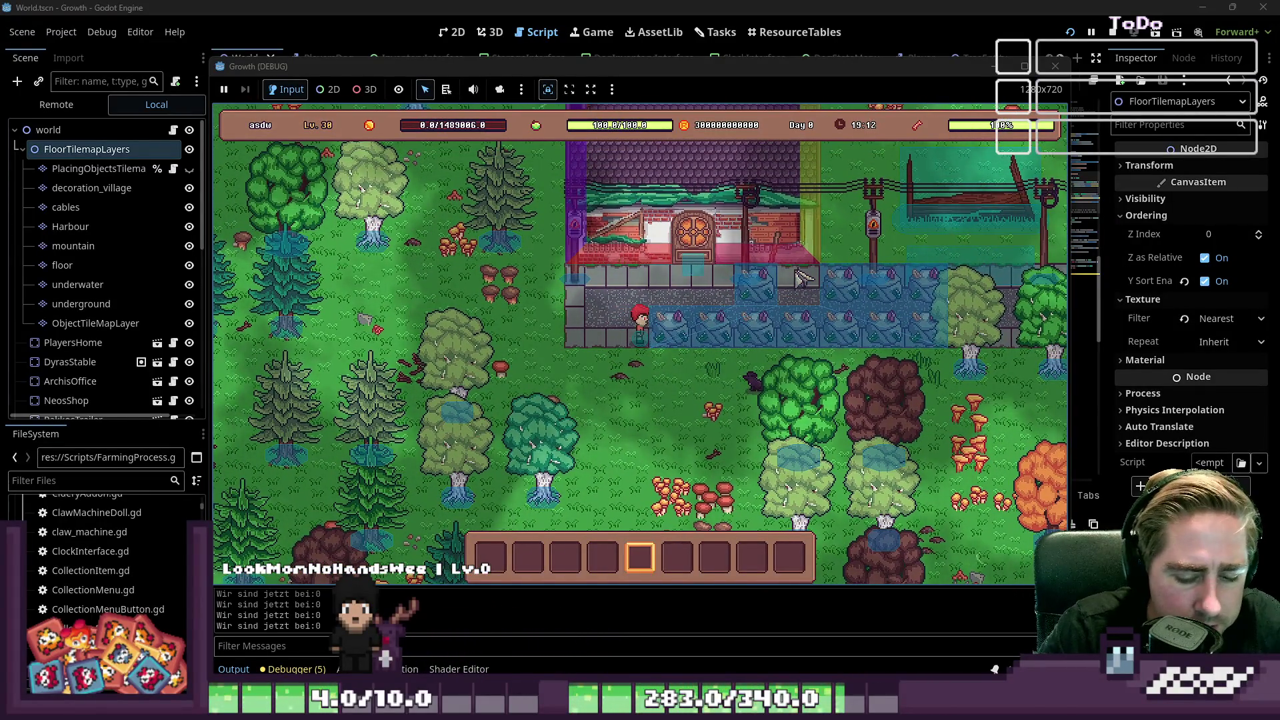
pyautogui.press('i')
pyautogui.scroll(-5, 473, 280)
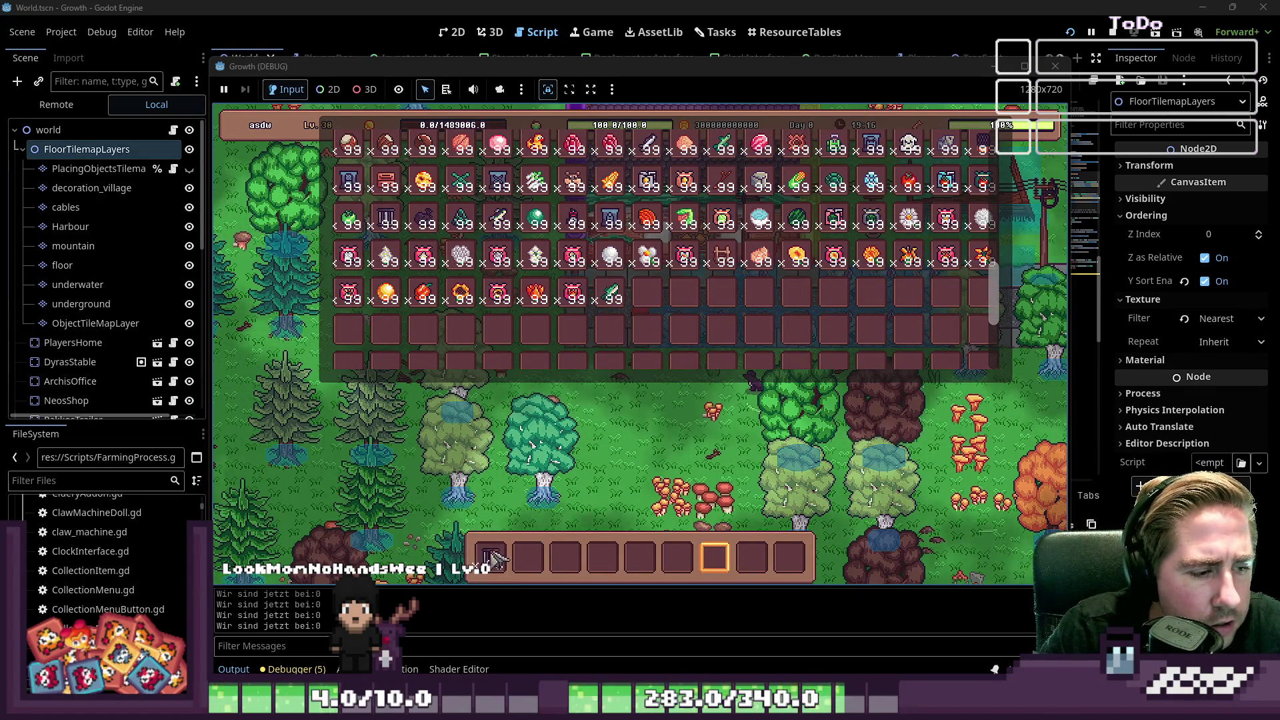
pyautogui.press('i')
pyautogui.scroll(2, 734, 481)
pyautogui.press('a')
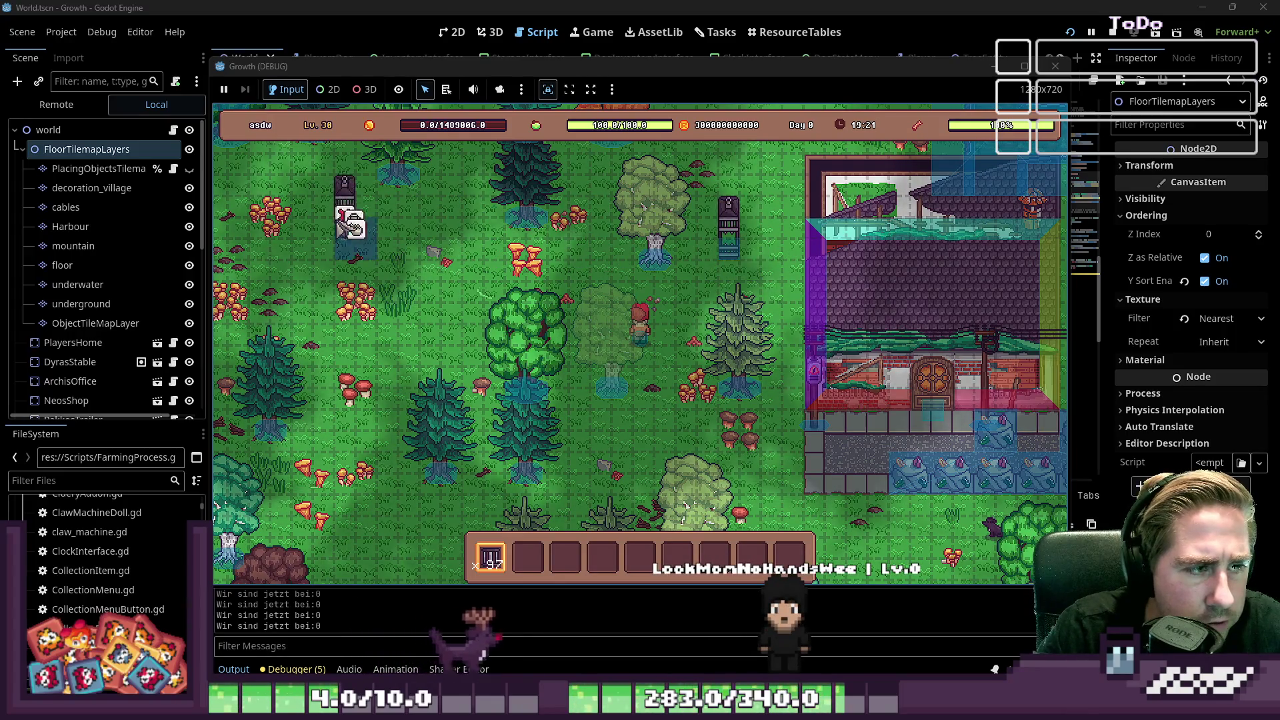
# Step: Check the inventory, then walk to the placed trap and open its Trap window
pyautogui.scroll(-2, 470, 260)
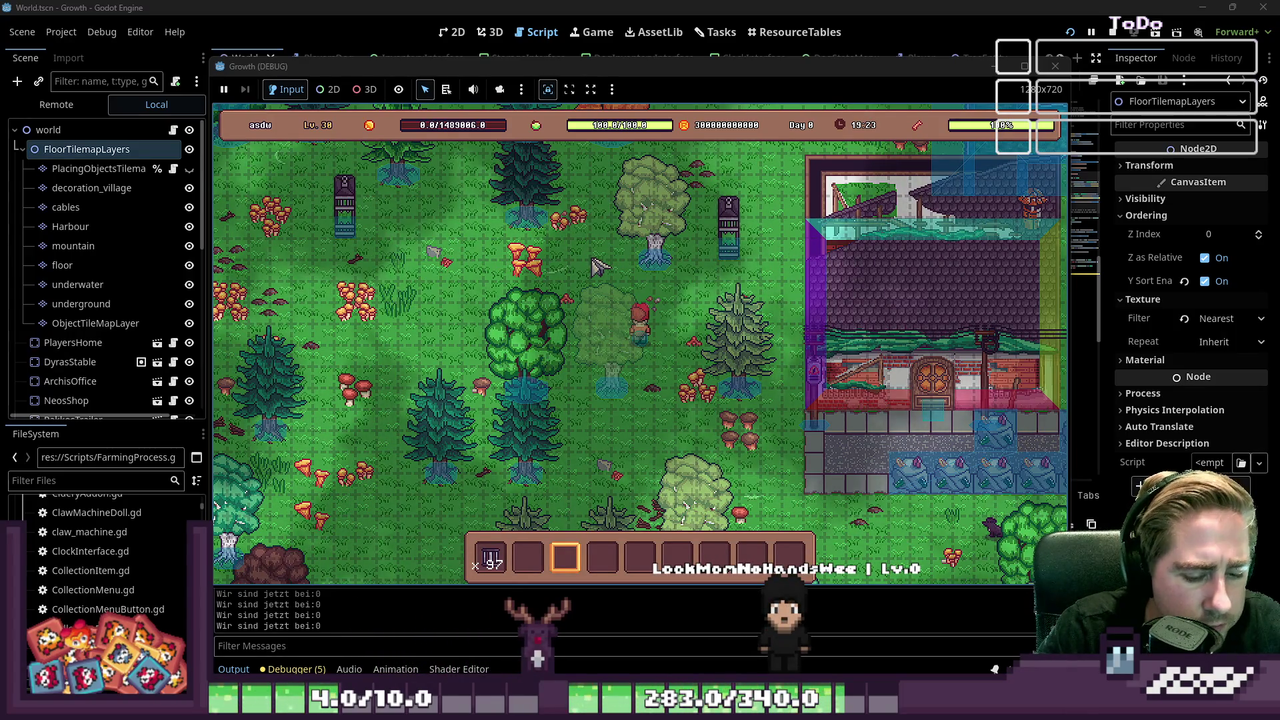
pyautogui.press('i')
pyautogui.press('i')
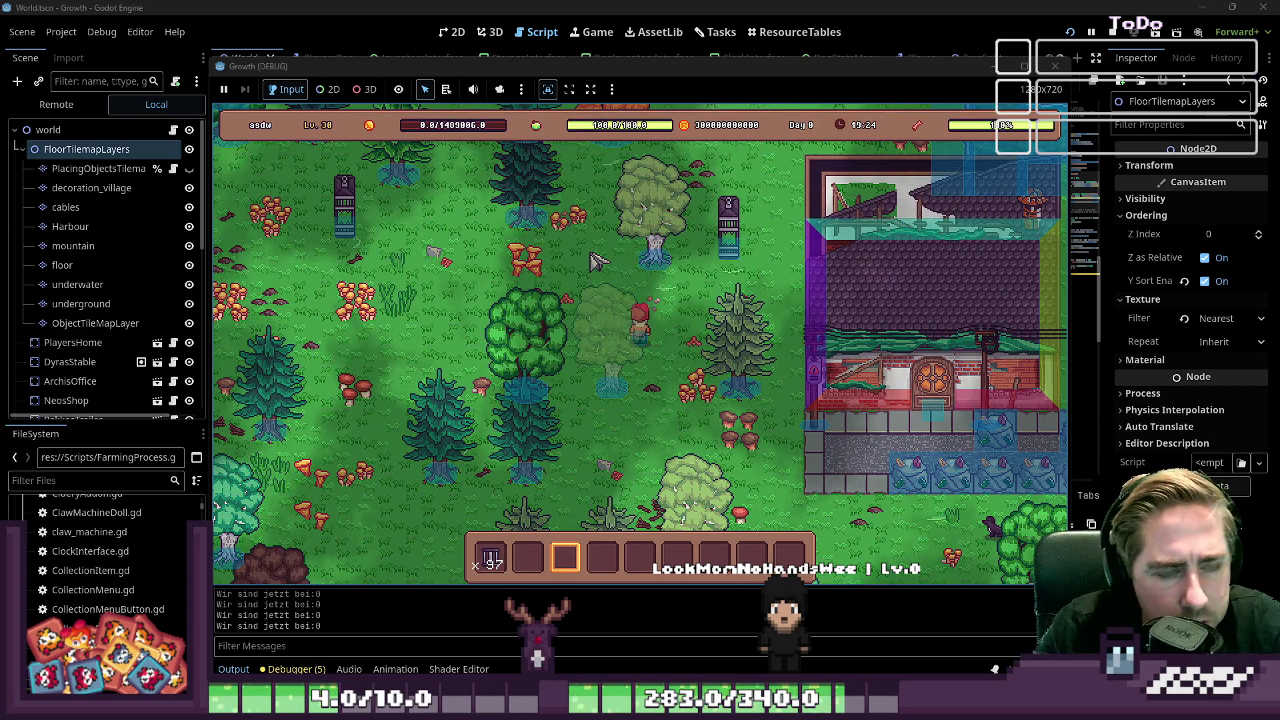
pyautogui.press('a')
pyautogui.press('a')
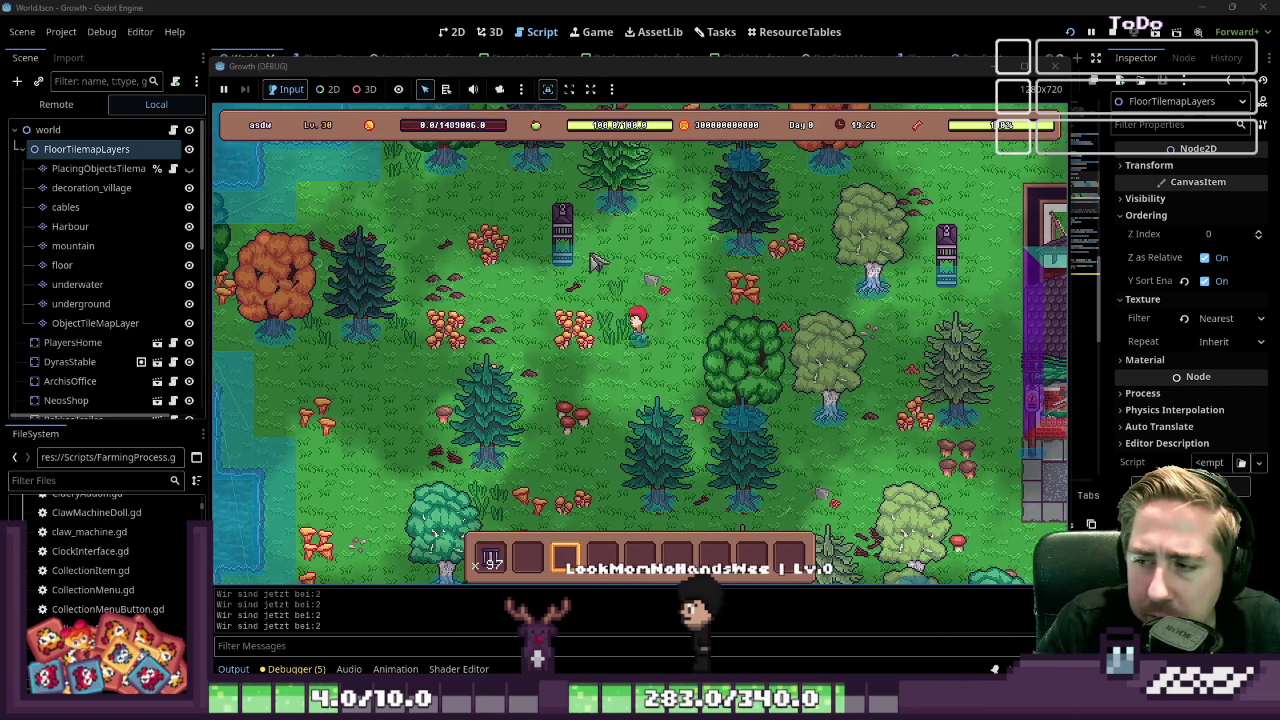
pyautogui.press('w')
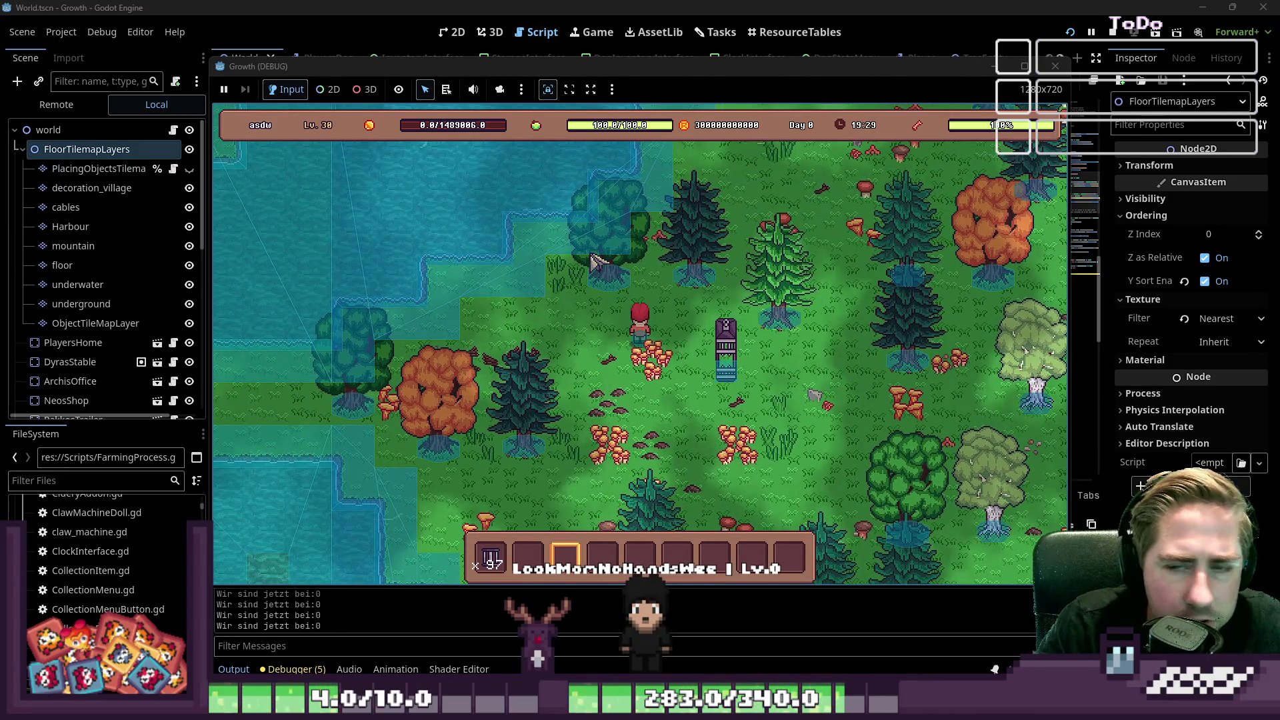
pyautogui.press('s')
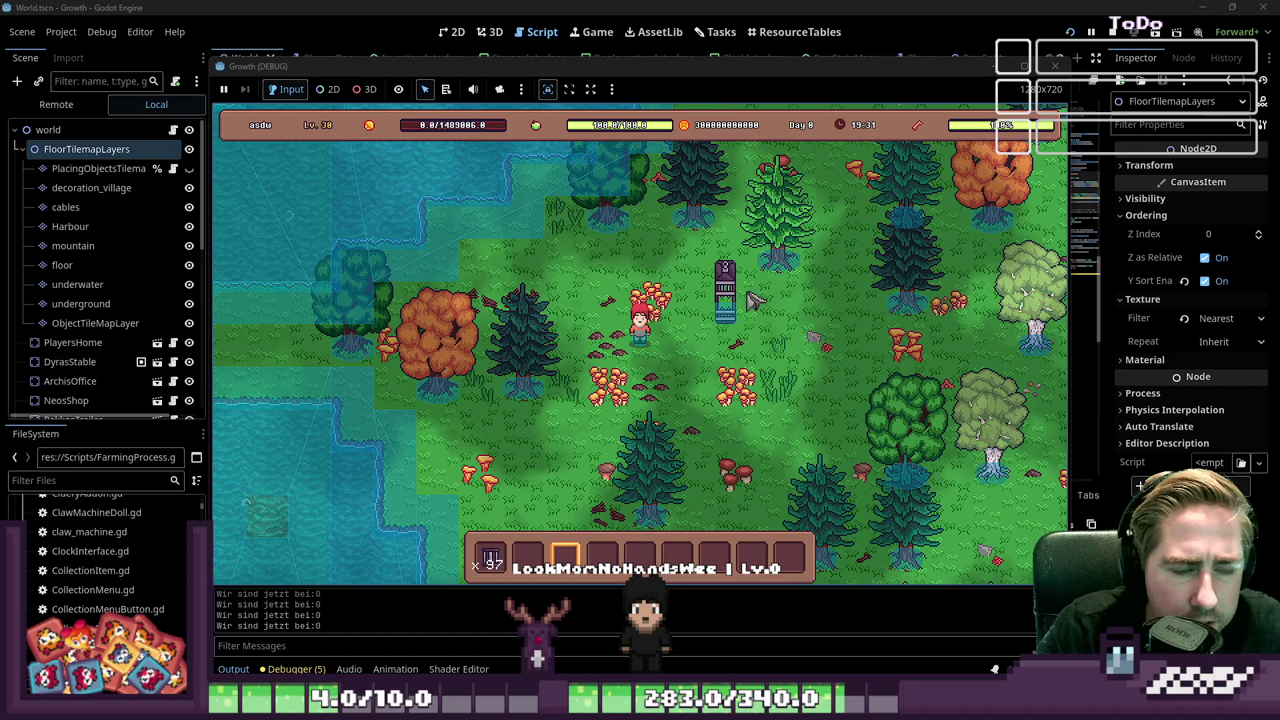
pyautogui.press('d')
pyautogui.press('w')
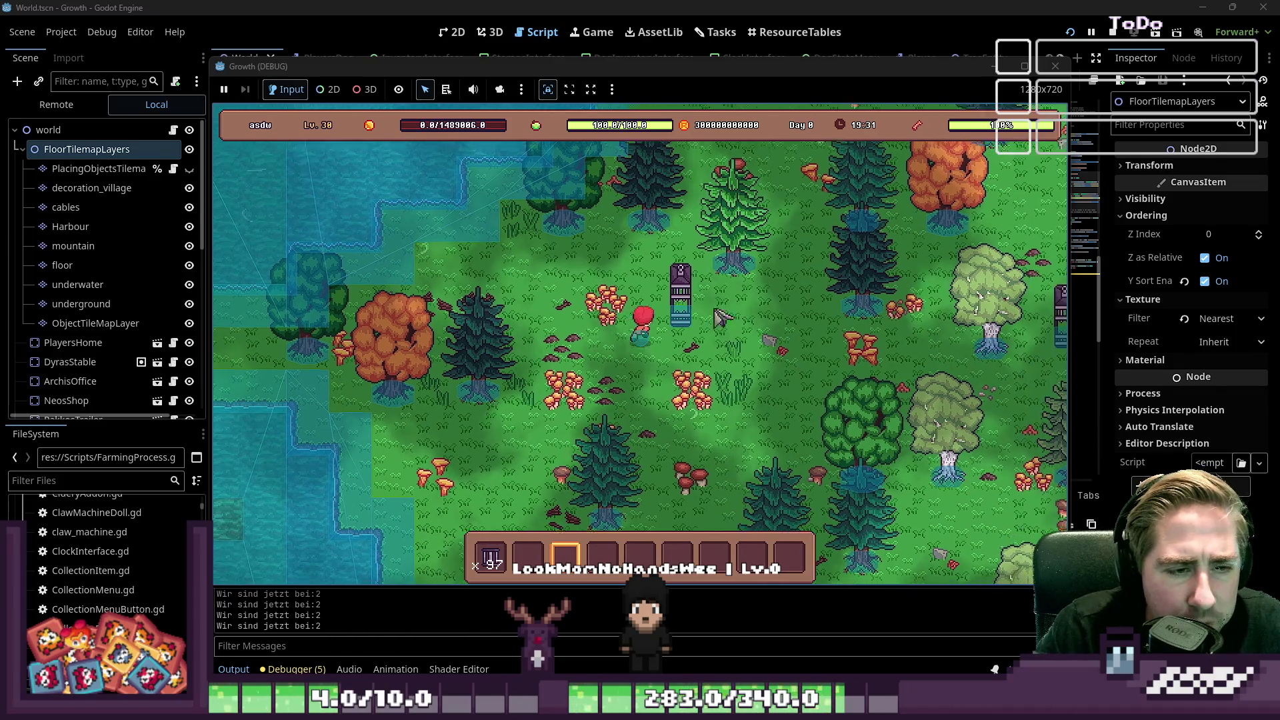
pyautogui.press('e')
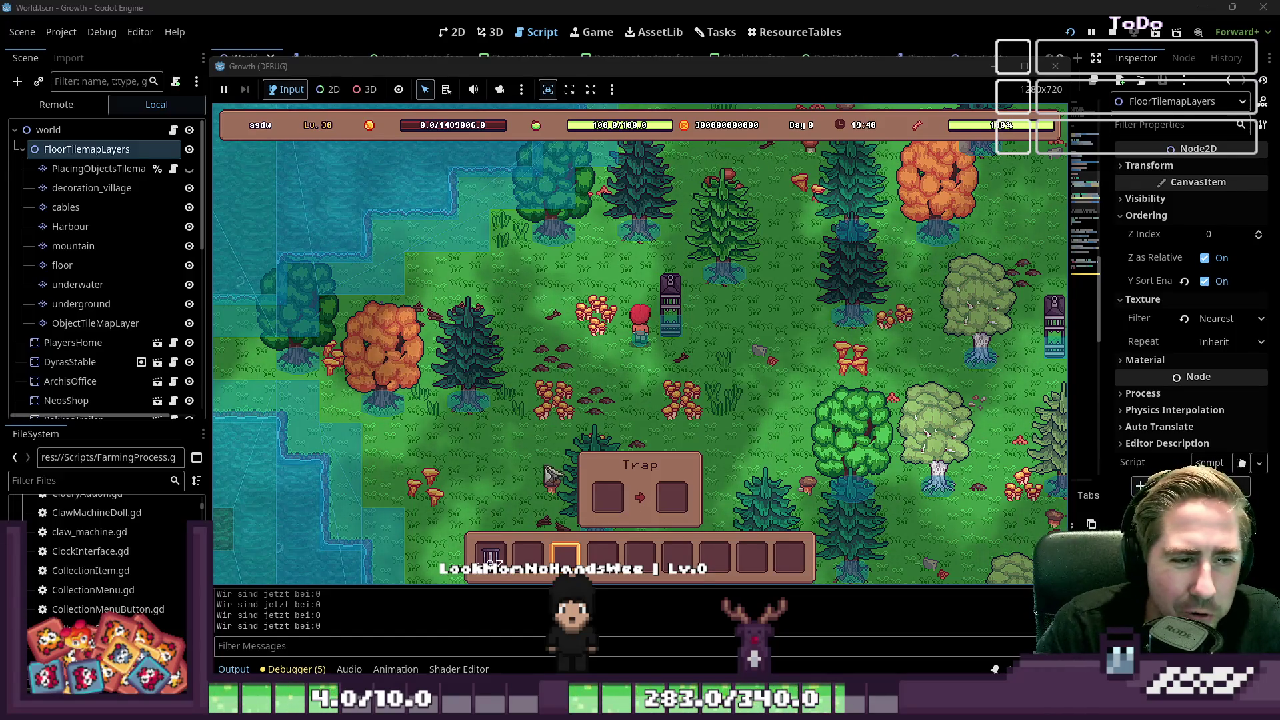
# Step: Walk the player around the totem area, then stop the game with F8
pyautogui.press('w')
pyautogui.press('a')
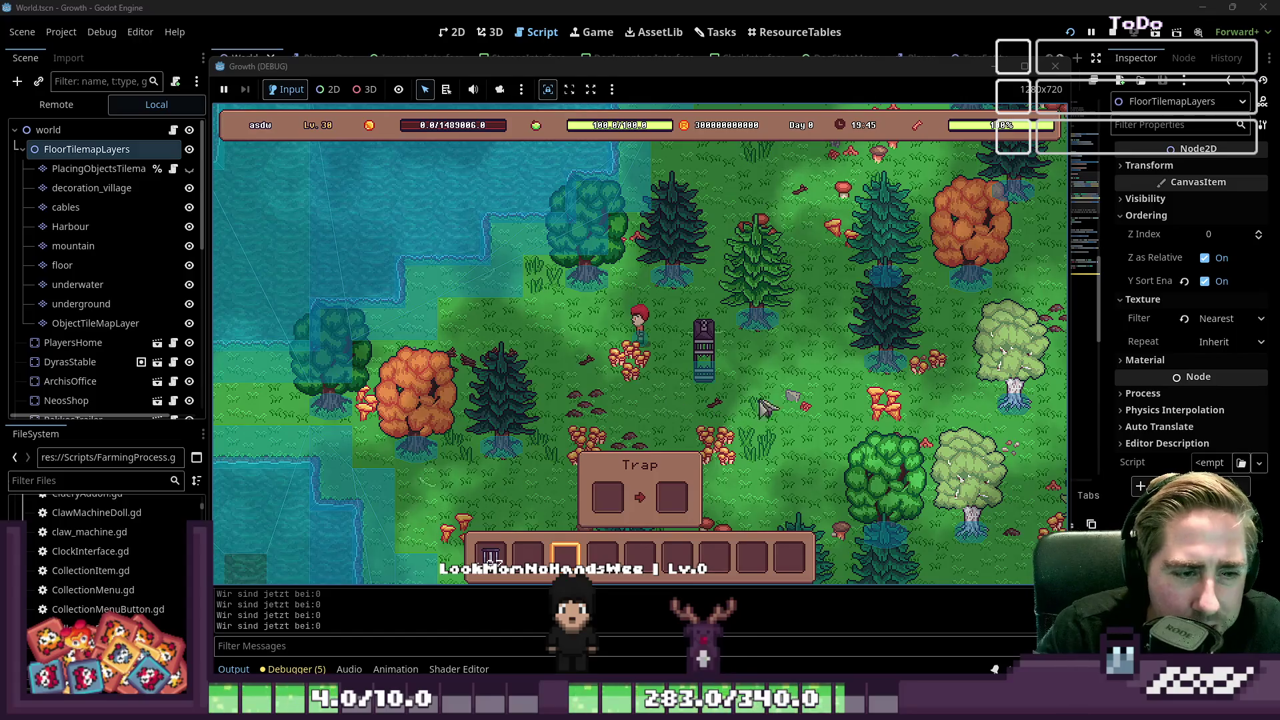
pyautogui.press('w')
pyautogui.press('d')
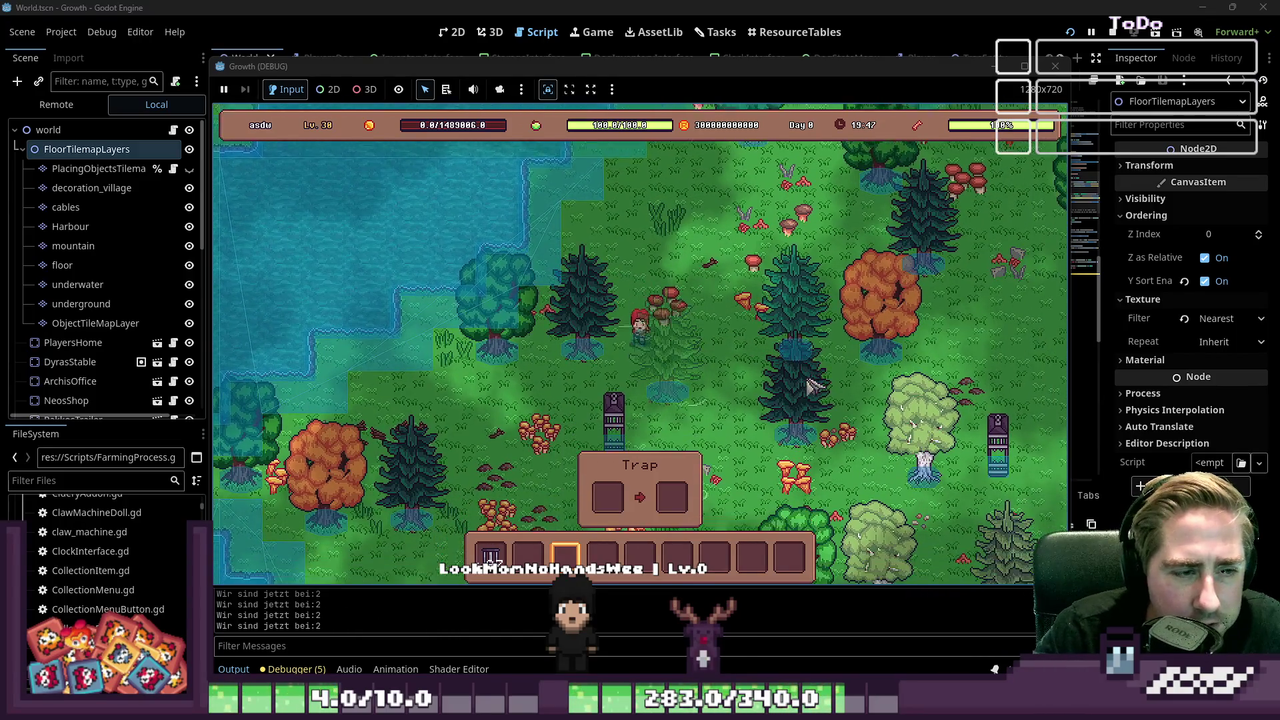
pyautogui.press('s')
pyautogui.press('a')
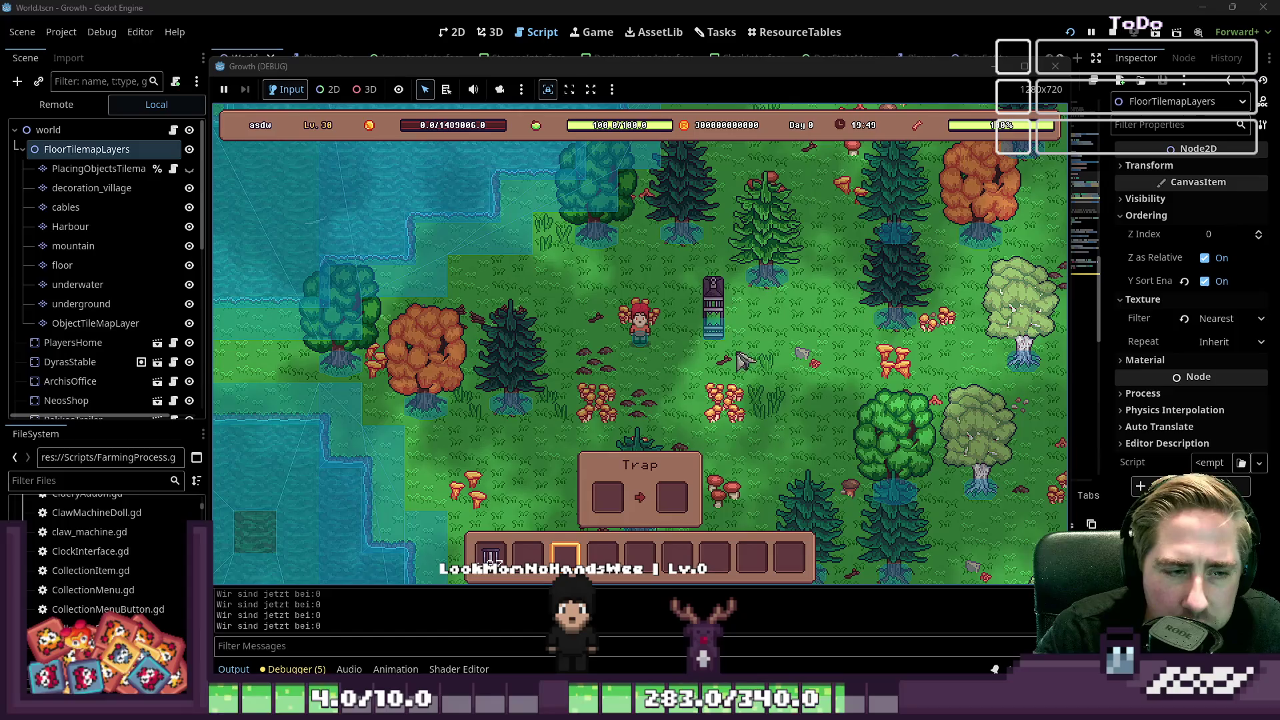
pyautogui.press('w')
pyautogui.press('d')
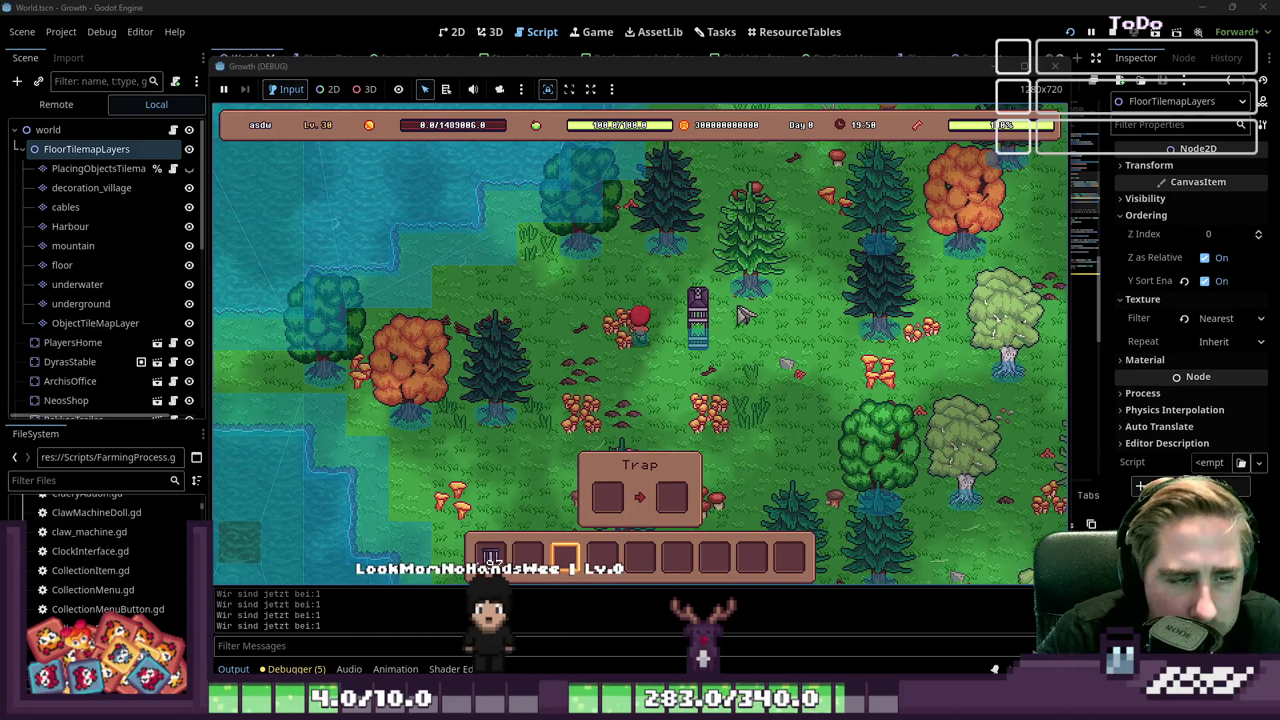
pyautogui.press('s')
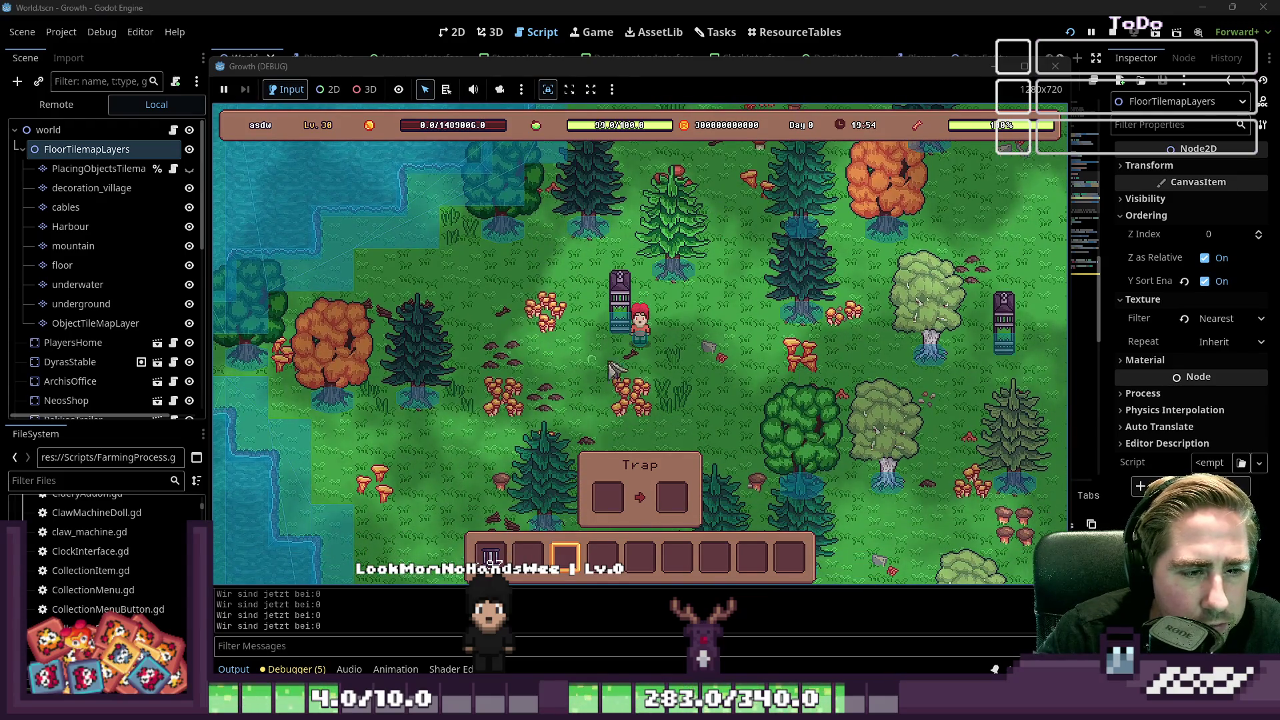
pyautogui.press('a')
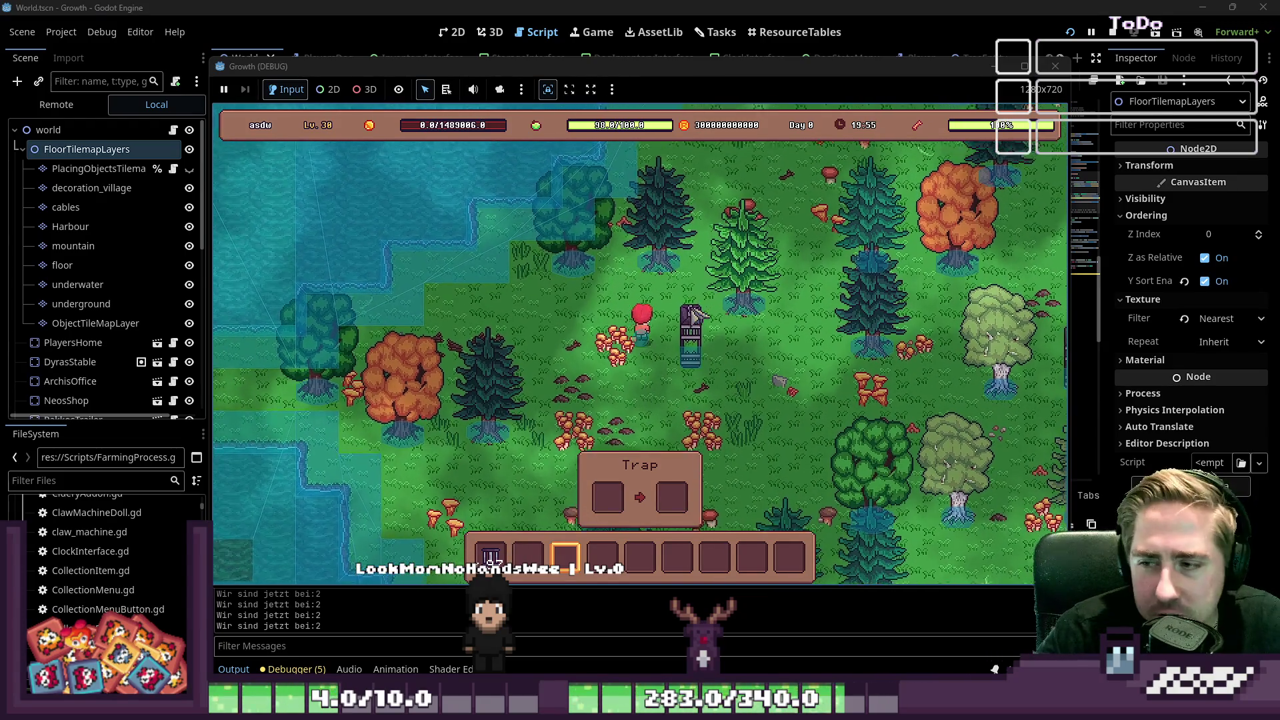
pyautogui.press('w')
pyautogui.press('d')
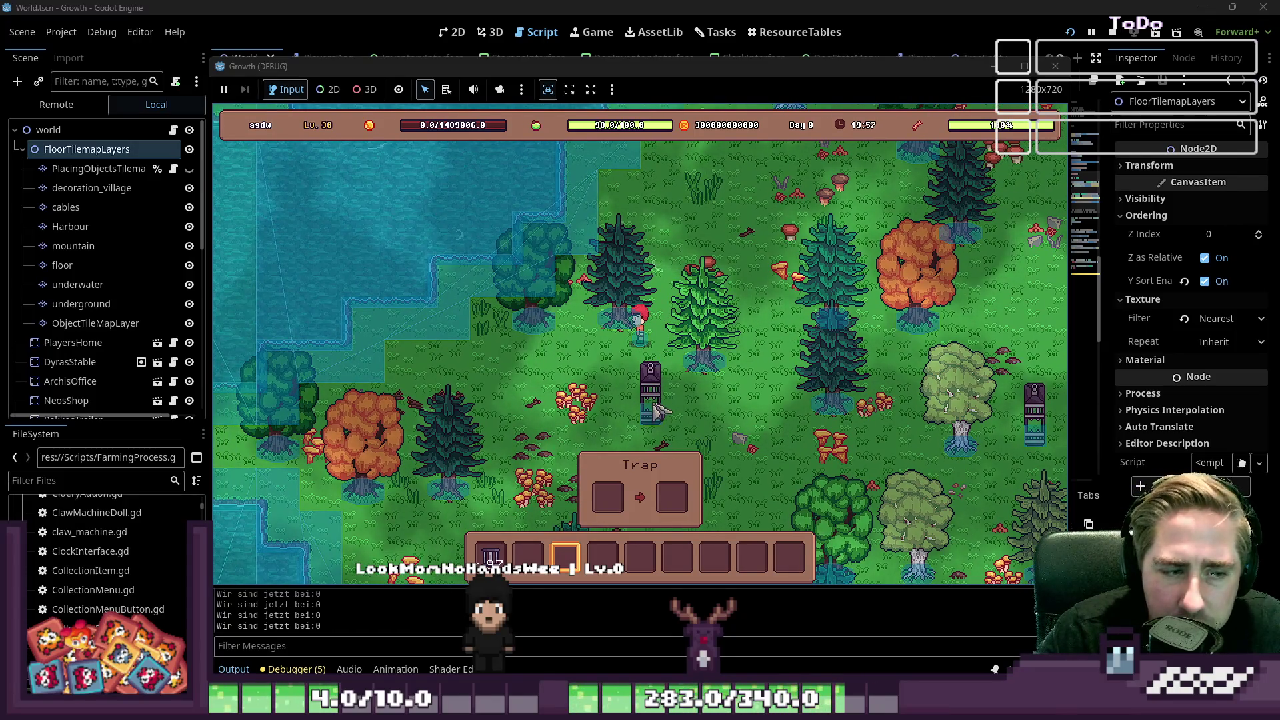
pyautogui.press('s')
pyautogui.press('a')
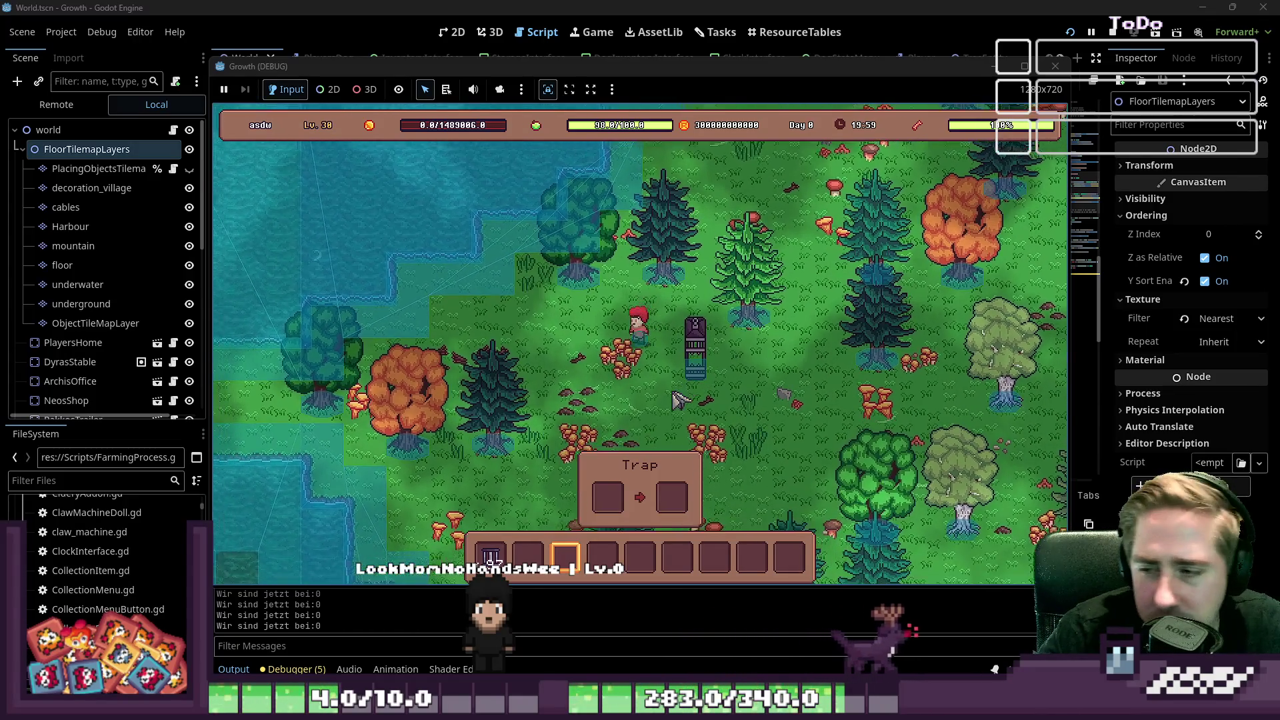
pyautogui.press('s')
pyautogui.press('a')
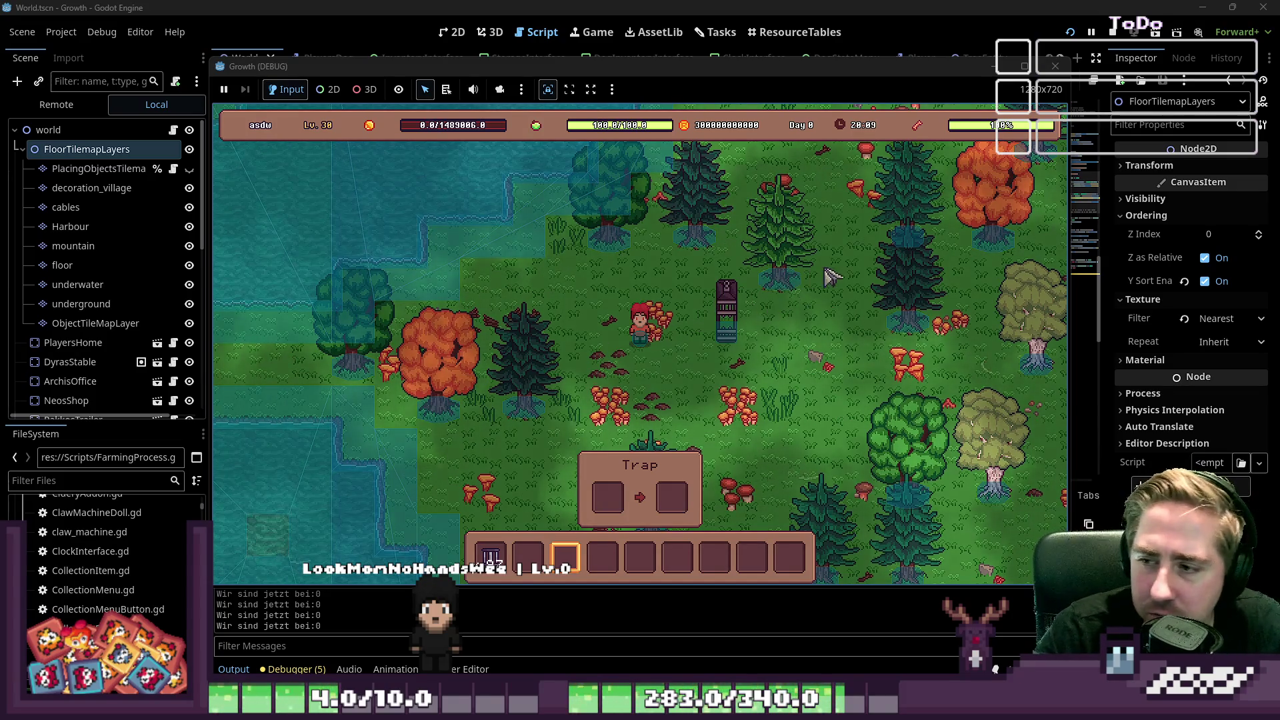
pyautogui.press('w')
pyautogui.press('d')
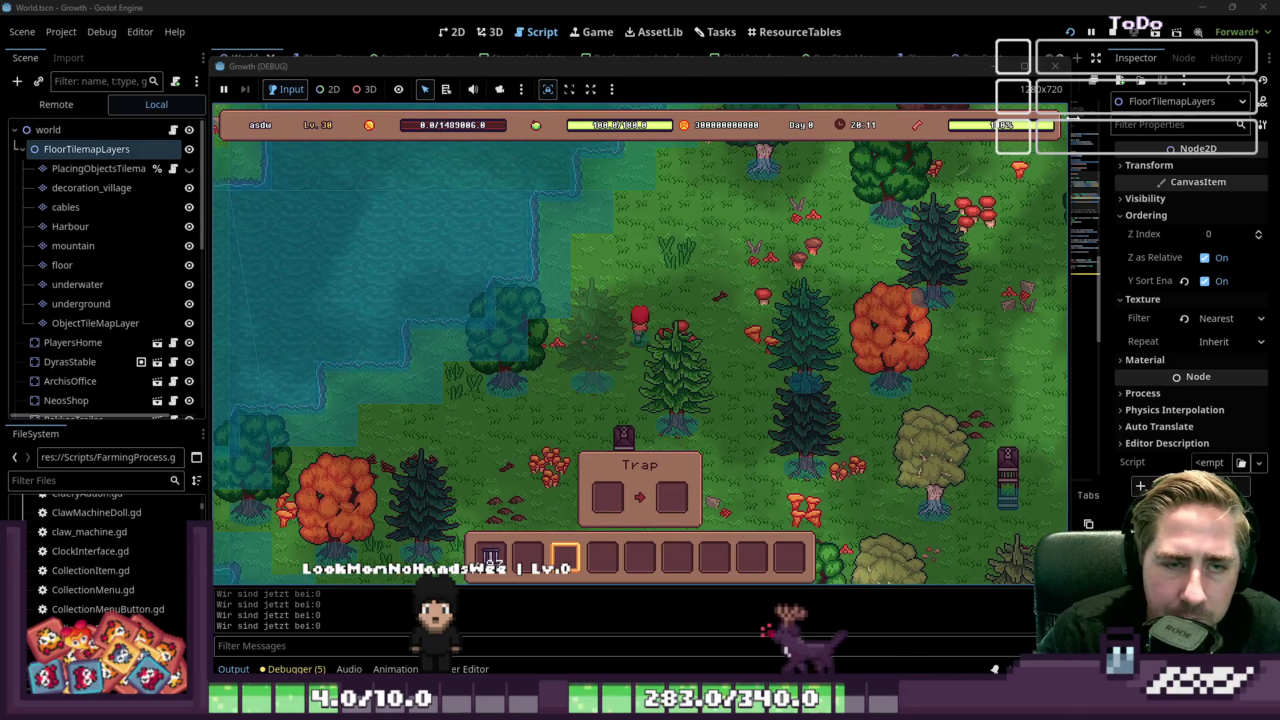
pyautogui.press('F8')
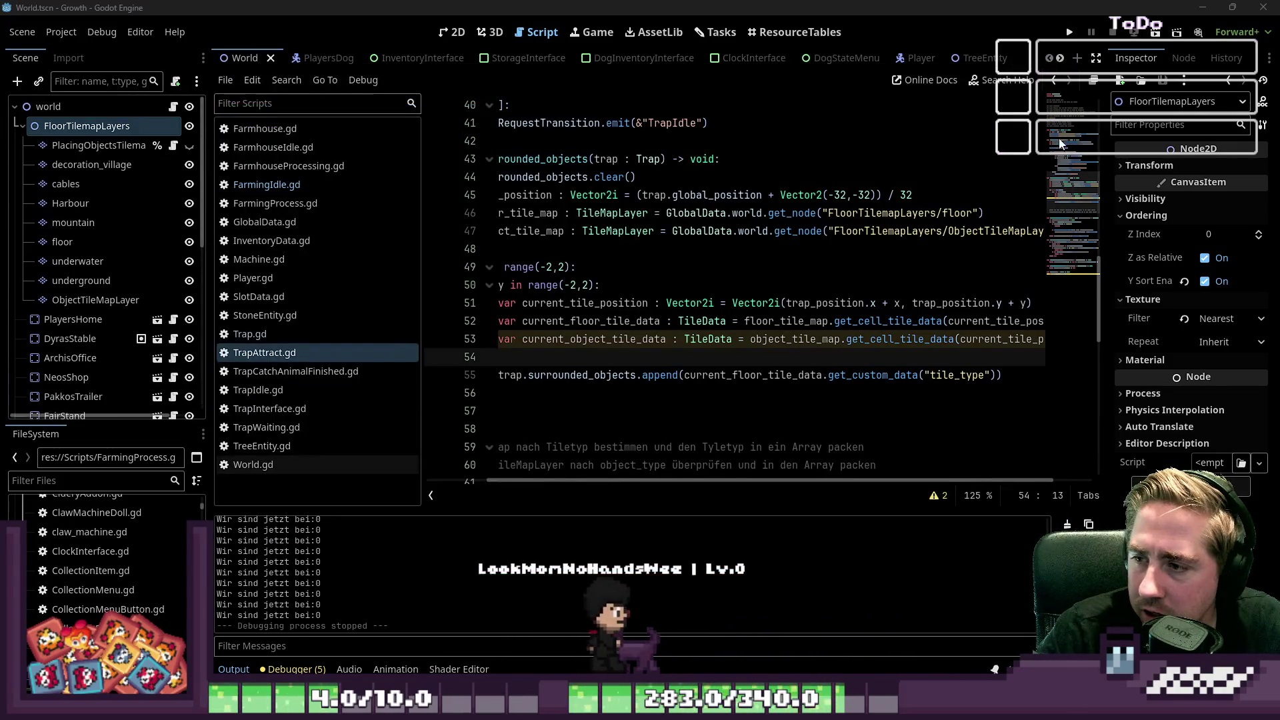
# Step: Open blank lines above the append and start an if check on line 55
pyautogui.click(680, 285)
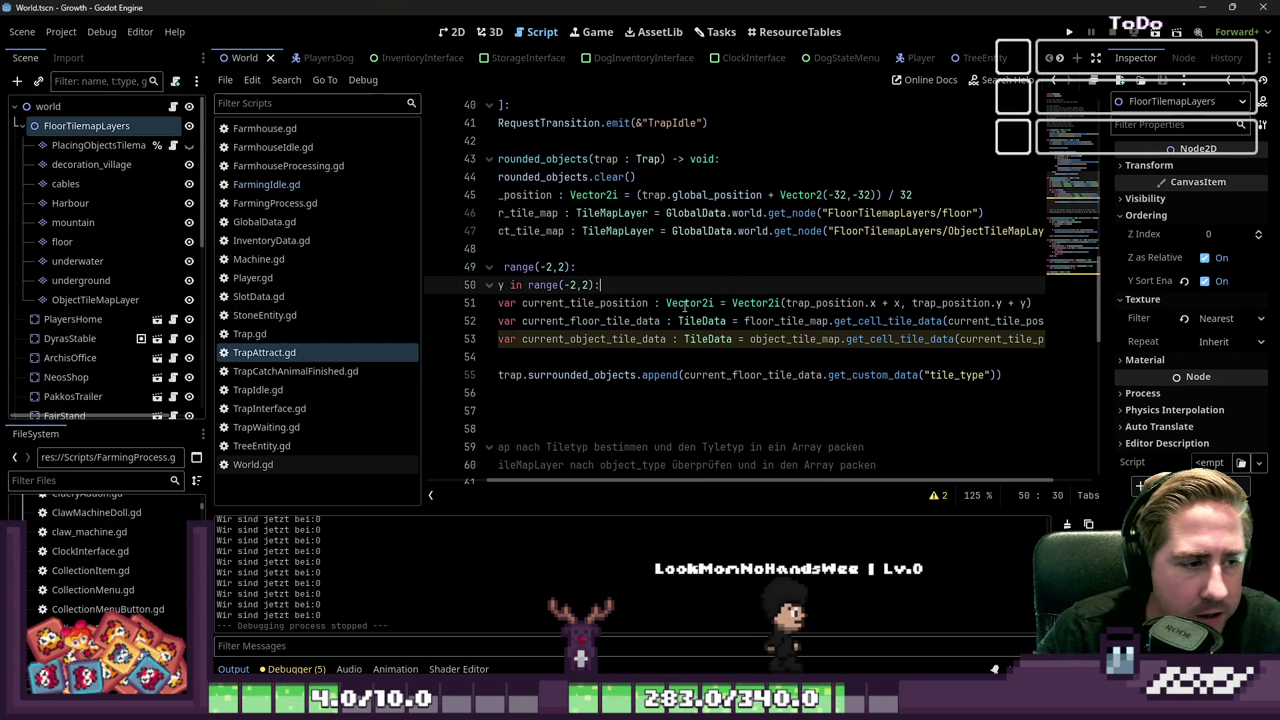
pyautogui.click(667, 357)
pyautogui.moveTo(614, 480); pyautogui.dragTo(426, 470)
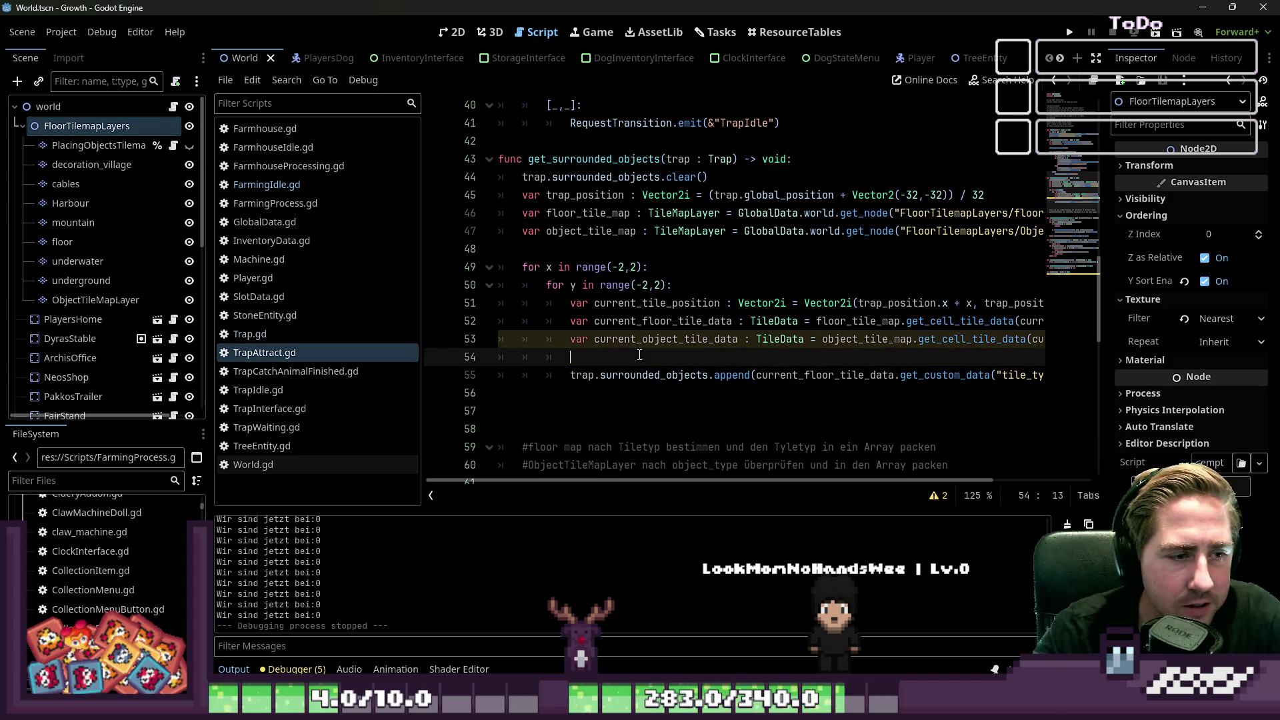
pyautogui.press('Return')
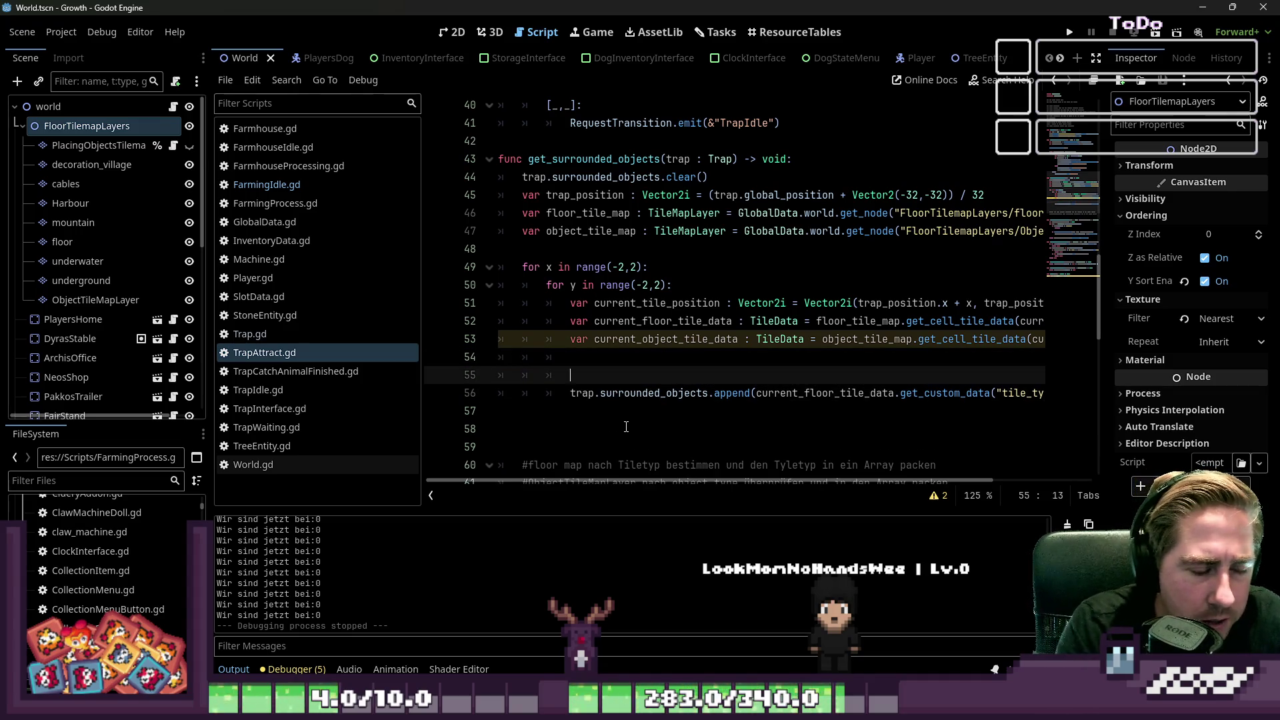
pyautogui.press('BackSpace')
pyautogui.press('BackSpace')
pyautogui.press('BackSpace')
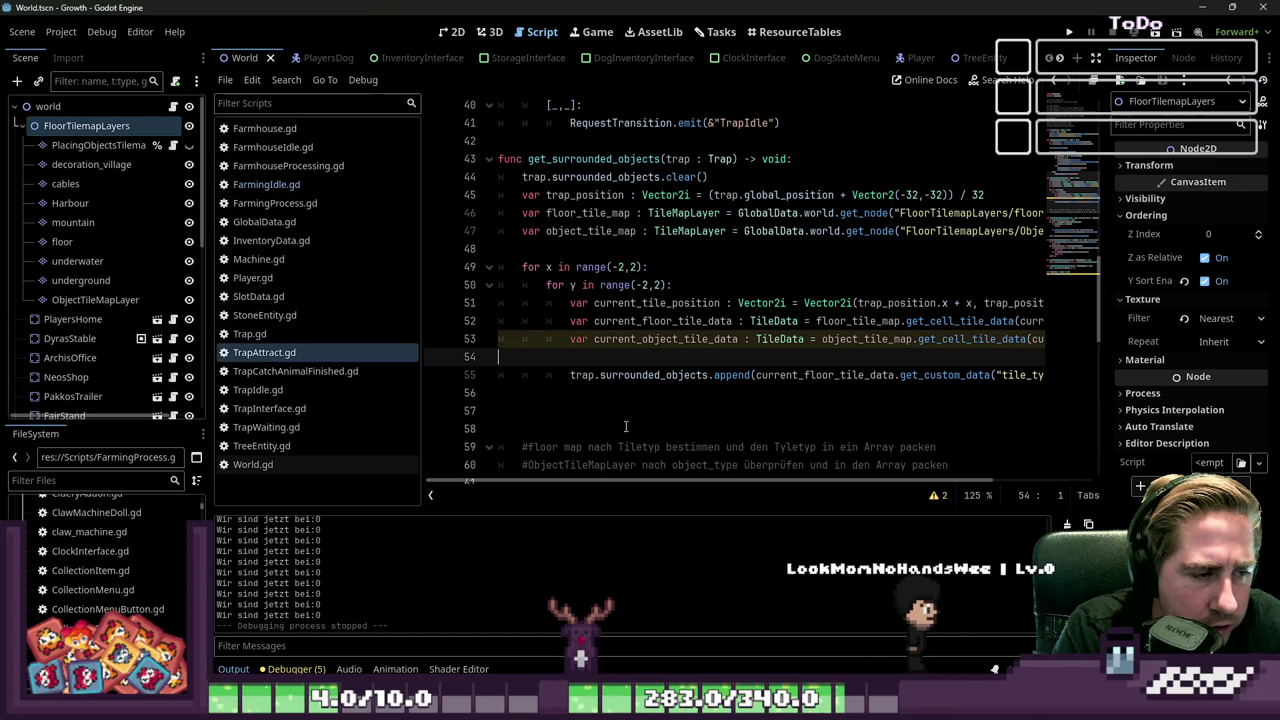
pyautogui.press('Right')
pyautogui.press('Return')
pyautogui.press('Return')
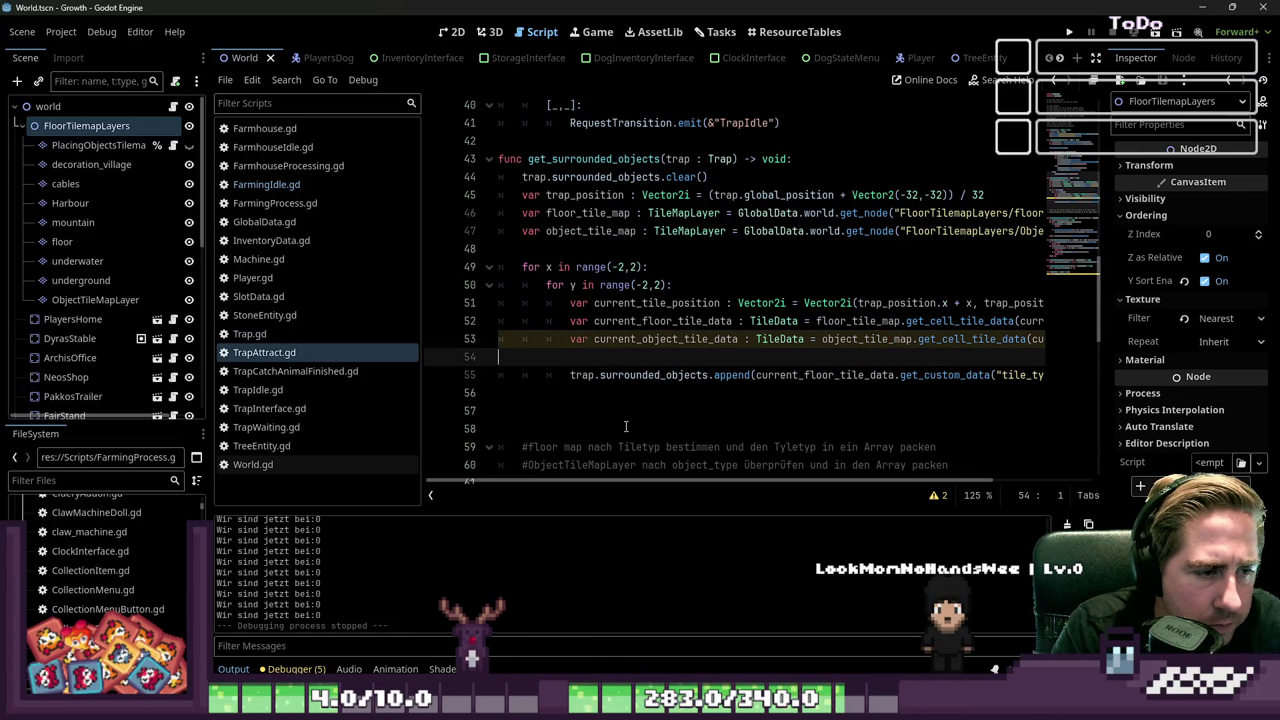
pyautogui.press('Up')
pyautogui.press('Down')
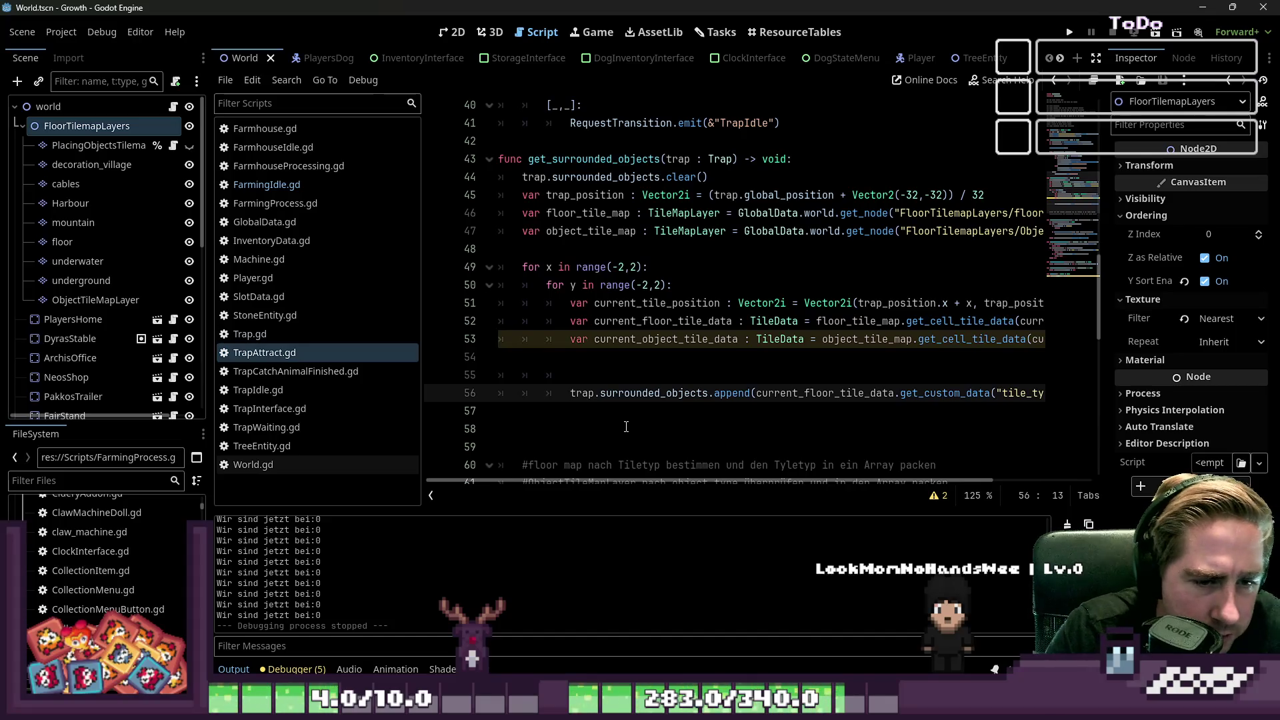
pyautogui.press('Up')
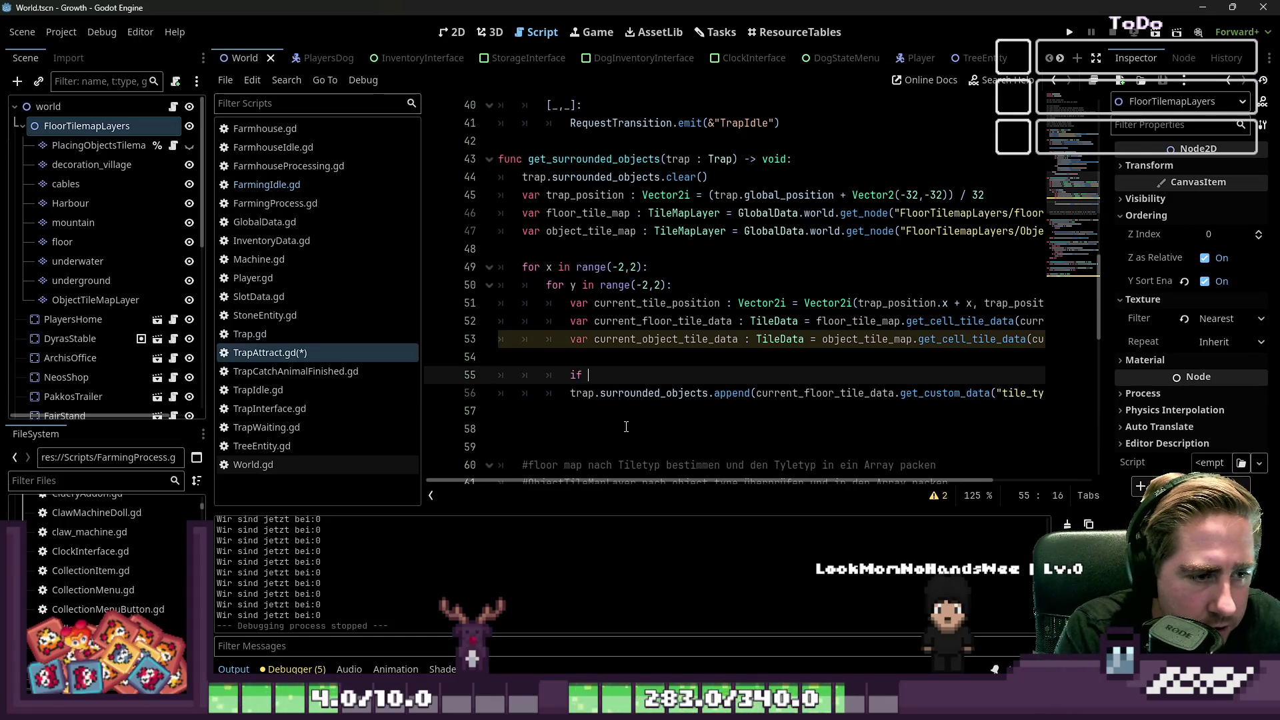
pyautogui.write('trap.')
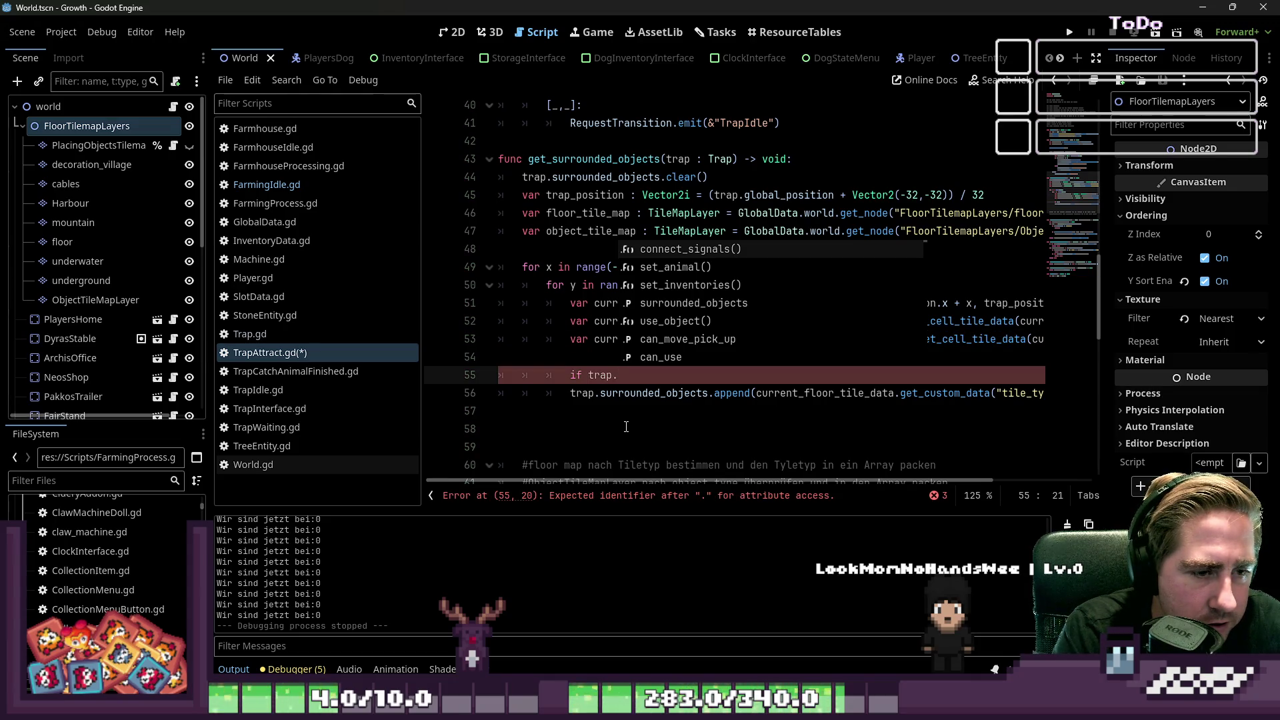
pyautogui.press('Escape')
pyautogui.press('Down')
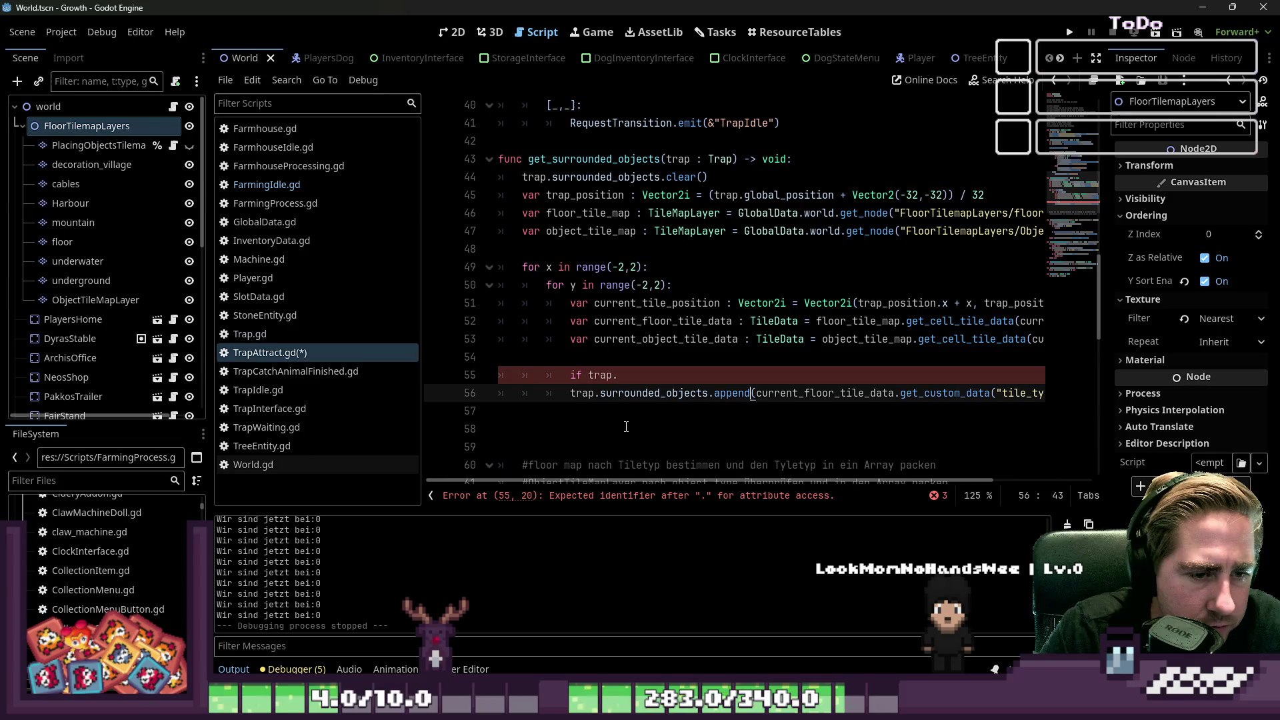
pyautogui.hotkey('ctrl', 'Right')
pyautogui.hotkey('ctrl', 'Right')
pyautogui.hotkey('ctrl', 'Right')
pyautogui.hotkey('ctrl', 'shift', 'Right')
pyautogui.hotkey('ctrl', 'shift', 'Right')
pyautogui.hotkey('ctrl', 'shift', 'Right')
pyautogui.hotkey('ctrl', 'shift', 'Right')
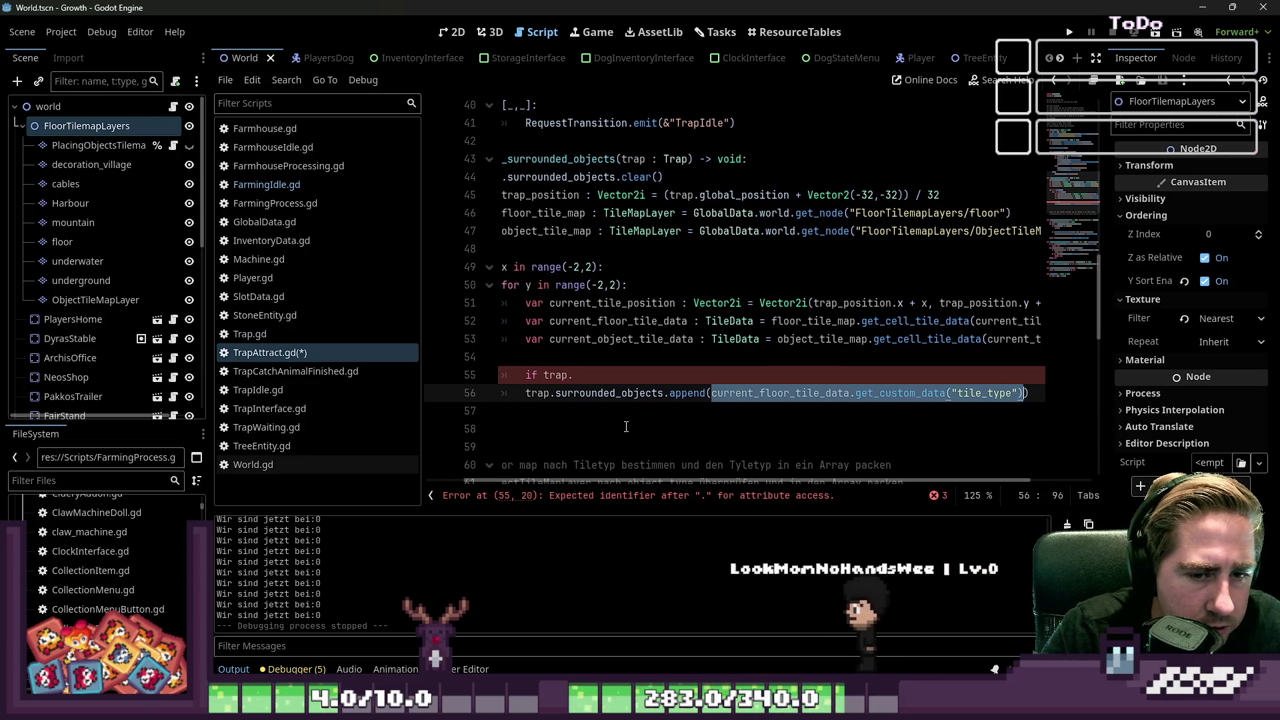
pyautogui.press('Up')
pyautogui.press('Up')
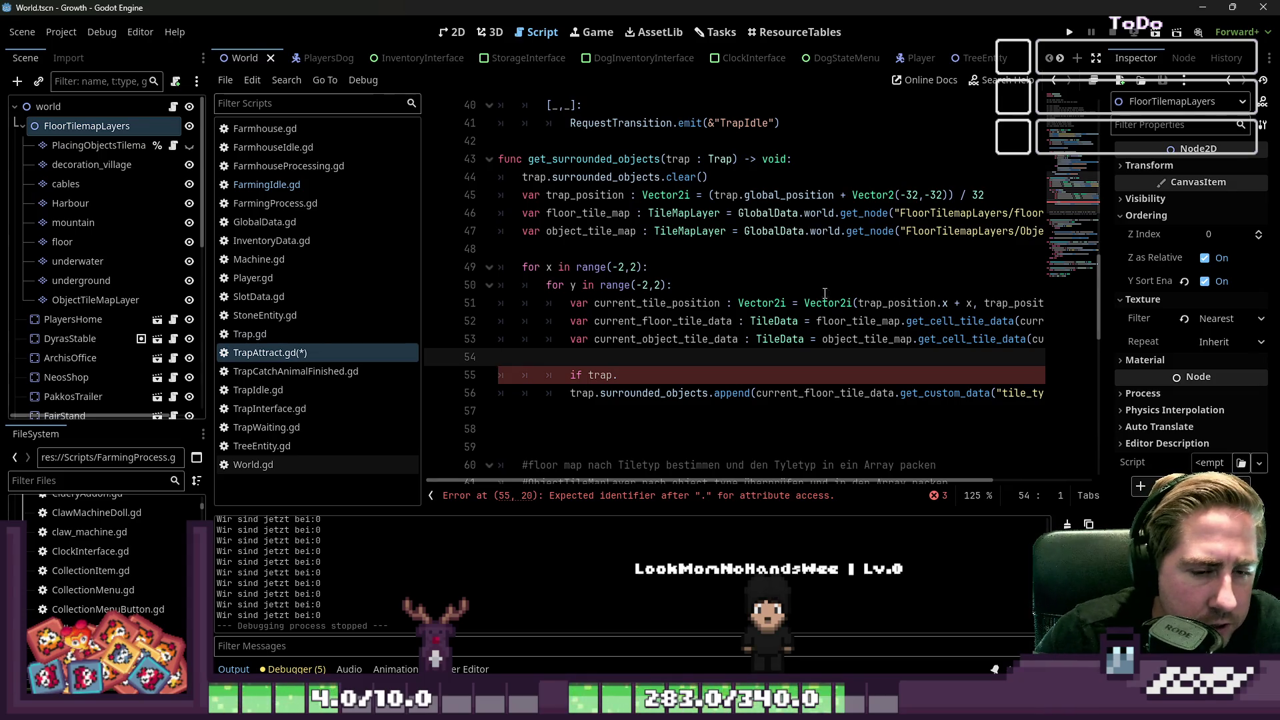
# Step: Read the get_cell_tile_data documentation, noting that missing cells return null
pyautogui.doubleClick(960, 321)
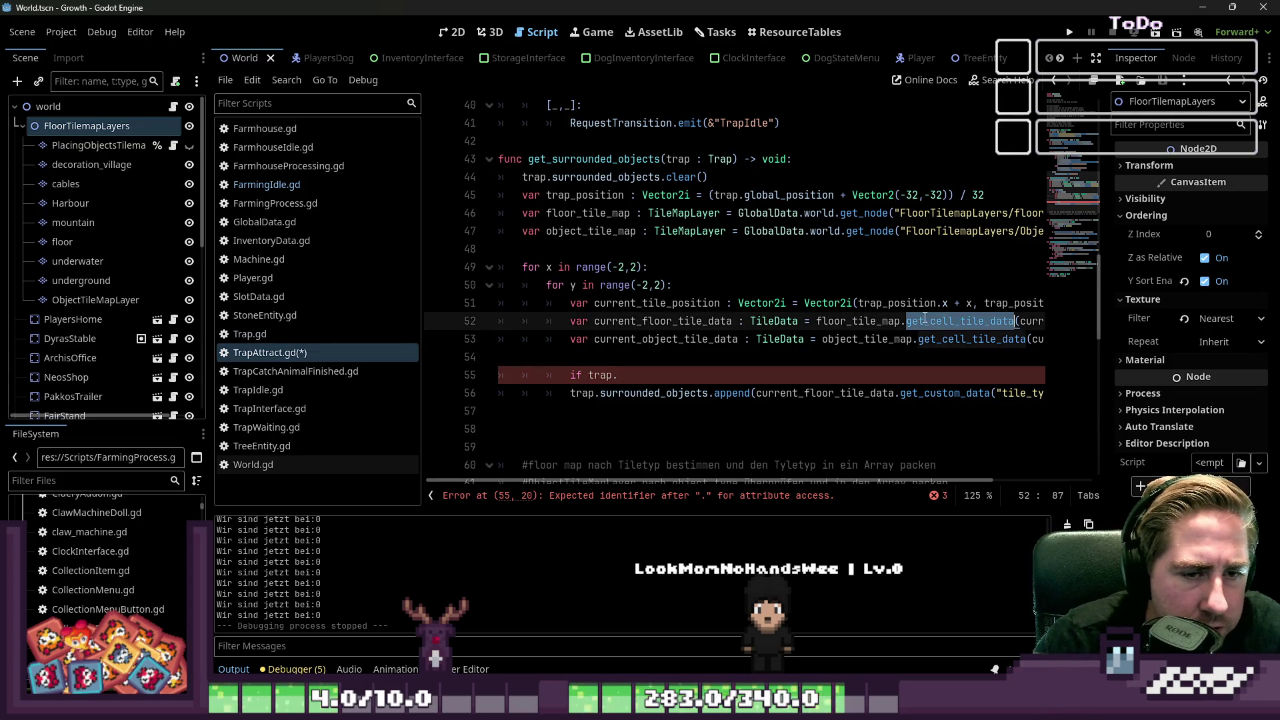
pyautogui.keyDown('ctrl'); pyautogui.click(943, 321); pyautogui.keyUp('ctrl')
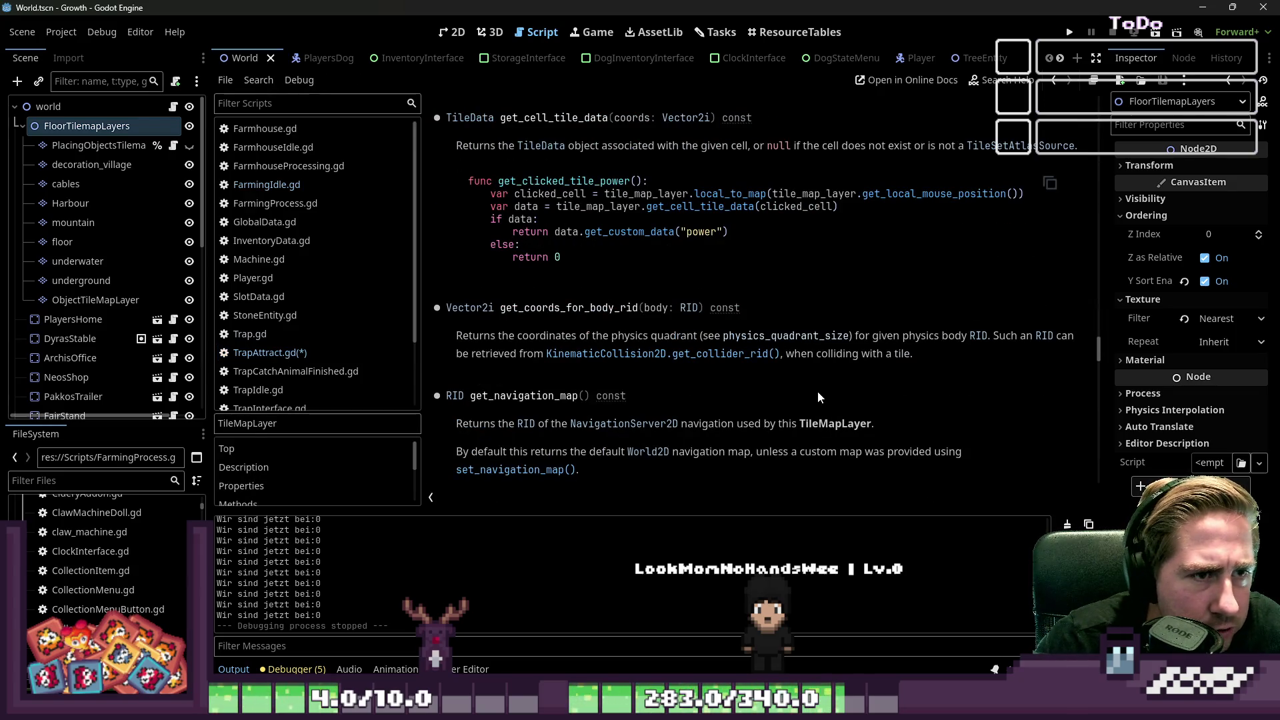
pyautogui.scroll(1, 813, 373)
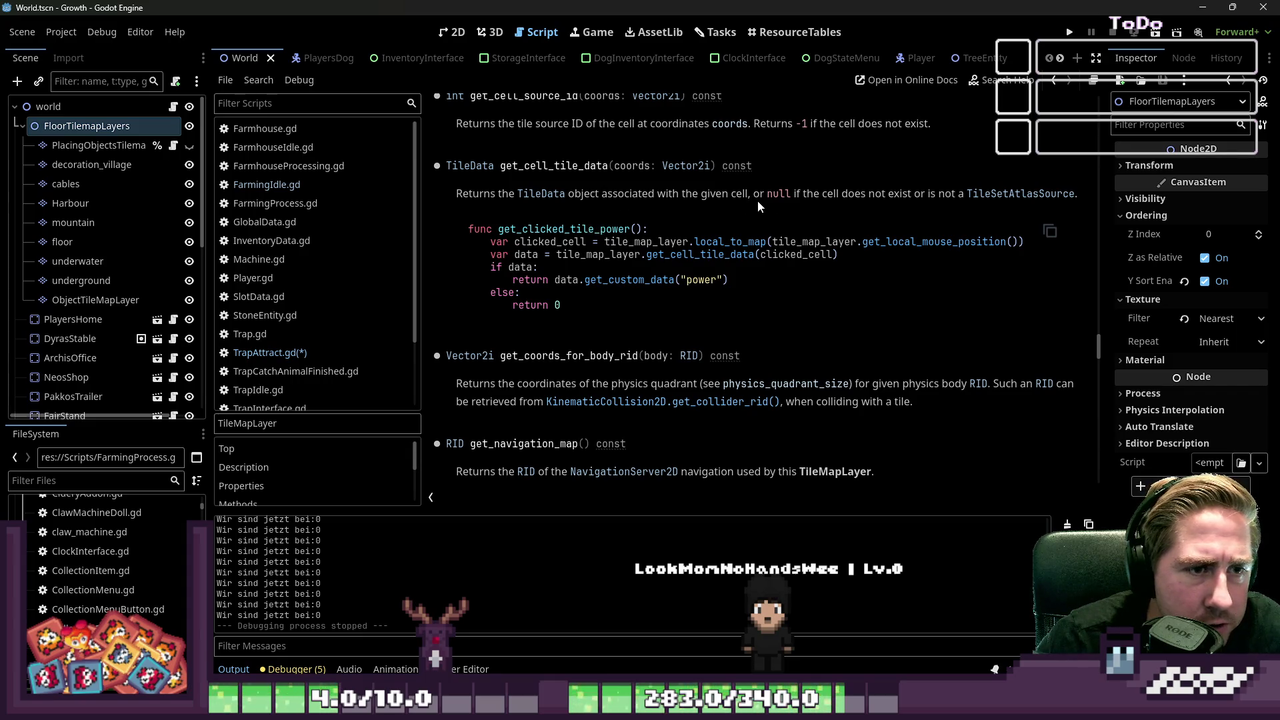
pyautogui.moveTo(785, 193)
pyautogui.mouseDown()
pyautogui.moveTo(1080, 197)
pyautogui.moveTo(922, 197)
pyautogui.mouseUp()
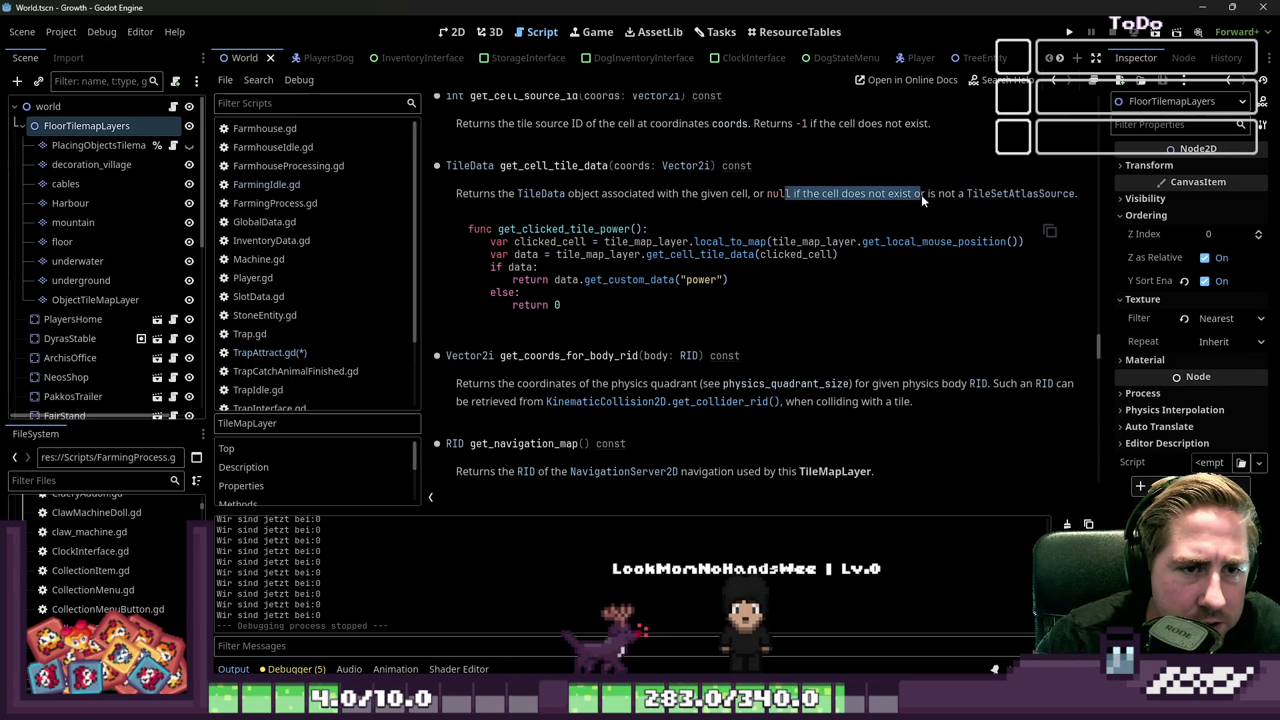
pyautogui.click(274, 352)
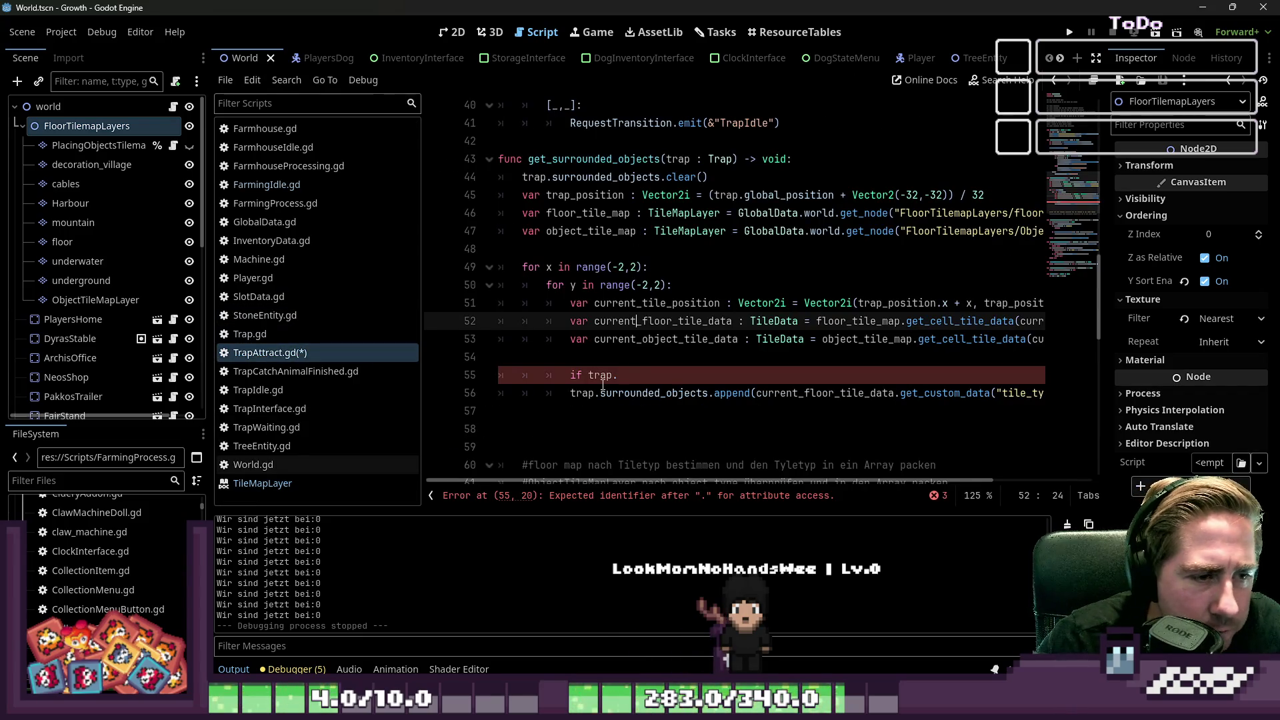
# Step: Finish the if current_floor_tile_data: line and indent the append beneath it
pyautogui.click(623, 375)
pyautogui.write('current_floo')
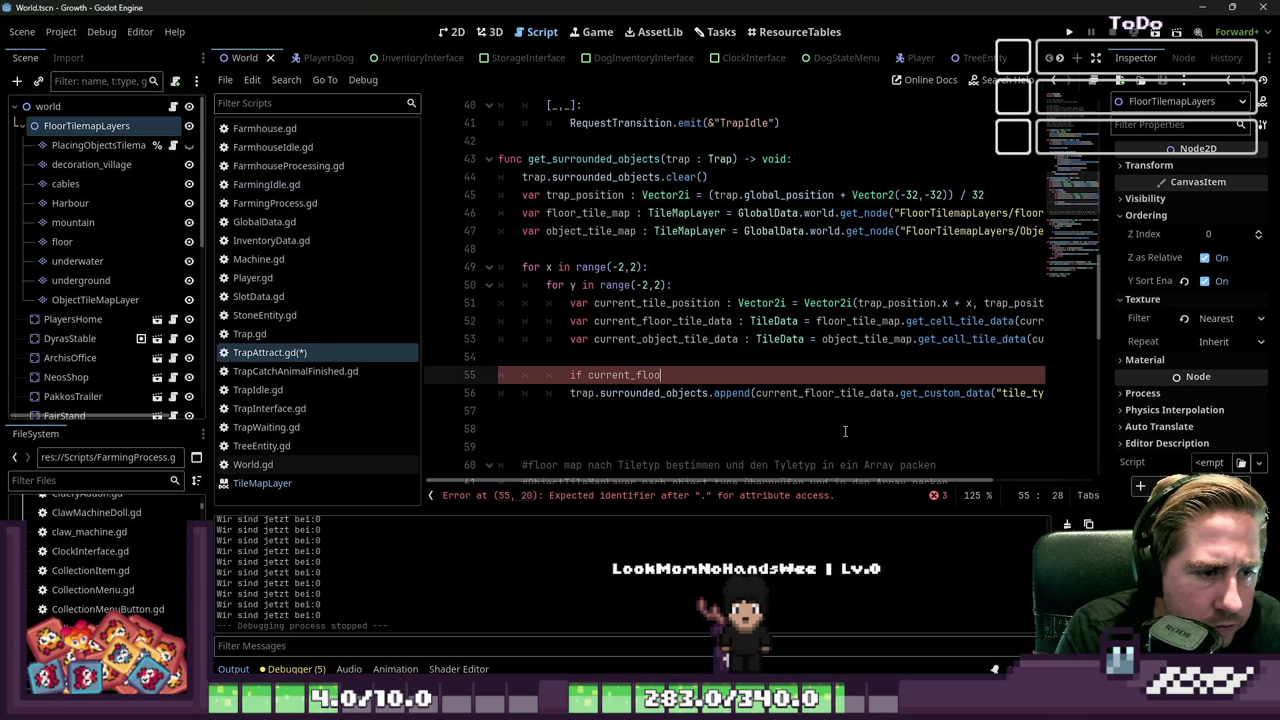
pyautogui.write('r_tile_')
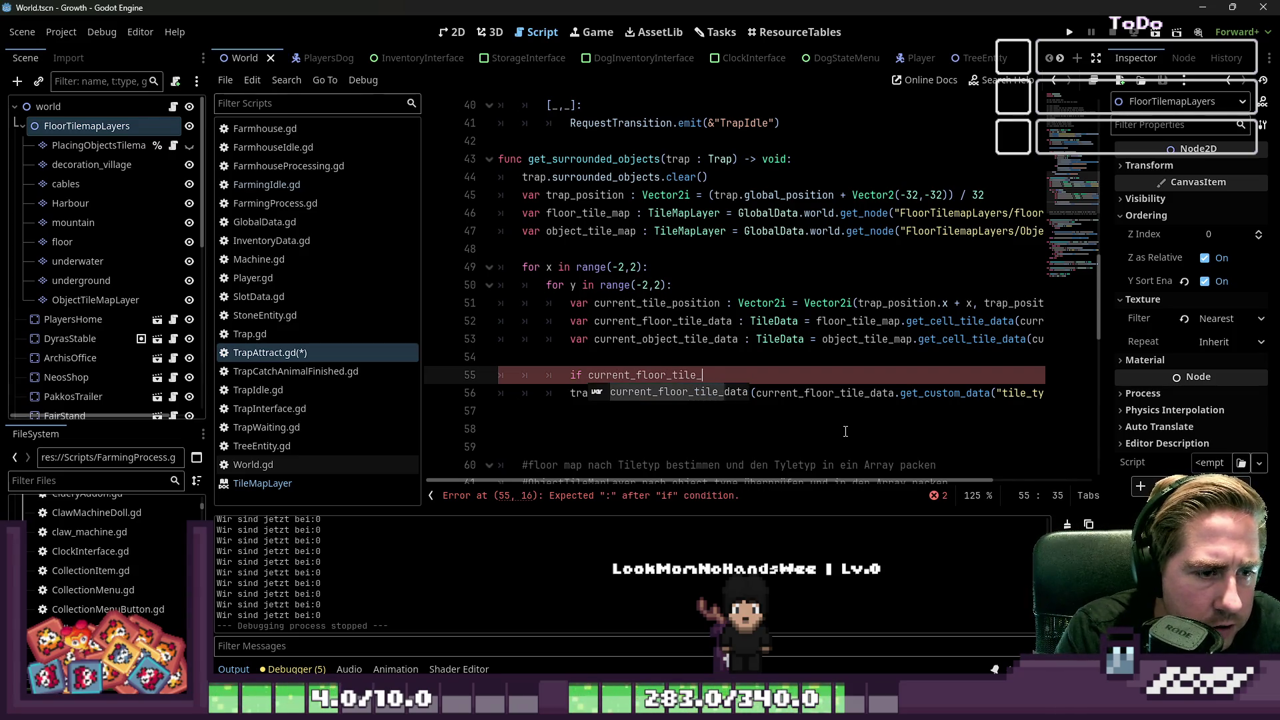
pyautogui.write('data')
pyautogui.press('Down')
pyautogui.press('Home')
pyautogui.press('Home')
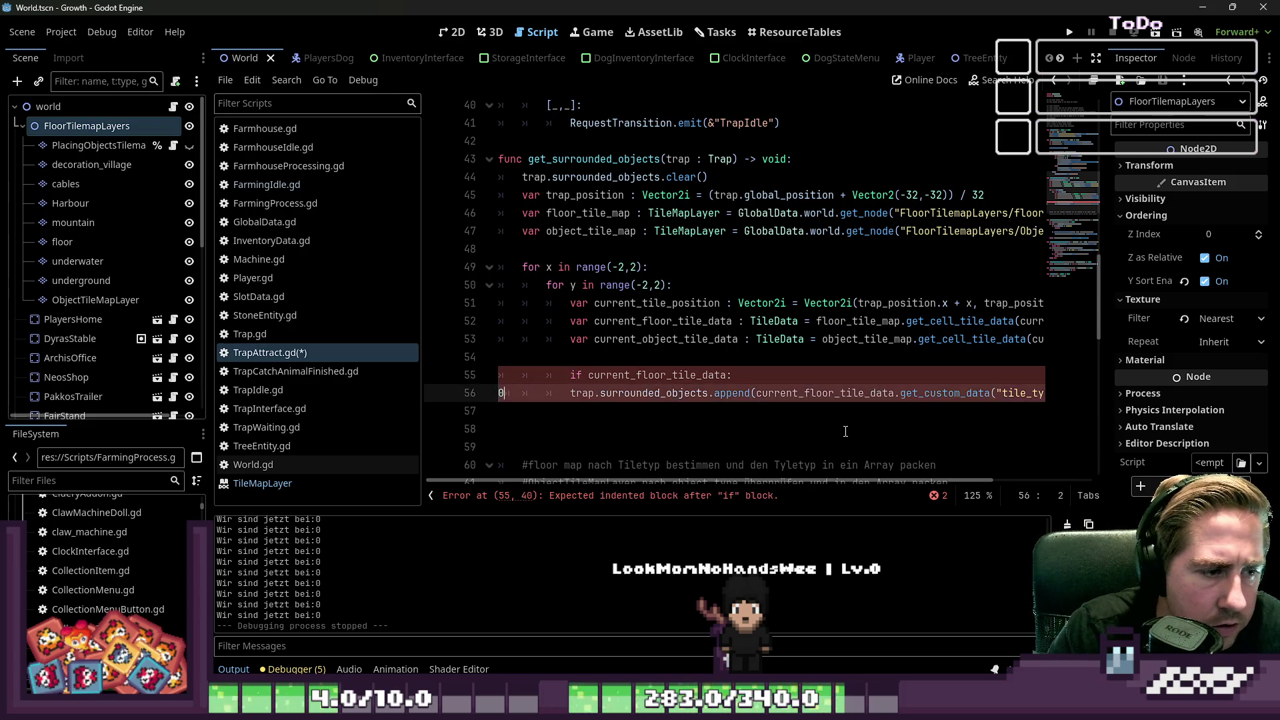
pyautogui.press('Tab')
pyautogui.press('Up')
pyautogui.press('Down')
pyautogui.press('Down')
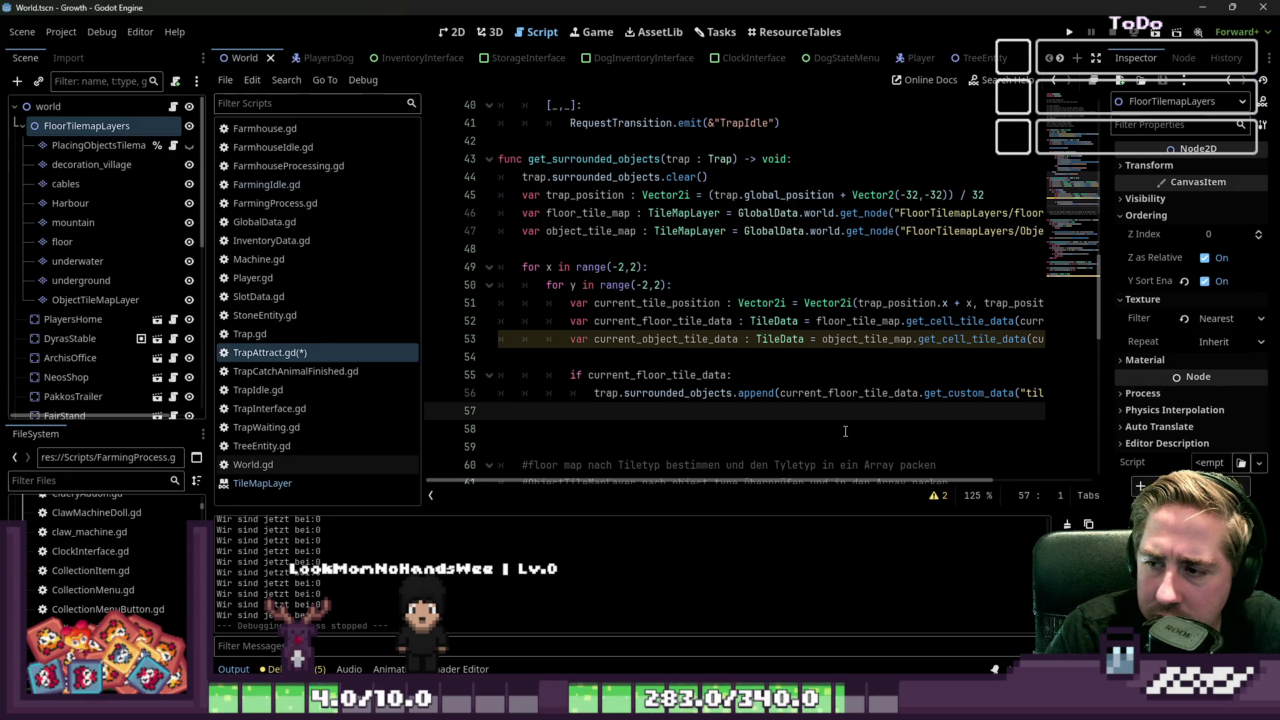
pyautogui.press('Return')
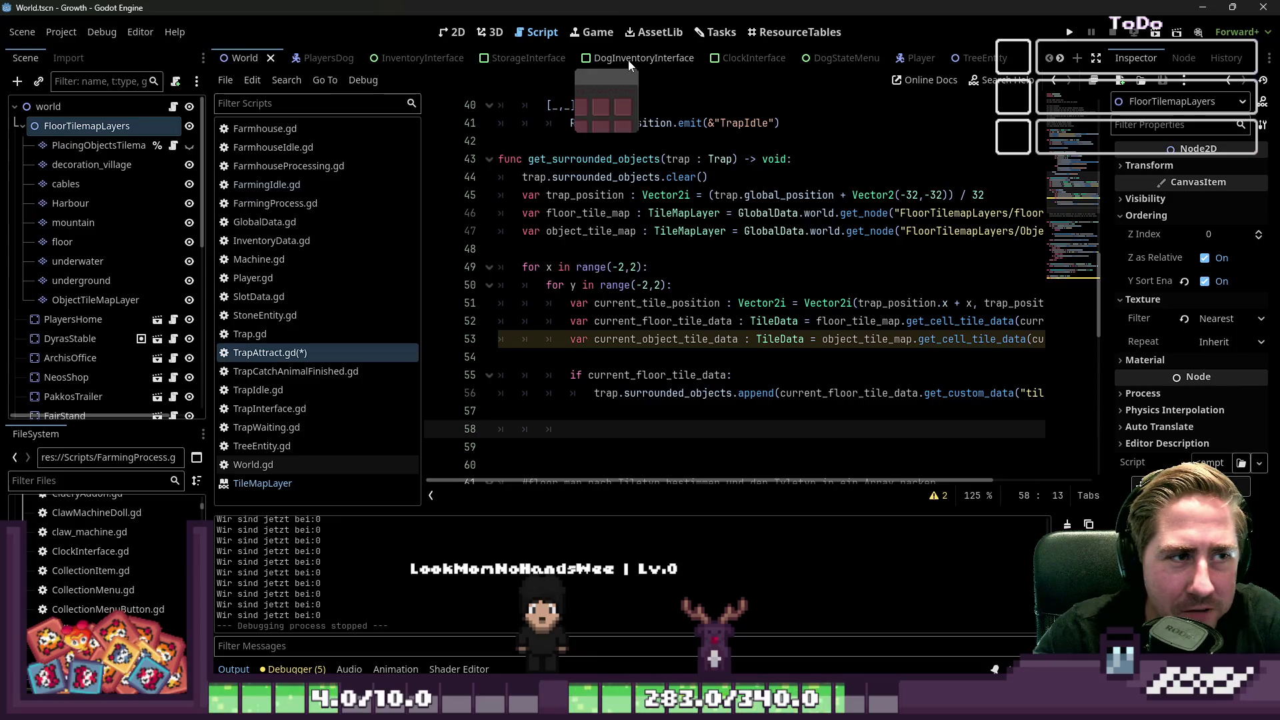
# Step: Paste a copy of the if-block using current_object_tile_data and appending "object_type"
pyautogui.click(644, 267)
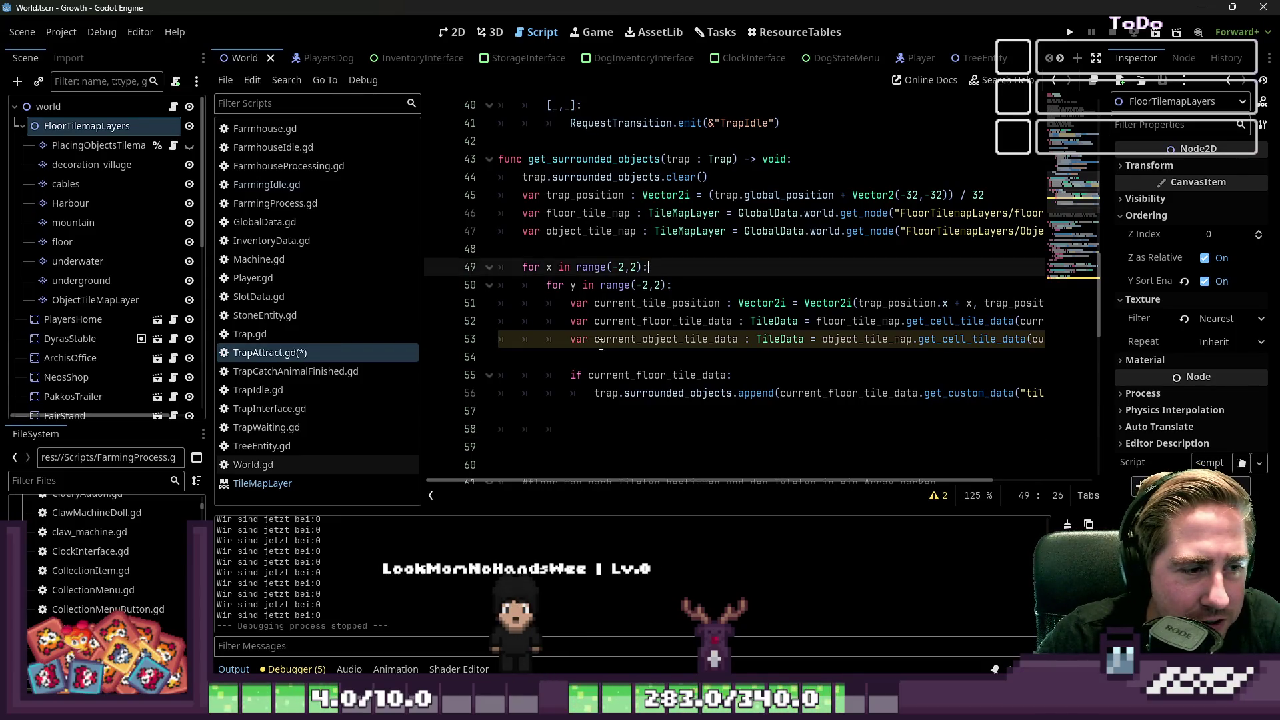
pyautogui.click(583, 357)
pyautogui.click(591, 428)
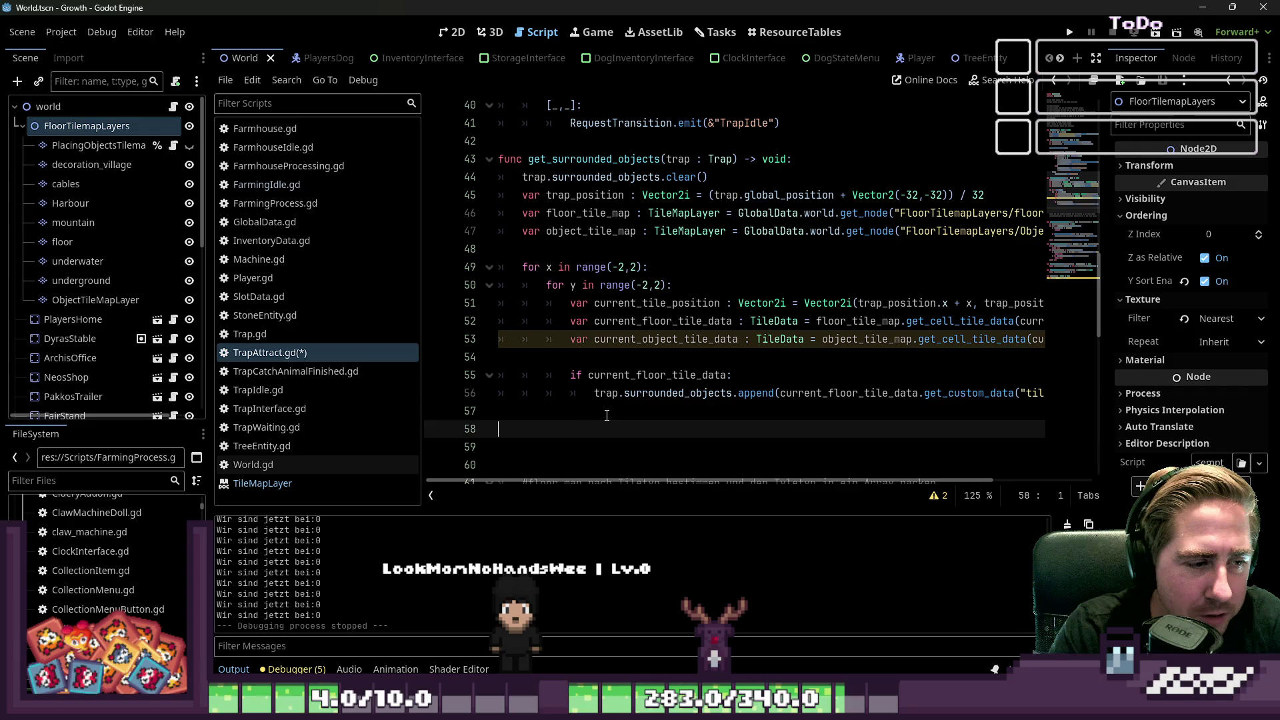
pyautogui.hotkey('ctrl', 'v')
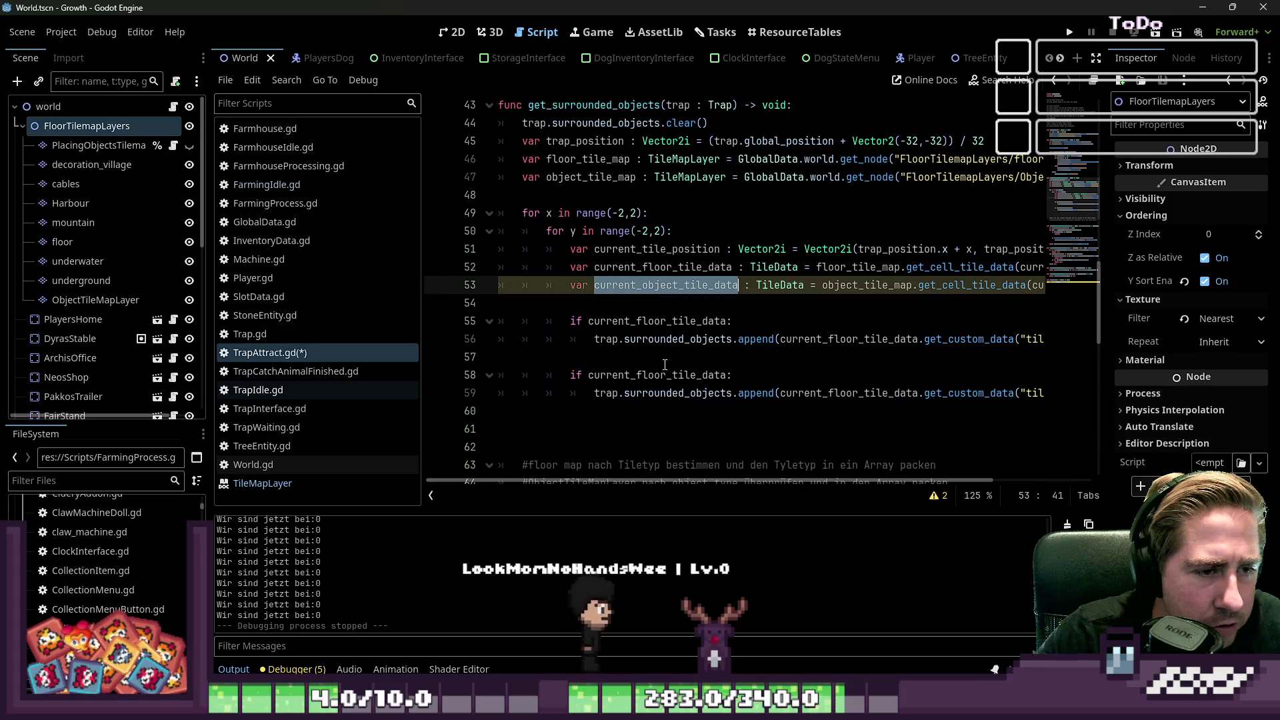
pyautogui.doubleClick(660, 374)
pyautogui.write('current_object_tile_data')
pyautogui.doubleClick(852, 393)
pyautogui.write('current_object_tile_data')
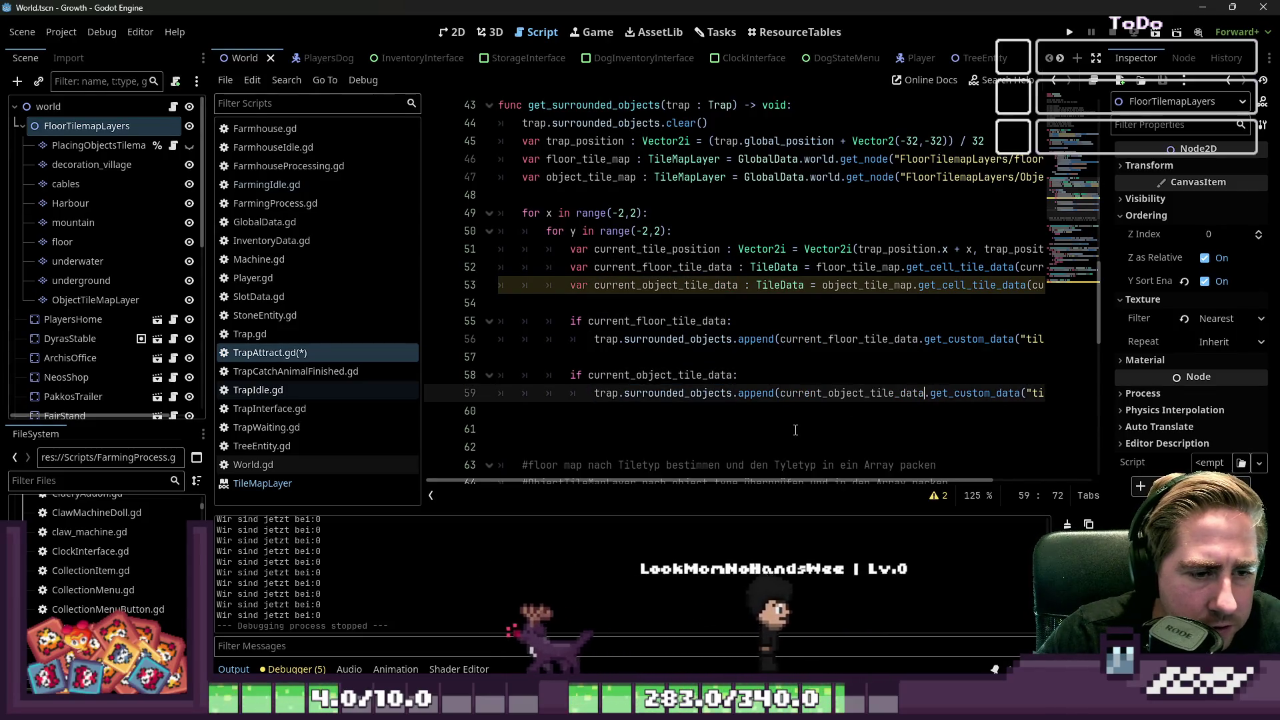
pyautogui.press('End')
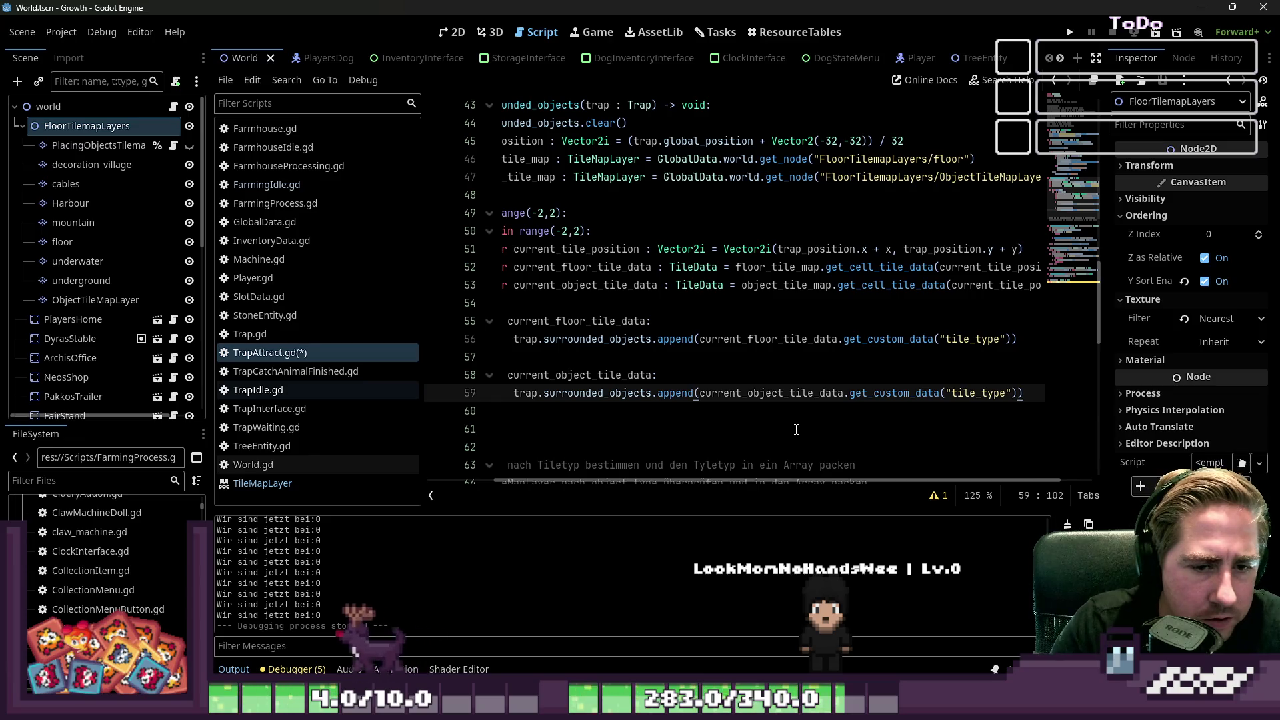
pyautogui.press('Left')
pyautogui.press('Left')
pyautogui.press('Left')
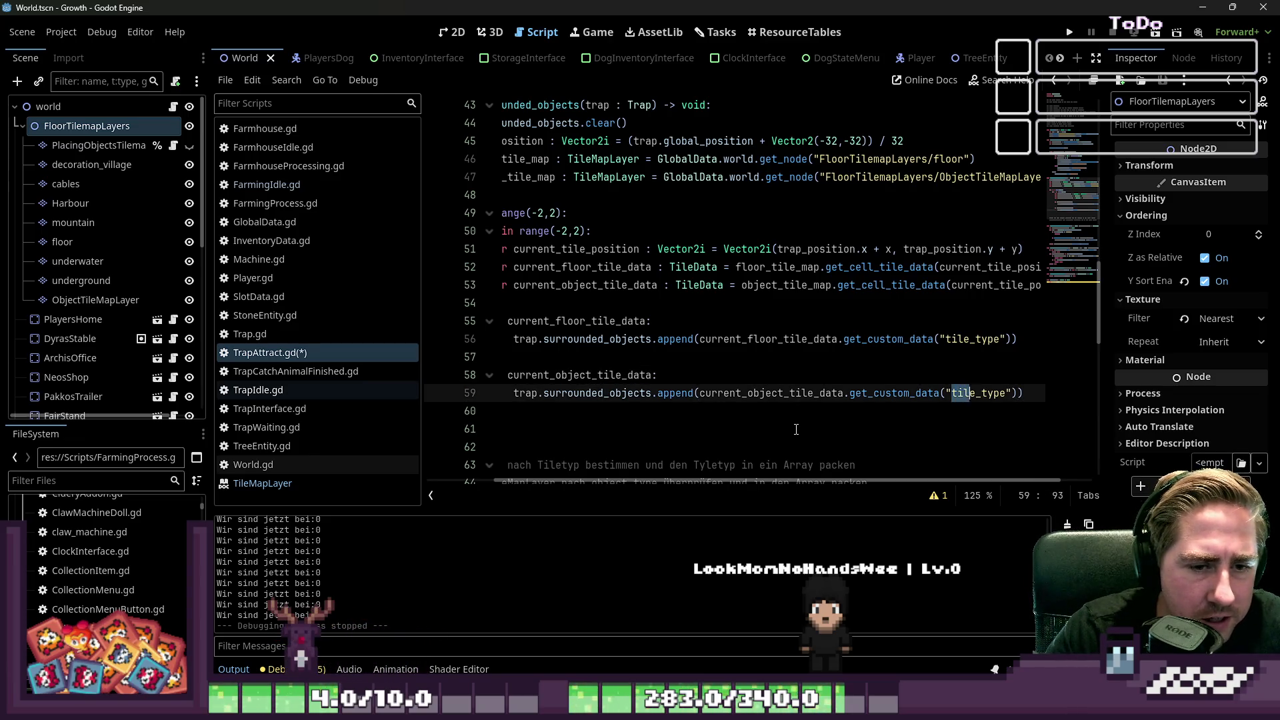
pyautogui.write('objec')
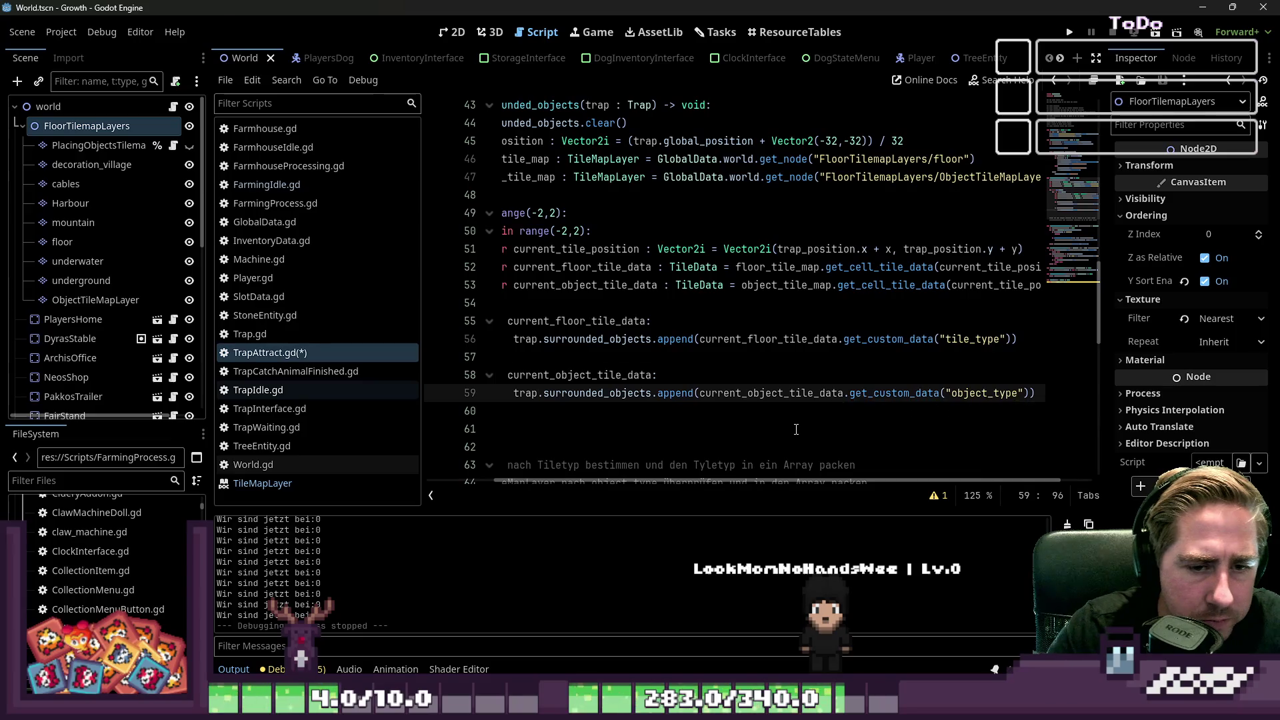
# Step: Add the get_custom_data("tile_type") requirement after && in the floor condition on line 55
pyautogui.press('Up')
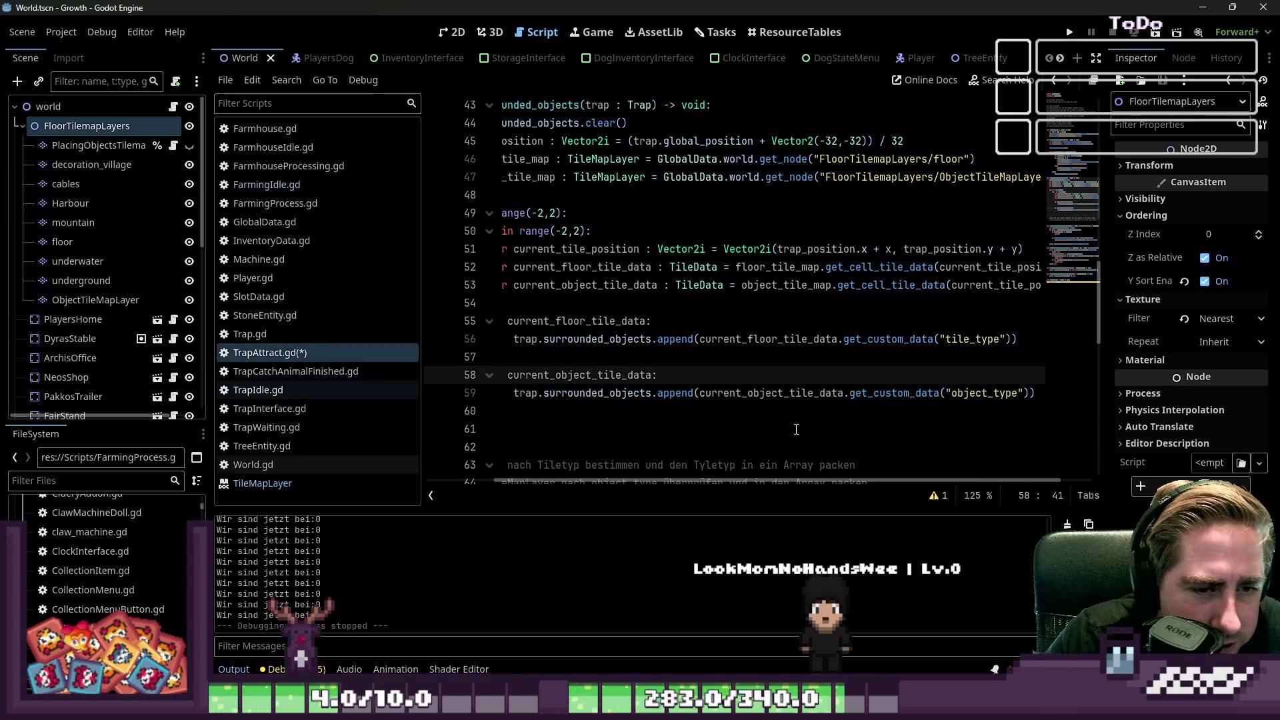
pyautogui.press('Up')
pyautogui.press('Up')
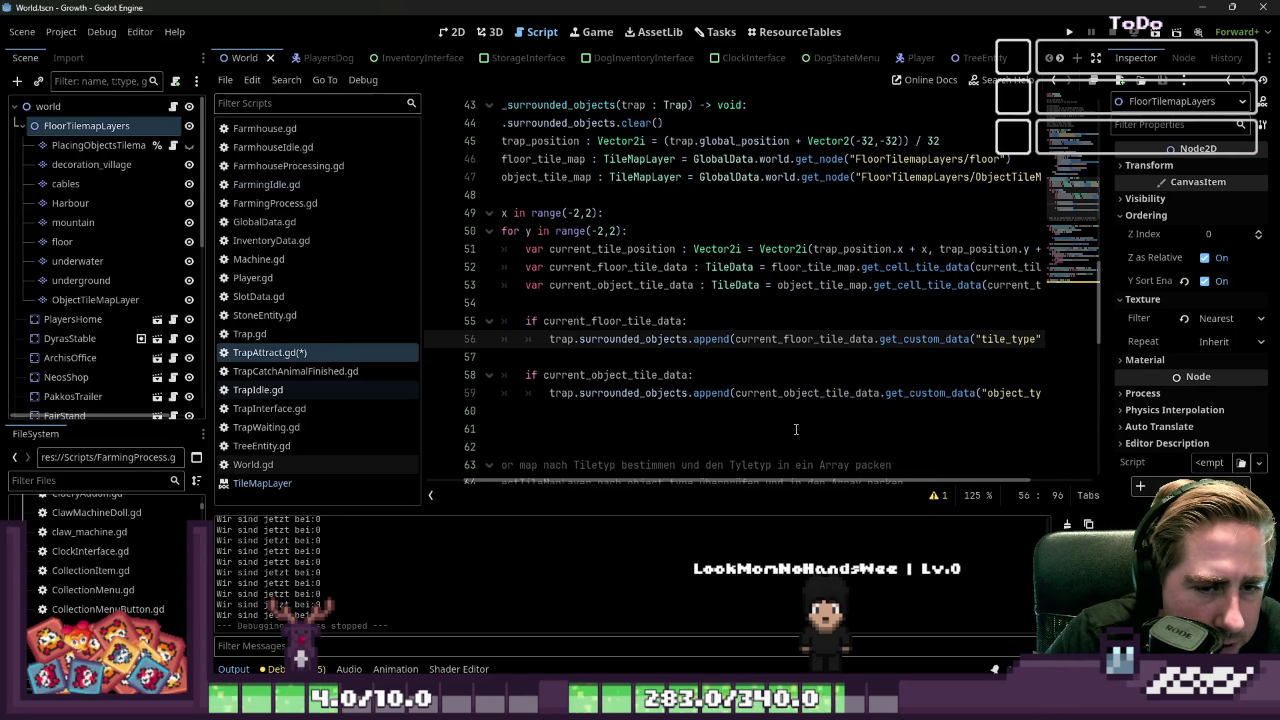
pyautogui.hotkey('ctrl', 'Left')
pyautogui.hotkey('ctrl', 'Left')
pyautogui.hotkey('ctrl', 'Left')
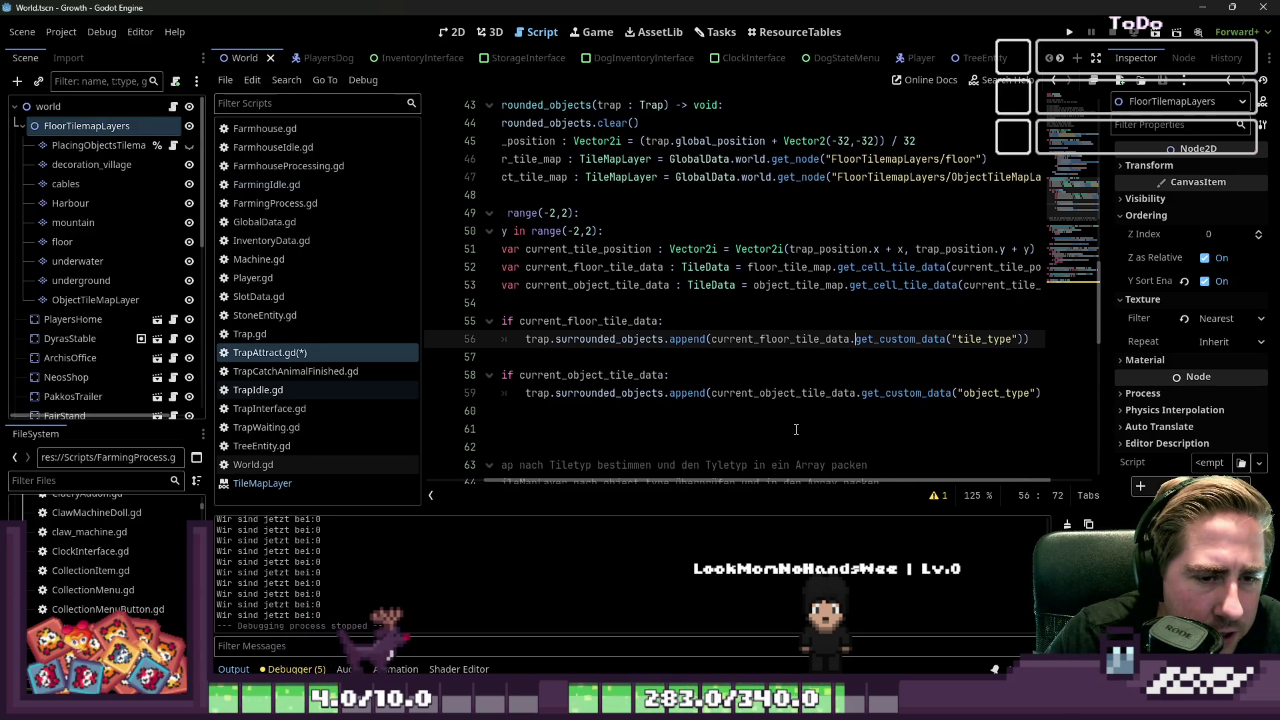
pyautogui.hotkey('ctrl', 'shift', 'Right')
pyautogui.hotkey('ctrl', 'shift', 'Right')
pyautogui.hotkey('ctrl', 'shift', 'Right')
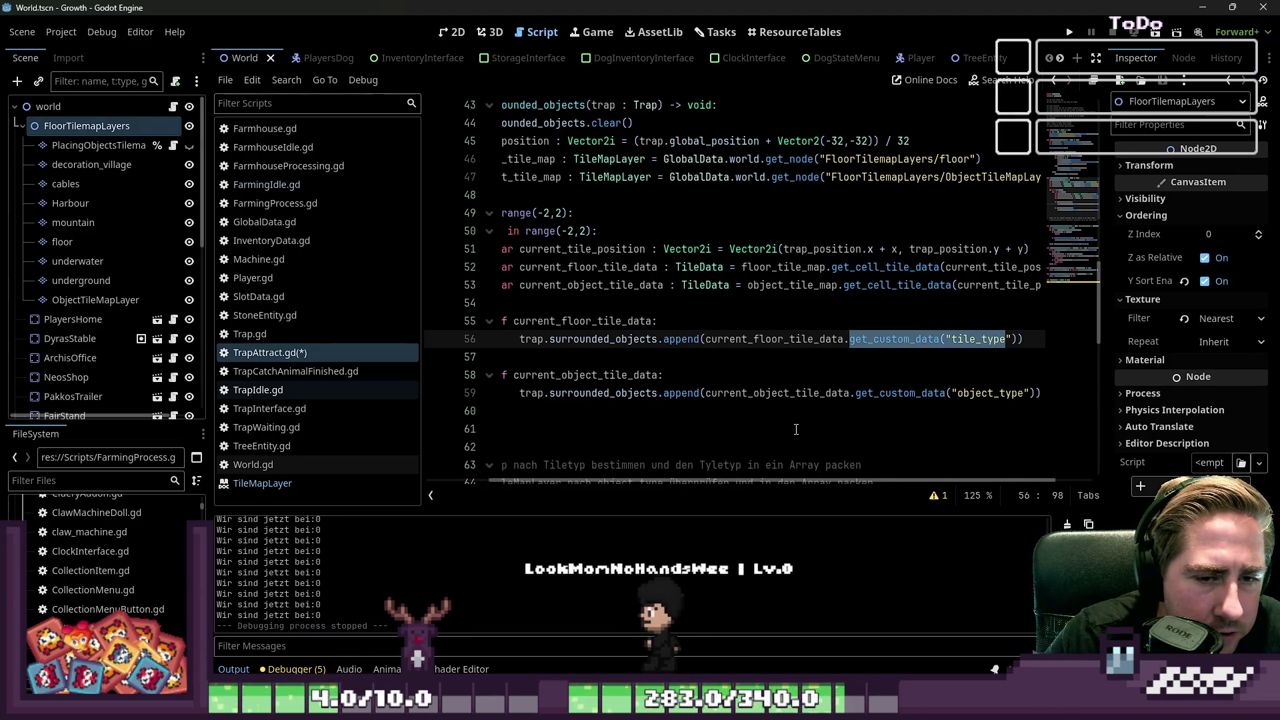
pyautogui.press('Right')
pyautogui.press('Right')
pyautogui.hotkey('ctrl', 'shift', 'Left')
pyautogui.hotkey('ctrl', 'shift', 'Left')
pyautogui.hotkey('ctrl', 'shift', 'Left')
pyautogui.hotkey('ctrl', 'c')
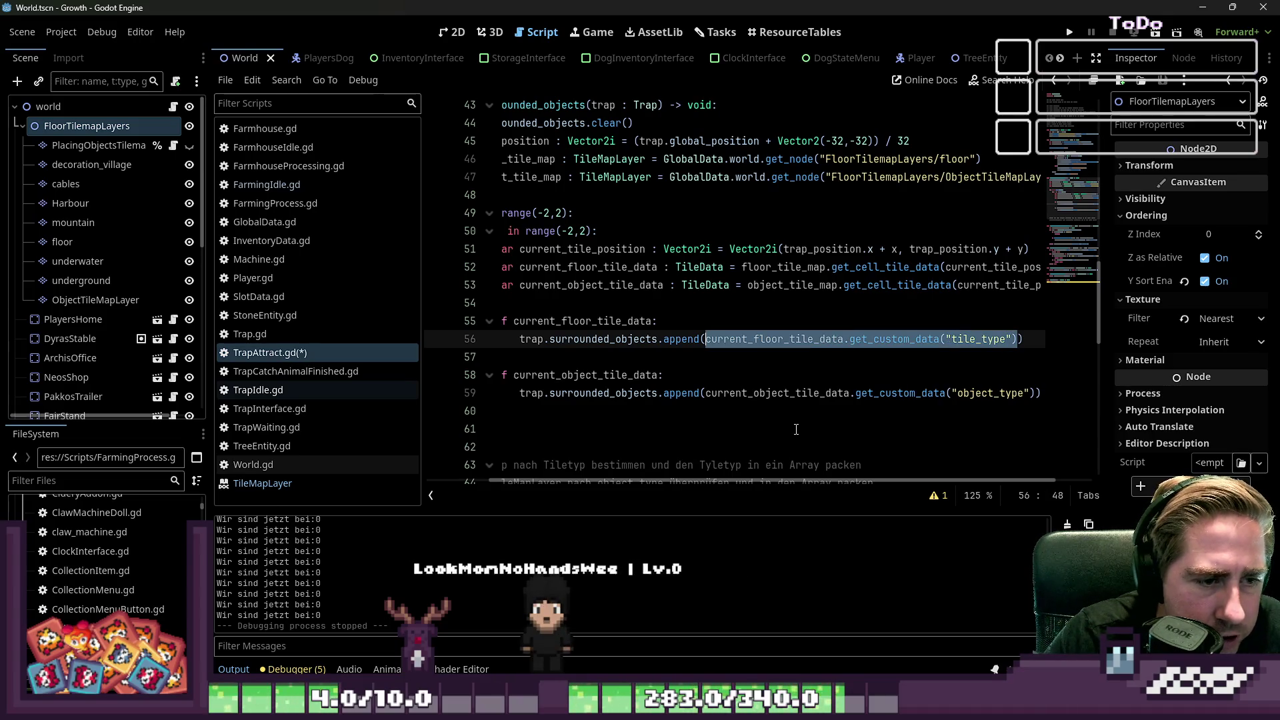
pyautogui.press('Up')
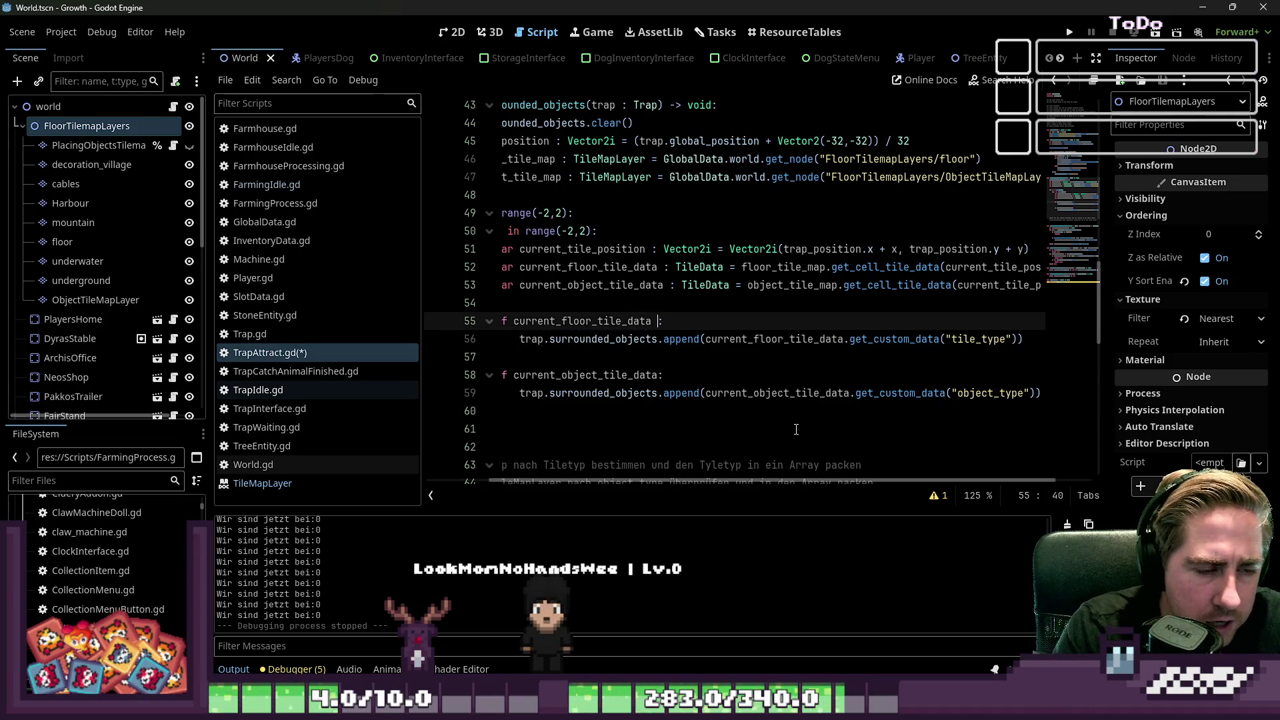
pyautogui.hotkey('ctrl', 'v')
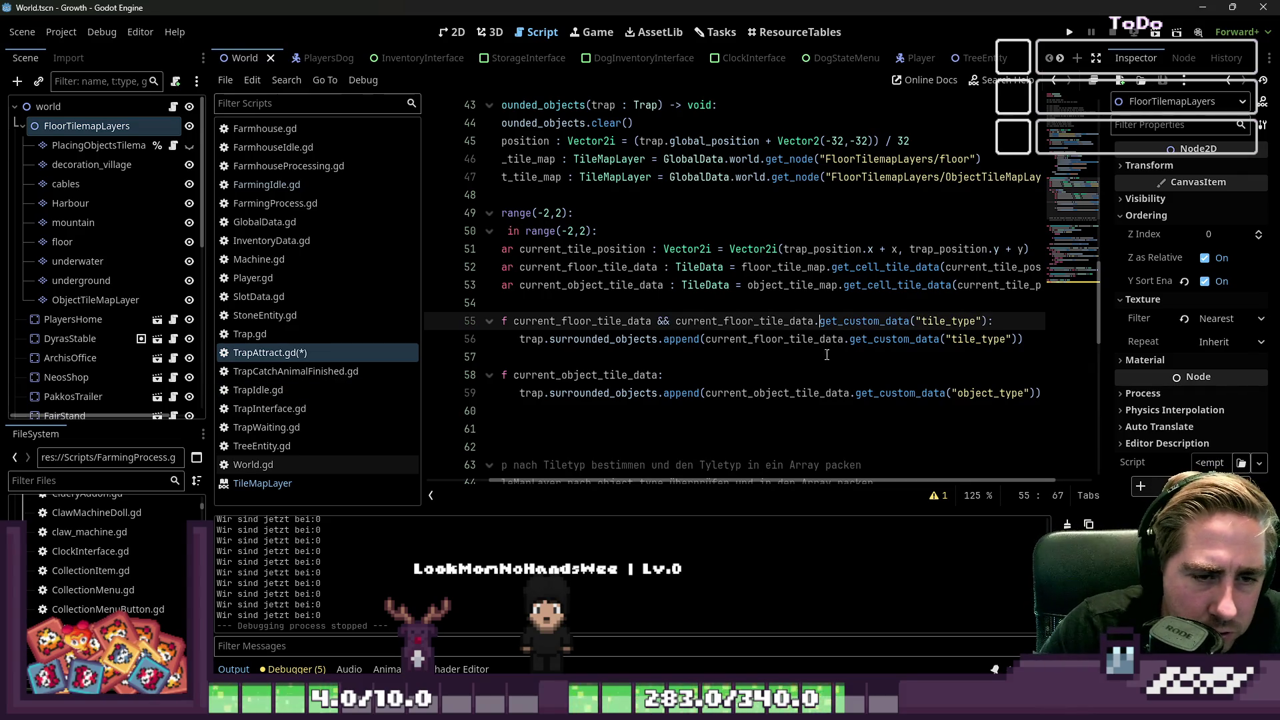
# Step: Check the get_custom_data documentation, then add != &"" to the floor tile_type condition
pyautogui.keyDown('ctrl'); pyautogui.click(873, 328); pyautogui.keyUp('ctrl')
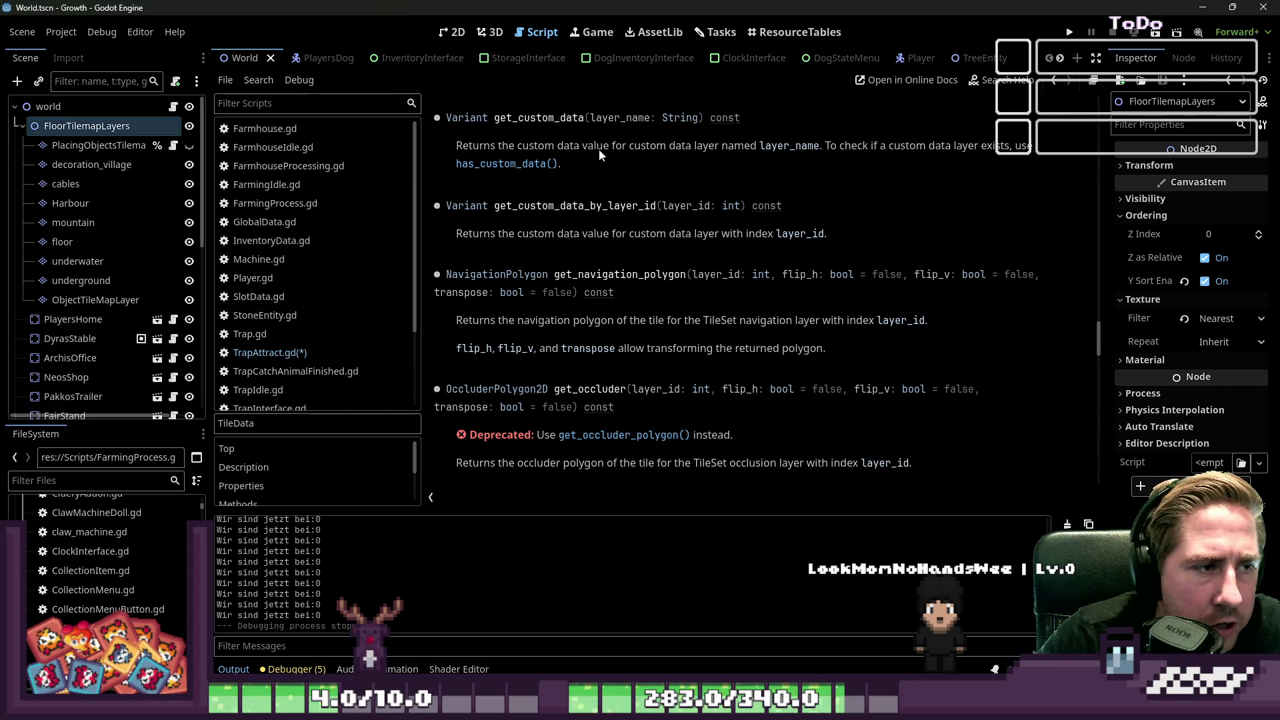
pyautogui.click(300, 352)
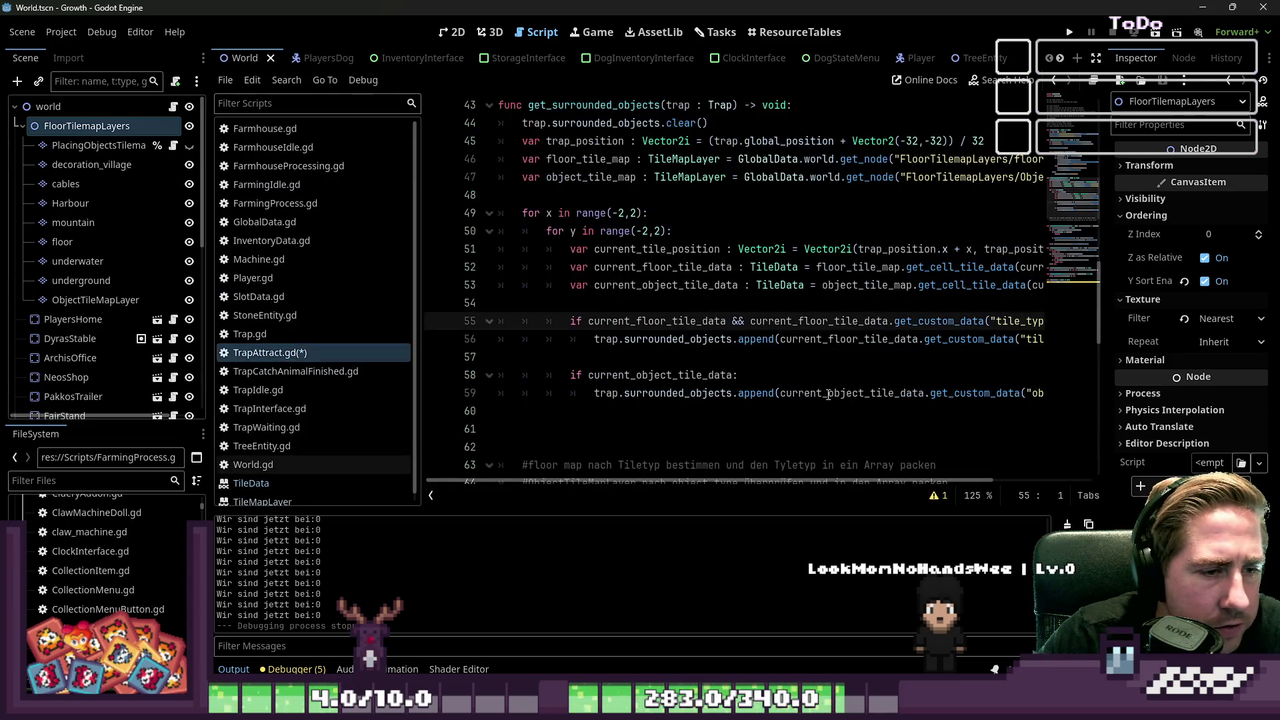
pyautogui.press('End')
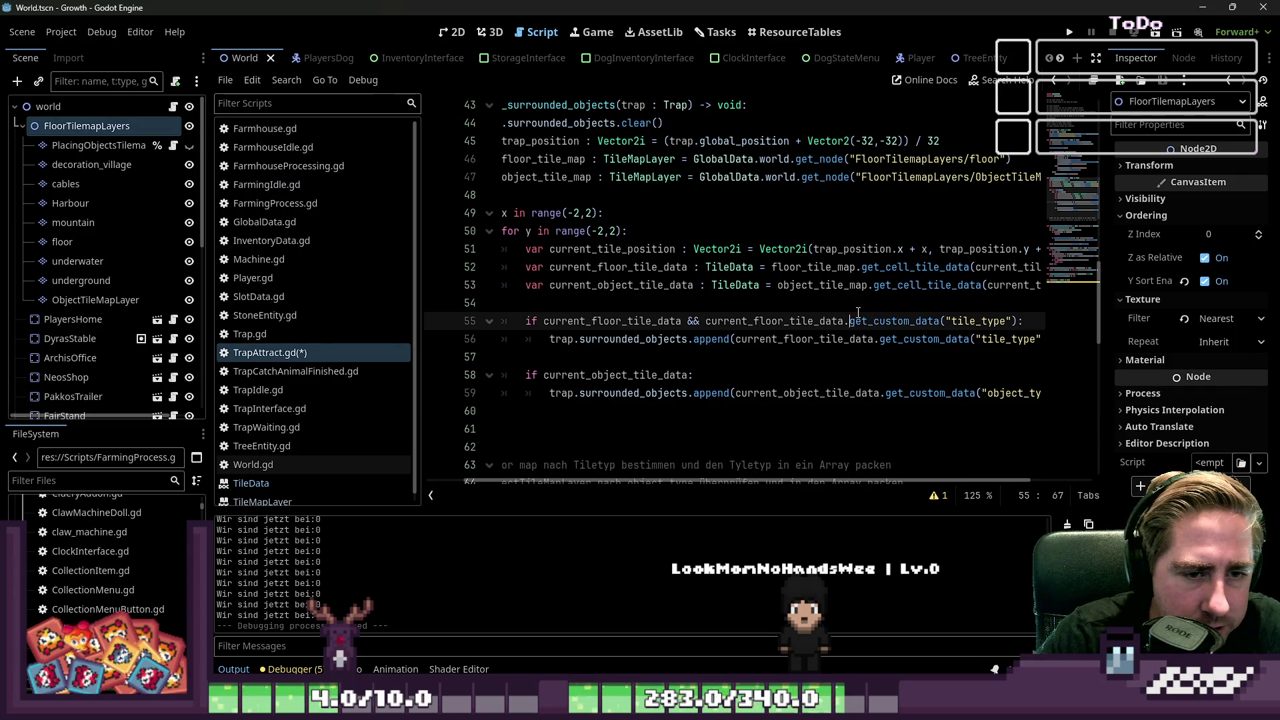
pyautogui.press('Left')
pyautogui.write('!= ')
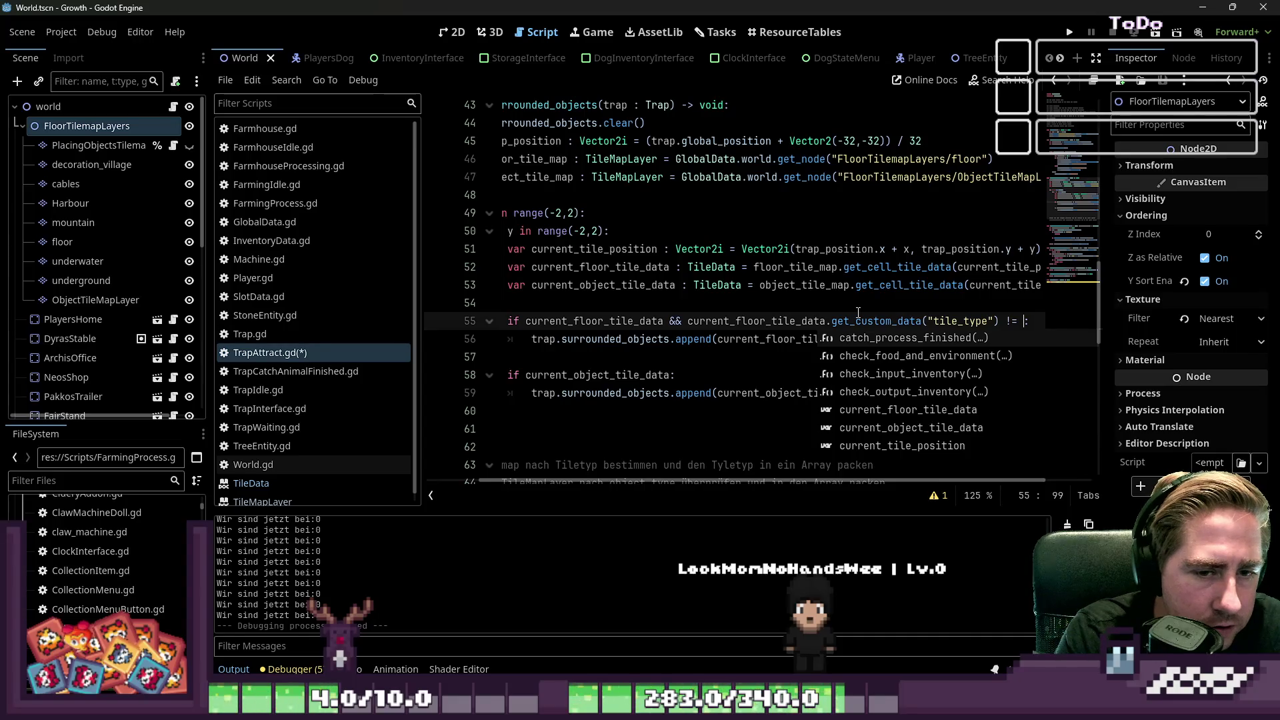
pyautogui.write('&""')
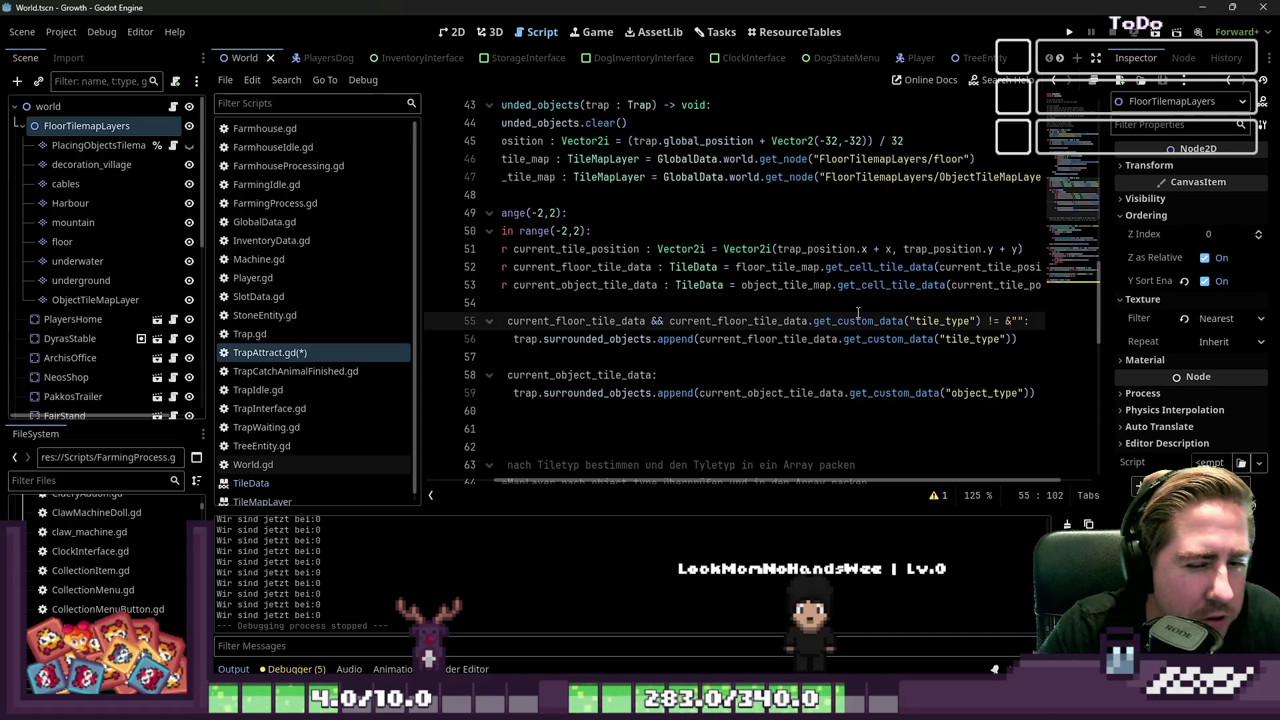
# Step: Copy the != &"" tile_type check into the object condition on line 58
pyautogui.press('End')
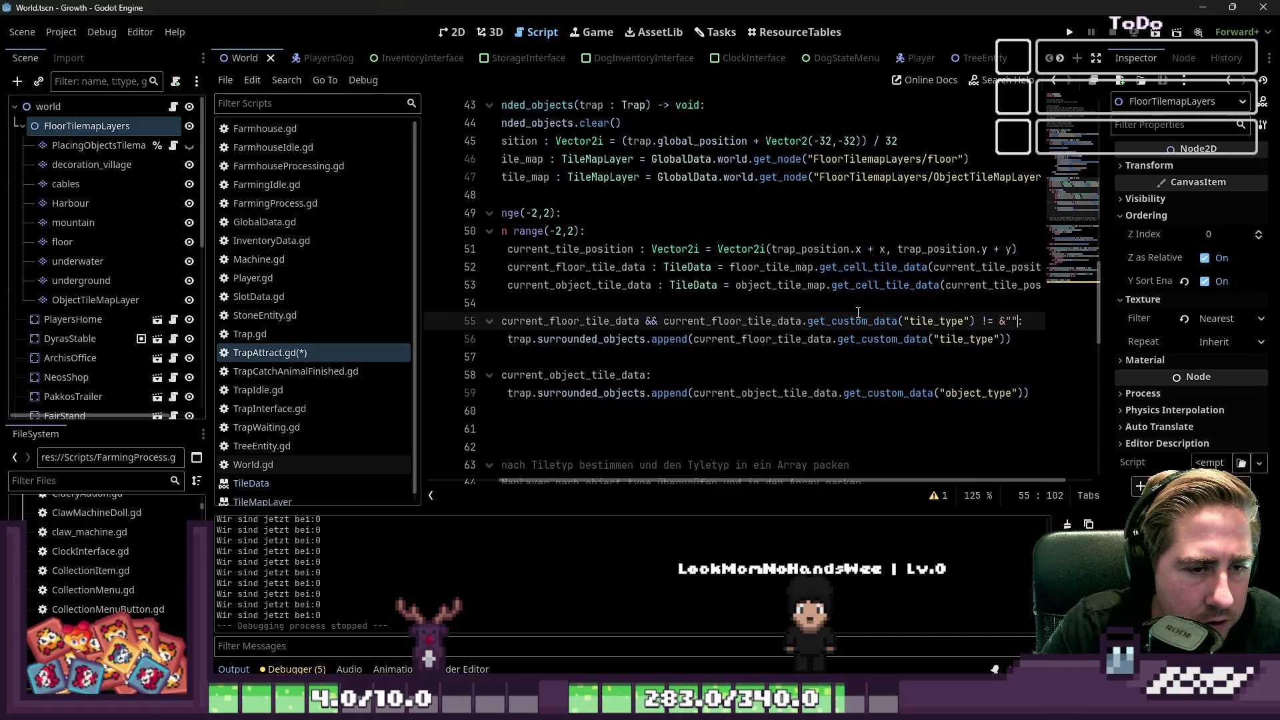
pyautogui.press('Down')
pyautogui.press('Down')
pyautogui.press('Down')
pyautogui.press('Up')
pyautogui.press('Up')
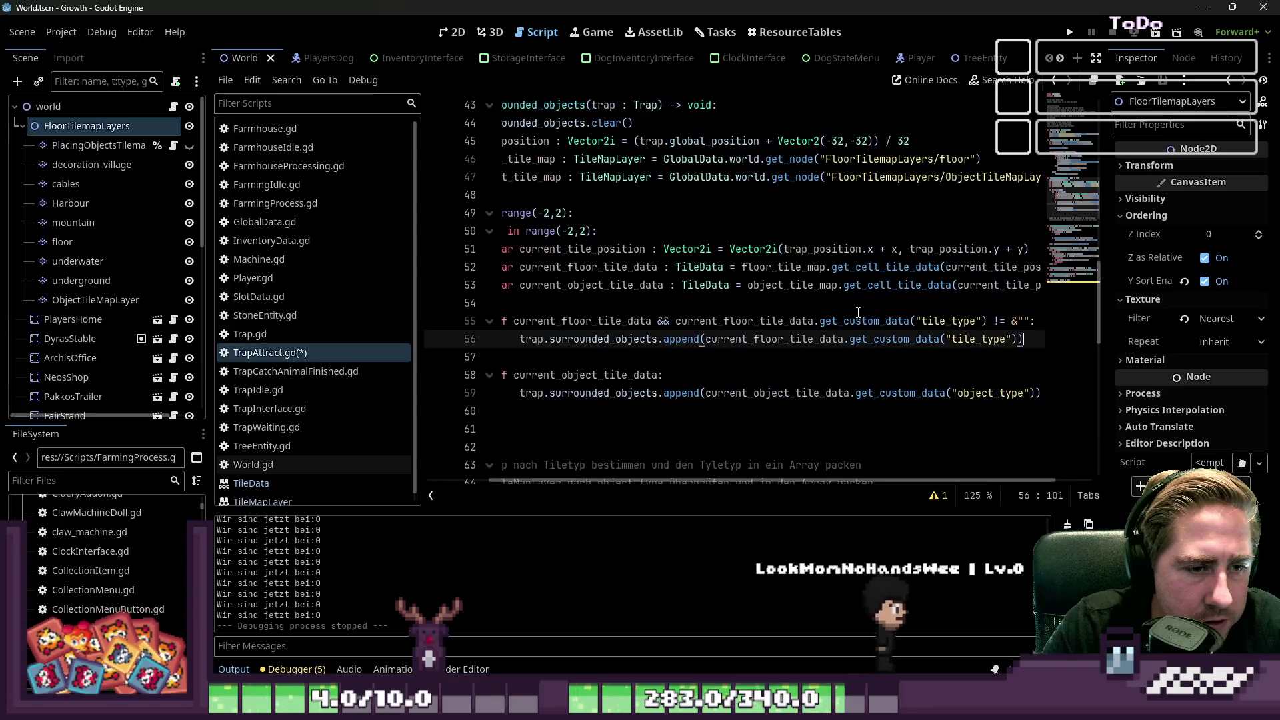
pyautogui.press('Up')
pyautogui.hotkey('ctrl', 'Left')
pyautogui.hotkey('ctrl', 'Left')
pyautogui.hotkey('ctrl', 'Left')
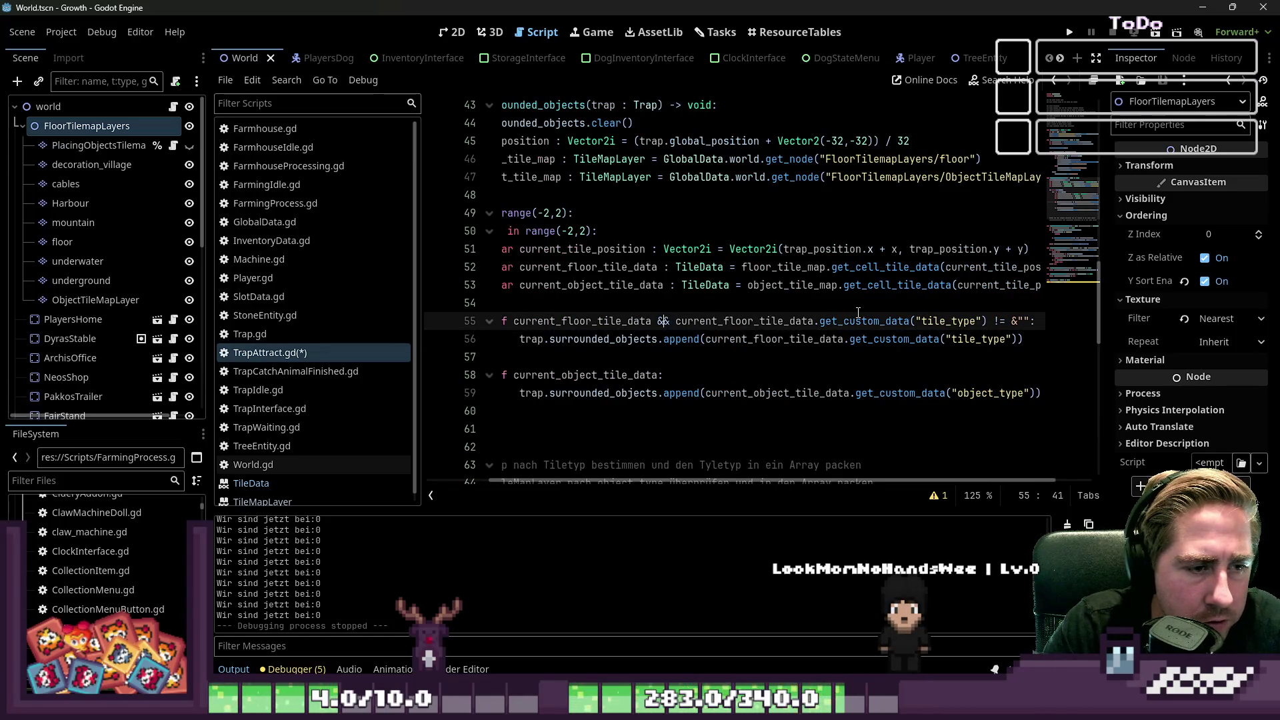
pyautogui.hotkey('ctrl', 'shift', 'Right')
pyautogui.hotkey('ctrl', 'shift', 'Right')
pyautogui.hotkey('ctrl', 'shift', 'Right')
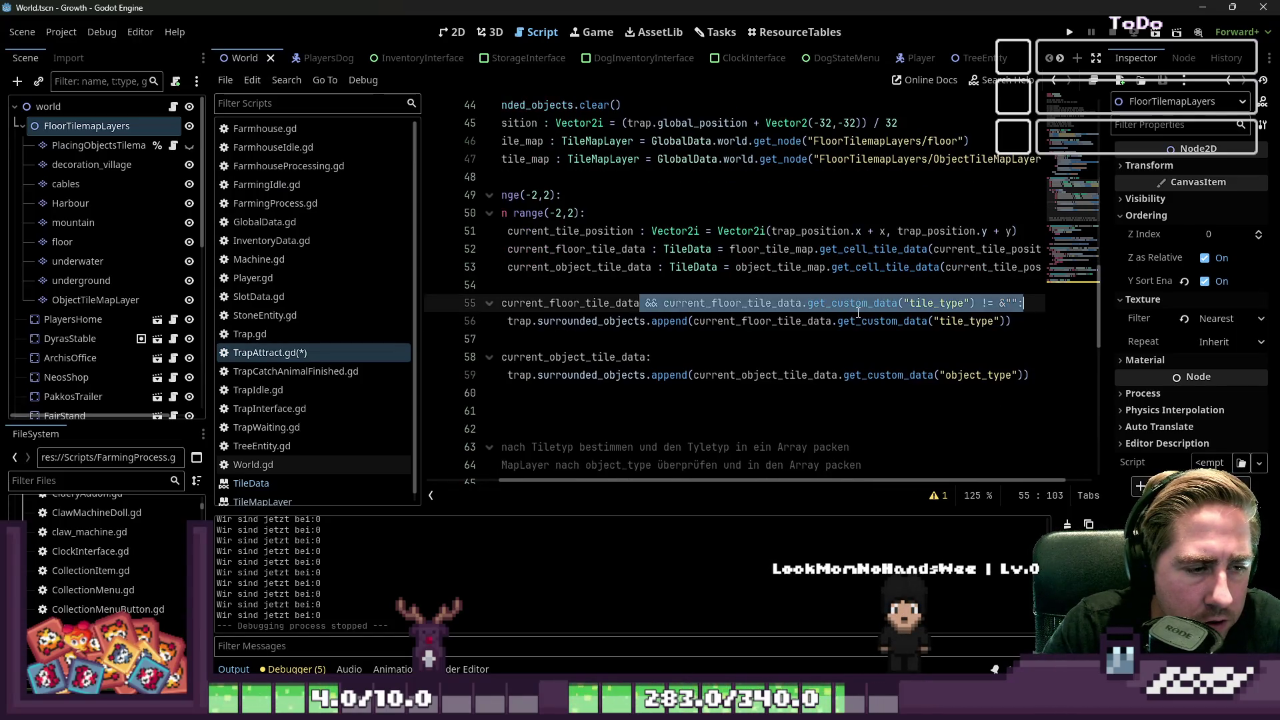
pyautogui.press('Down')
pyautogui.press('Down')
pyautogui.press('Down')
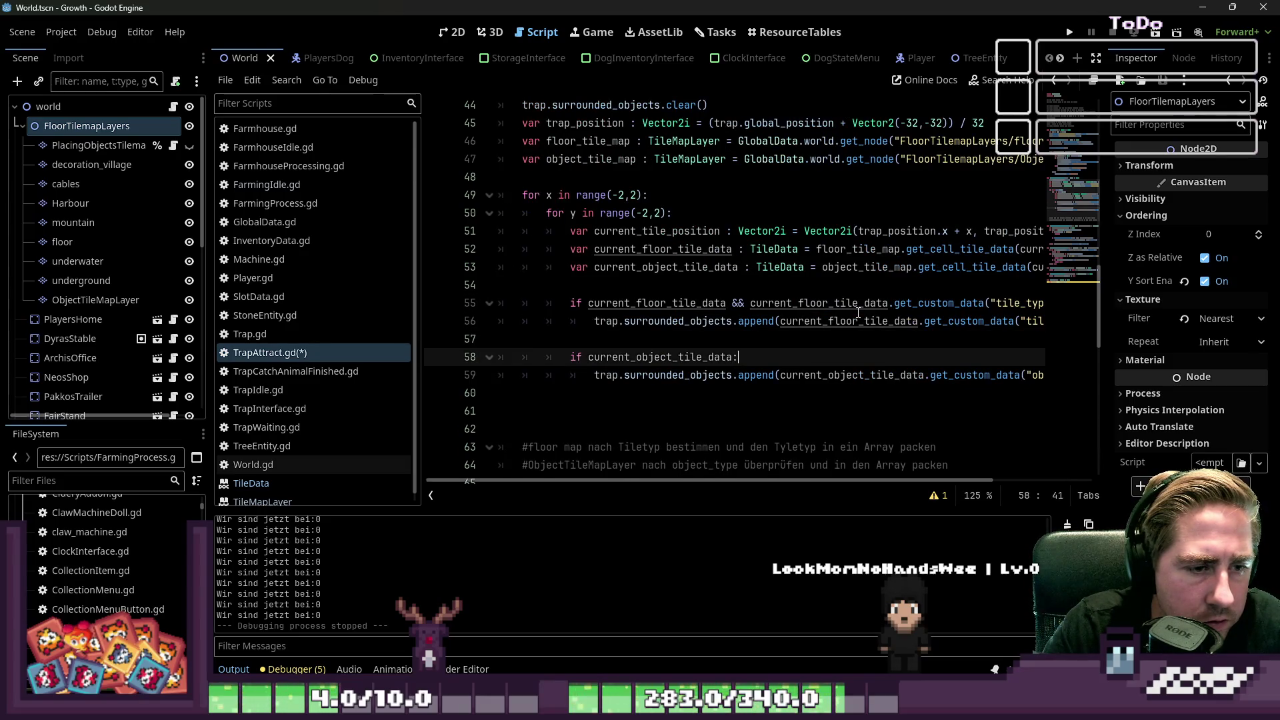
pyautogui.hotkey('ctrl', 'shift', 'Left')
pyautogui.write('&& current_floor_tile_data.get_custom_data("tile_type") != &"":')
pyautogui.hotkey('ctrl', 'z')
pyautogui.press('End')
pyautogui.hotkey('ctrl', 'shift', 'Left')
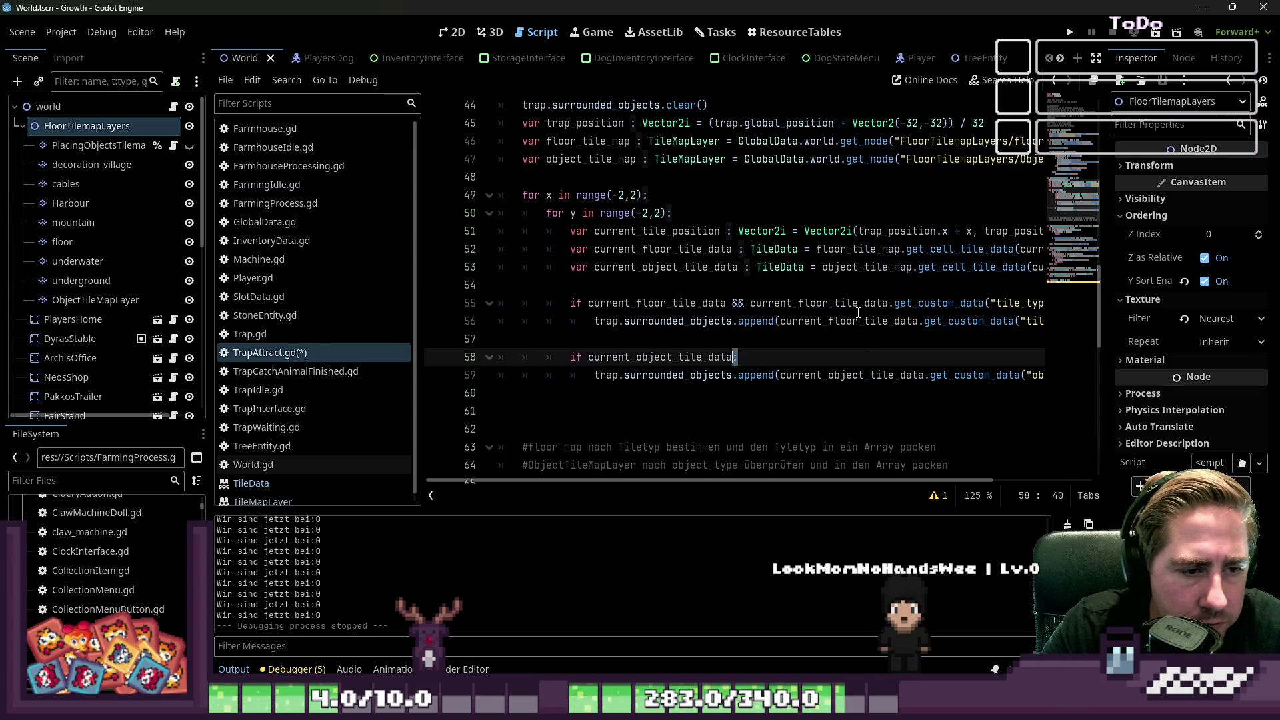
pyautogui.write('&& current_floor_tile_data.get_custom_data("tile_type") != &"":')
pyautogui.press('Up')
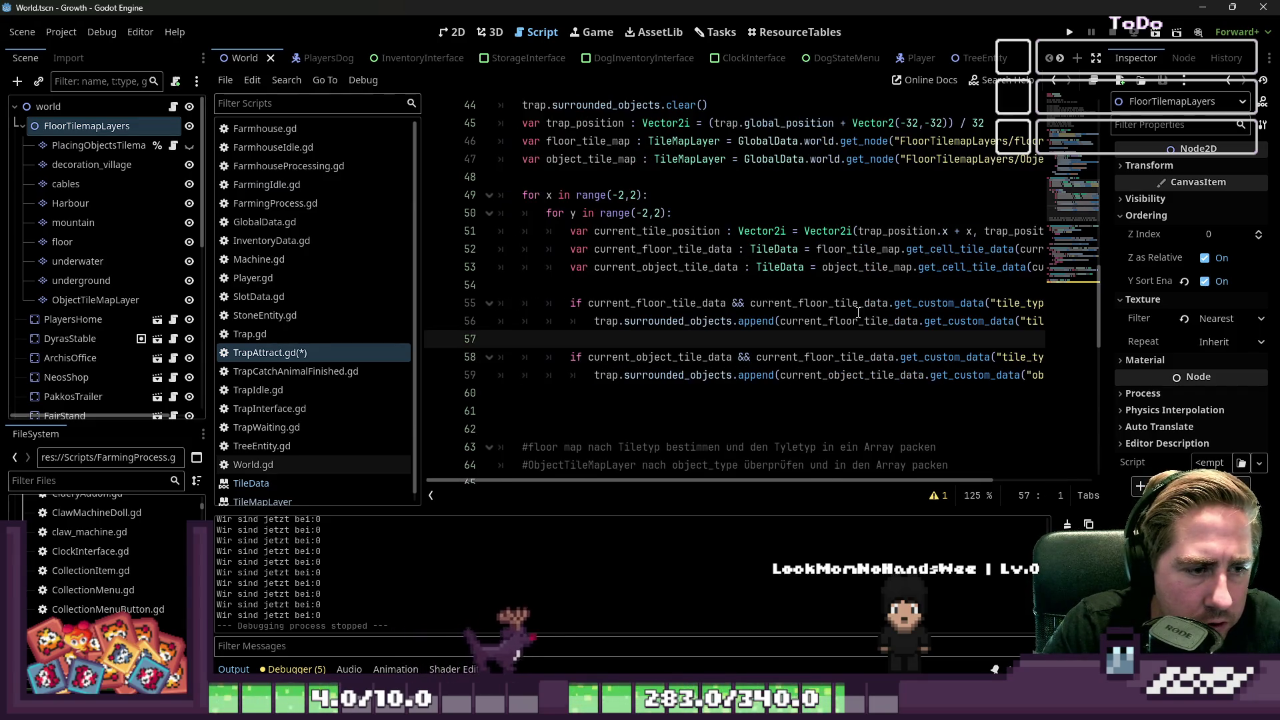
# Step: Replace && with 'and \' in both conditions so each tile_type check sits on its own line
pyautogui.press('Down')
pyautogui.hotkey('ctrl', 'Right')
pyautogui.hotkey('ctrl', 'Right')
pyautogui.hotkey('ctrl', 'Right')
pyautogui.hotkey('ctrl', 'shift', 'Left')
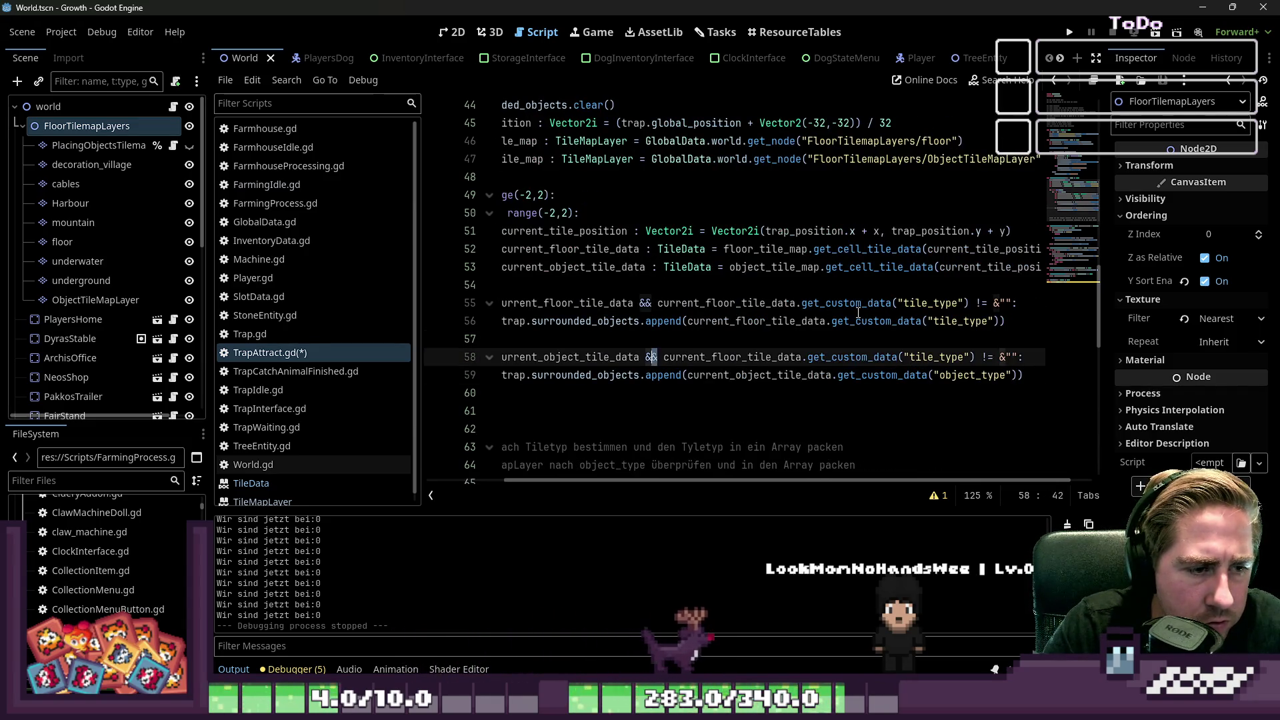
pyautogui.write('and ')
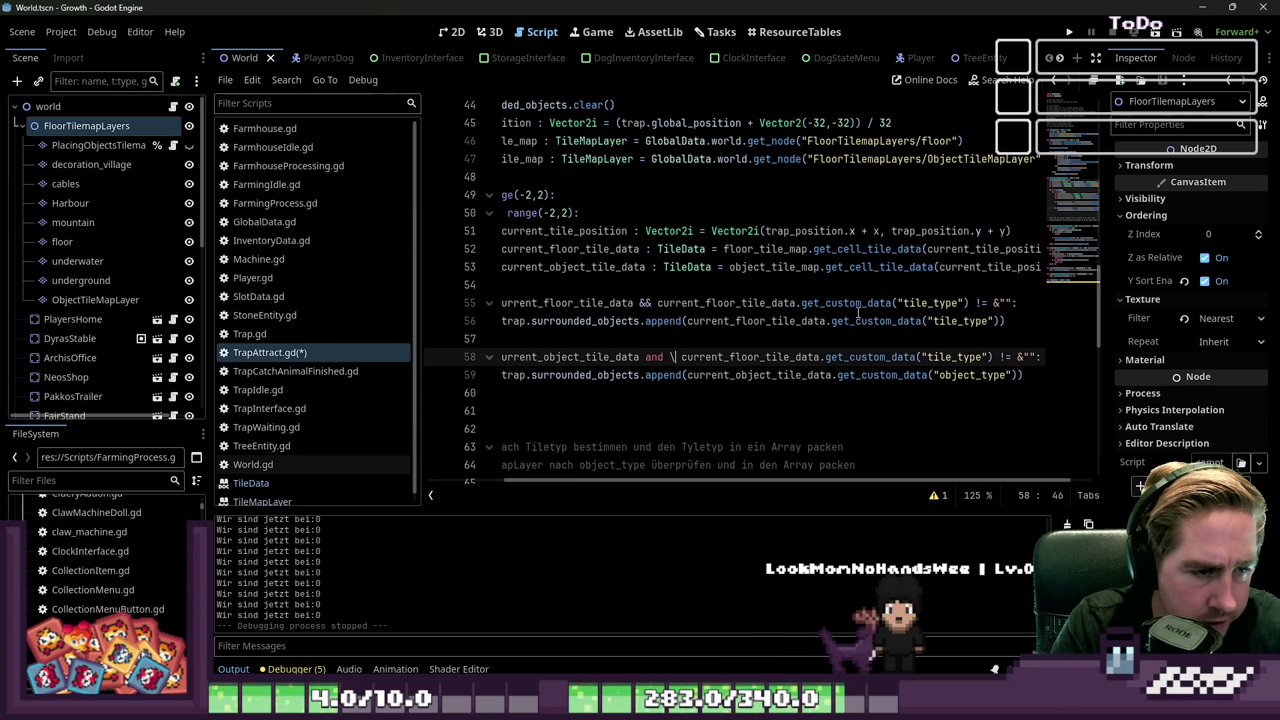
pyautogui.write('\\')
pyautogui.press('Return')
pyautogui.press('Up')
pyautogui.press('Up')
pyautogui.press('Up')
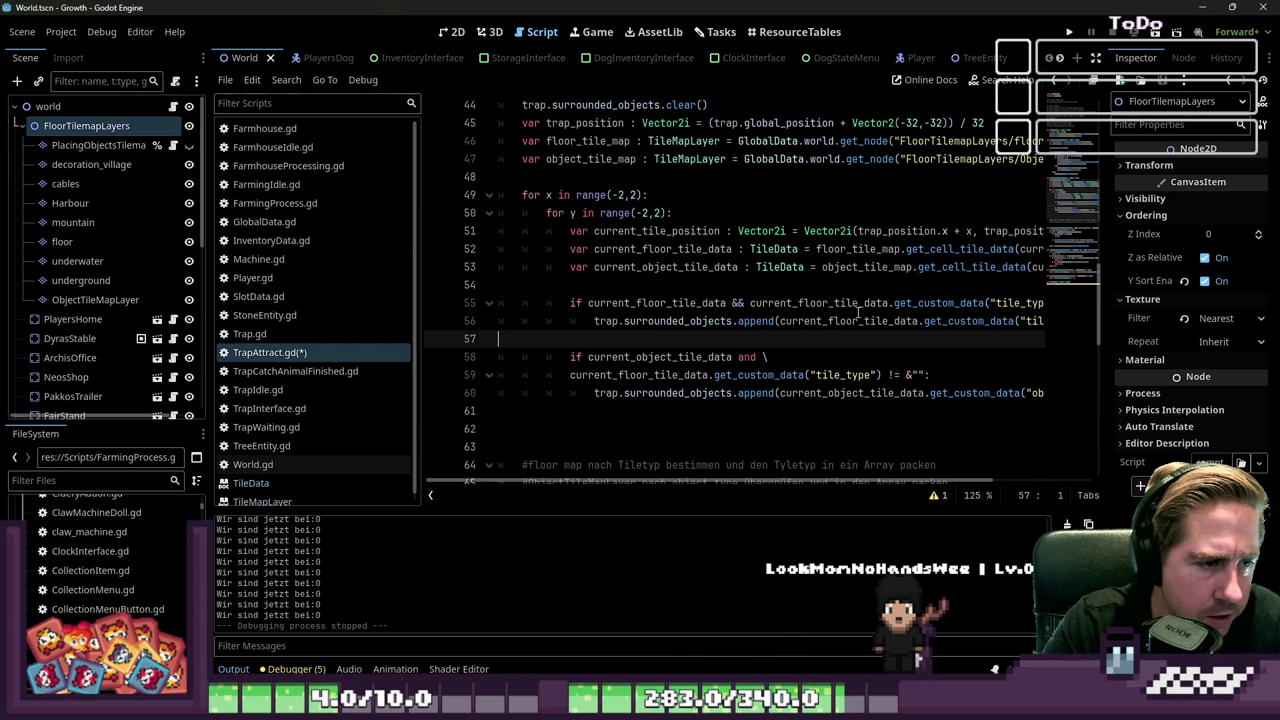
pyautogui.hotkey('ctrl', 'Right')
pyautogui.hotkey('ctrl', 'Right')
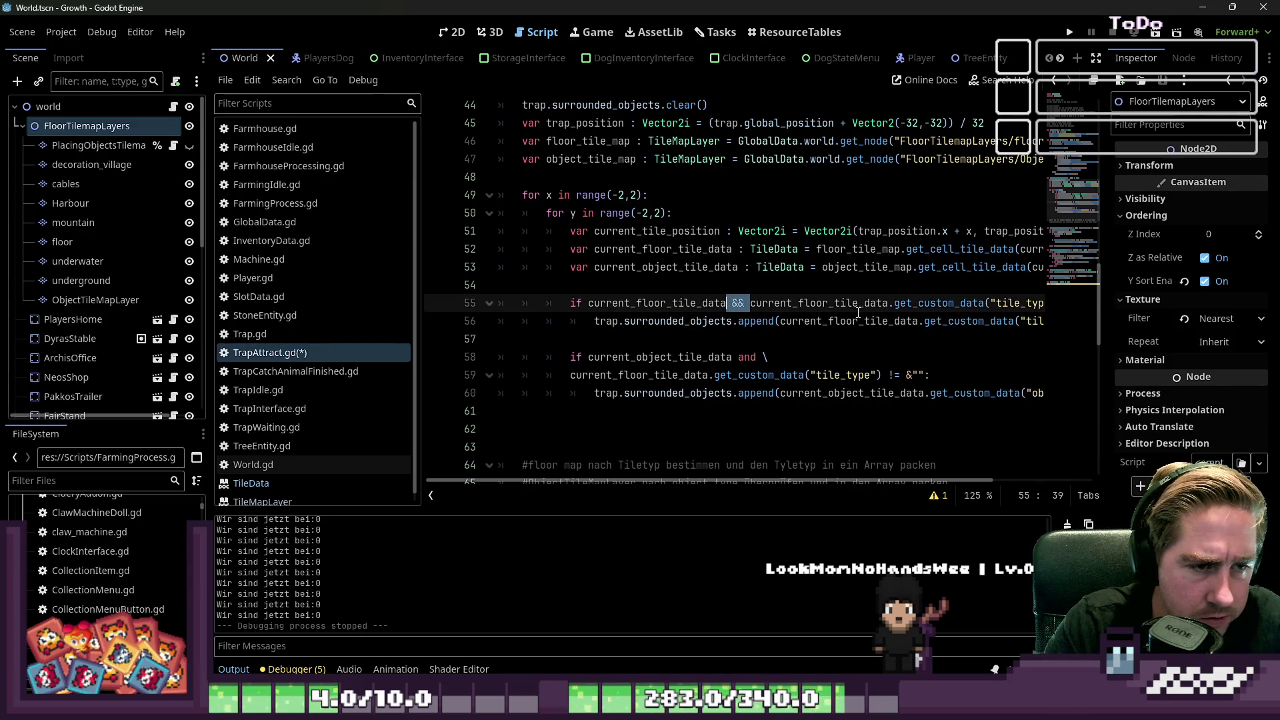
pyautogui.press('BackSpace')
pyautogui.write('and')
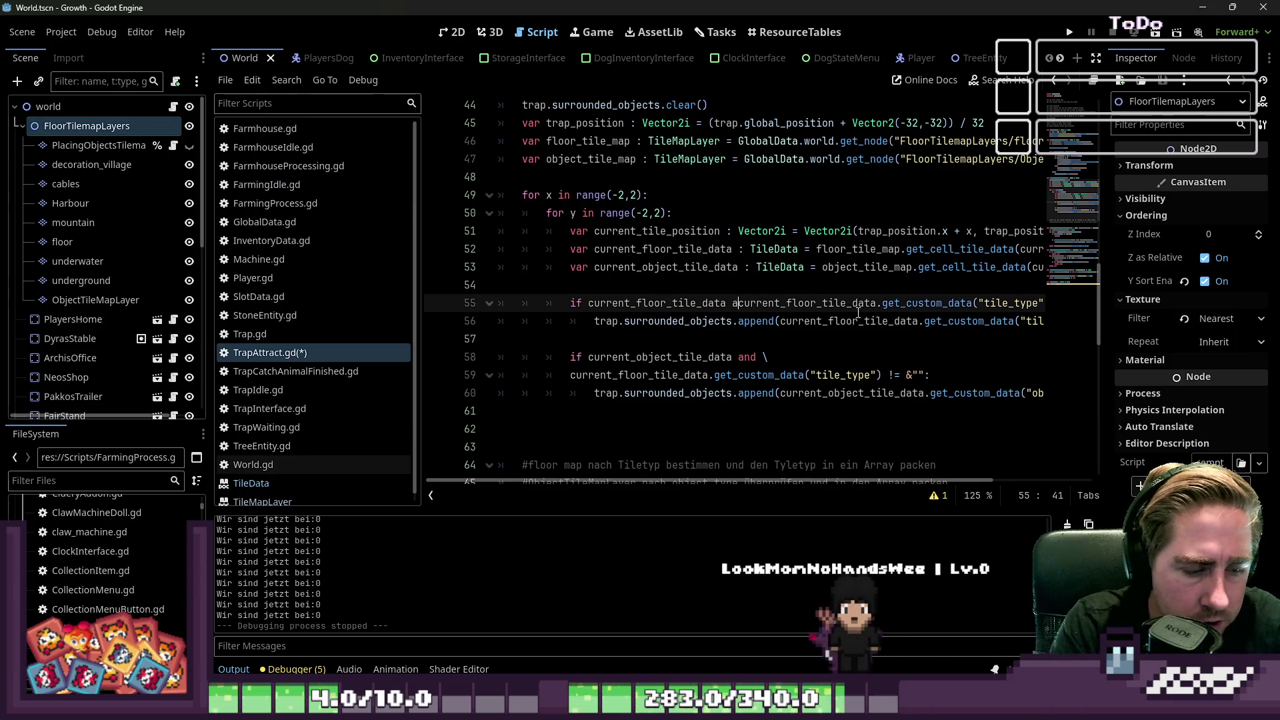
pyautogui.press('Return')
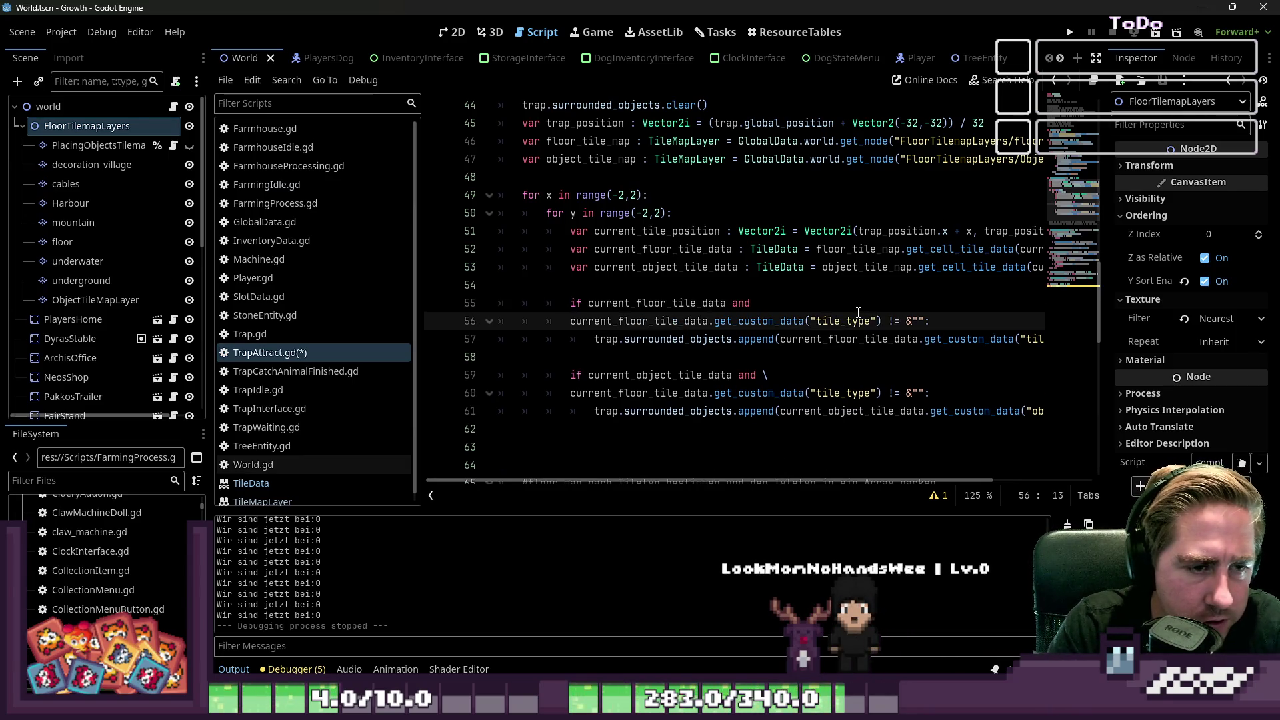
pyautogui.press('Left')
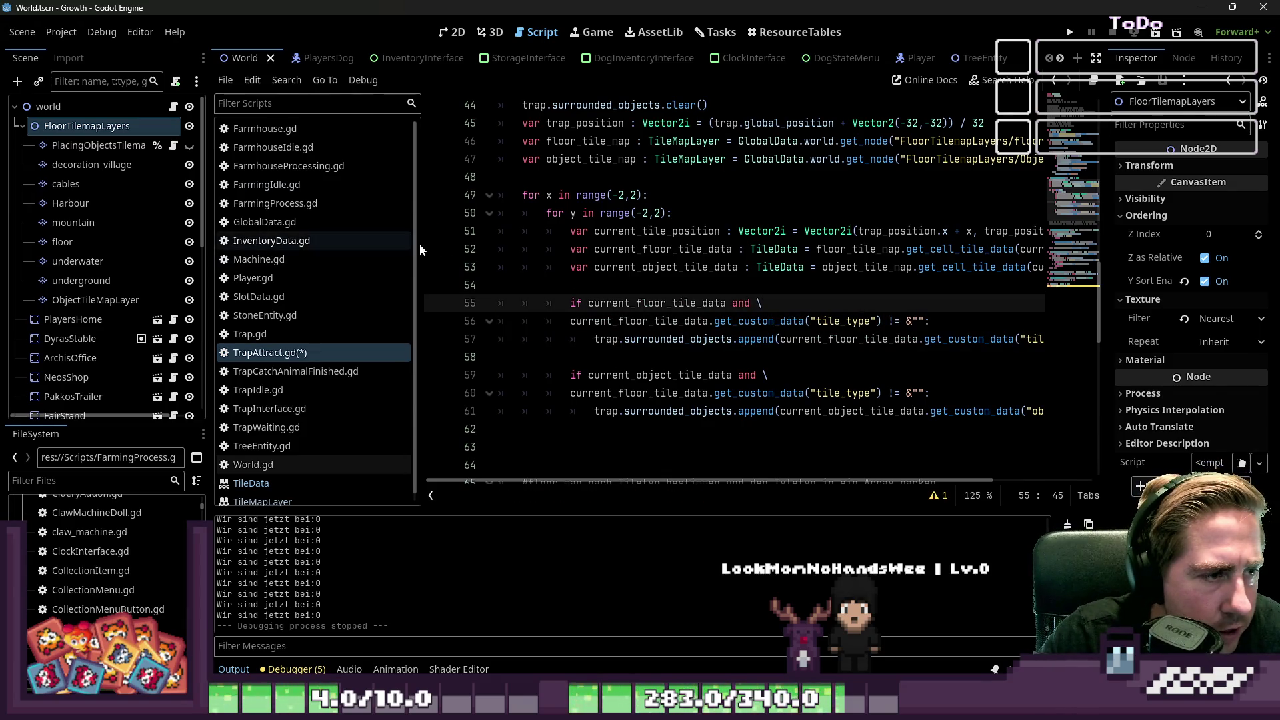
# Step: Widen the code editor by narrowing the script list and Inspector, and collapse the Output panel
pyautogui.moveTo(420, 243); pyautogui.dragTo(351, 245)
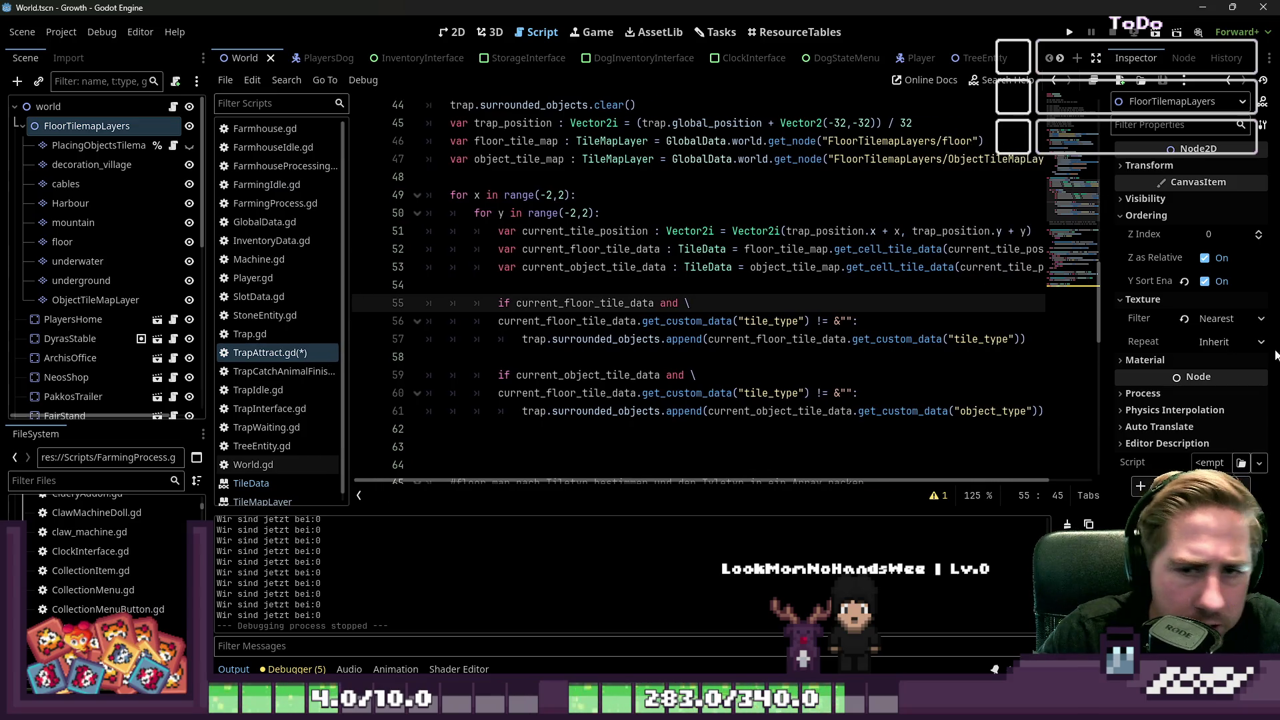
pyautogui.moveTo(1106, 305); pyautogui.dragTo(1129, 305)
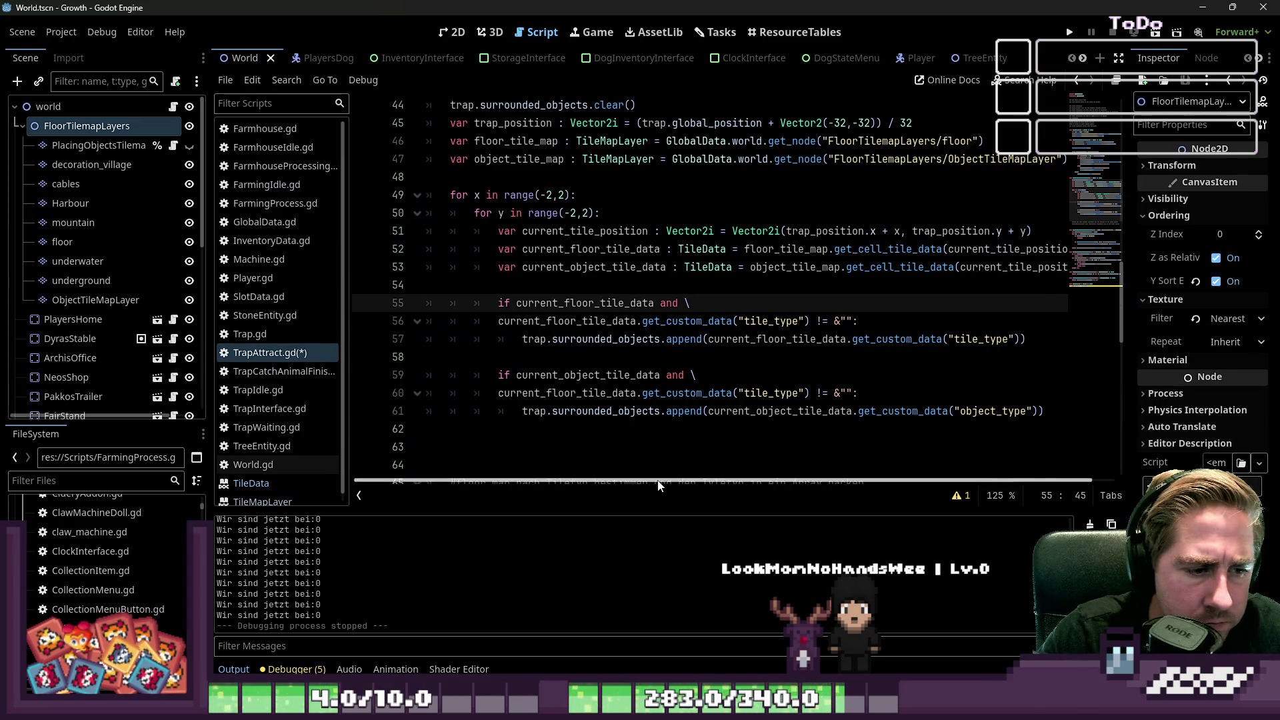
pyautogui.click(233, 669)
pyautogui.click(670, 441)
pyautogui.scroll(2, 670, 420)
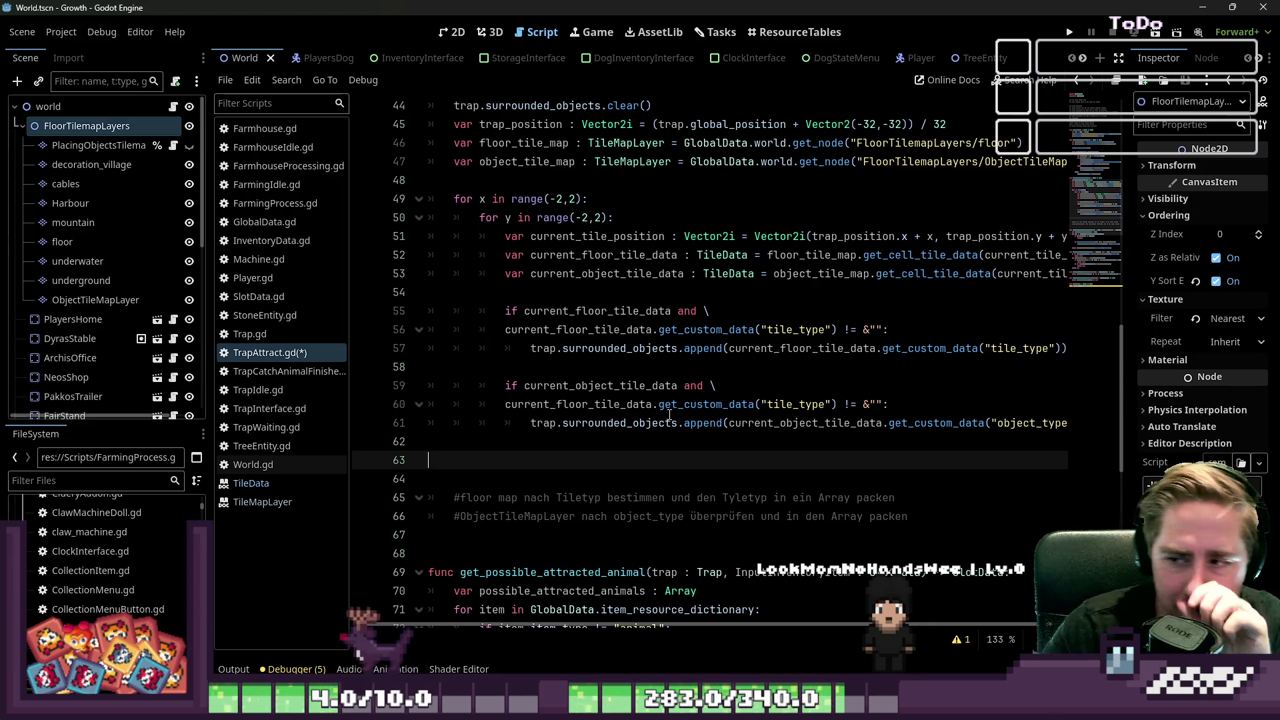
pyautogui.moveTo(670, 413)
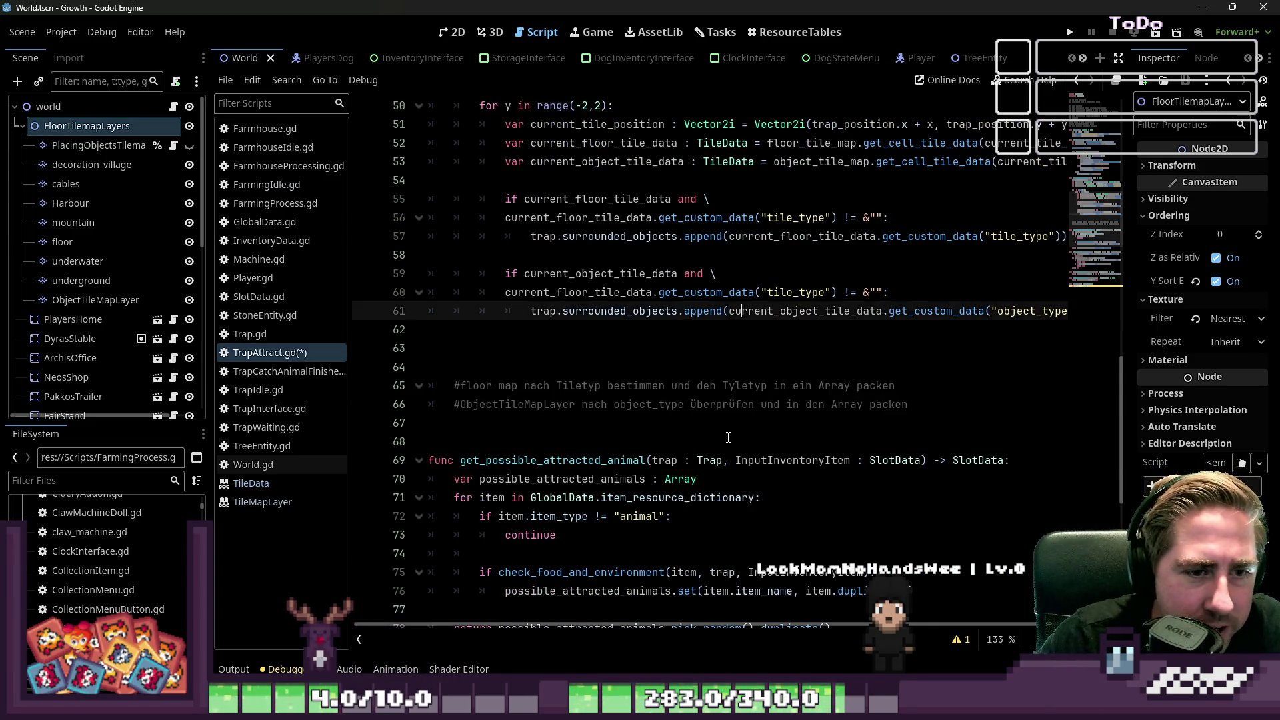
pyautogui.click(729, 432)
pyautogui.click(696, 442)
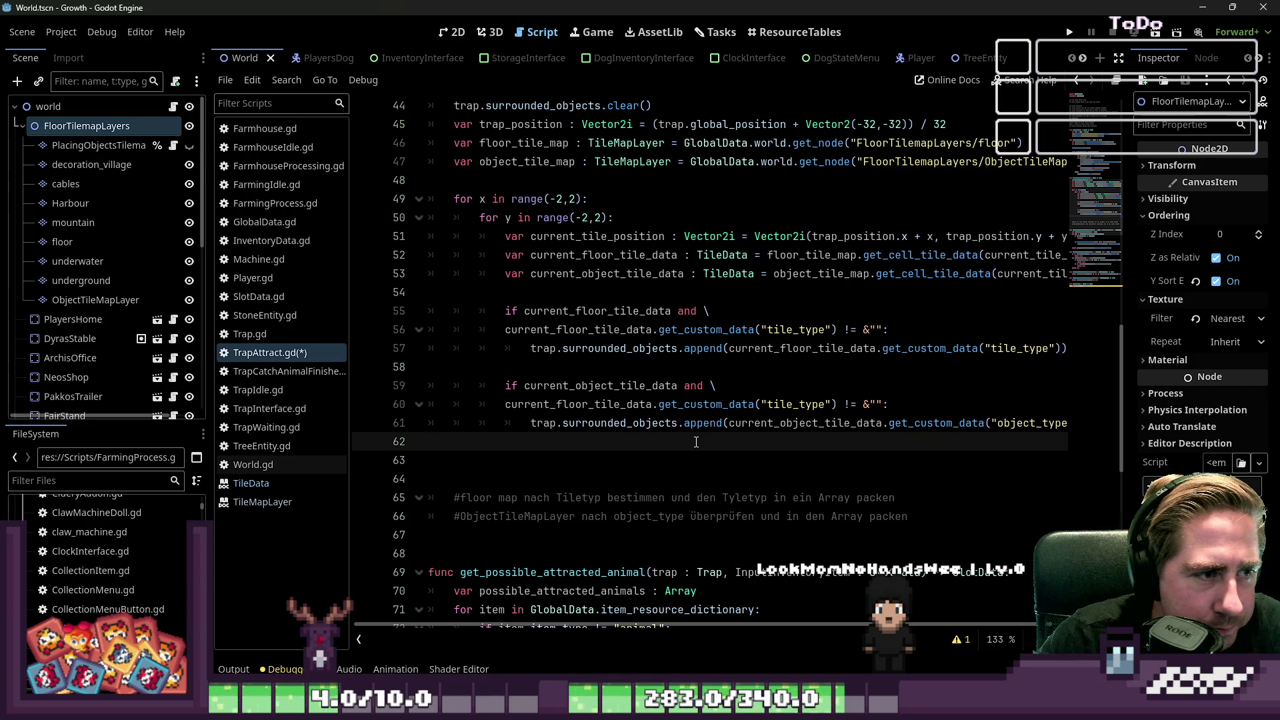
pyautogui.scroll(2, 696, 442)
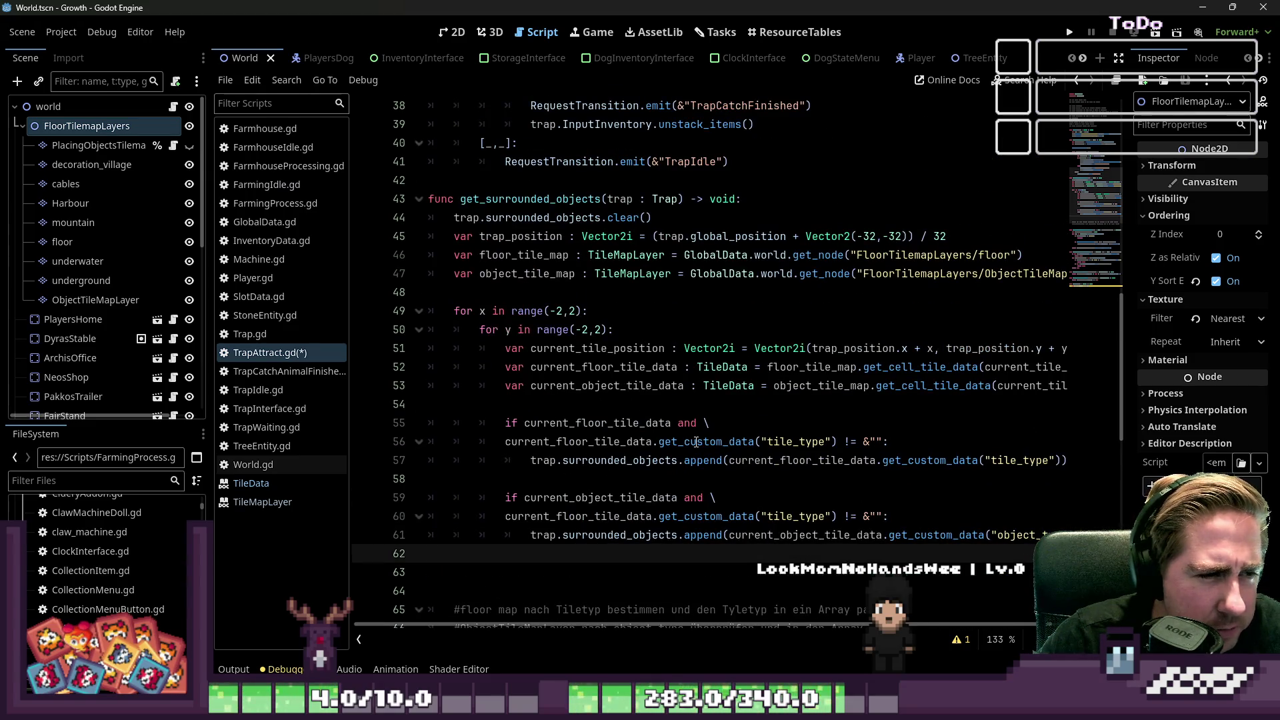
pyautogui.scroll(-1, 696, 442)
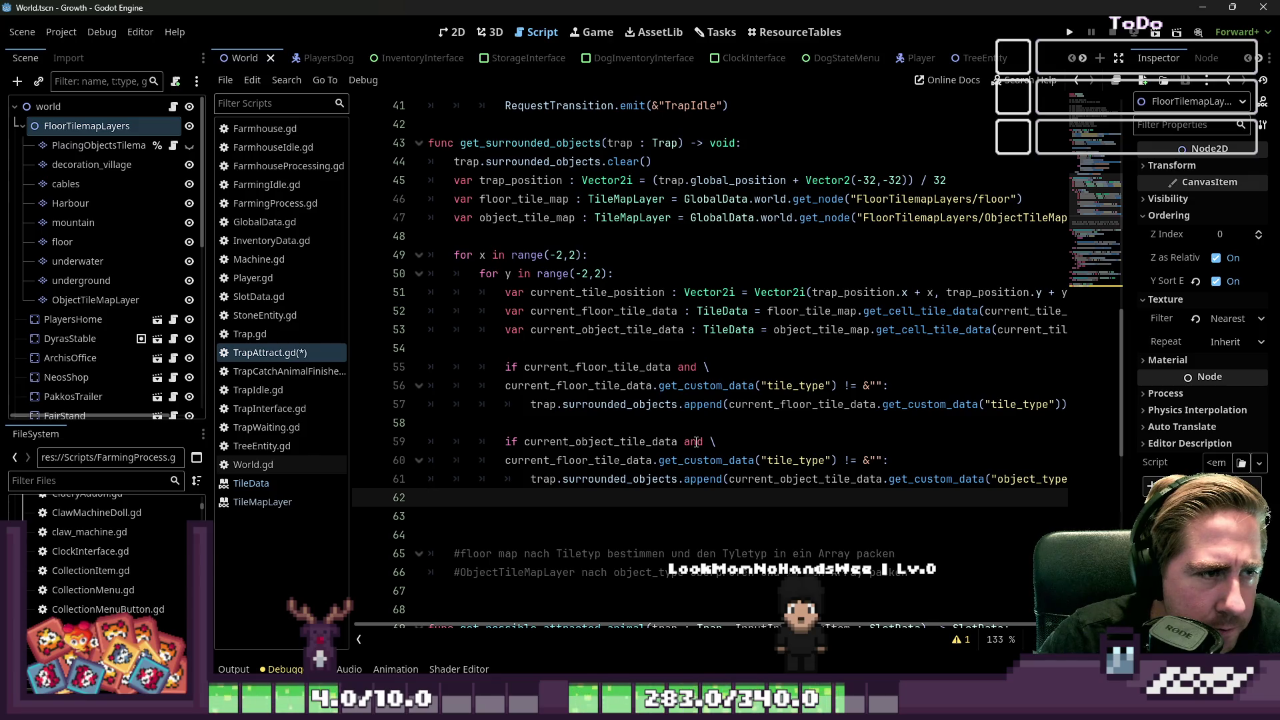
# Step: Add print(trap.surrounded_objects) on line 63 using the reference from line 44, save, and run the game
pyautogui.press('Return')
pyautogui.write('p')
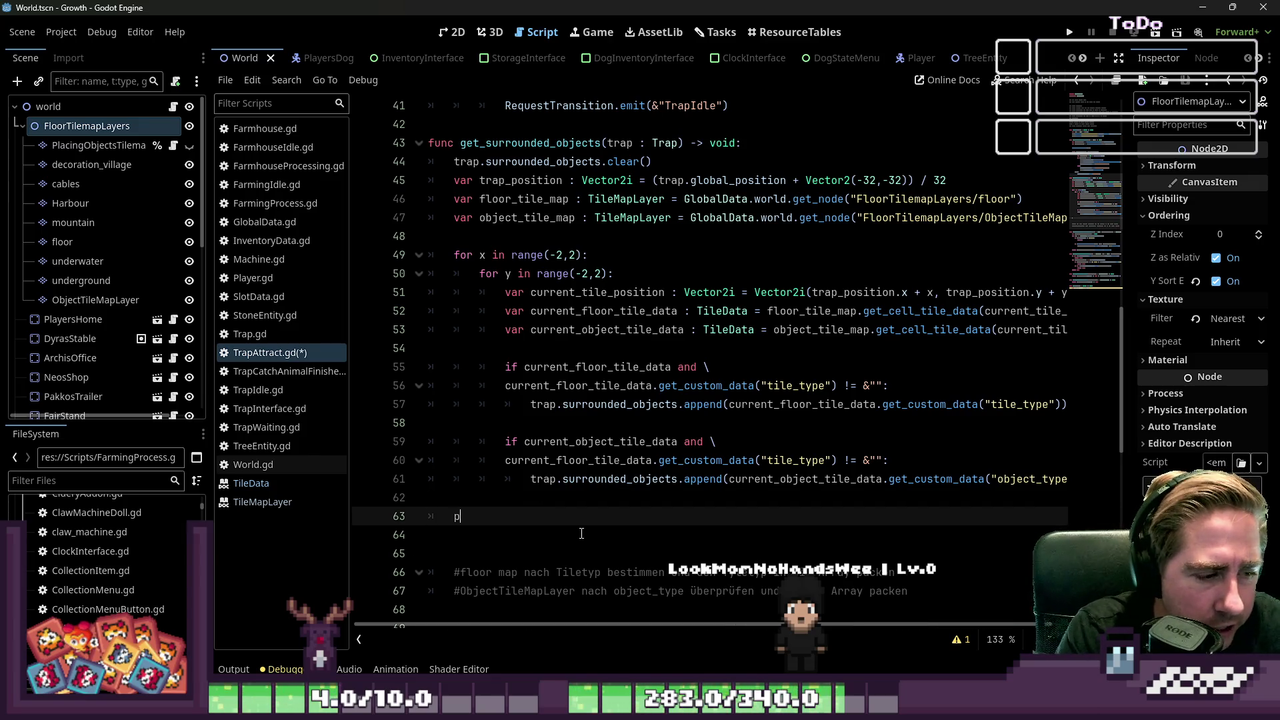
pyautogui.write('rint')
pyautogui.press('Escape')
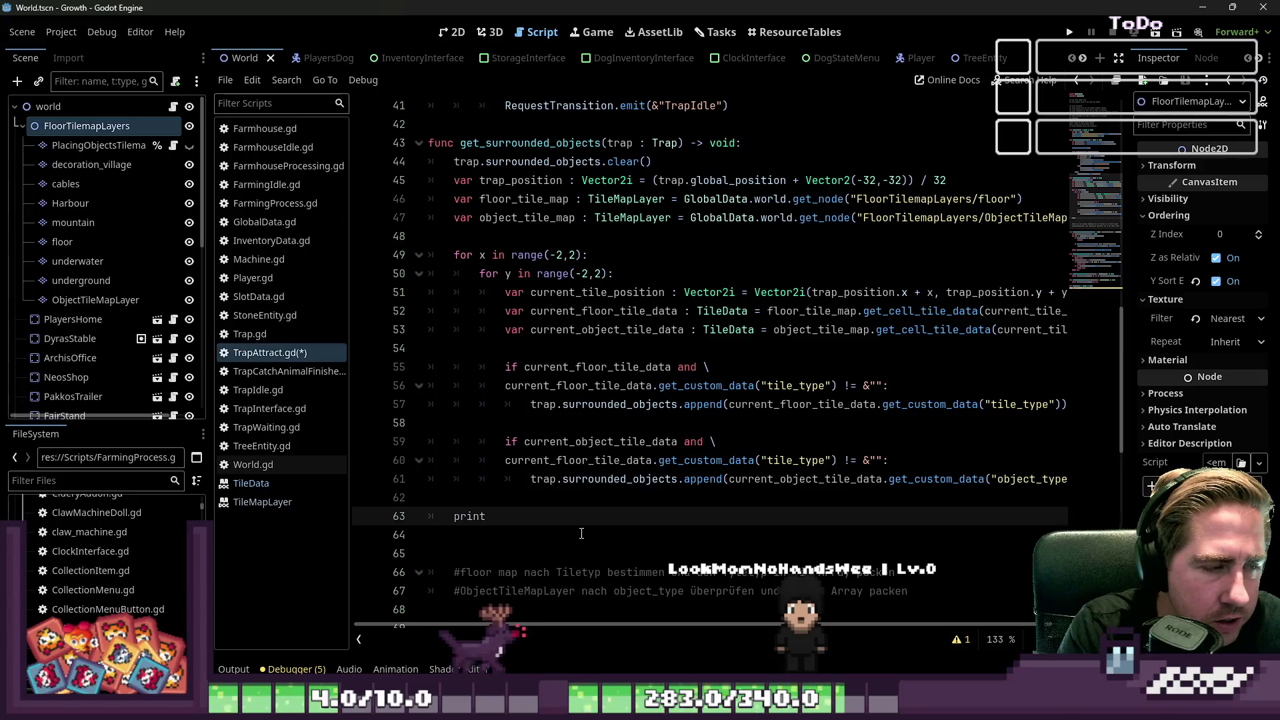
pyautogui.write('(')
pyautogui.press('Up')
pyautogui.press('Up')
pyautogui.press('Up')
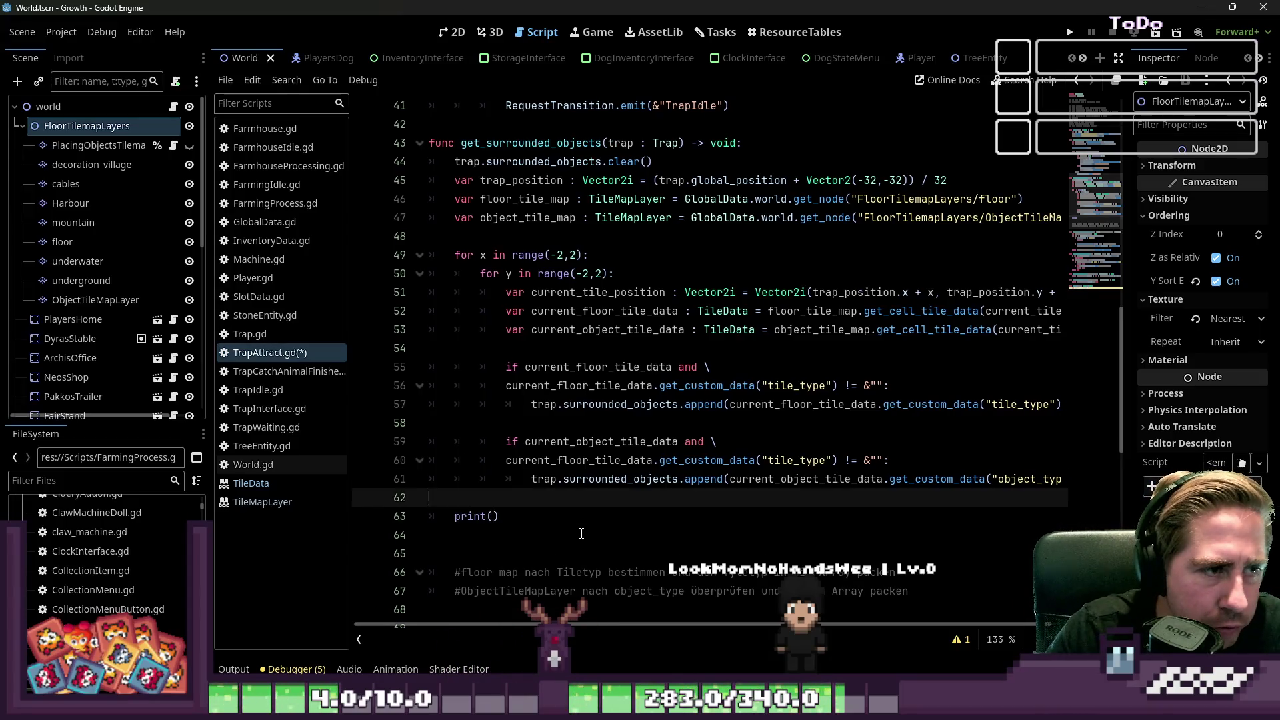
pyautogui.hotkey('ctrl', 'shift', 'Right')
pyautogui.hotkey('ctrl', 'shift', 'Right')
pyautogui.hotkey('ctrl', 'shift', 'Right')
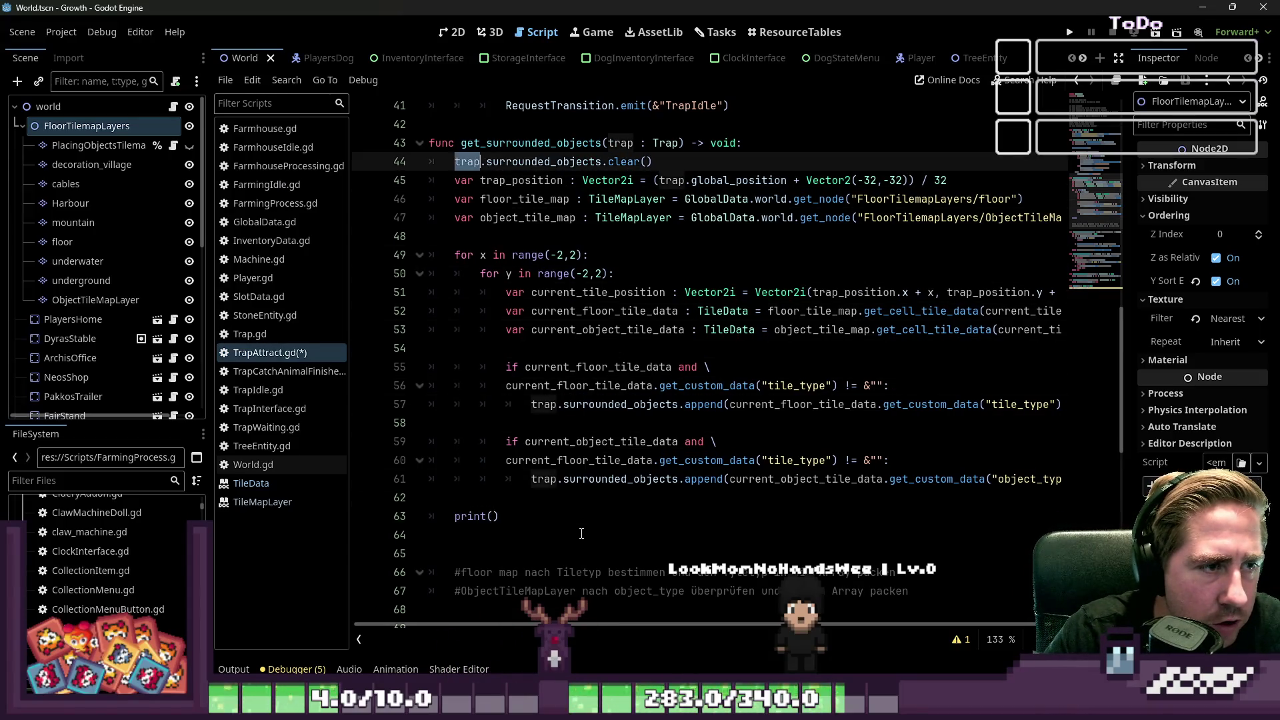
pyautogui.hotkey('ctrl', 'c')
pyautogui.press('Down')
pyautogui.press('Down')
pyautogui.press('Down')
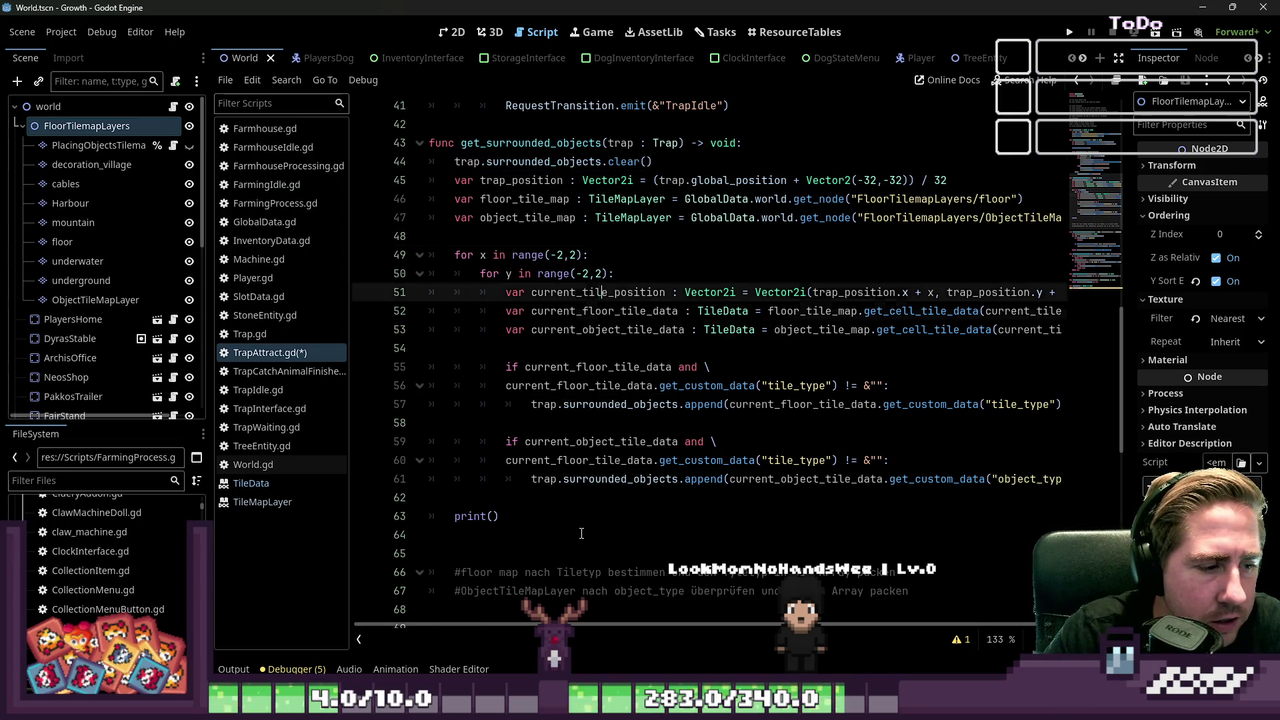
pyautogui.hotkey('ctrl', 'v')
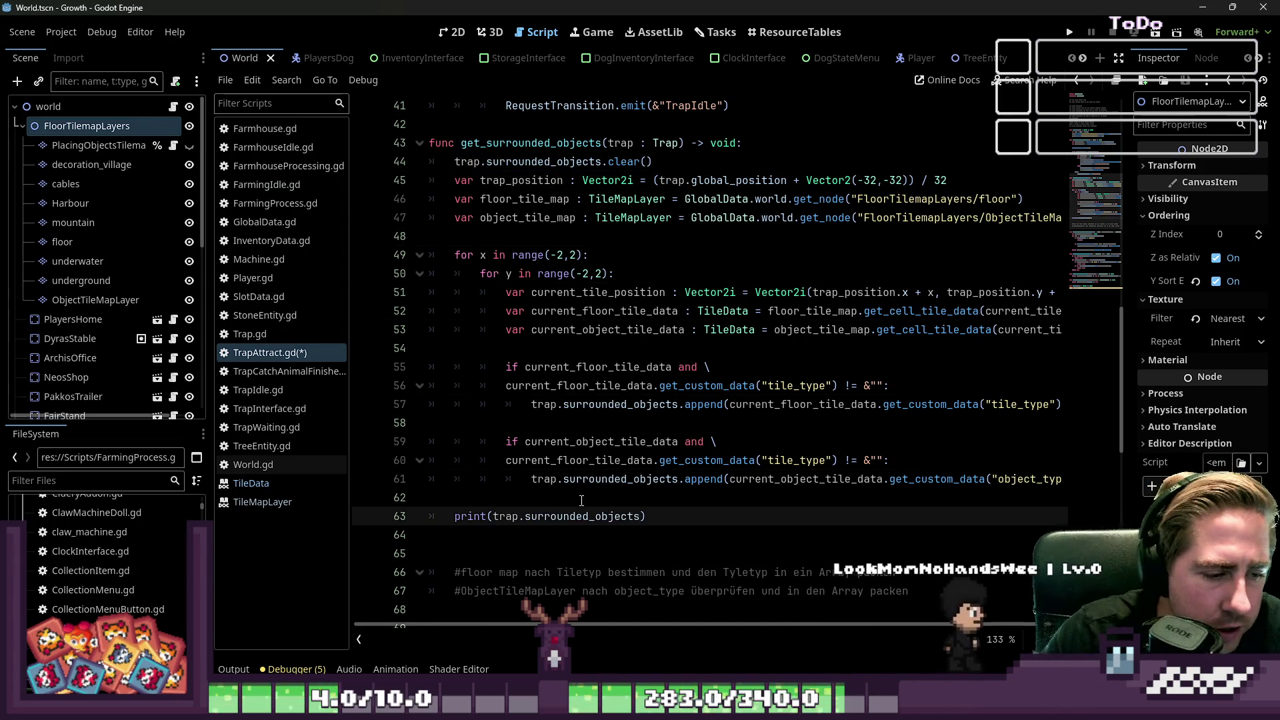
pyautogui.hotkey('ctrl', 's')
pyautogui.click(1070, 32)
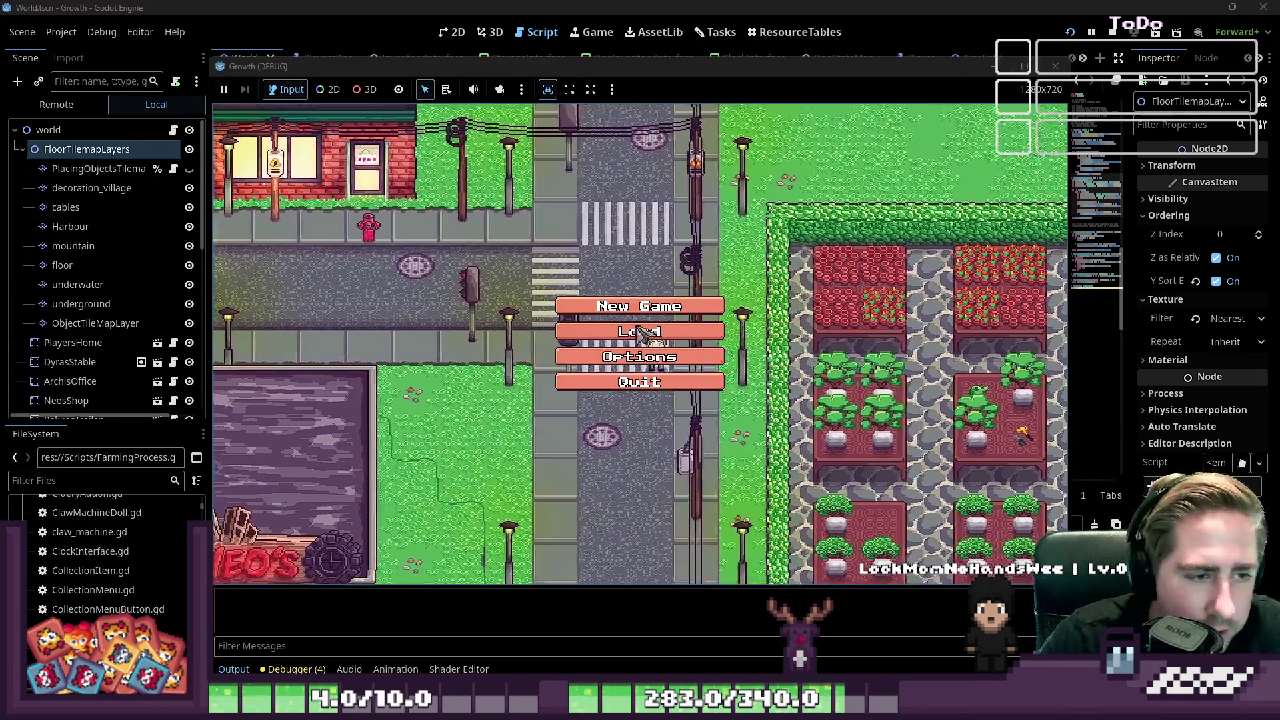
# Step: Create a new character via New Game with a typed name, start, and open the inventory with I
pyautogui.click(643, 333)
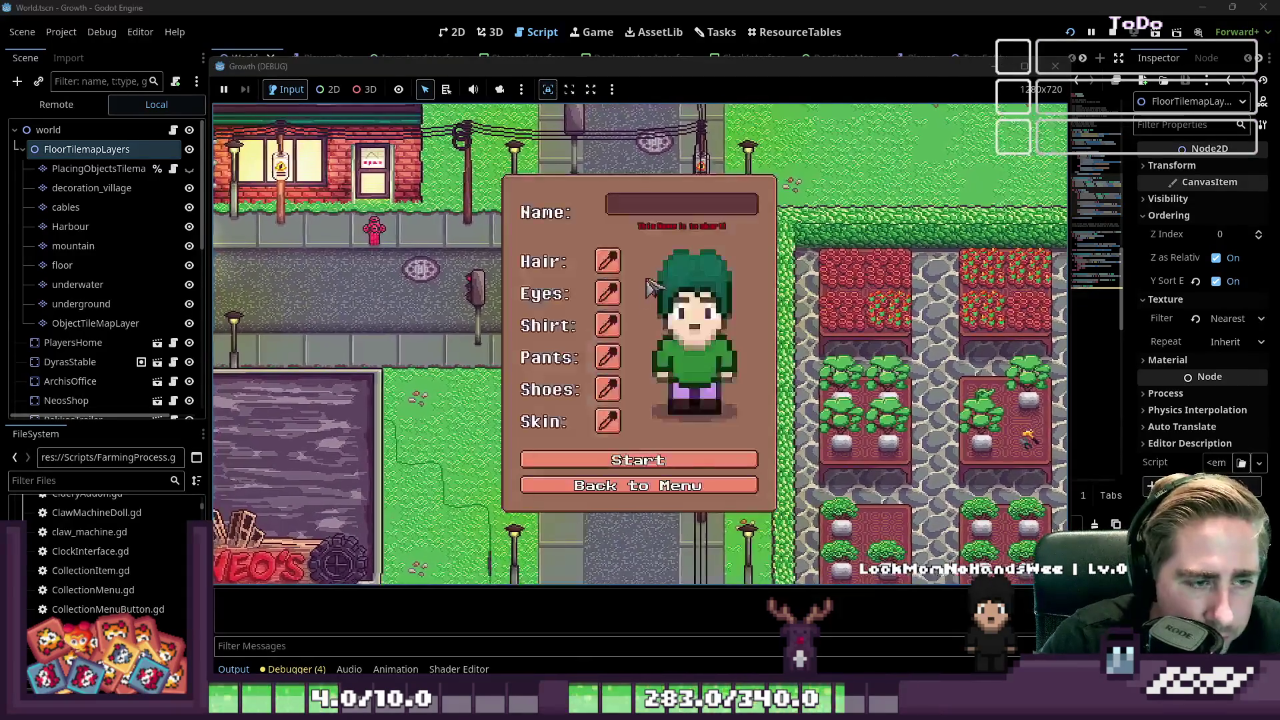
pyautogui.write('dawgf')
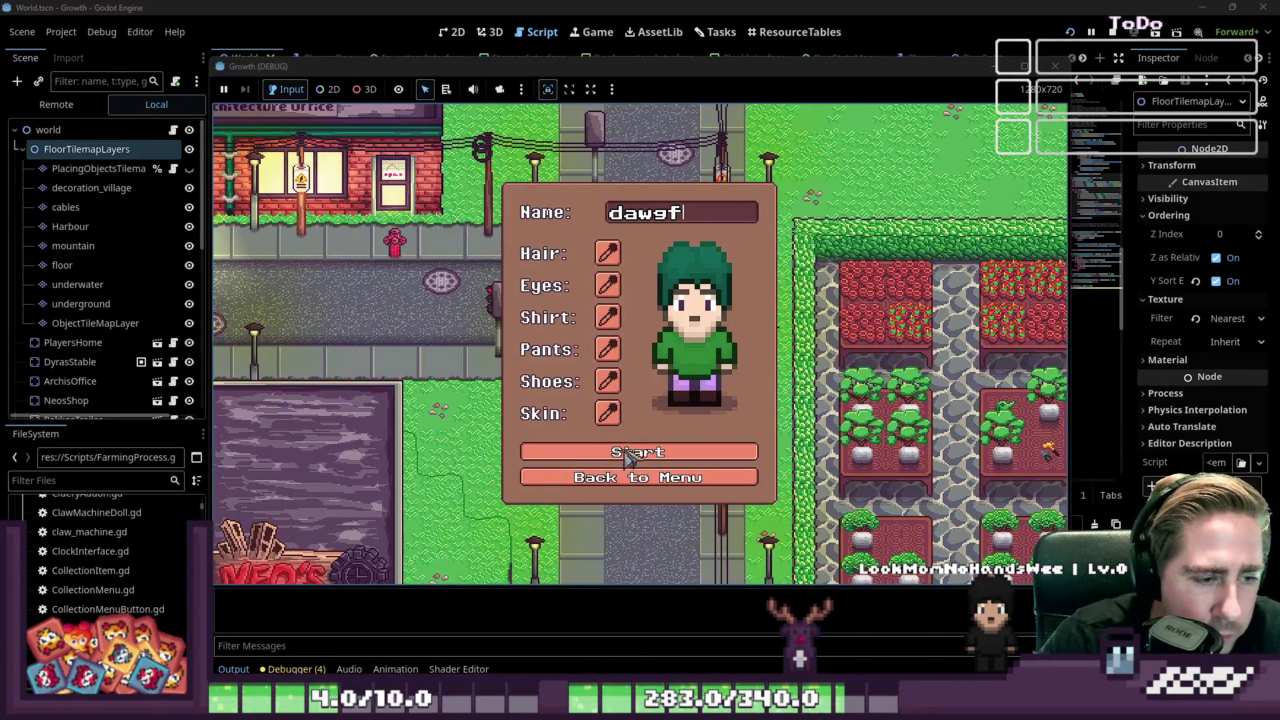
pyautogui.click(630, 460)
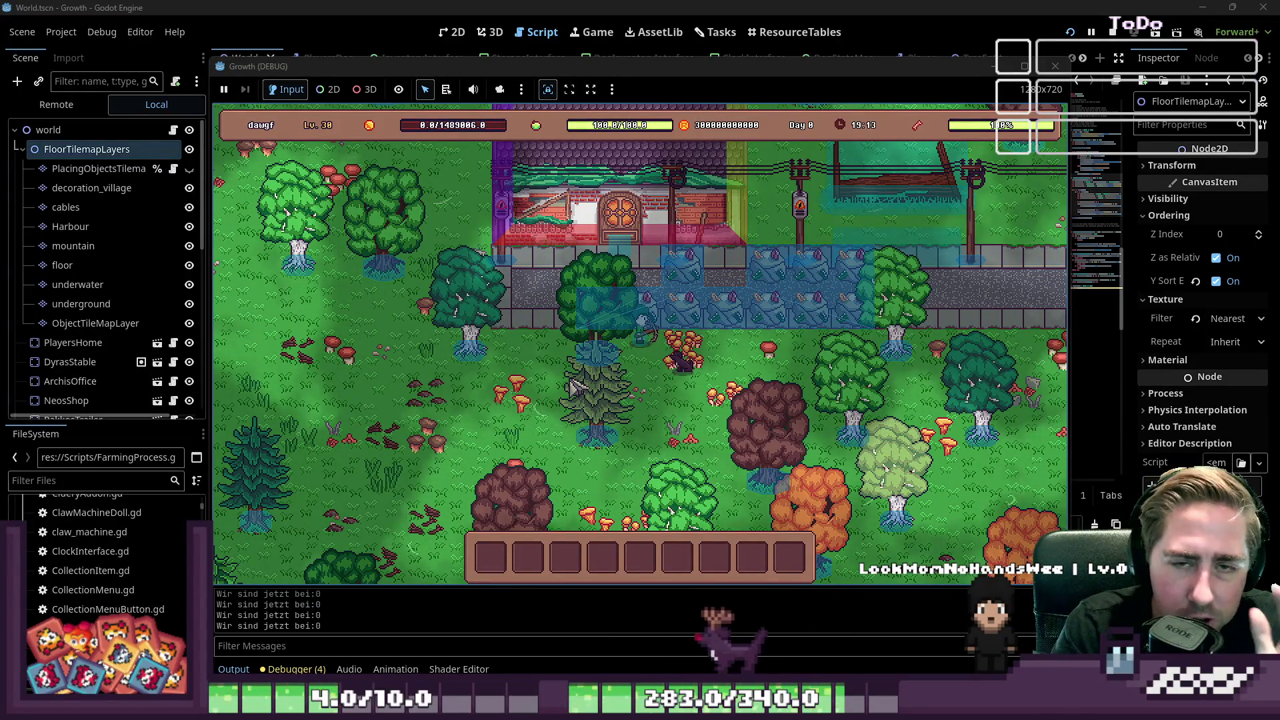
pyautogui.press('i')
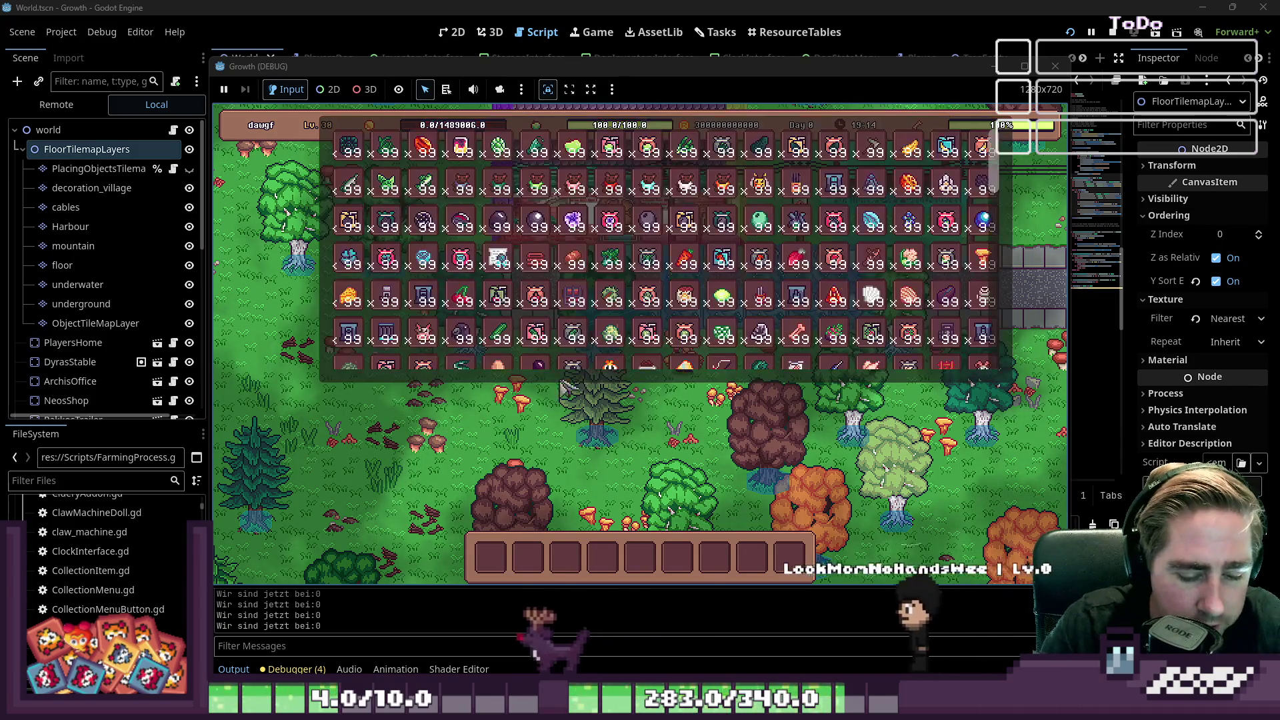
pyautogui.scroll(-3, 620, 253)
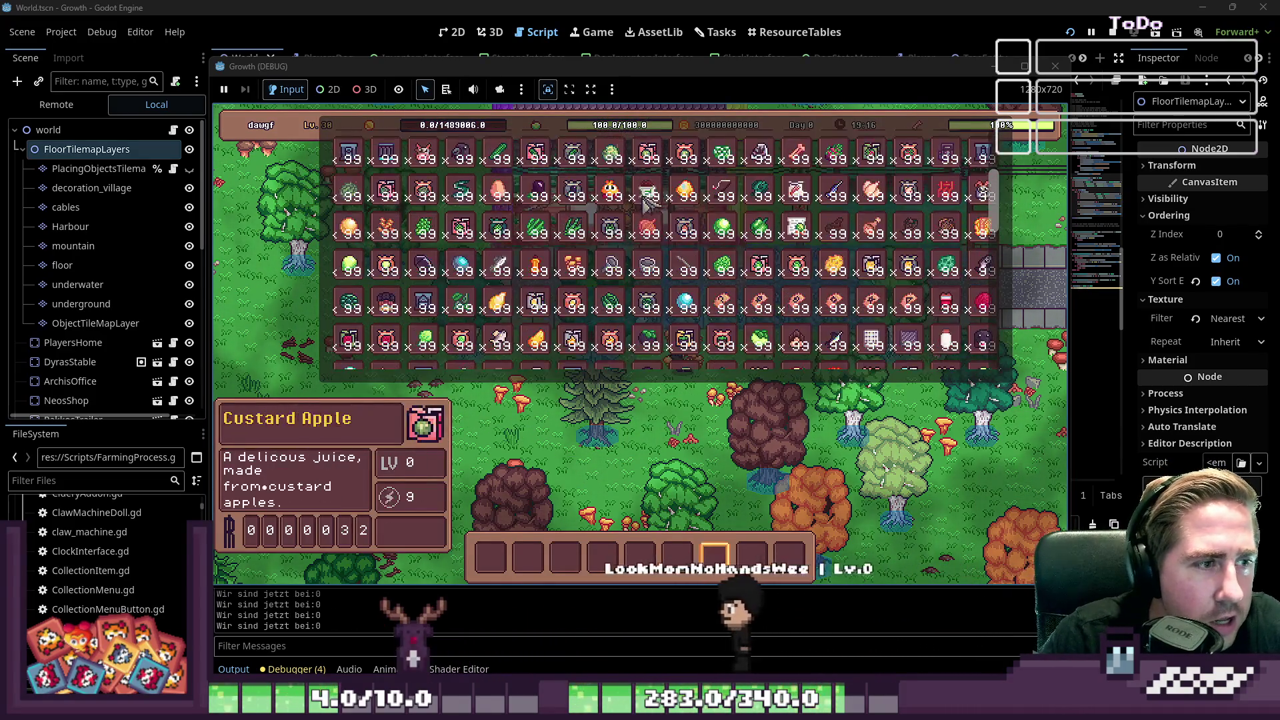
pyautogui.scroll(3, 600, 220)
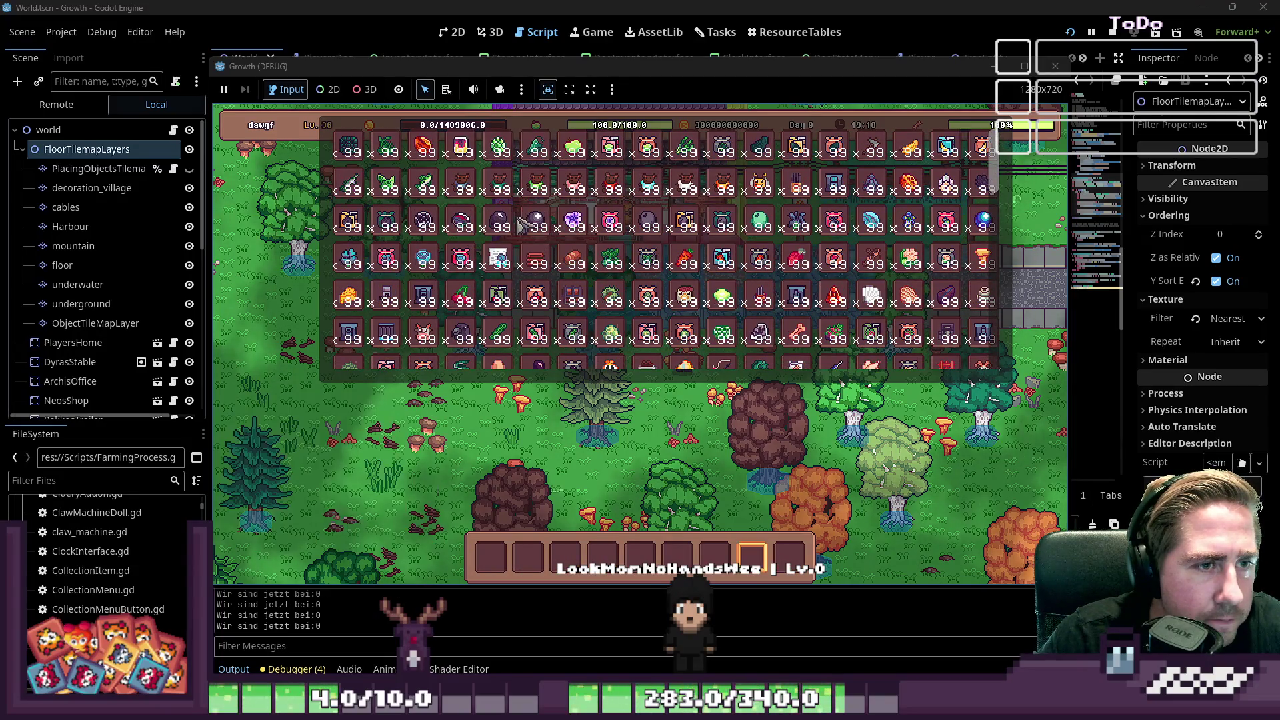
pyautogui.scroll(-4, 620, 214)
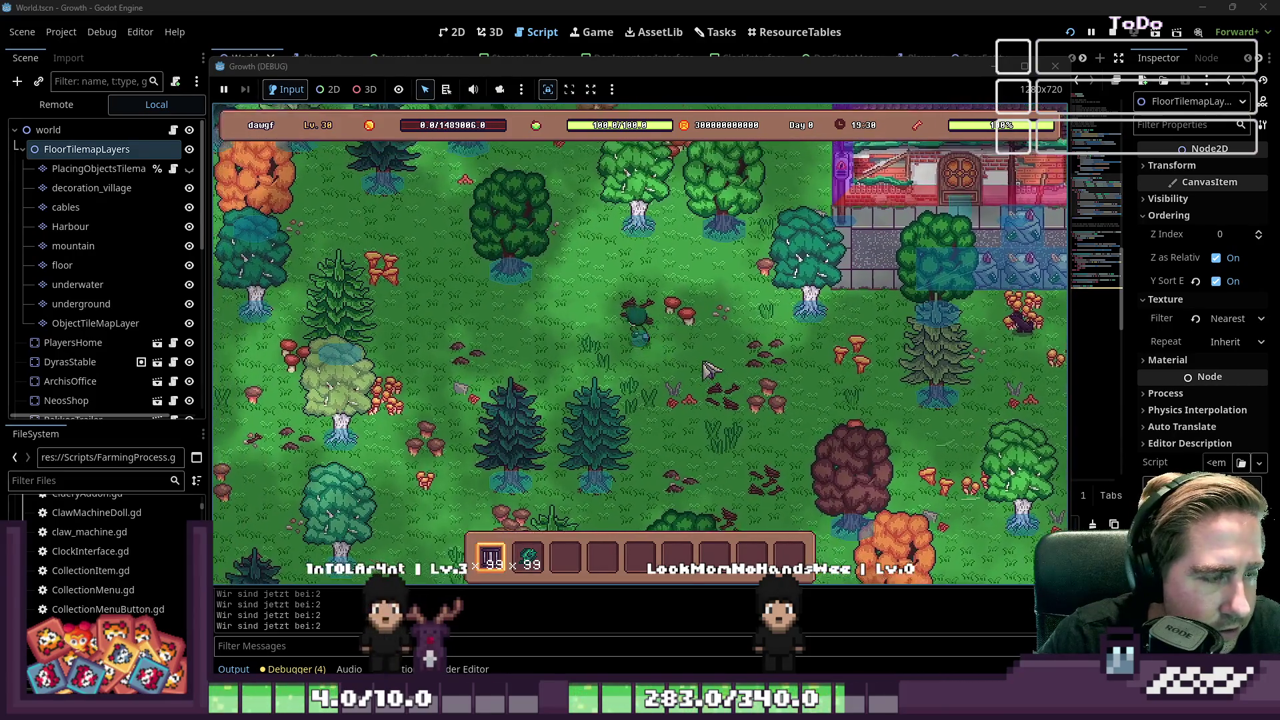
# Step: Walk the character left and down through the forest to the grass beside the lake
pyautogui.press('a')
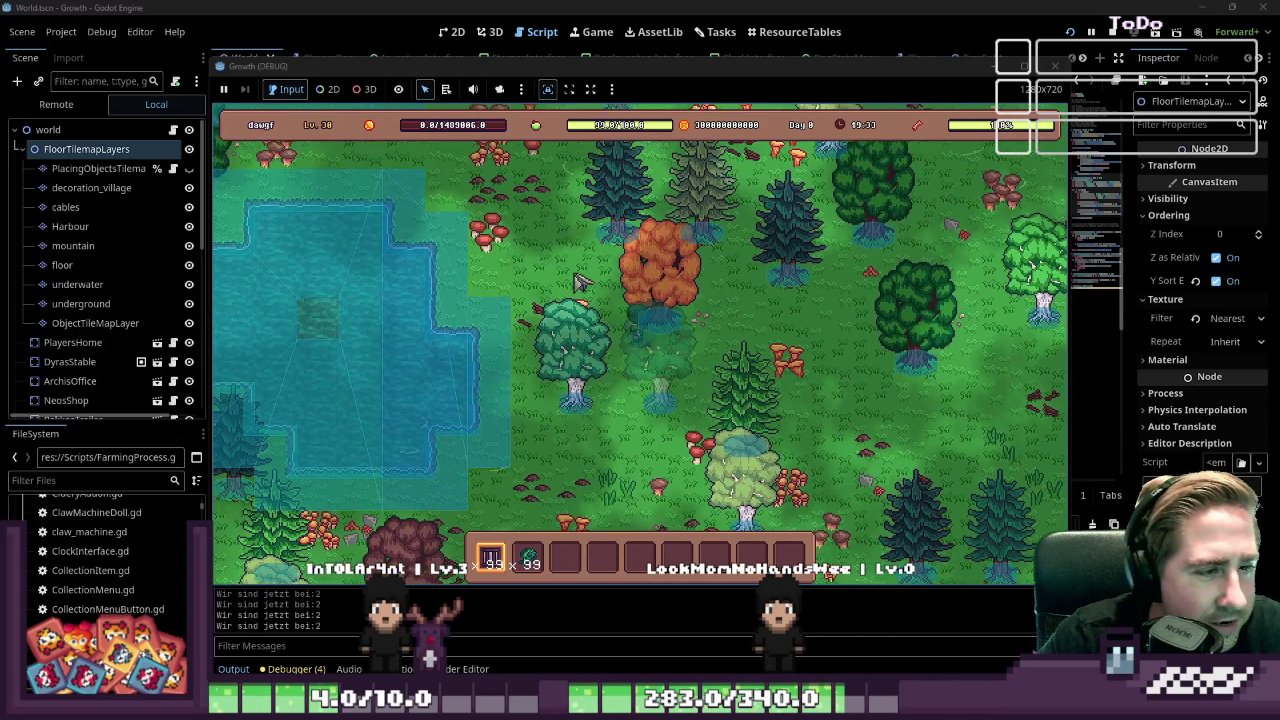
pyautogui.press('a')
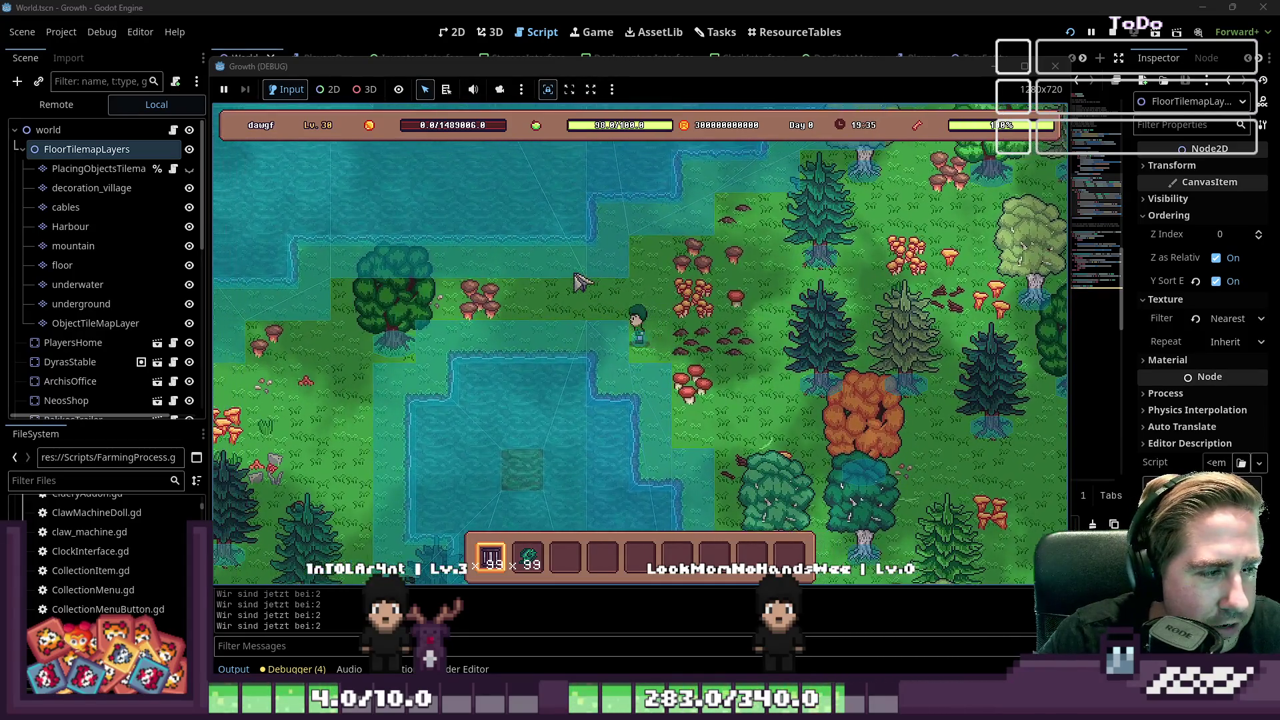
pyautogui.press('a')
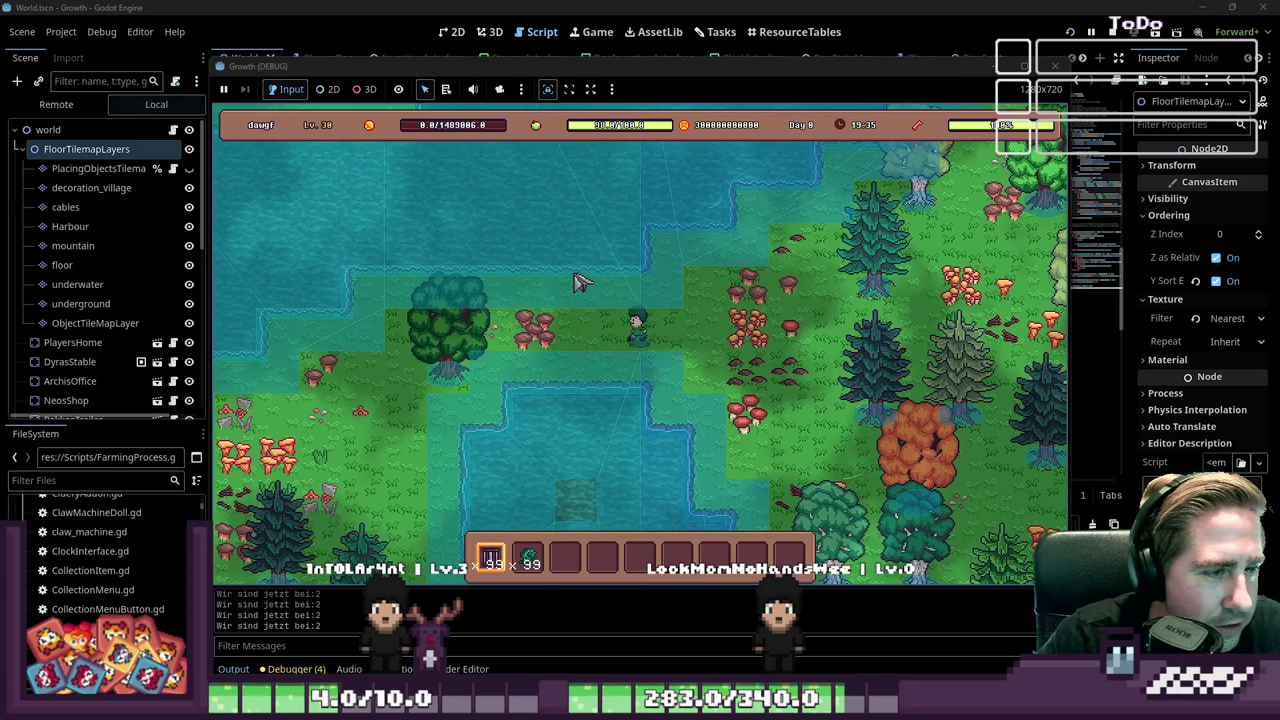
pyautogui.press('a')
pyautogui.press('s')
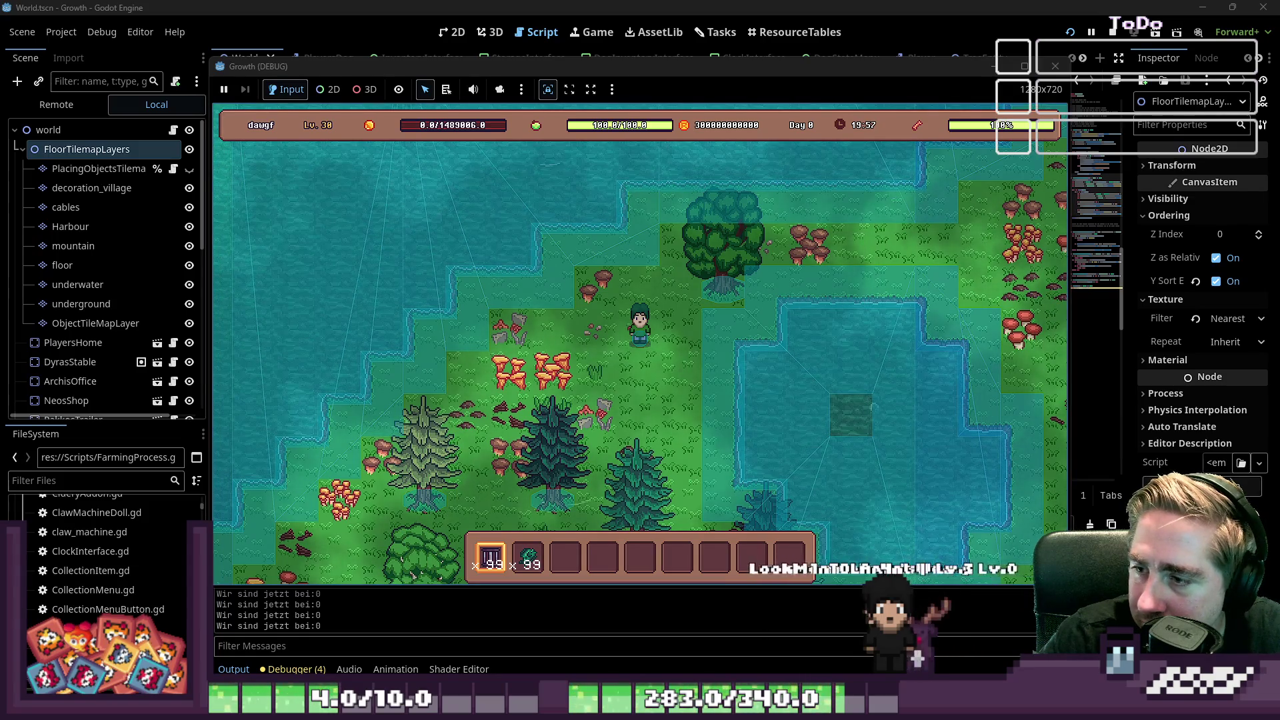
pyautogui.press('a')
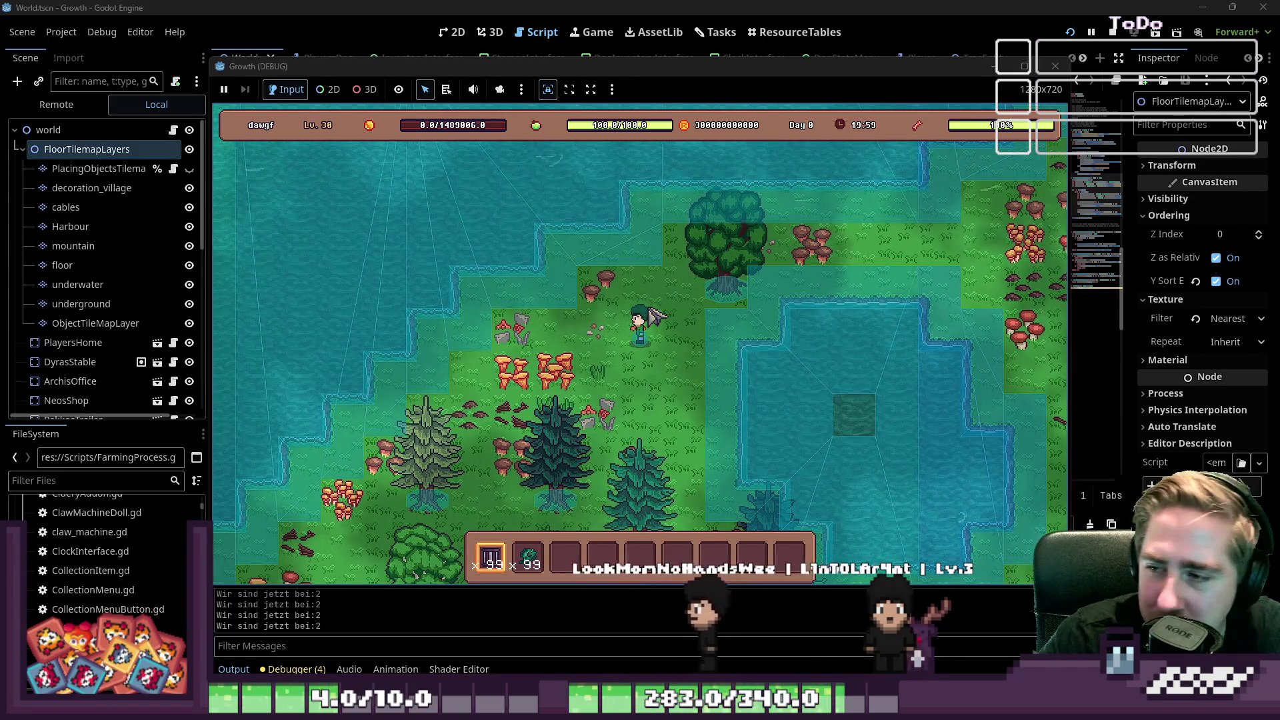
pyautogui.press('s')
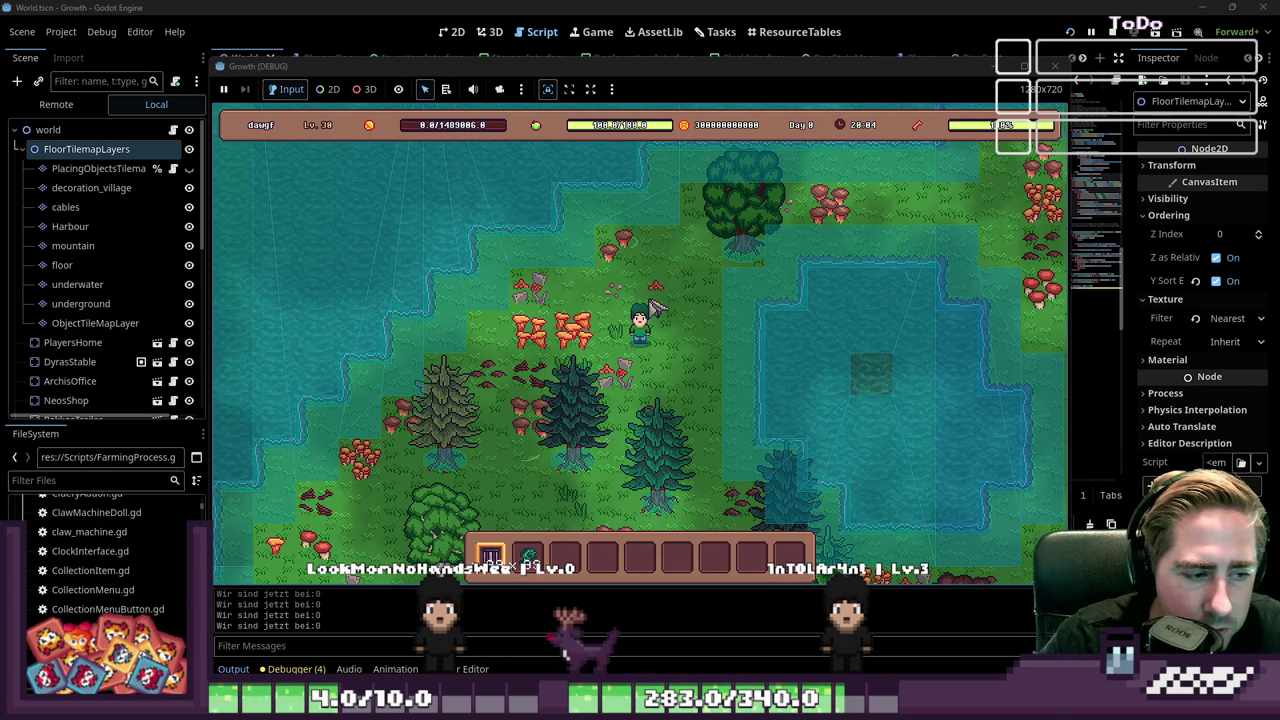
# Step: Select the trap in the hotbar, place it above the character, and drop 99 flounder into its input slot
pyautogui.scroll(3, 657, 308)
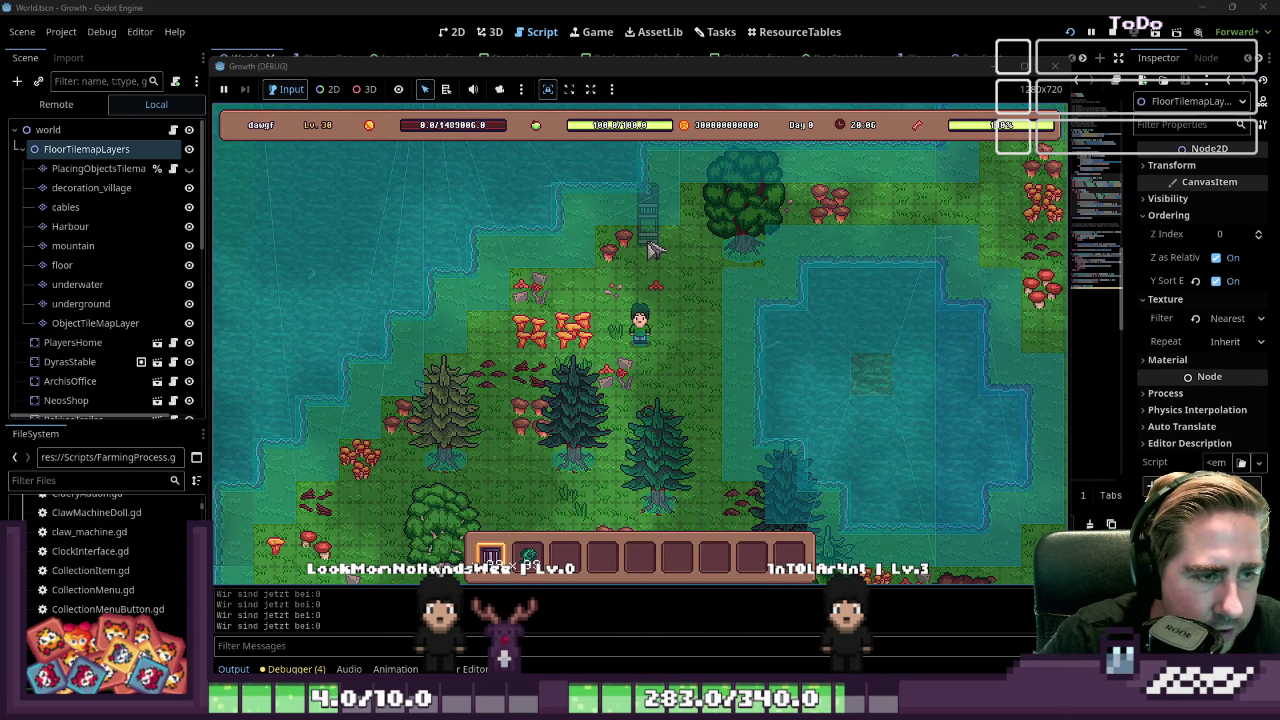
pyautogui.scroll(-2, 668, 314)
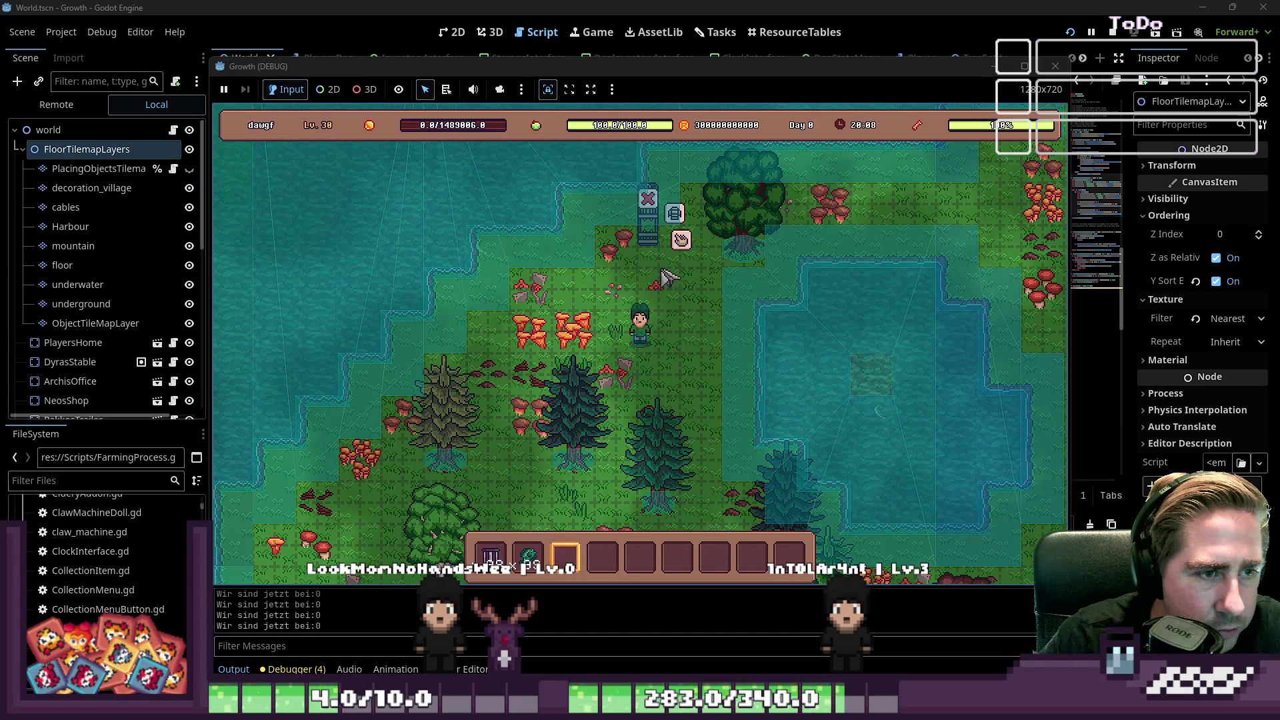
pyautogui.click(680, 243)
pyautogui.click(528, 557)
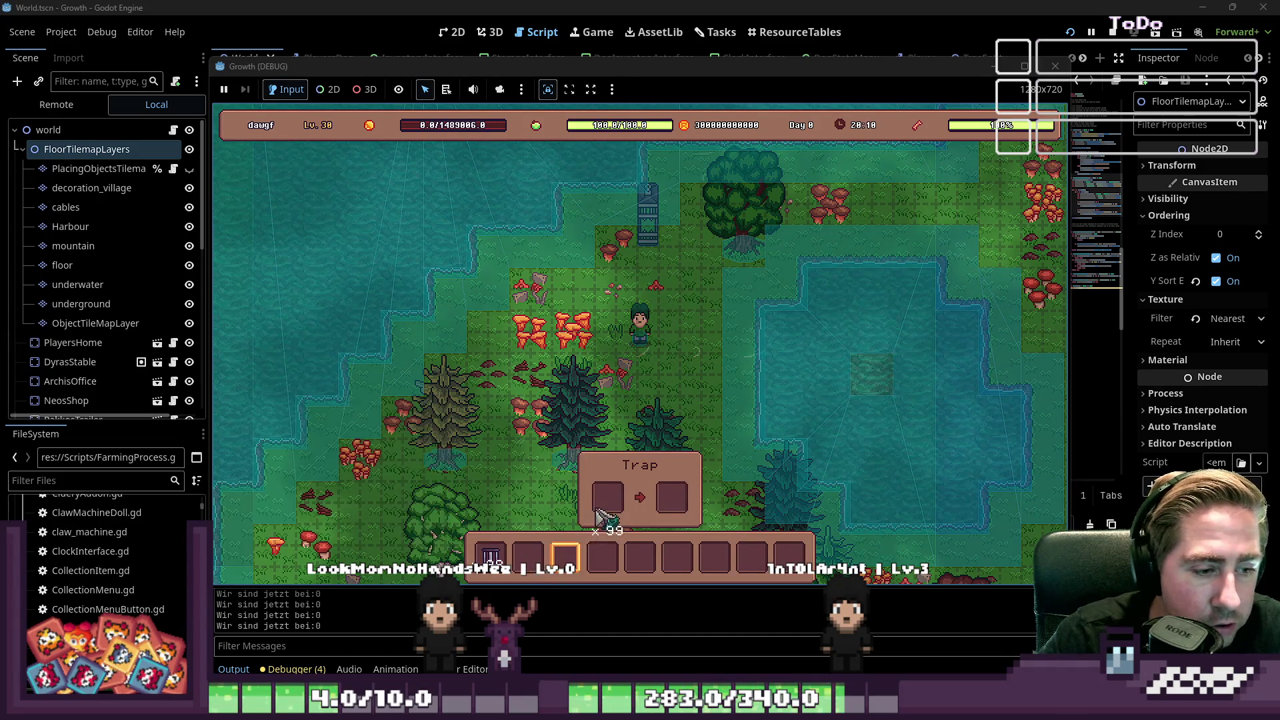
pyautogui.click(624, 498)
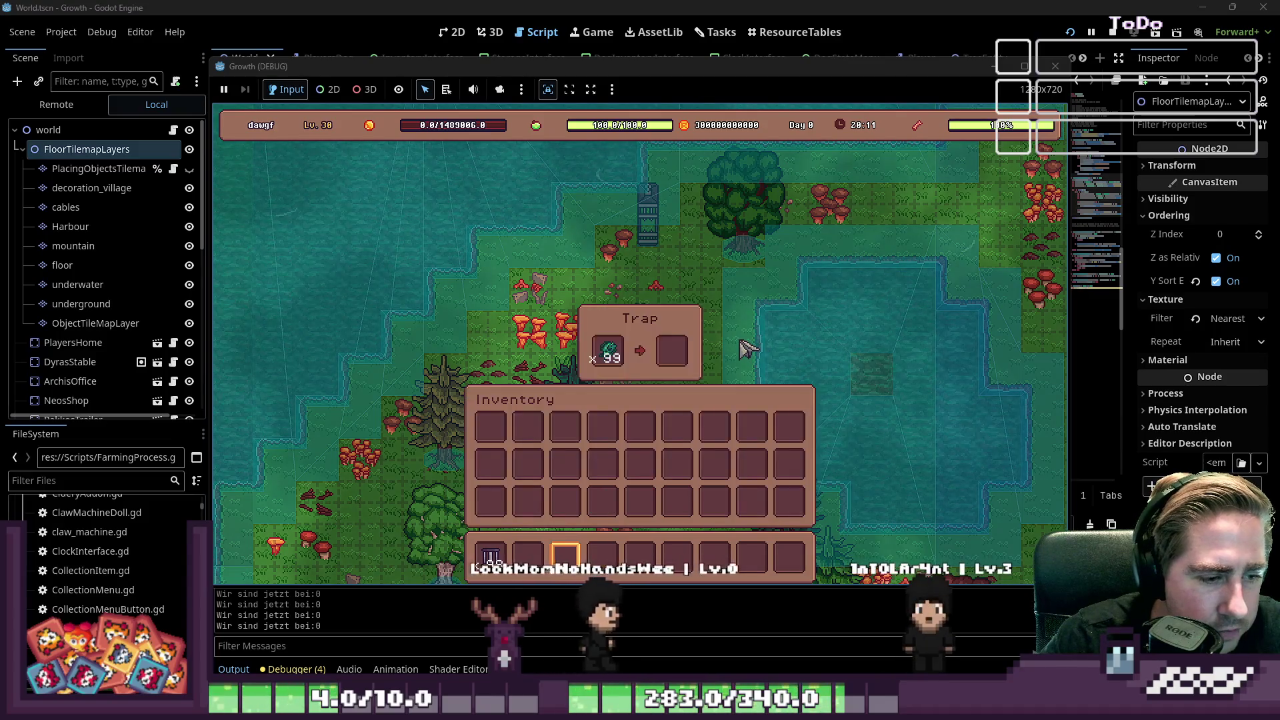
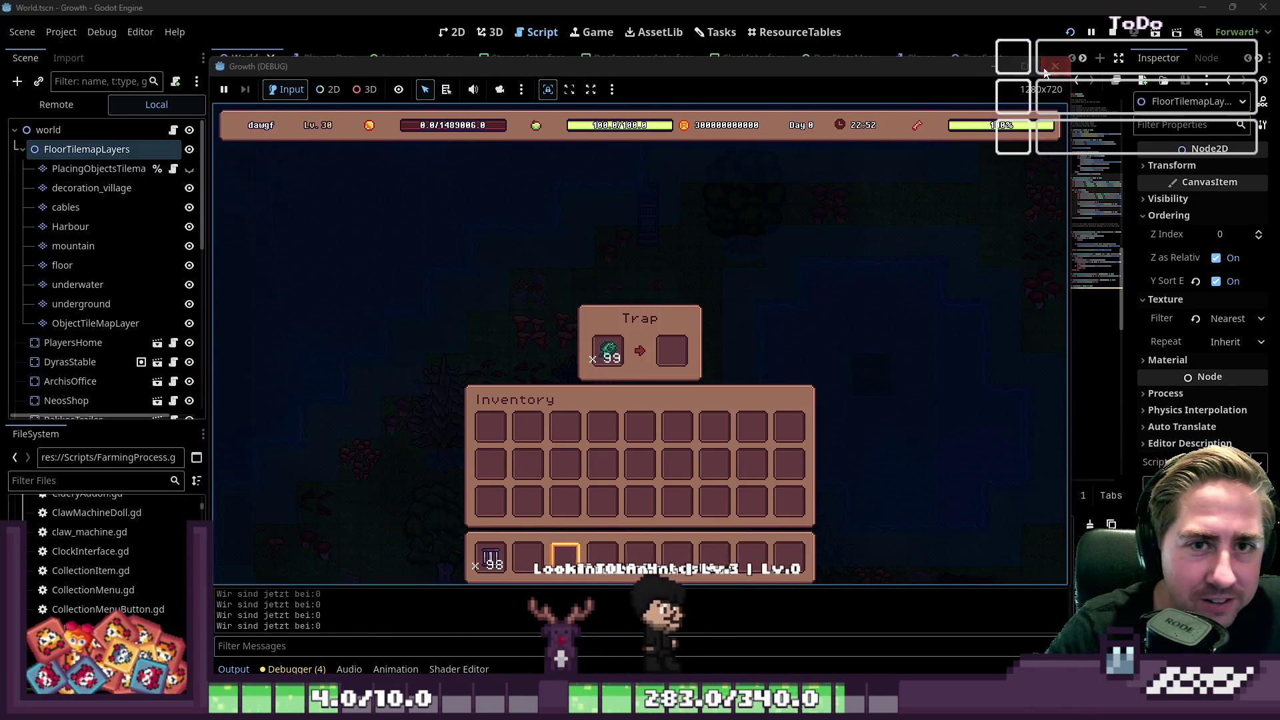
# Step: Return to TrapAttract.gd, check the command palette for 'print', then switch to the Twitch dashboard
pyautogui.hotkey('alt', 'Tab')
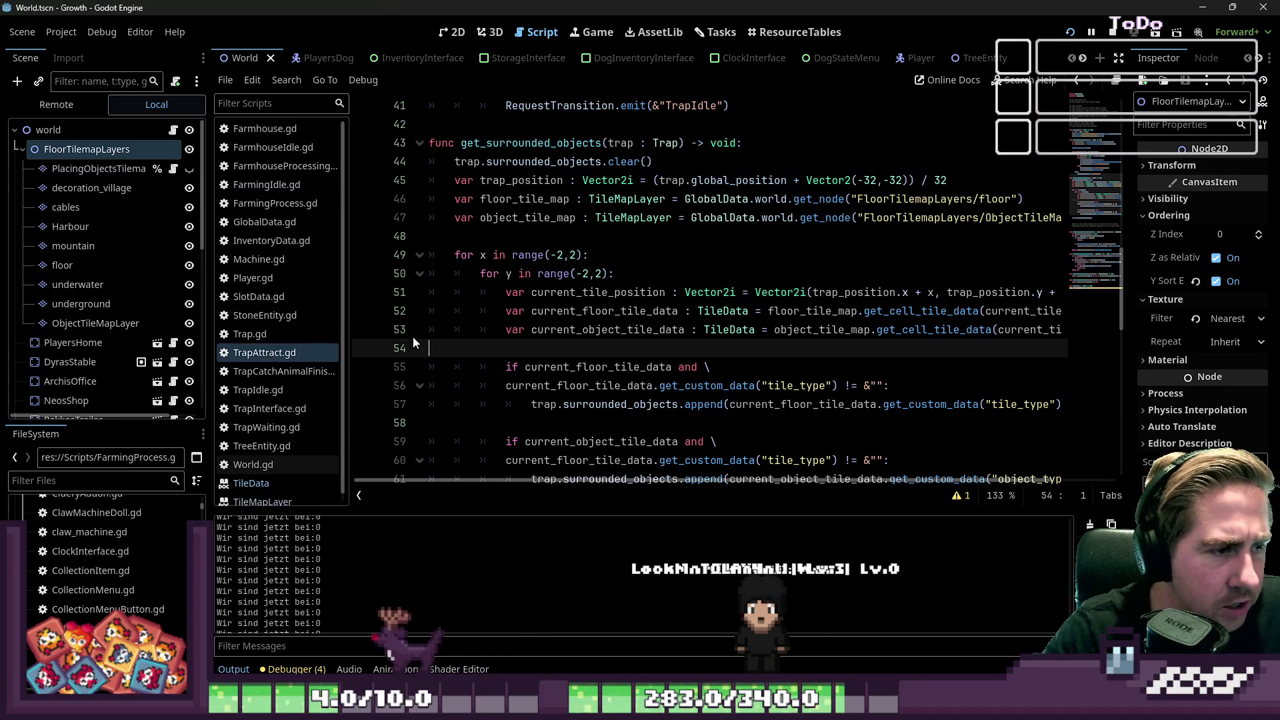
pyautogui.hotkey('ctrl', 'shift', 'p')
pyautogui.write('print')
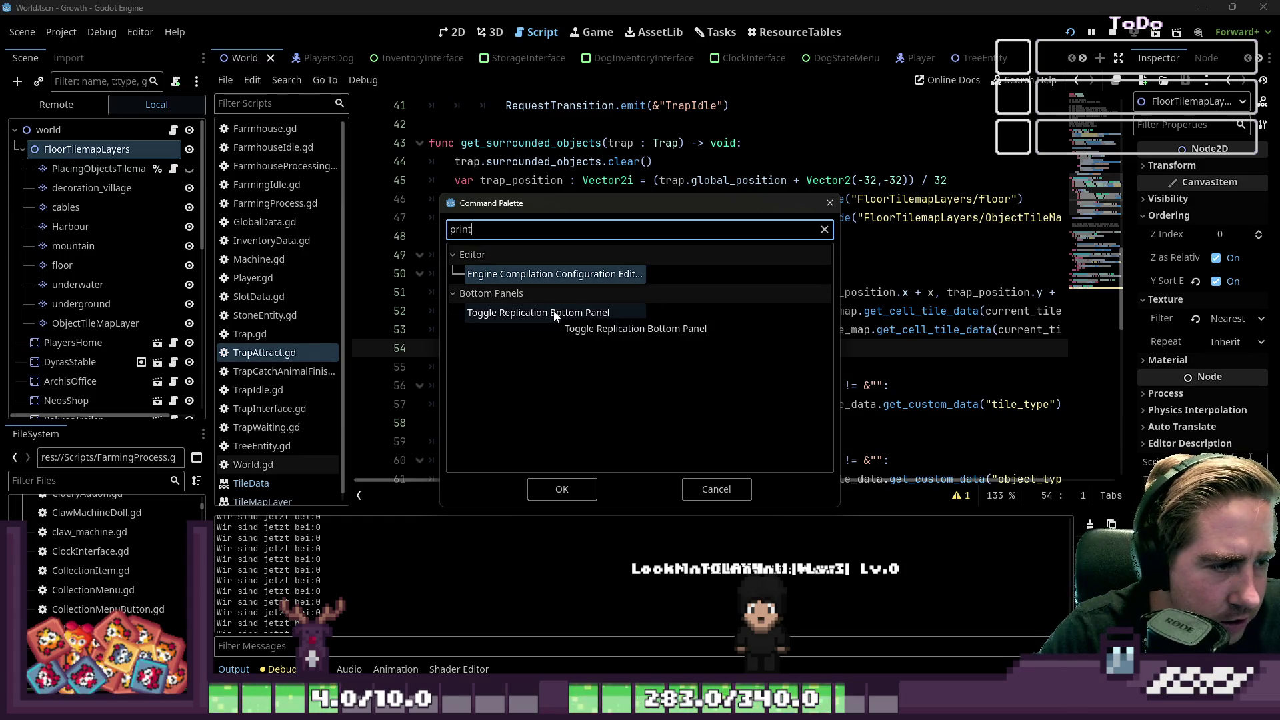
pyautogui.press('Escape')
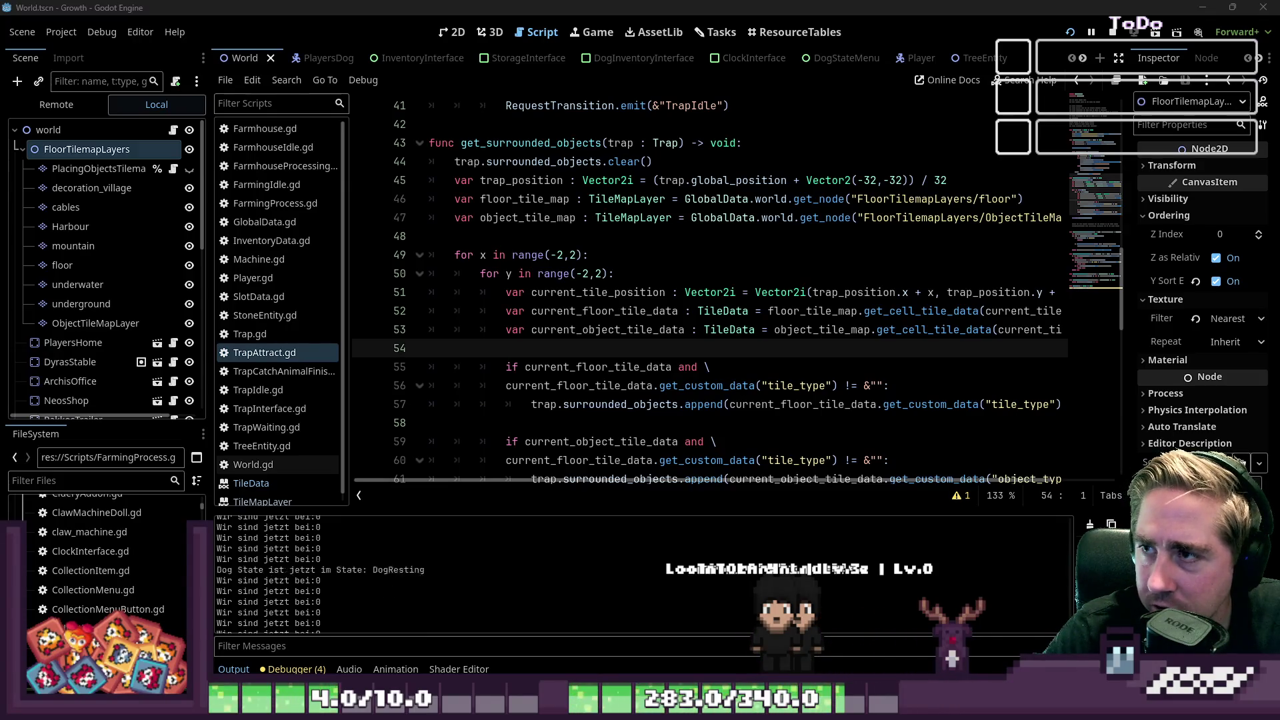
pyautogui.hotkey('alt', 'Tab')
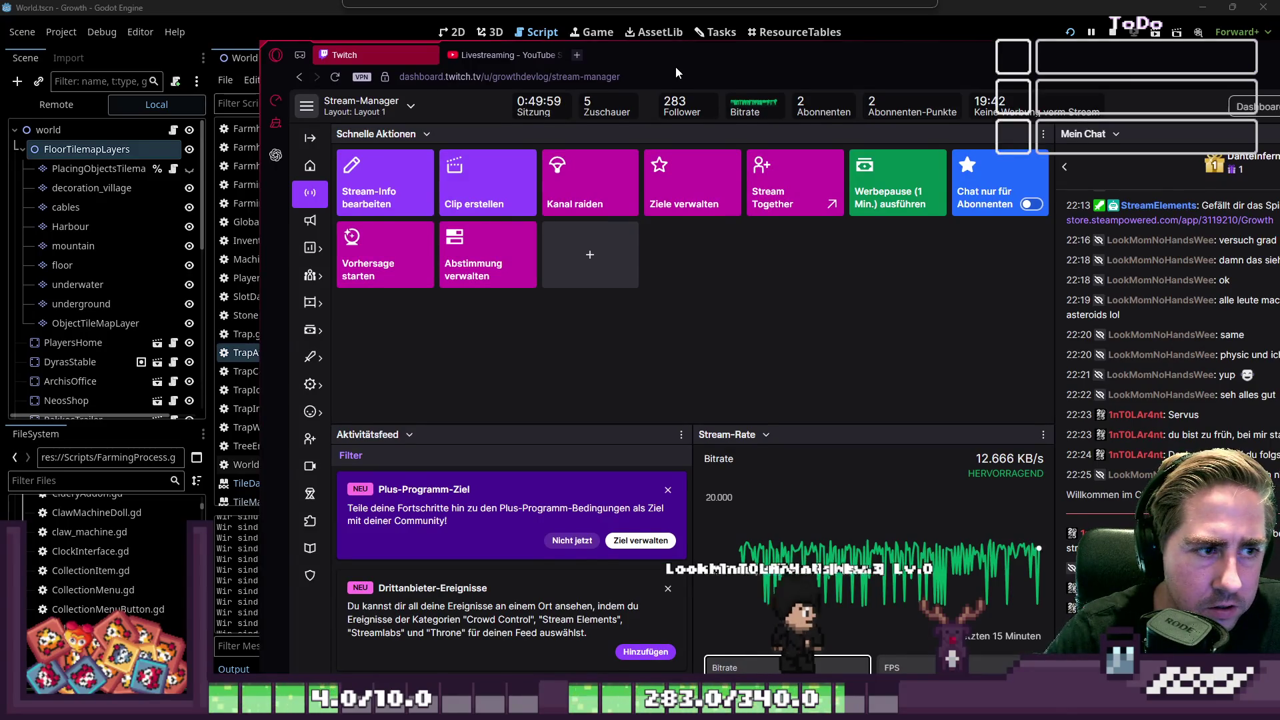
# Step: Reposition the Twitch Stream Manager browser window on screen
pyautogui.moveTo(675, 67); pyautogui.dragTo(682, 52)
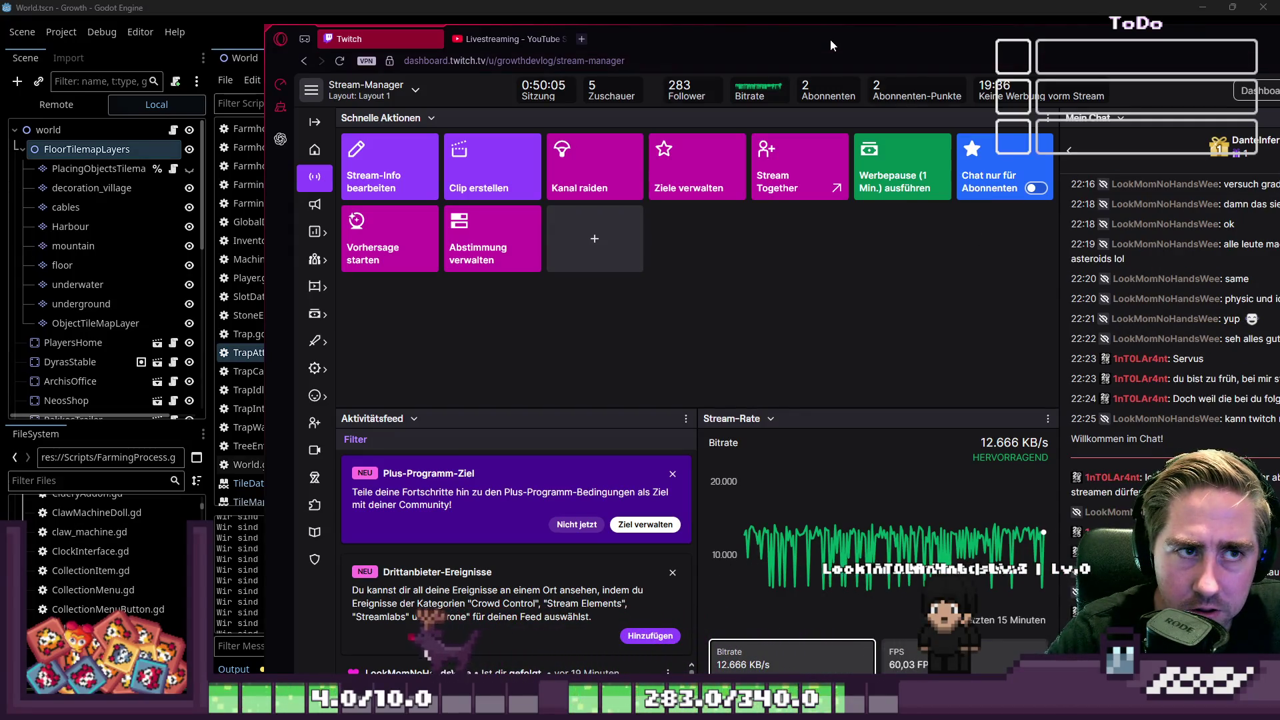
pyautogui.moveTo(830, 39)
pyautogui.mouseDown()
pyautogui.moveTo(836, 51)
pyautogui.moveTo(1279, 60)
pyautogui.mouseUp()
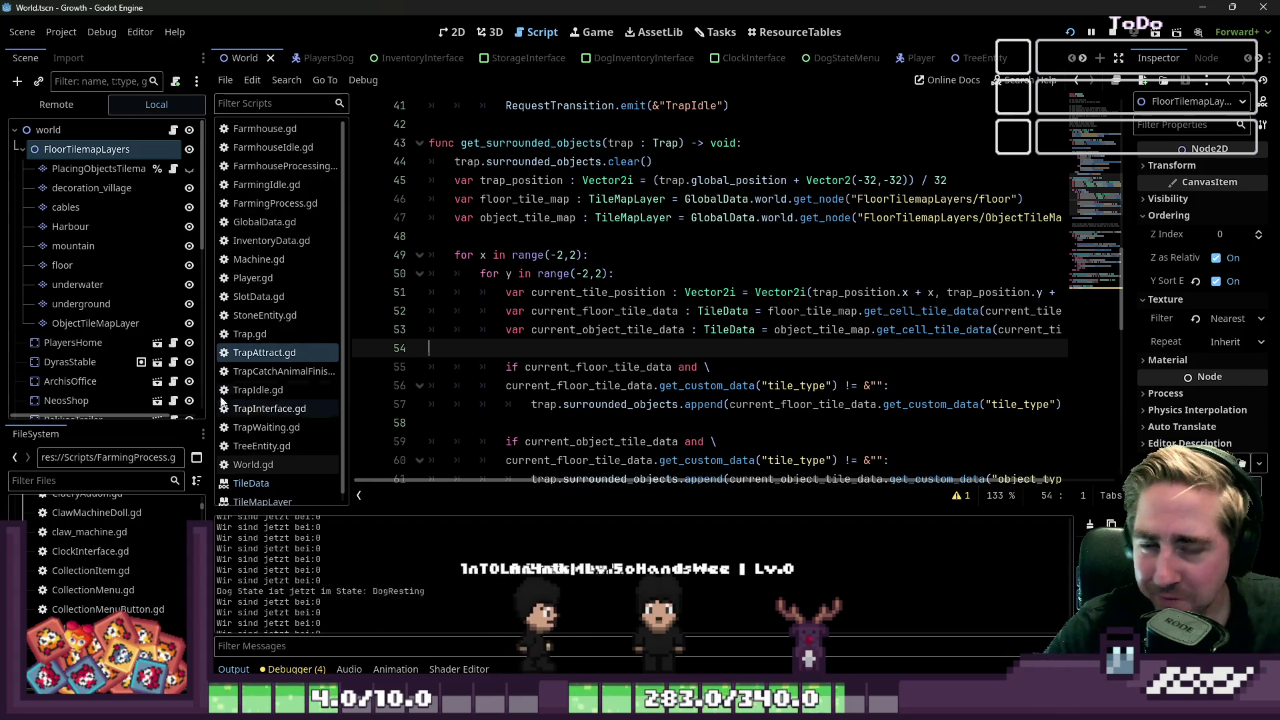
# Step: Widen the code area and delete the extra blank line 65 in TrapAttract.gd
pyautogui.moveTo(209, 351); pyautogui.dragTo(119, 351)
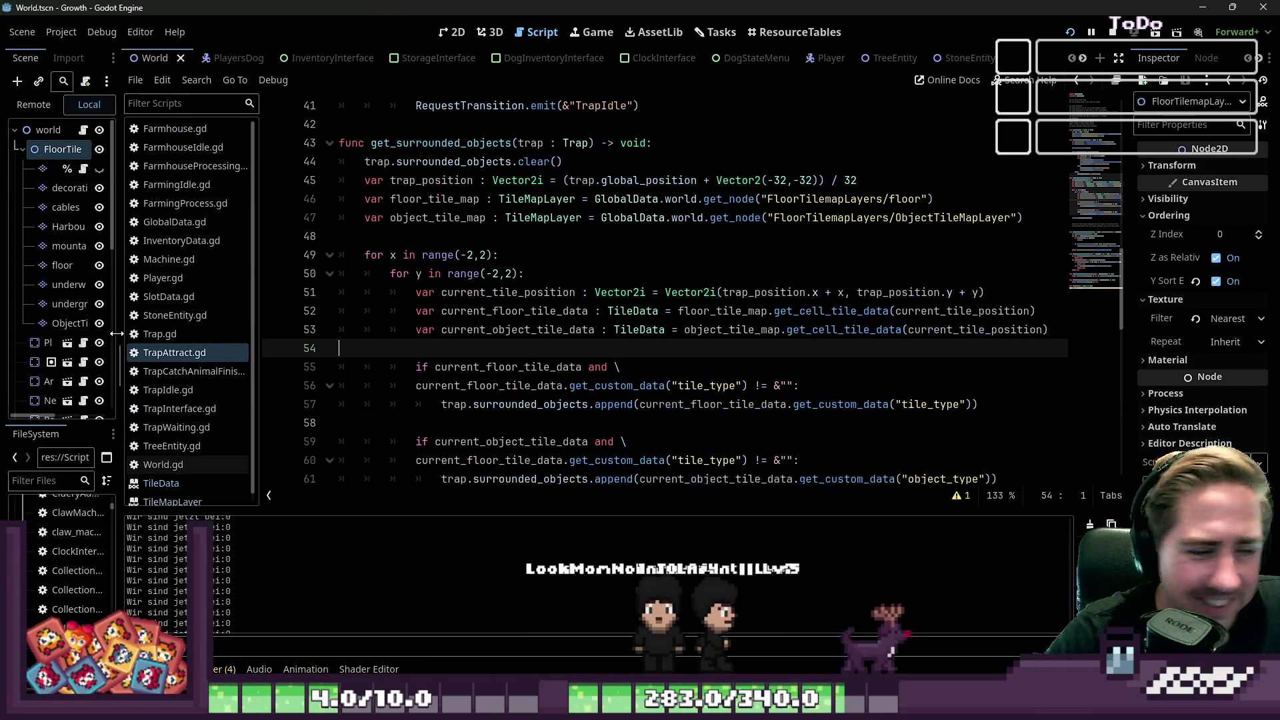
pyautogui.scroll(-2, 589, 337)
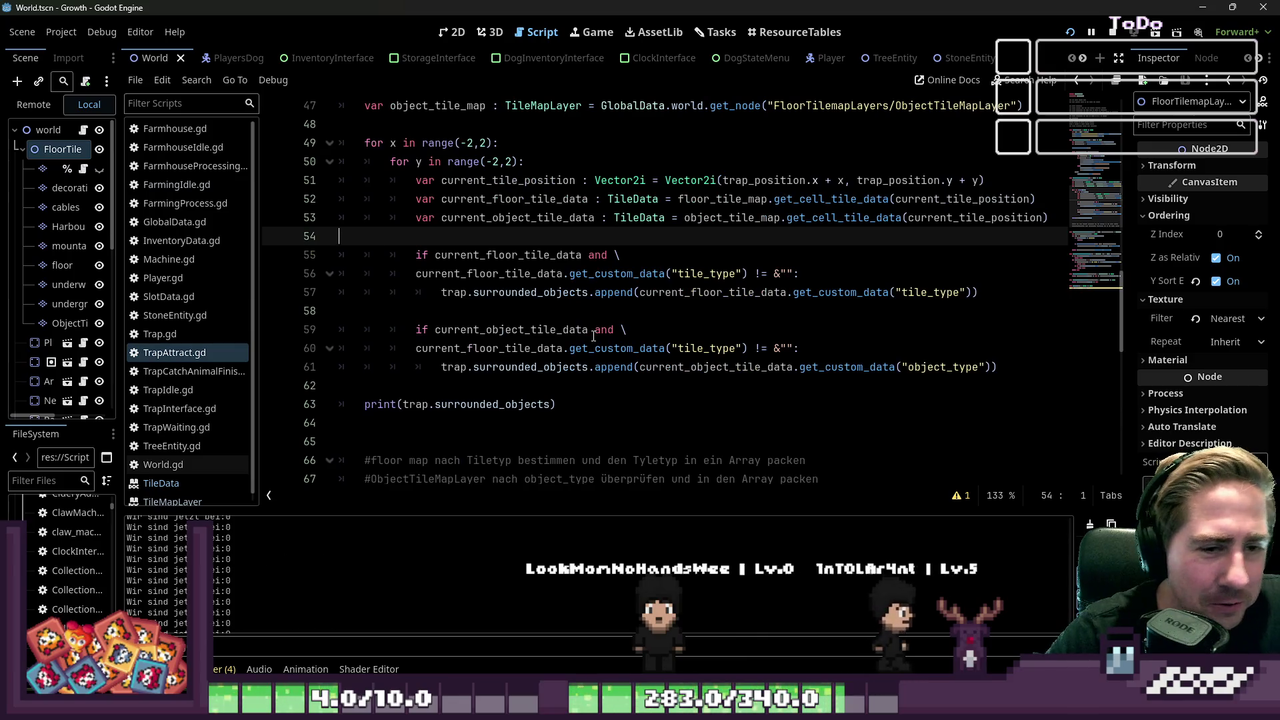
pyautogui.click(750, 144)
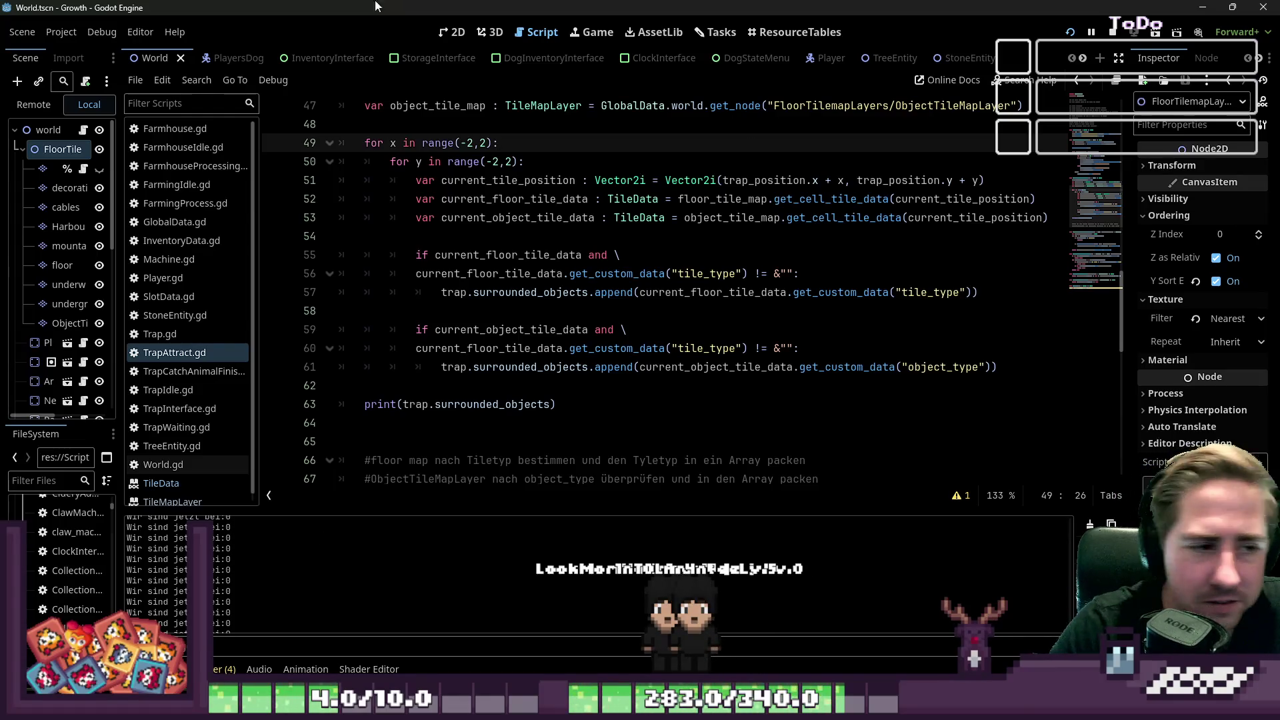
pyautogui.click(559, 388)
pyautogui.click(455, 444)
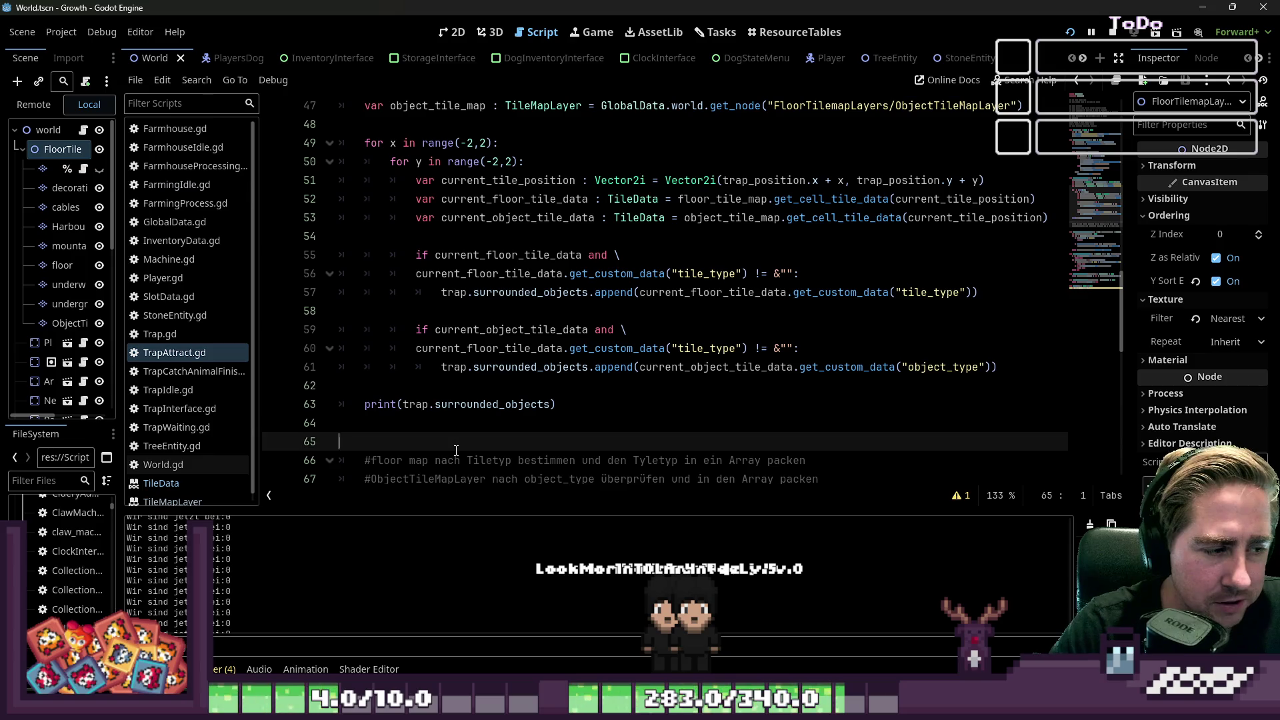
pyautogui.press('BackSpace')
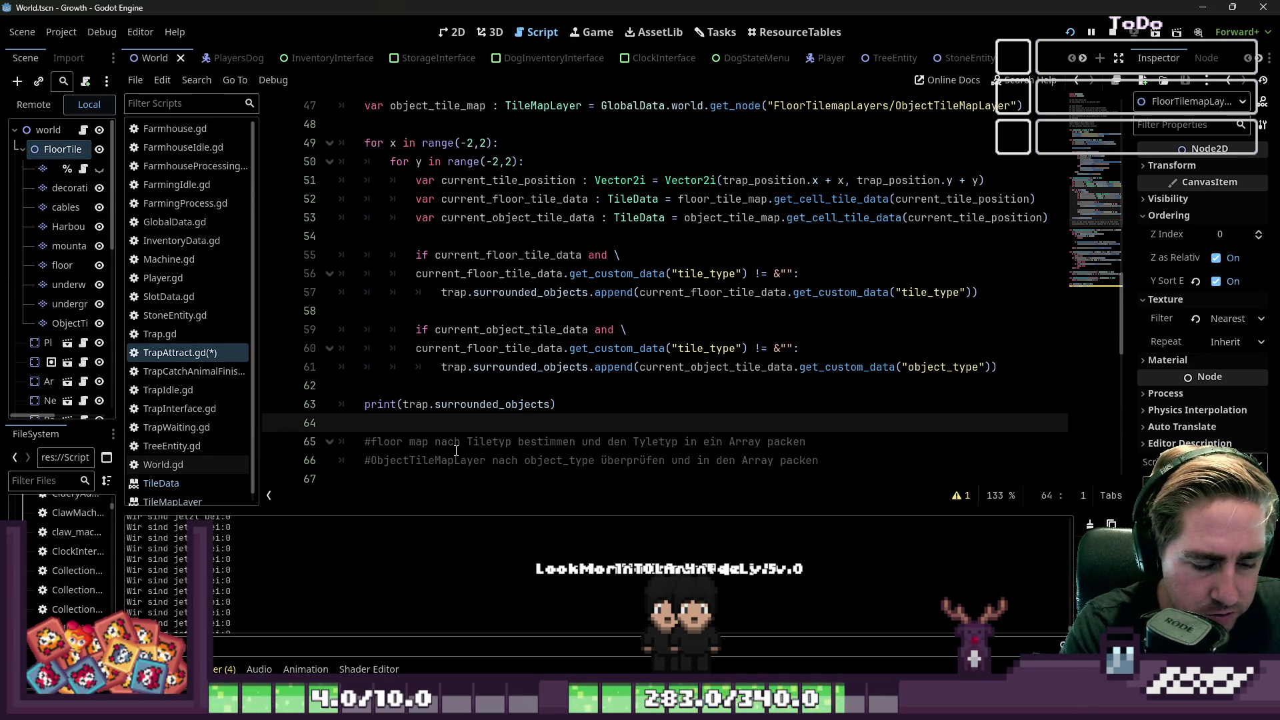
# Step: Bring up Find in Files to search across the whole project
pyautogui.hotkey('ctrl', 'shift', 'p')
pyautogui.press('Escape')
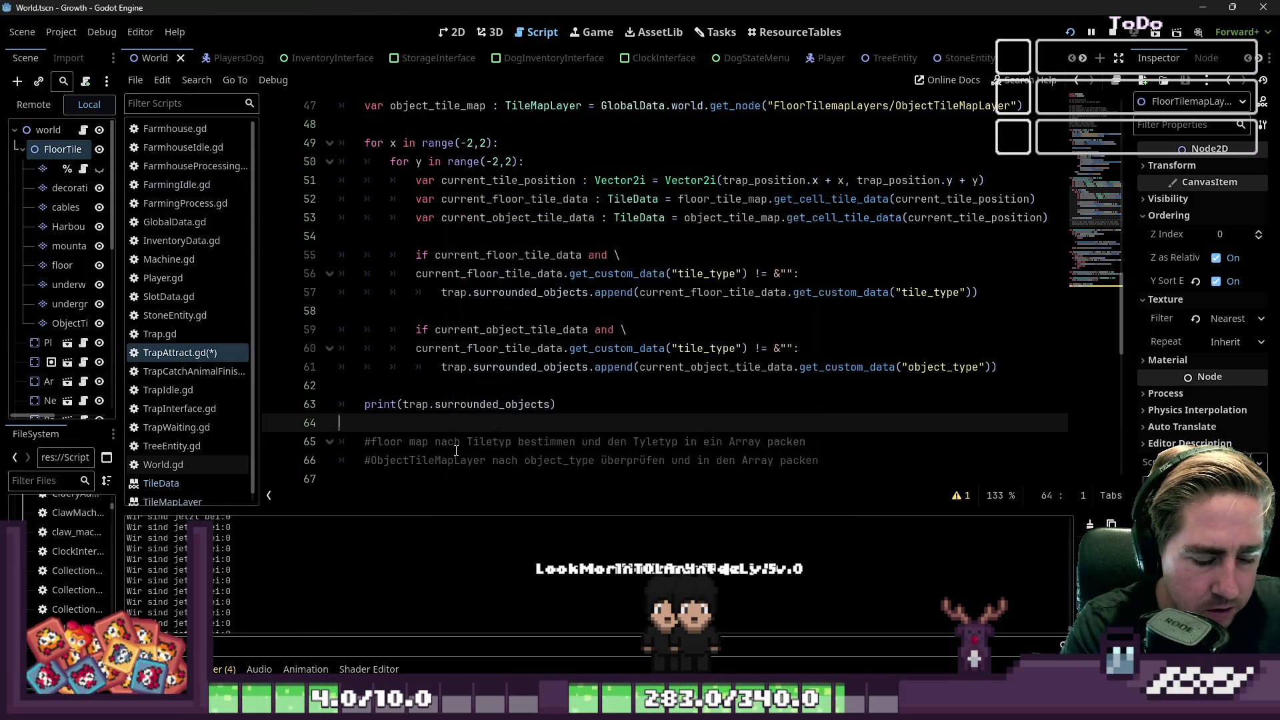
pyautogui.click(507, 367)
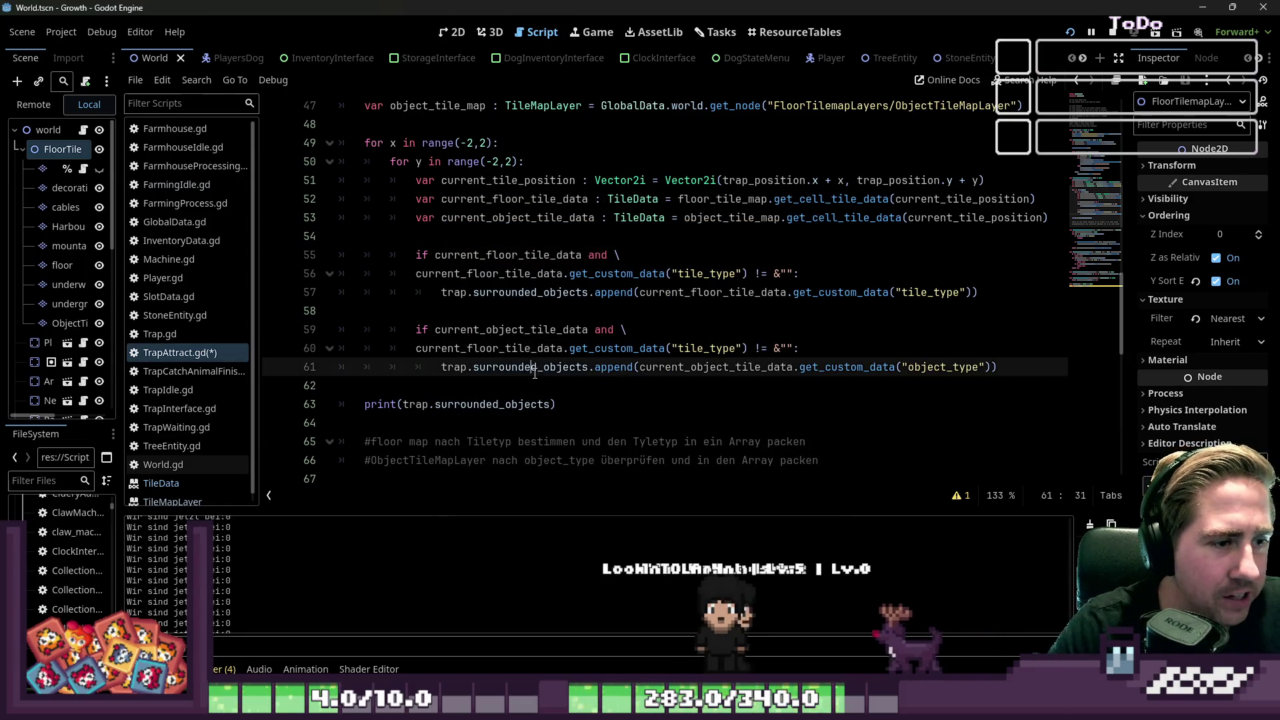
pyautogui.click(532, 312)
pyautogui.hotkey('ctrl', 'o')
pyautogui.press('Escape')
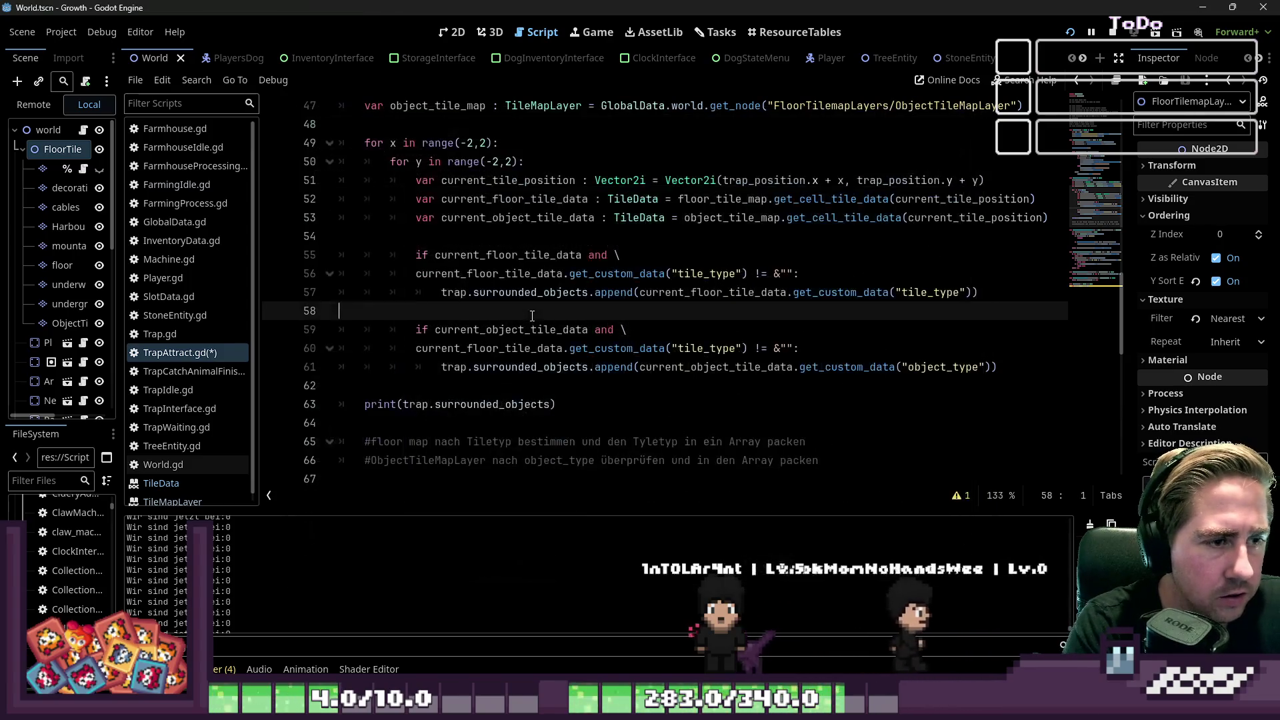
pyautogui.hotkey('shift', 'alt', 'o')
pyautogui.press('Escape')
pyautogui.hotkey('ctrl', 'shift', 'f')
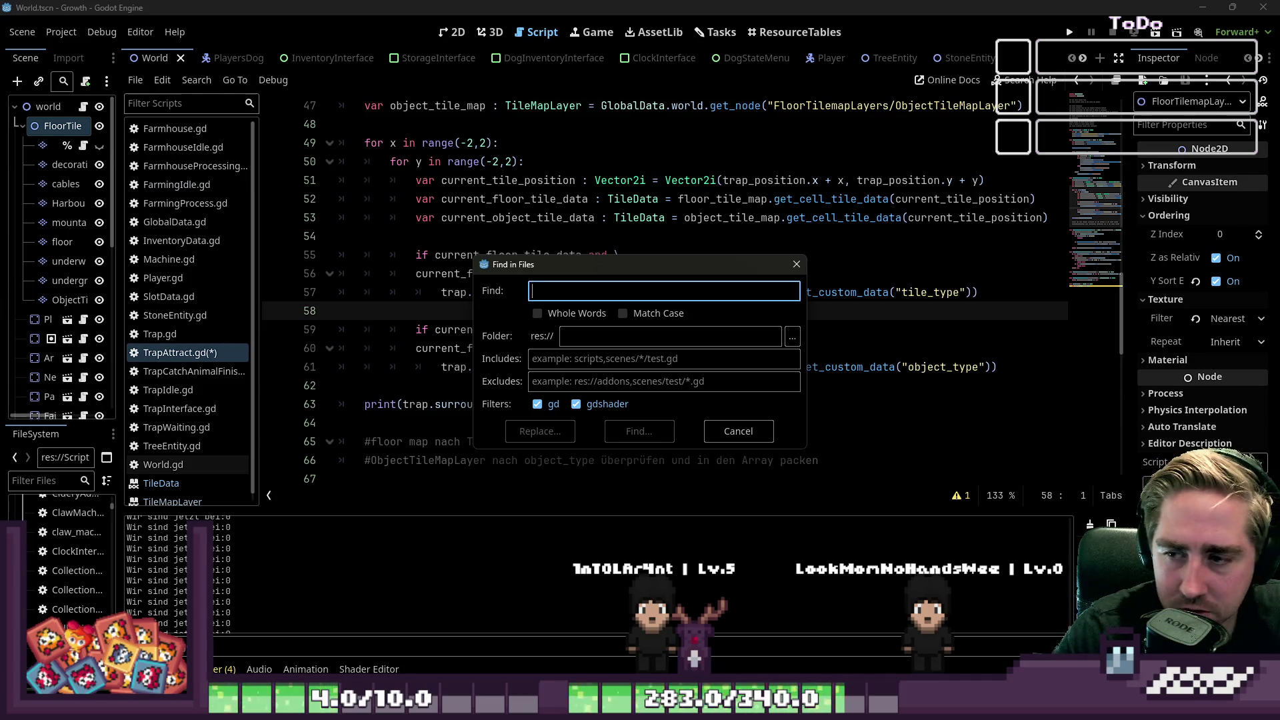
# Step: Search all scripts for 'print(' excluding res://addons, getting 43 matches in 23 files
pyautogui.moveTo(547, 273); pyautogui.dragTo(771, 322)
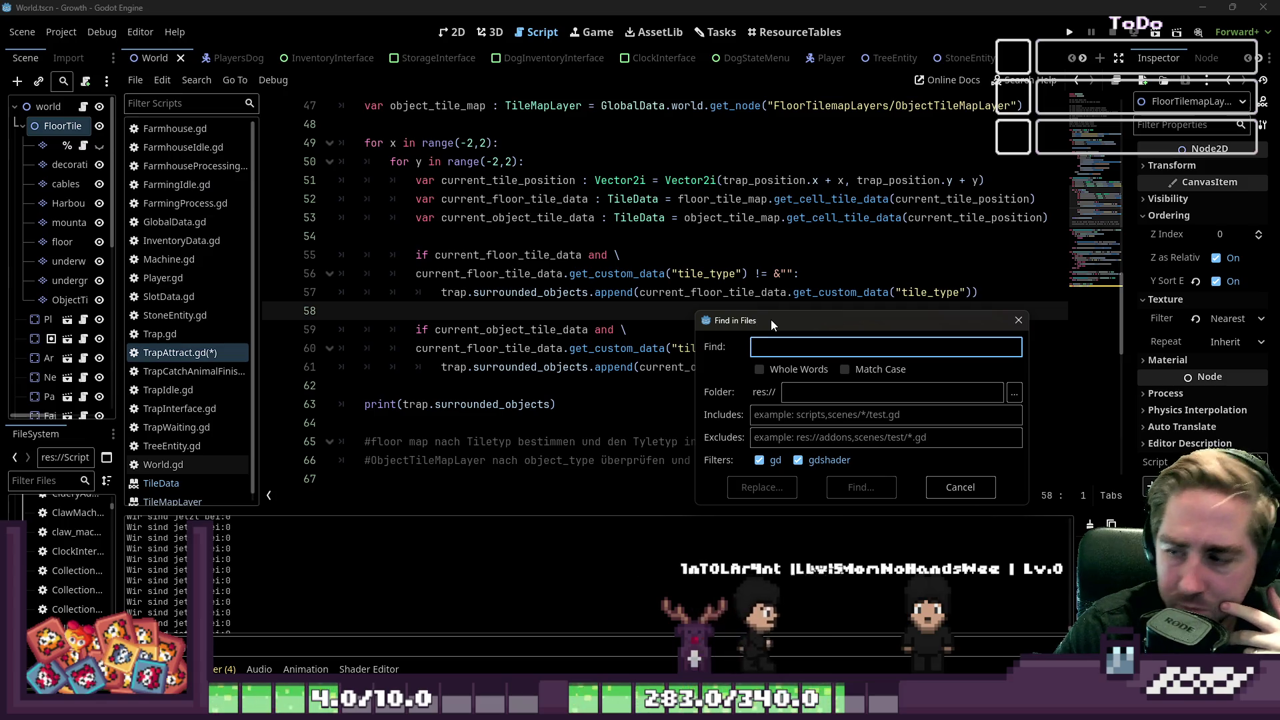
pyautogui.moveTo(771, 319); pyautogui.dragTo(694, 335)
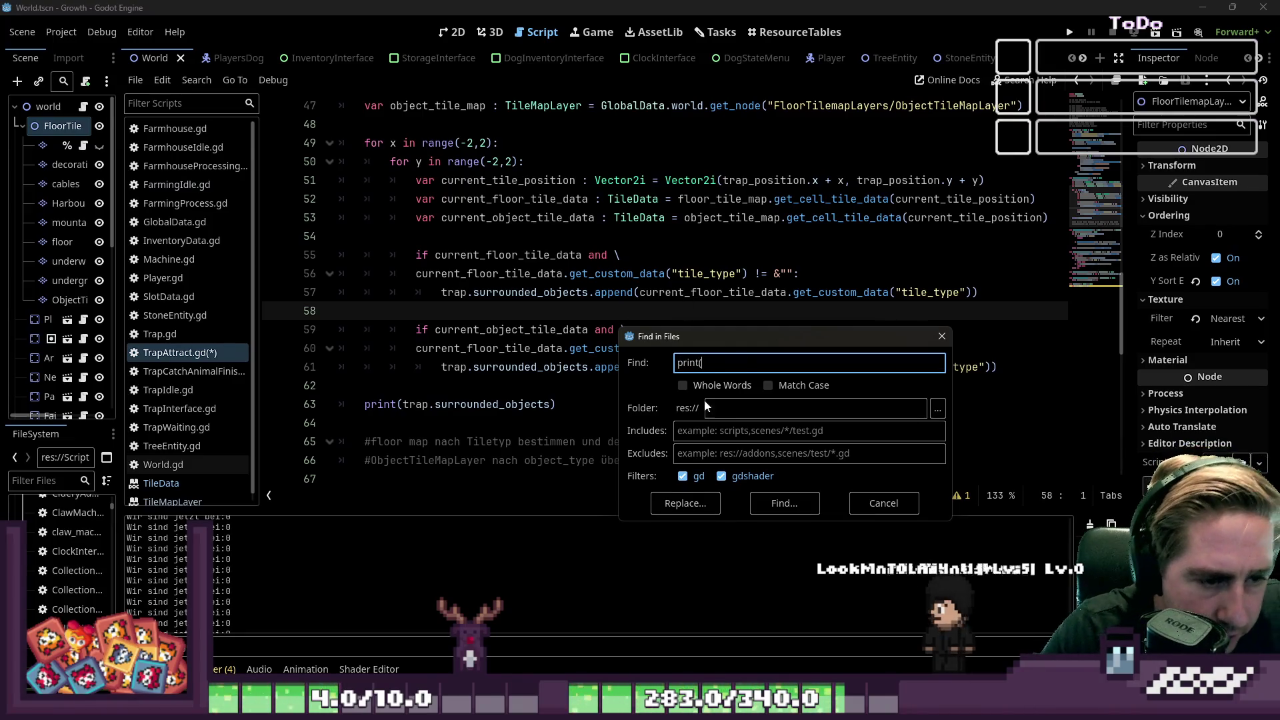
pyautogui.click(777, 453)
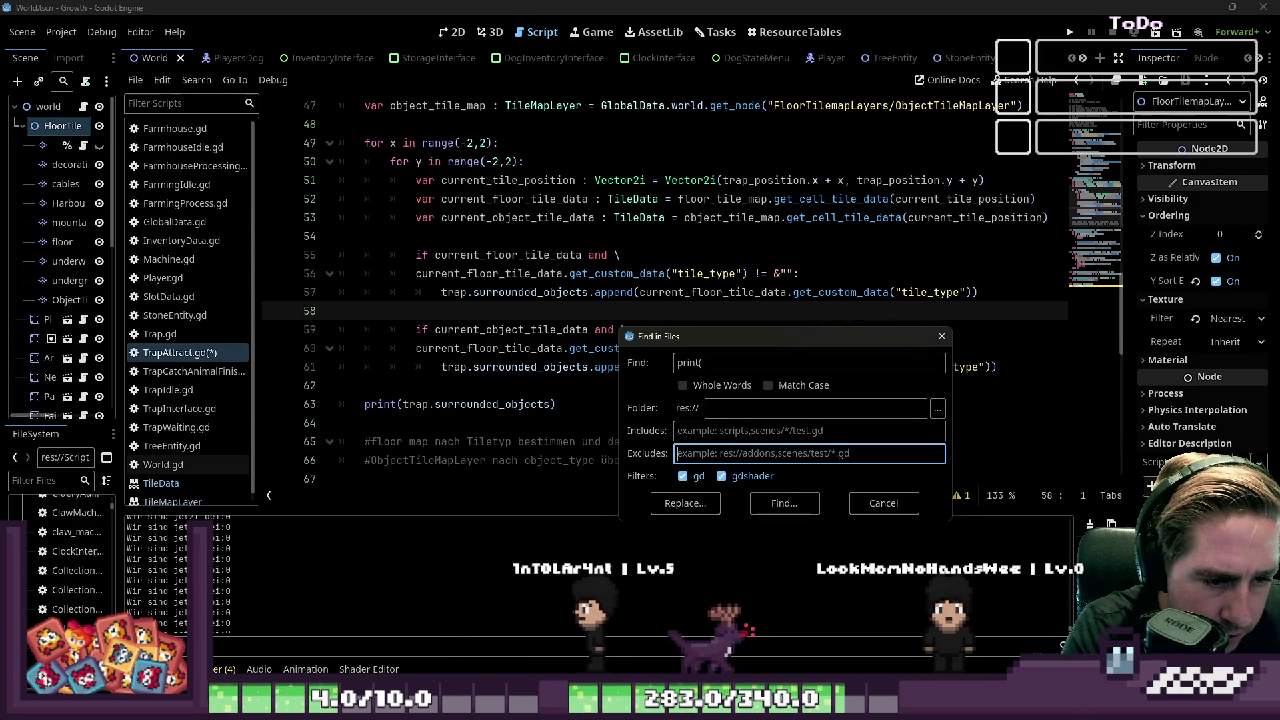
pyautogui.write('res://addons')
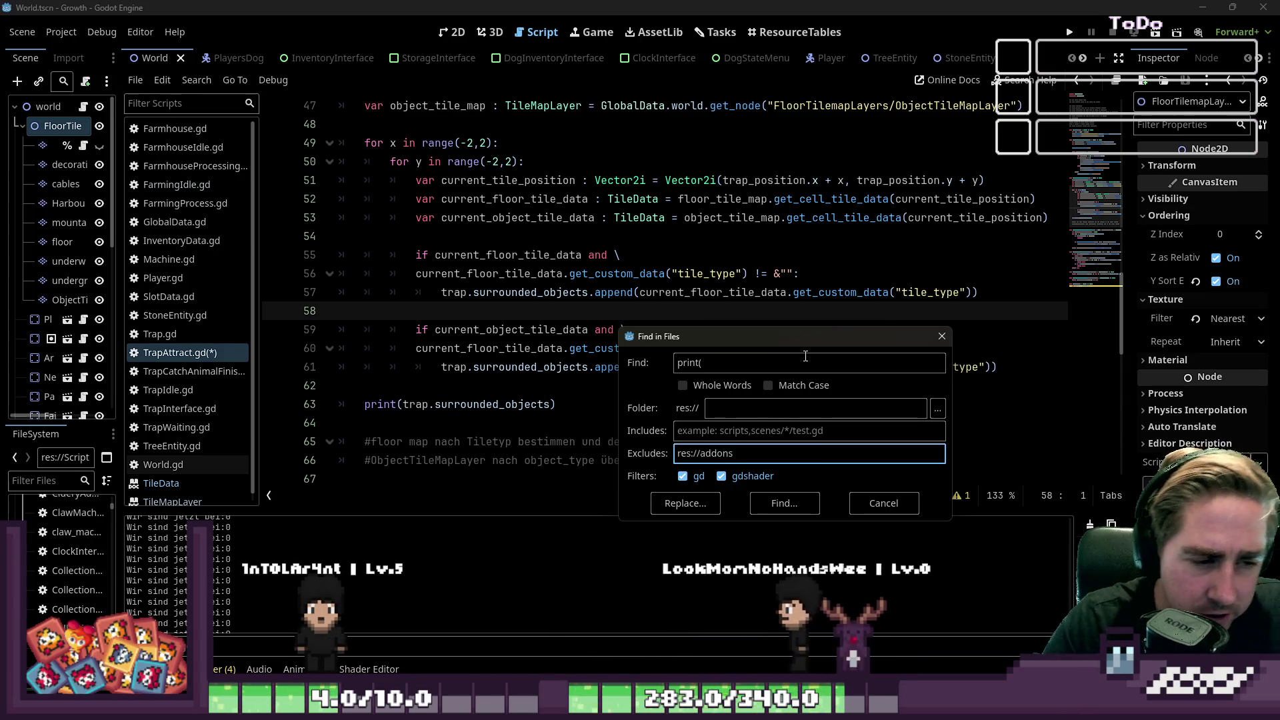
pyautogui.moveTo(767, 336)
pyautogui.mouseDown()
pyautogui.moveTo(781, 106)
pyautogui.moveTo(746, 179)
pyautogui.mouseUp()
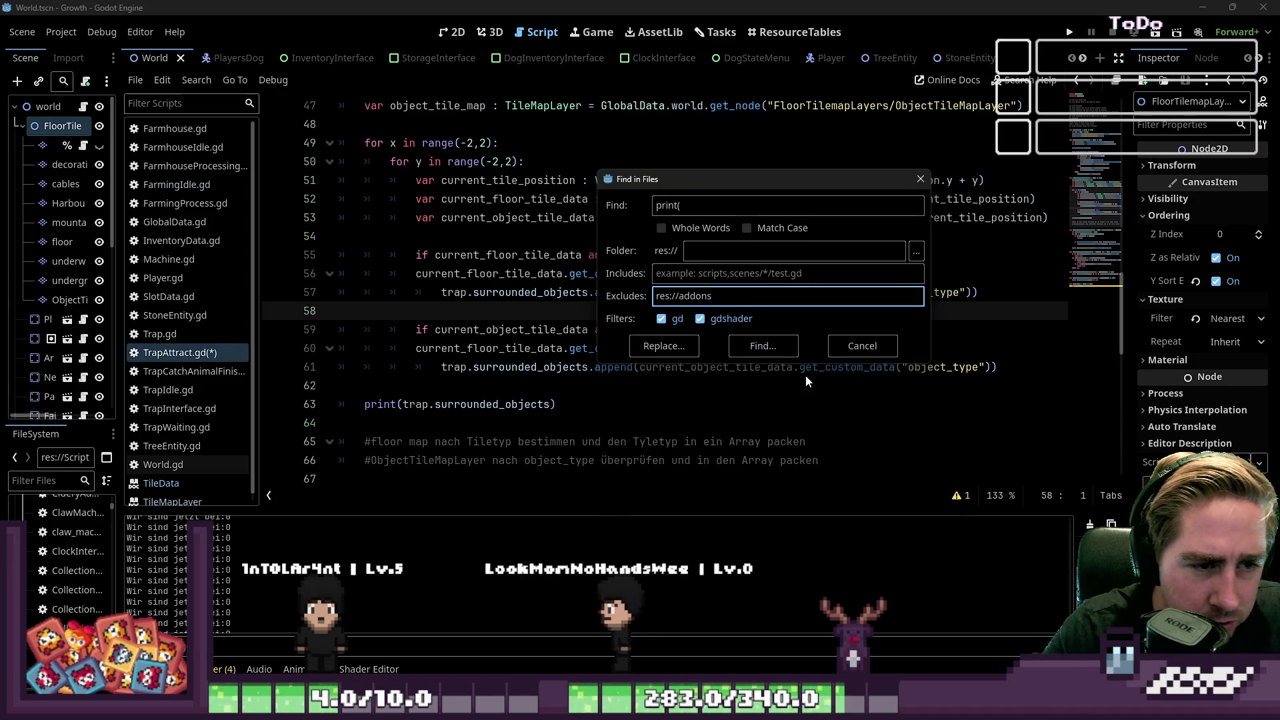
pyautogui.click(763, 345)
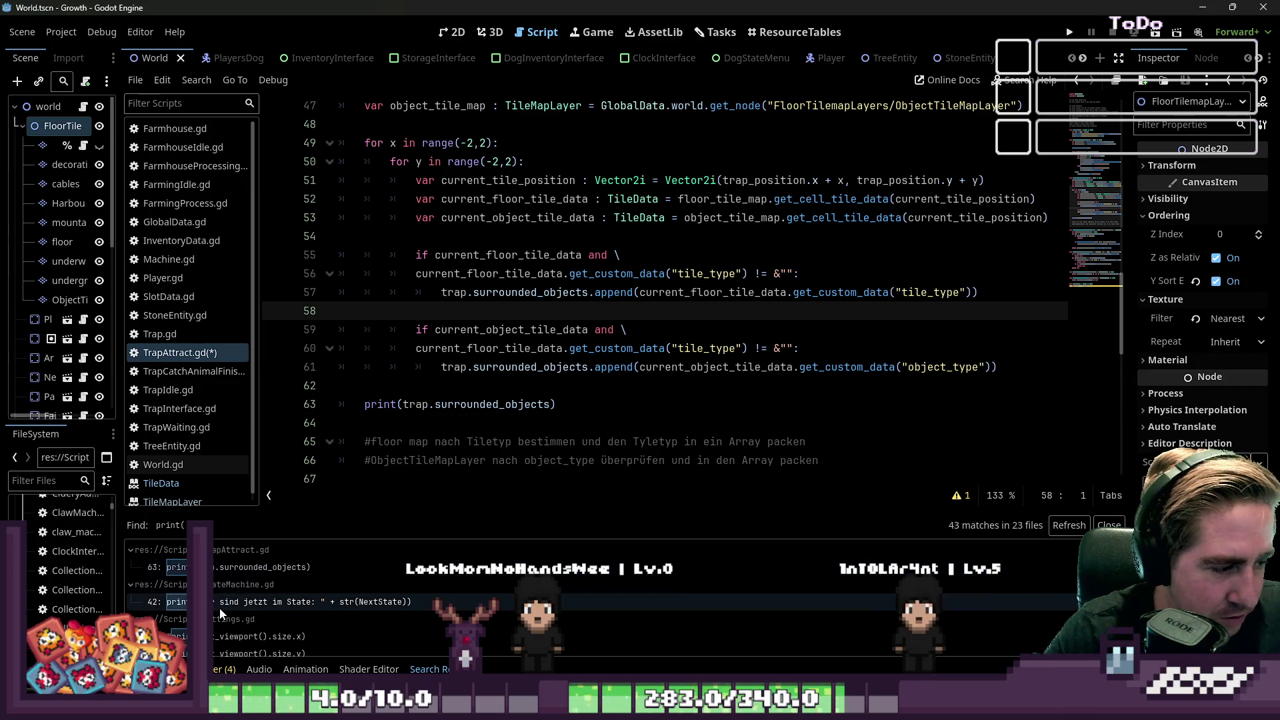
# Step: Review the print matches and delete the debug print on Player.gd line 91
pyautogui.click(239, 602)
pyautogui.click(269, 639)
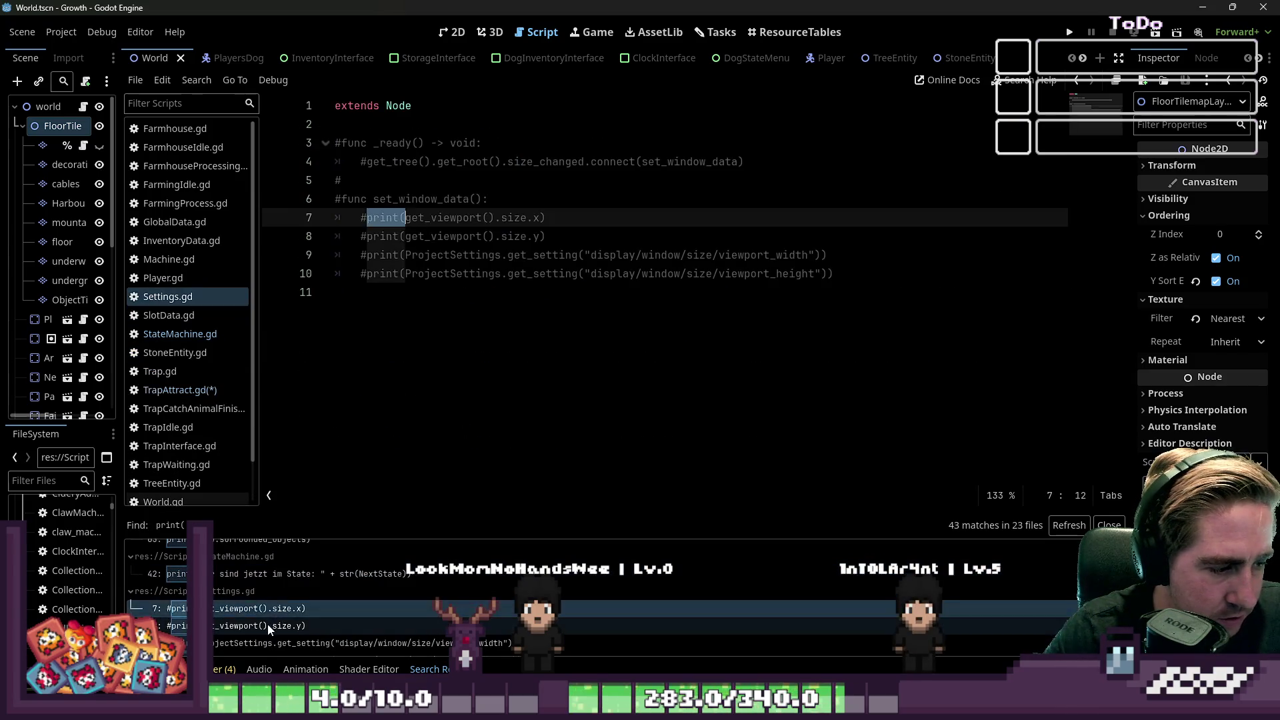
pyautogui.scroll(-3, 270, 626)
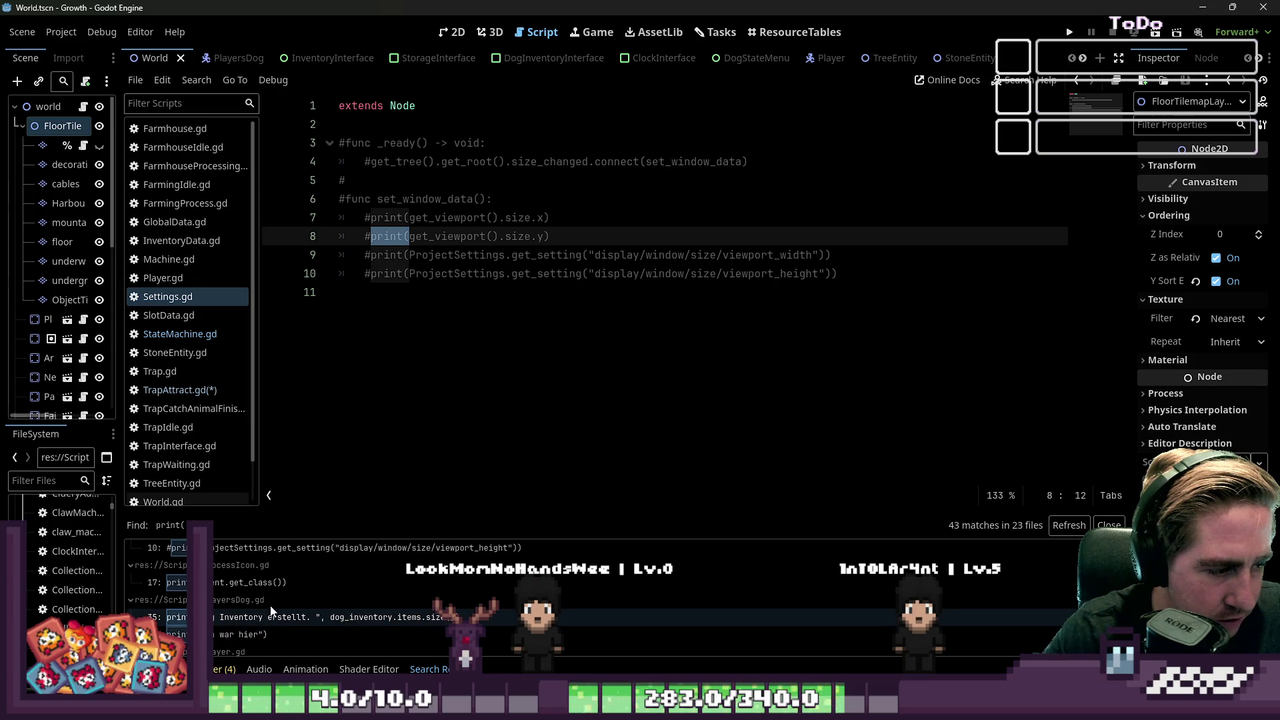
pyautogui.click(241, 630)
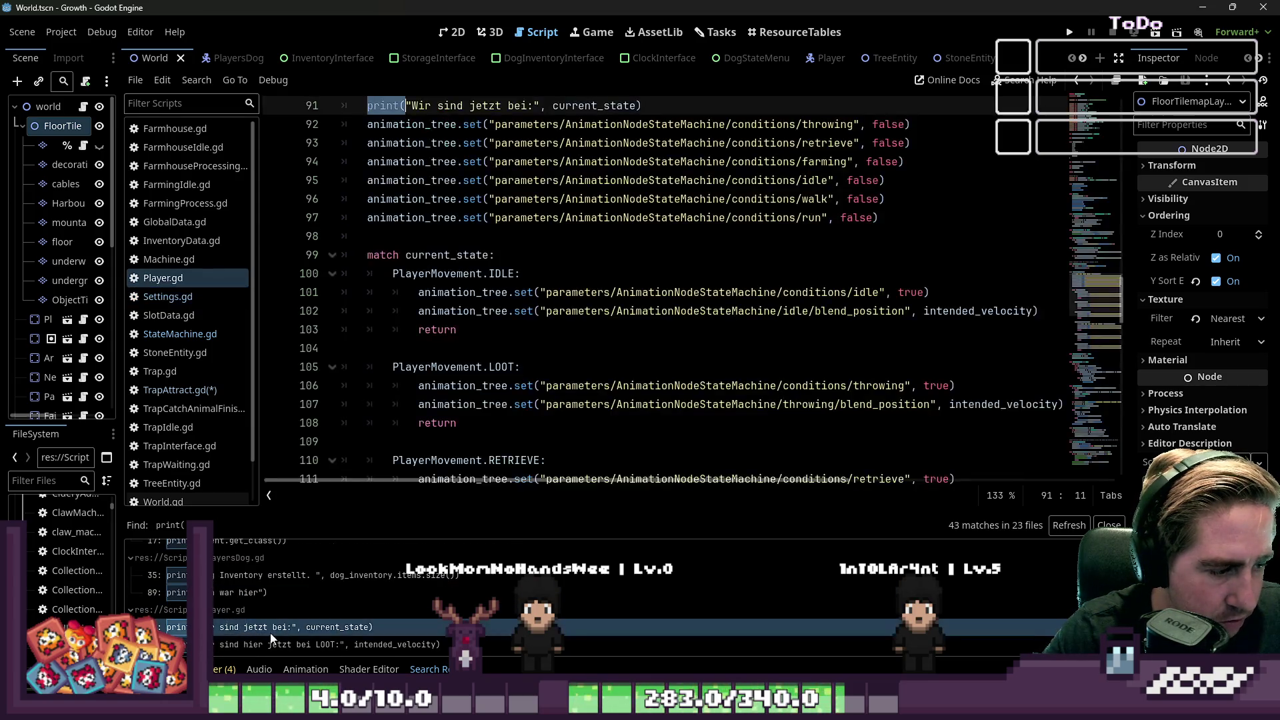
pyautogui.moveTo(641, 273); pyautogui.dragTo(492, 255)
pyautogui.press('BackSpace')
# Step: Delete the LOOT debug print on line 115 and launch the game with F5
pyautogui.scroll(-15, 508, 302)
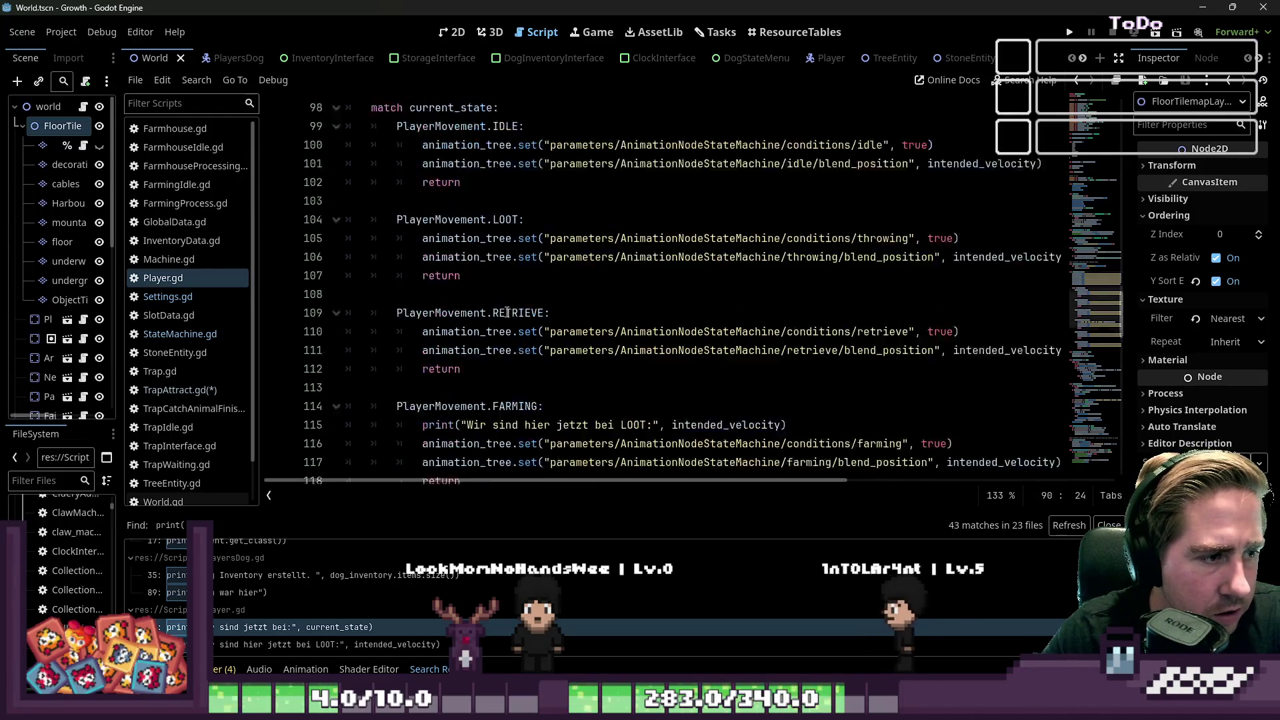
pyautogui.hotkey('ctrl', 'f')
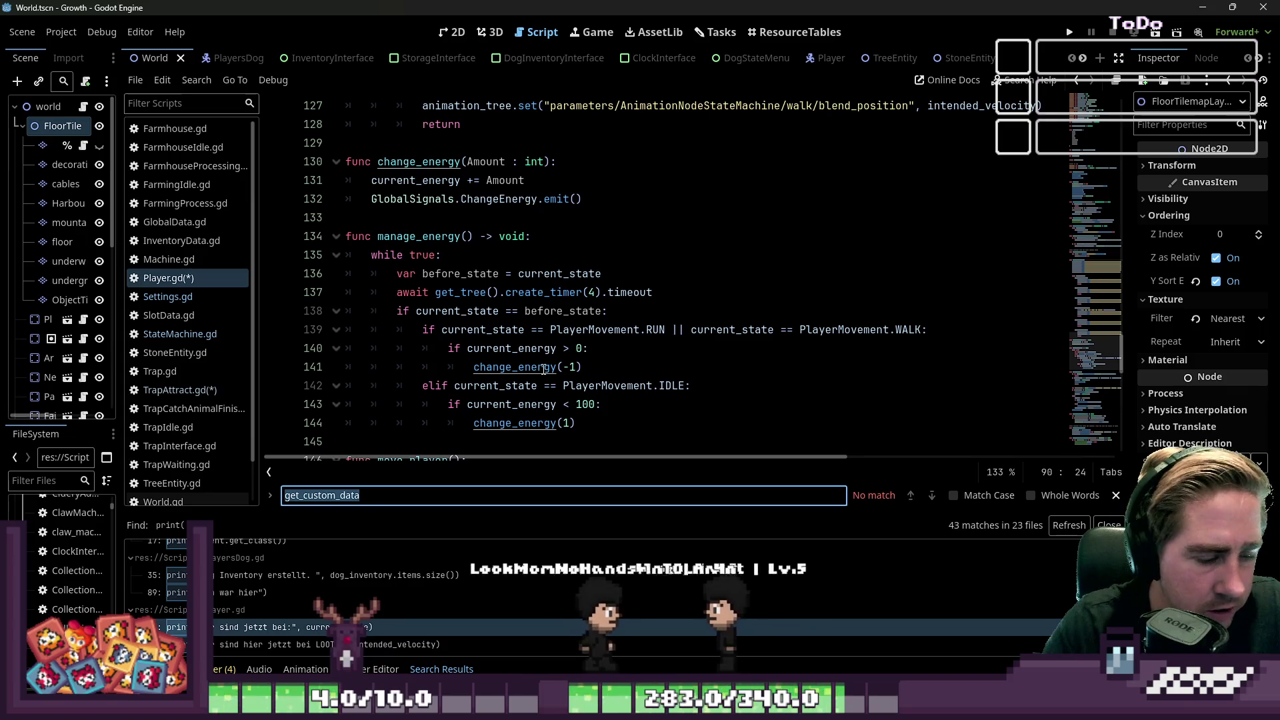
pyautogui.write('print')
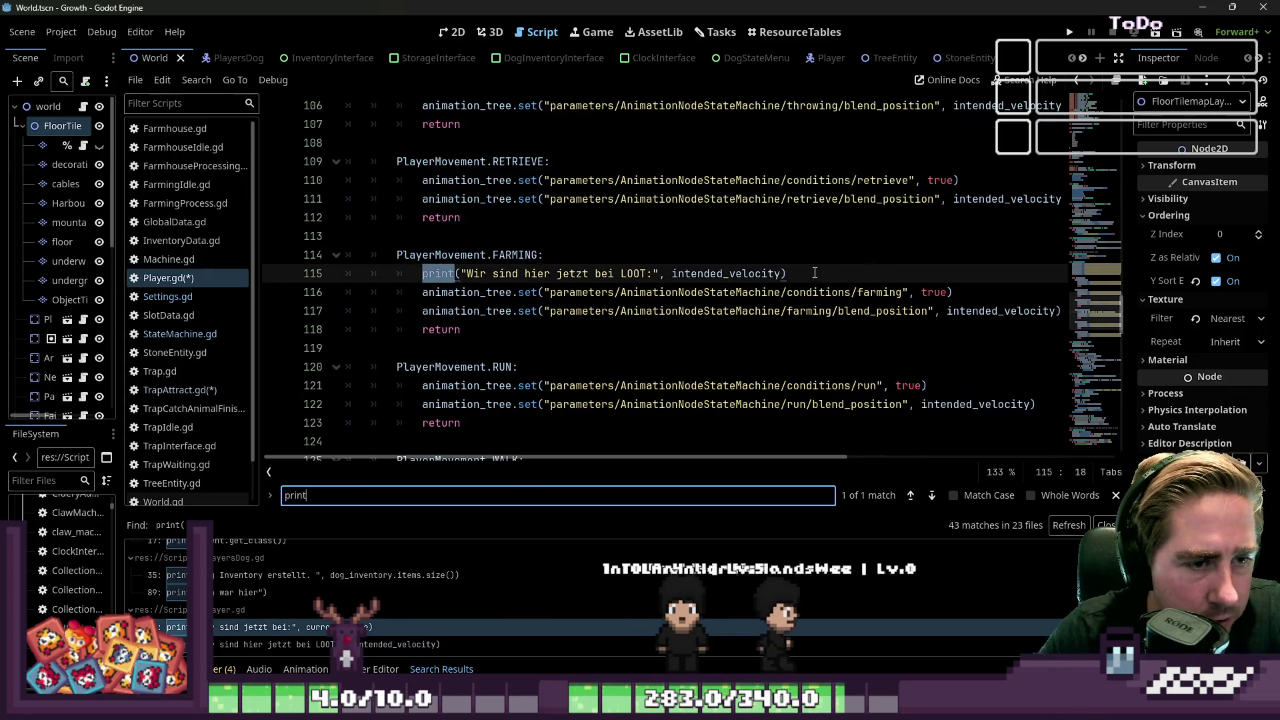
pyautogui.moveTo(793, 274); pyautogui.dragTo(598, 248)
pyautogui.press('BackSpace')
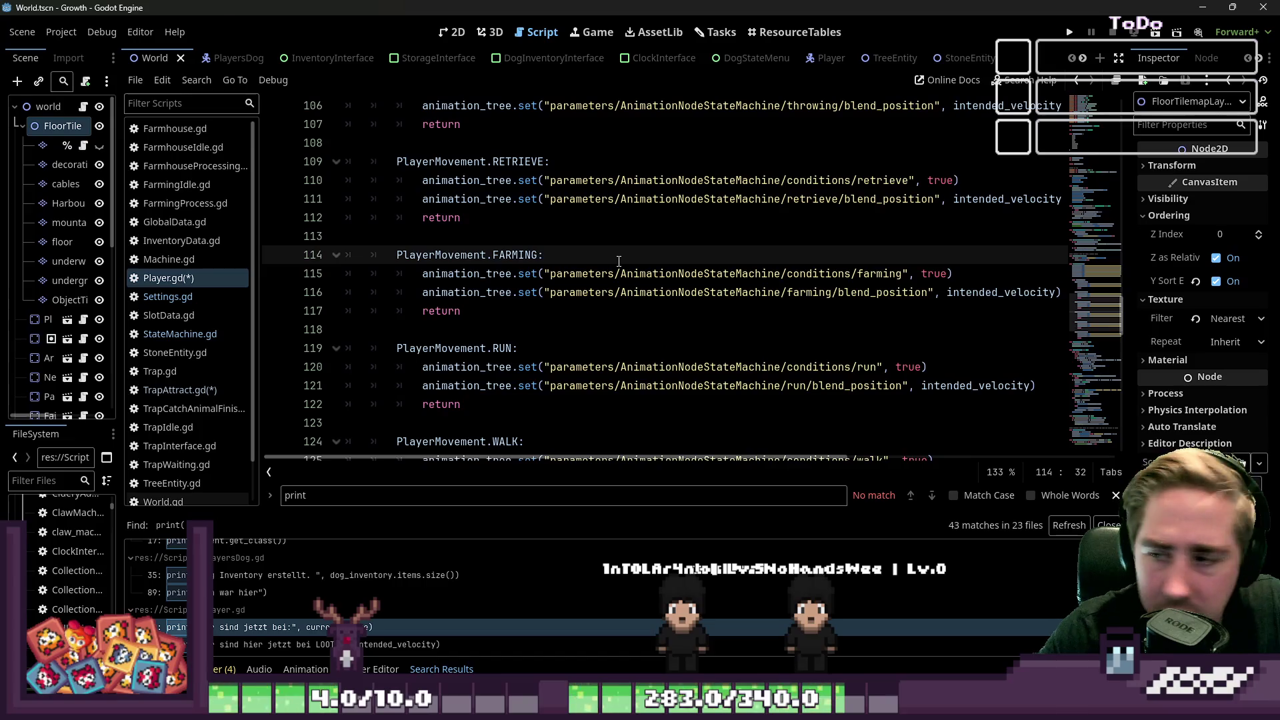
pyautogui.press('F5')
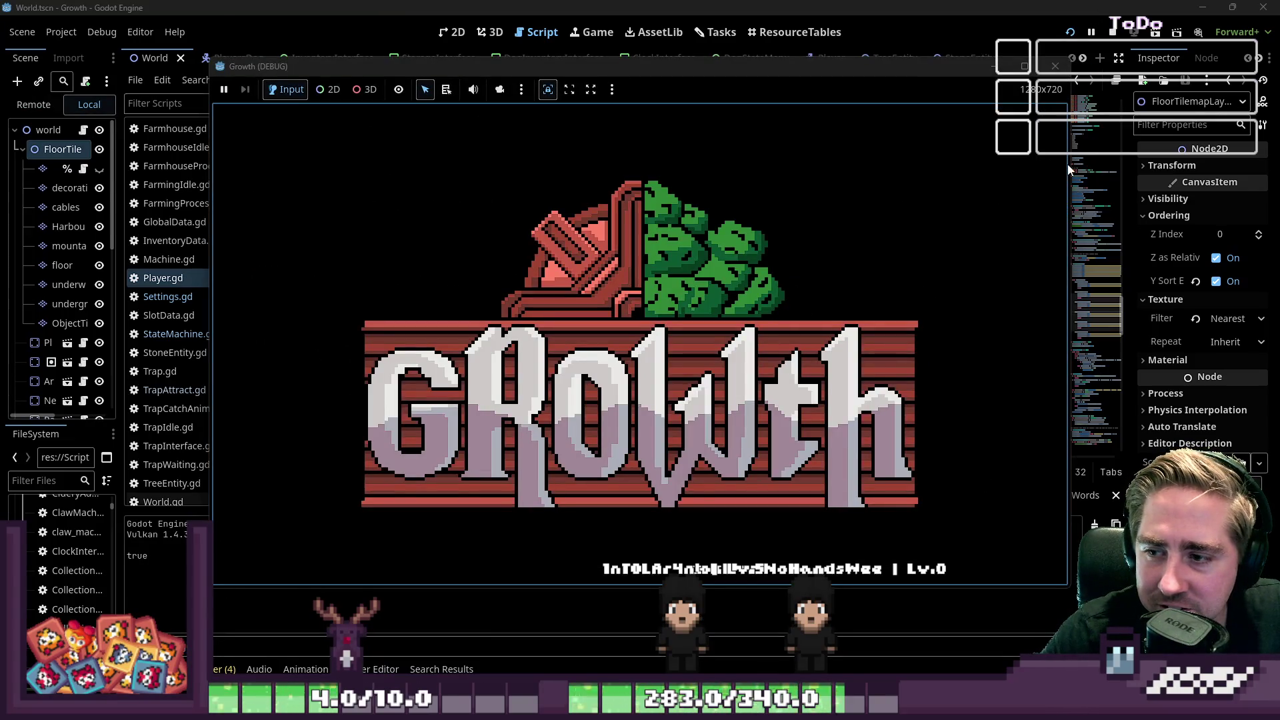
# Step: Start a new game with character 'asdgel' and look through the inventory
pyautogui.click(637, 304)
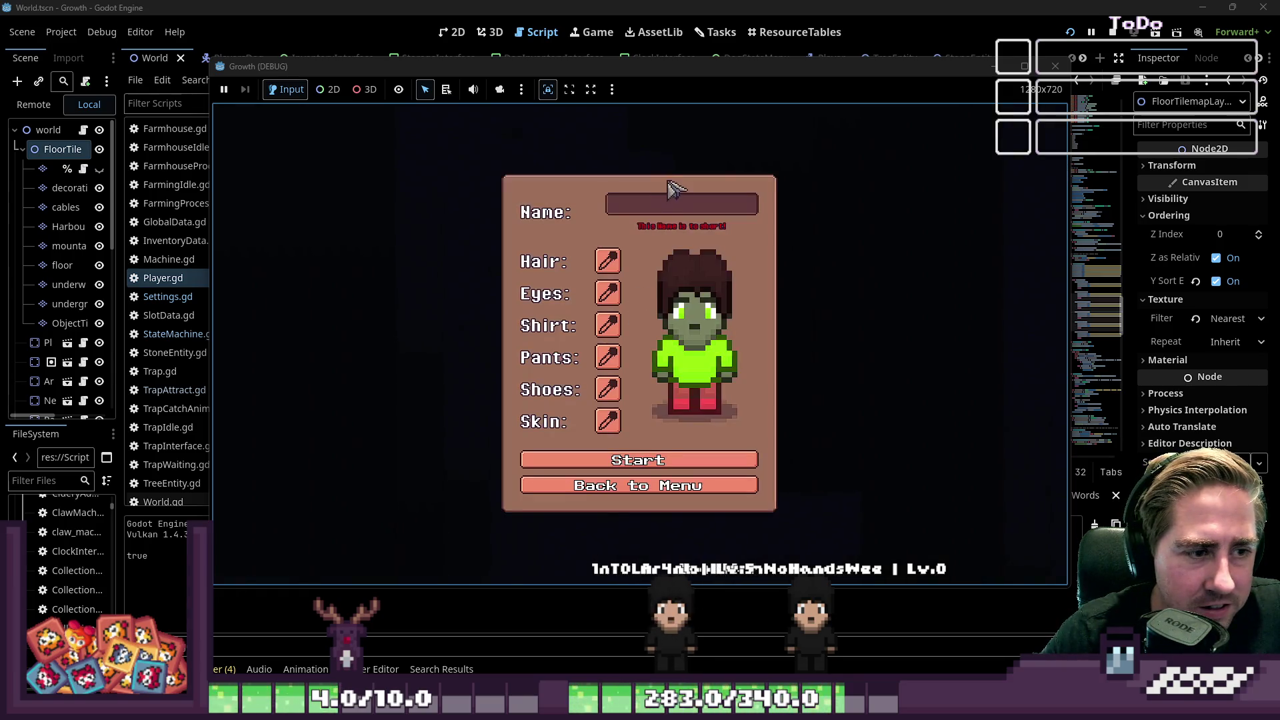
pyautogui.write('asdgel')
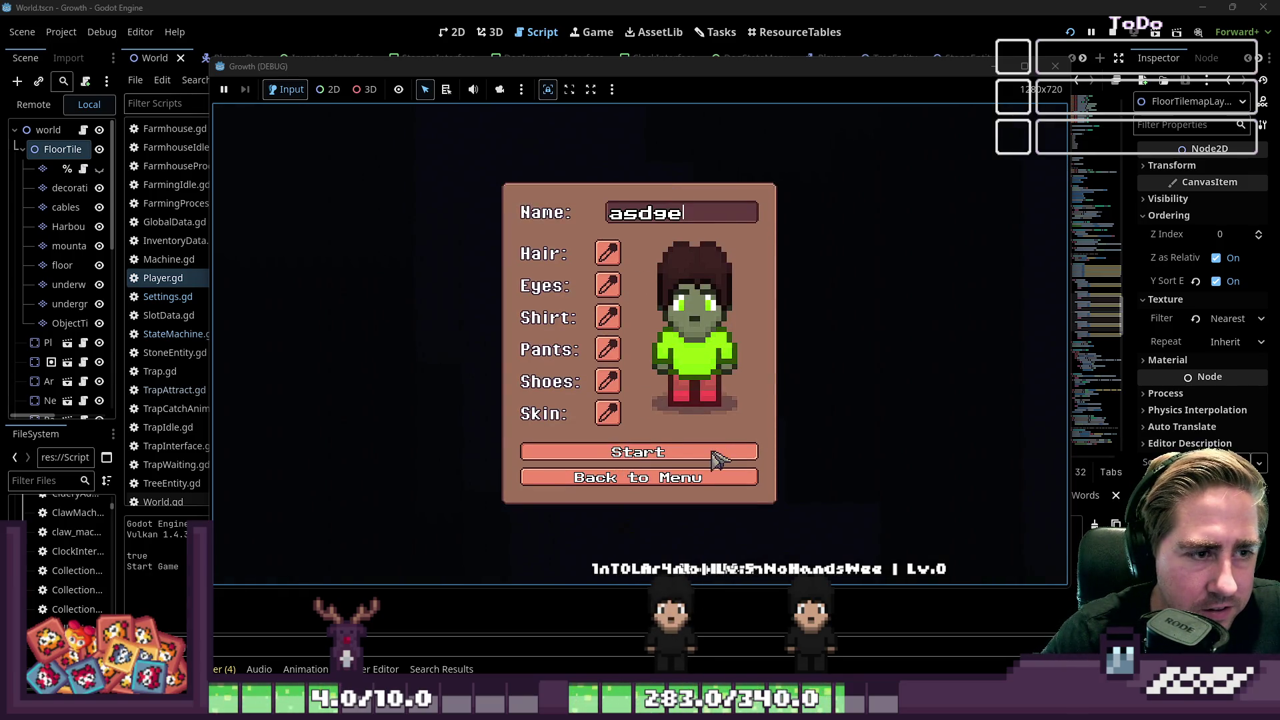
pyautogui.click(718, 459)
pyautogui.press('i')
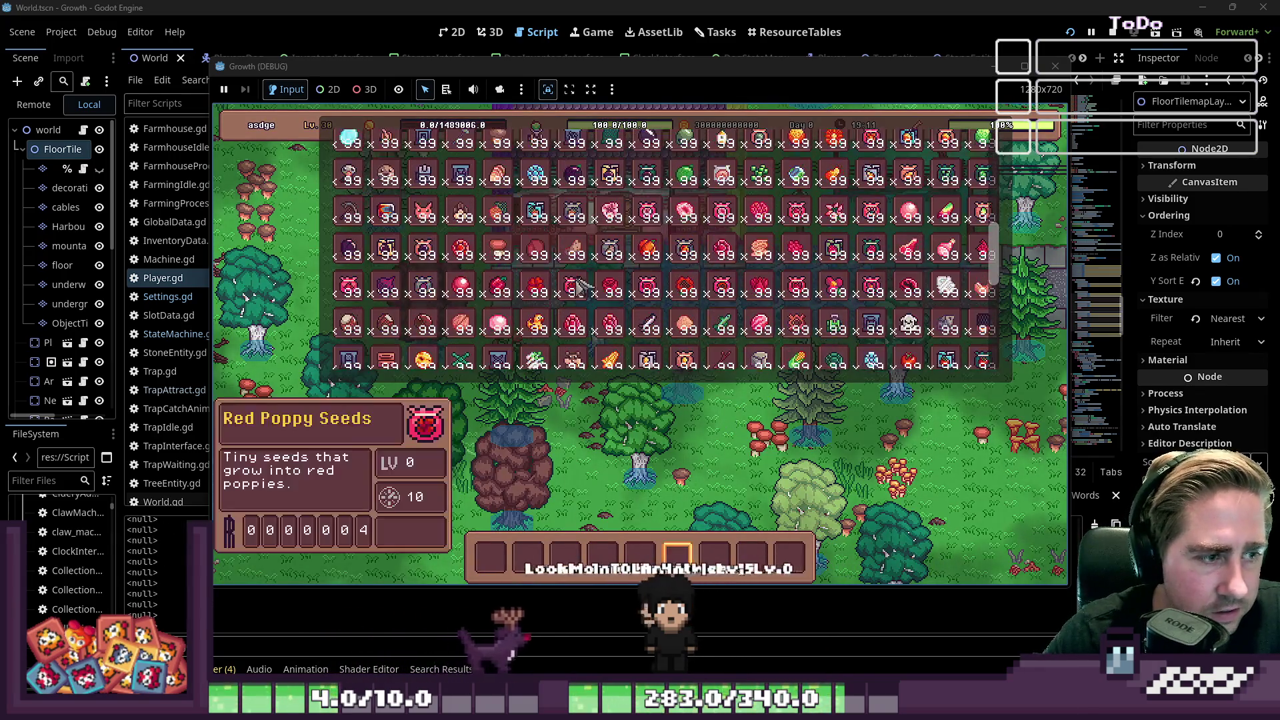
pyautogui.scroll(10, 577, 285)
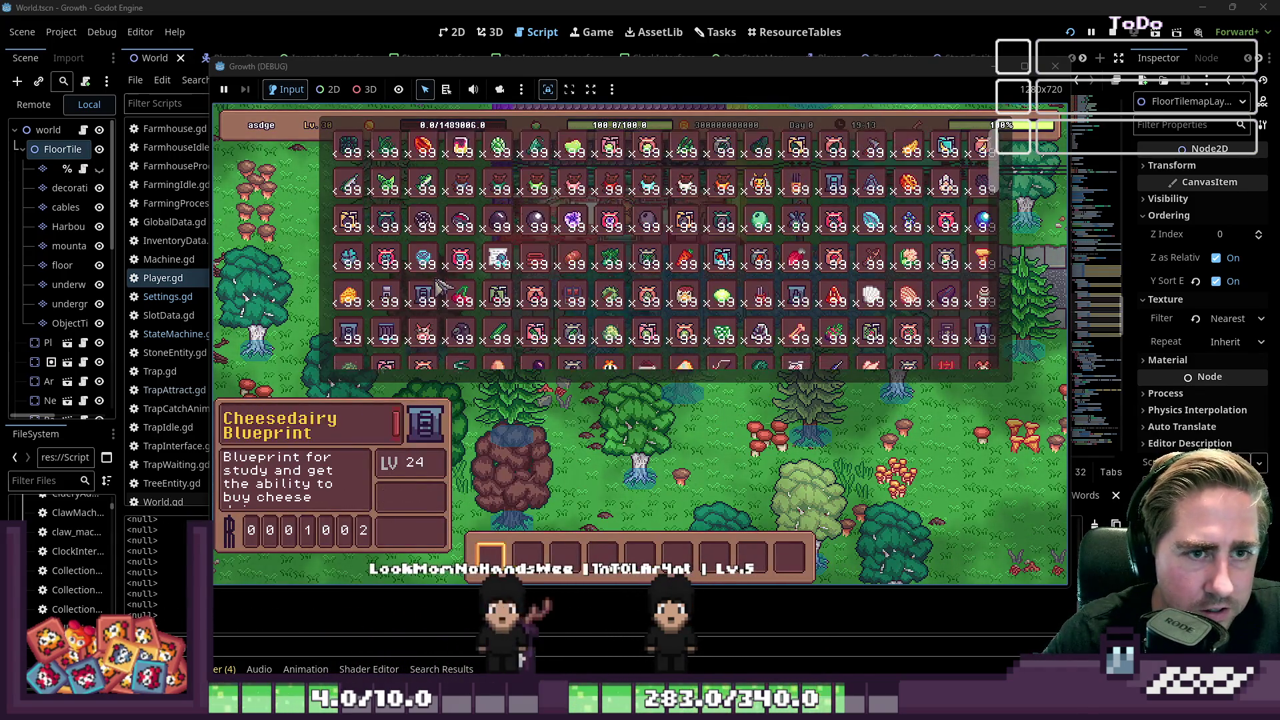
pyautogui.scroll(-10, 441, 286)
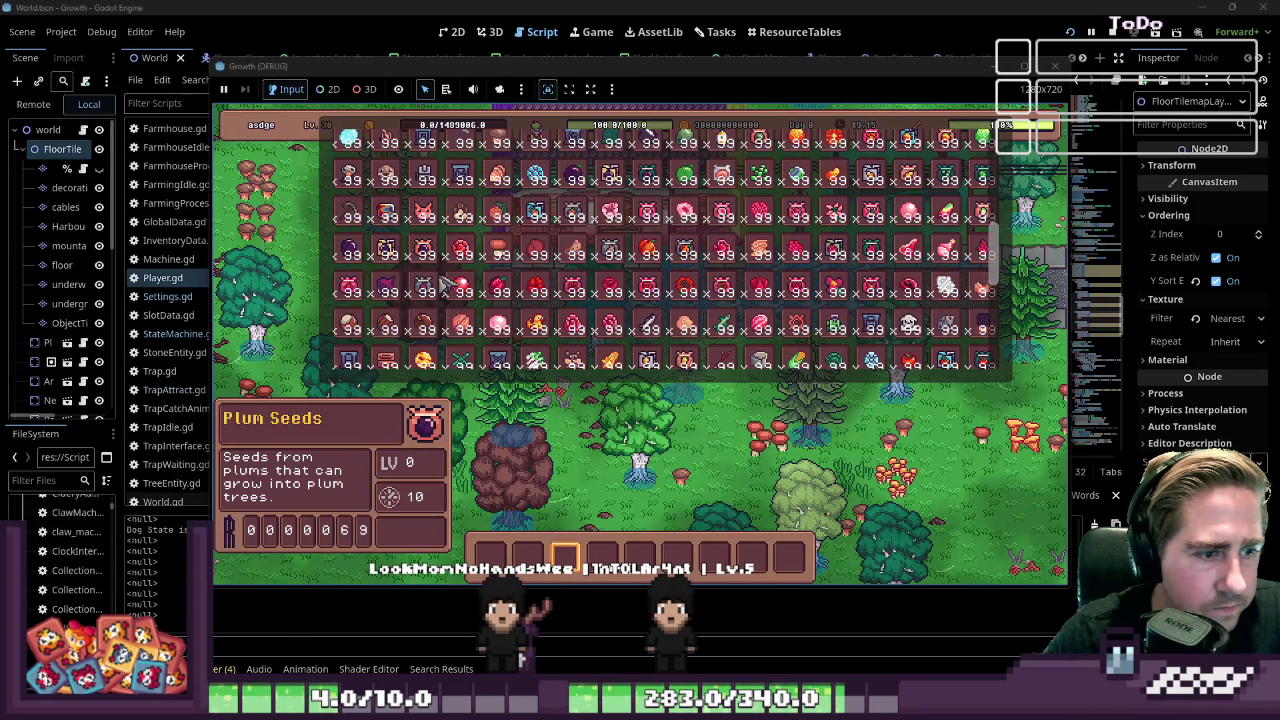
pyautogui.scroll(3, 441, 285)
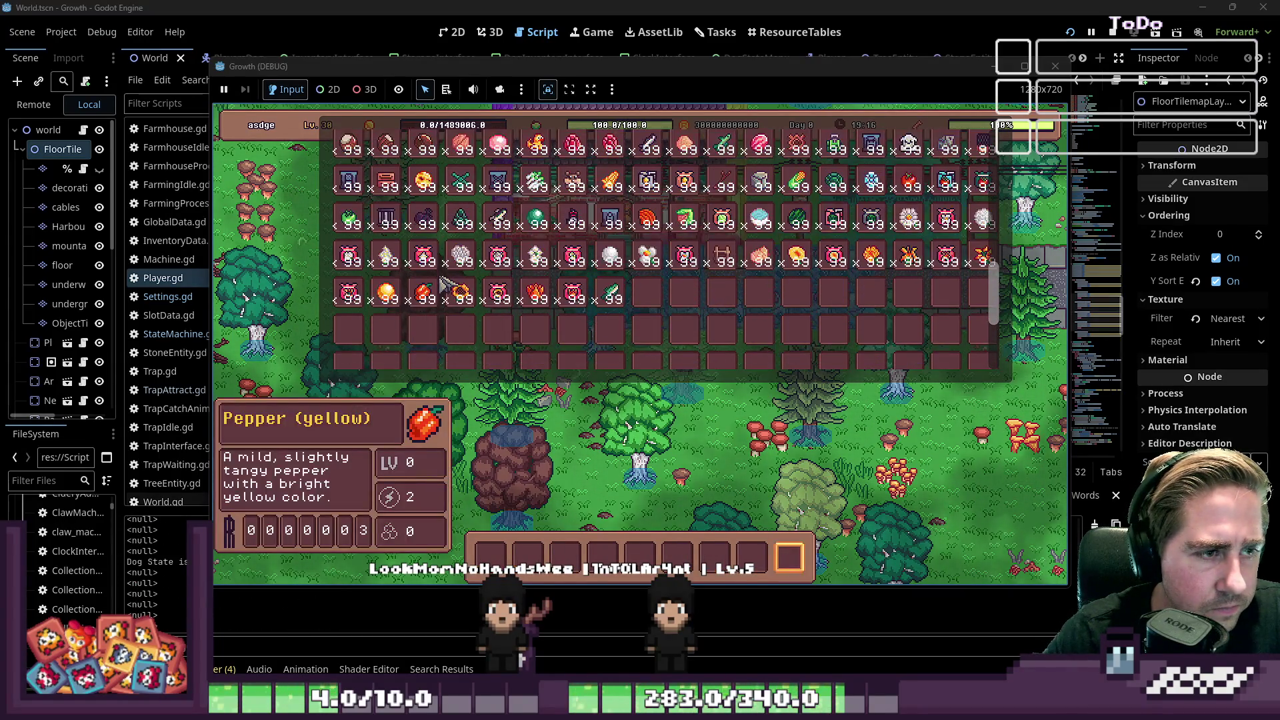
pyautogui.scroll(4, 420, 256)
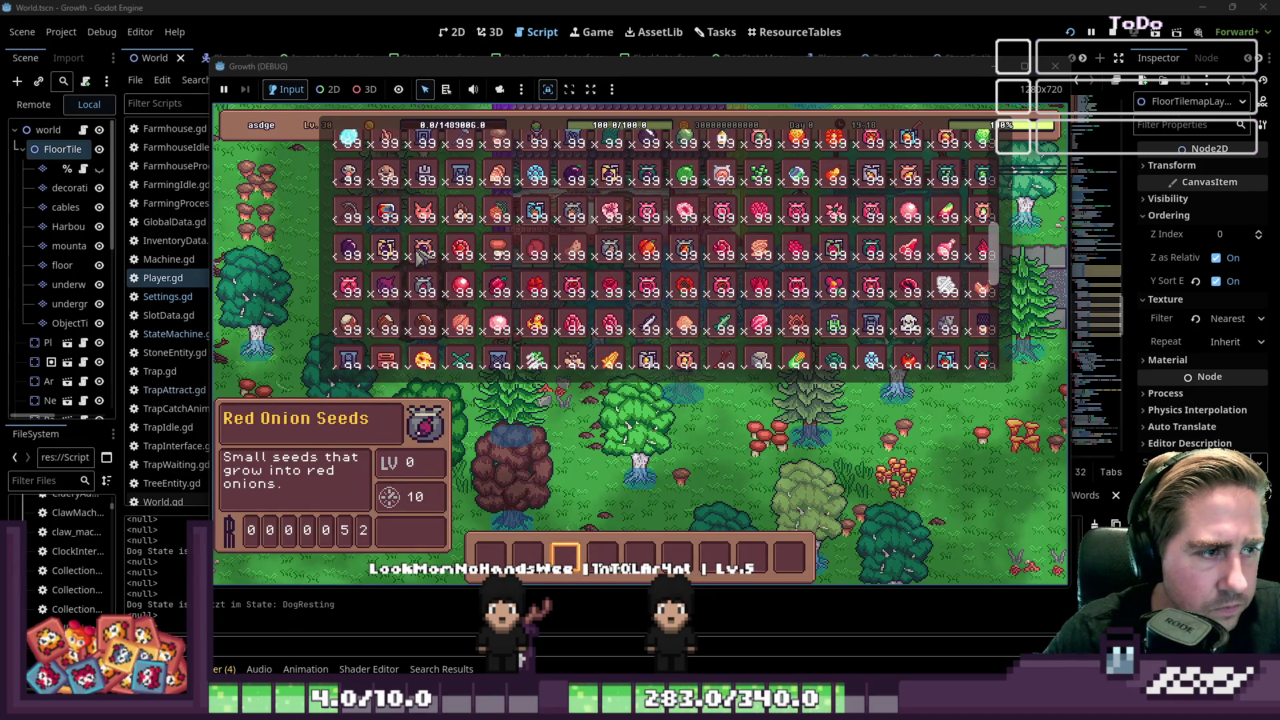
pyautogui.scroll(5, 420, 257)
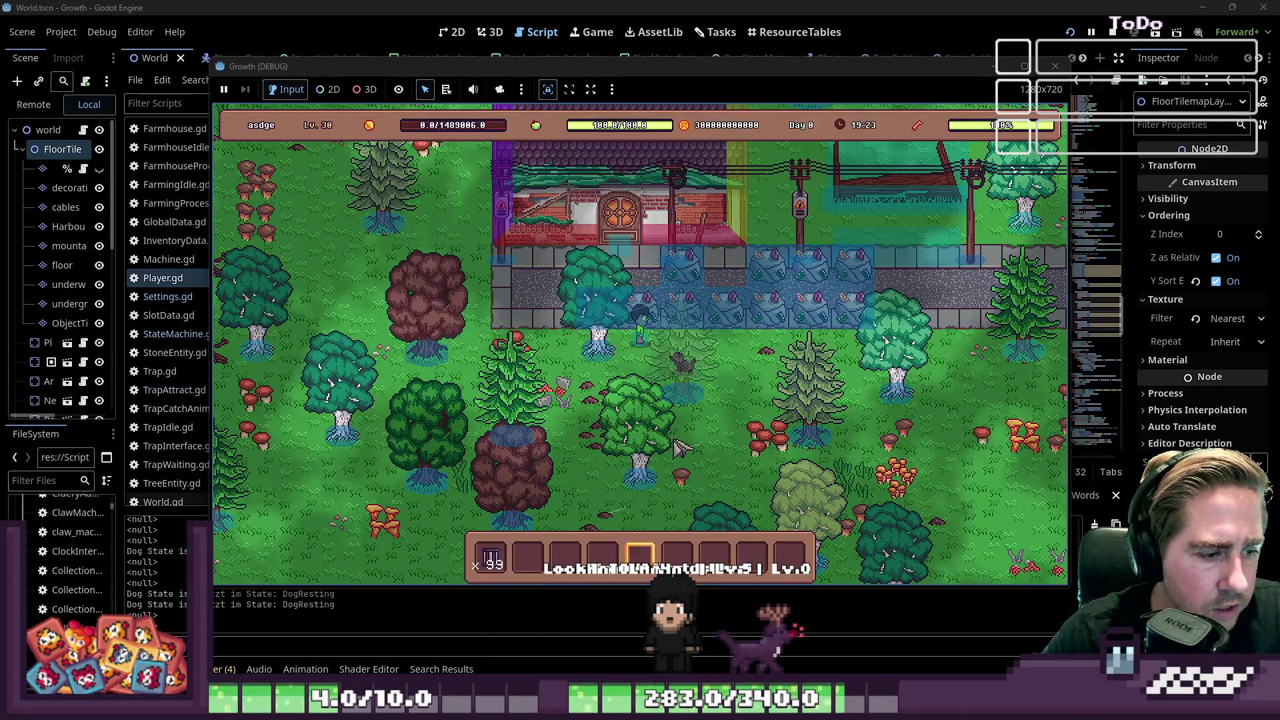
# Step: Walk the character left to the water and ready the trap from hotbar slot 1
pyautogui.press('a')
pyautogui.press('s')
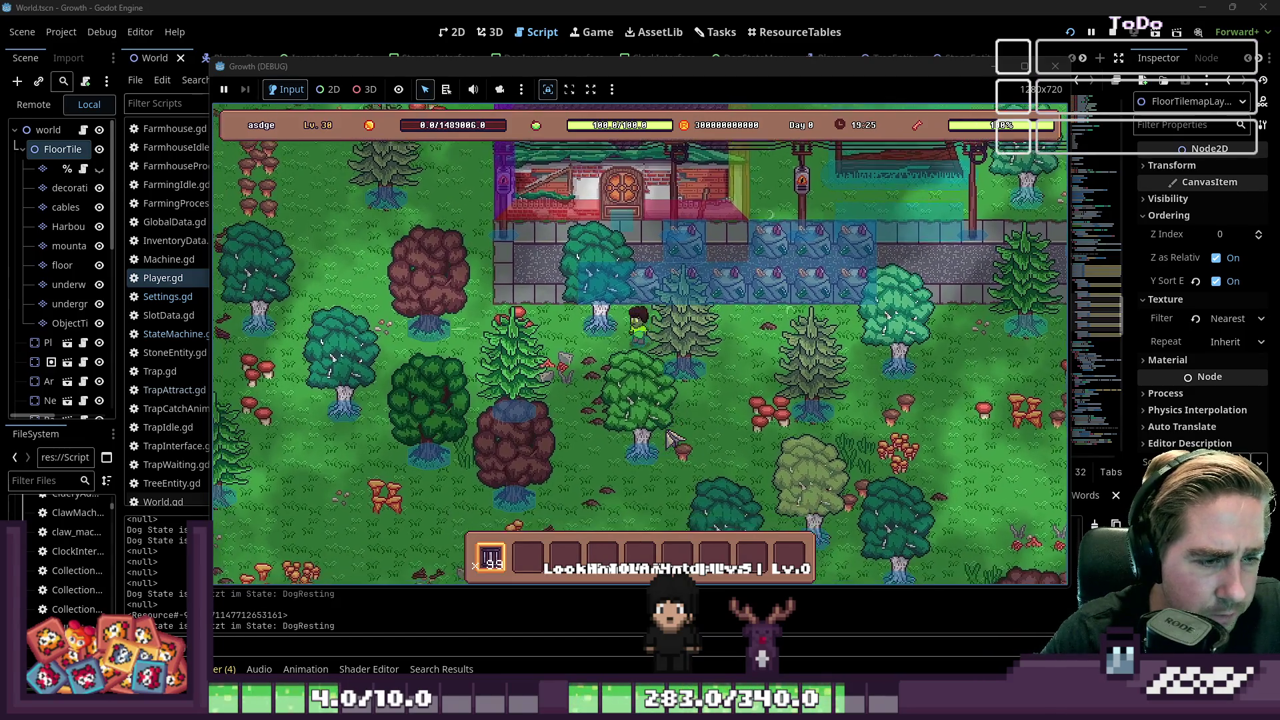
pyautogui.press('w')
pyautogui.press('a')
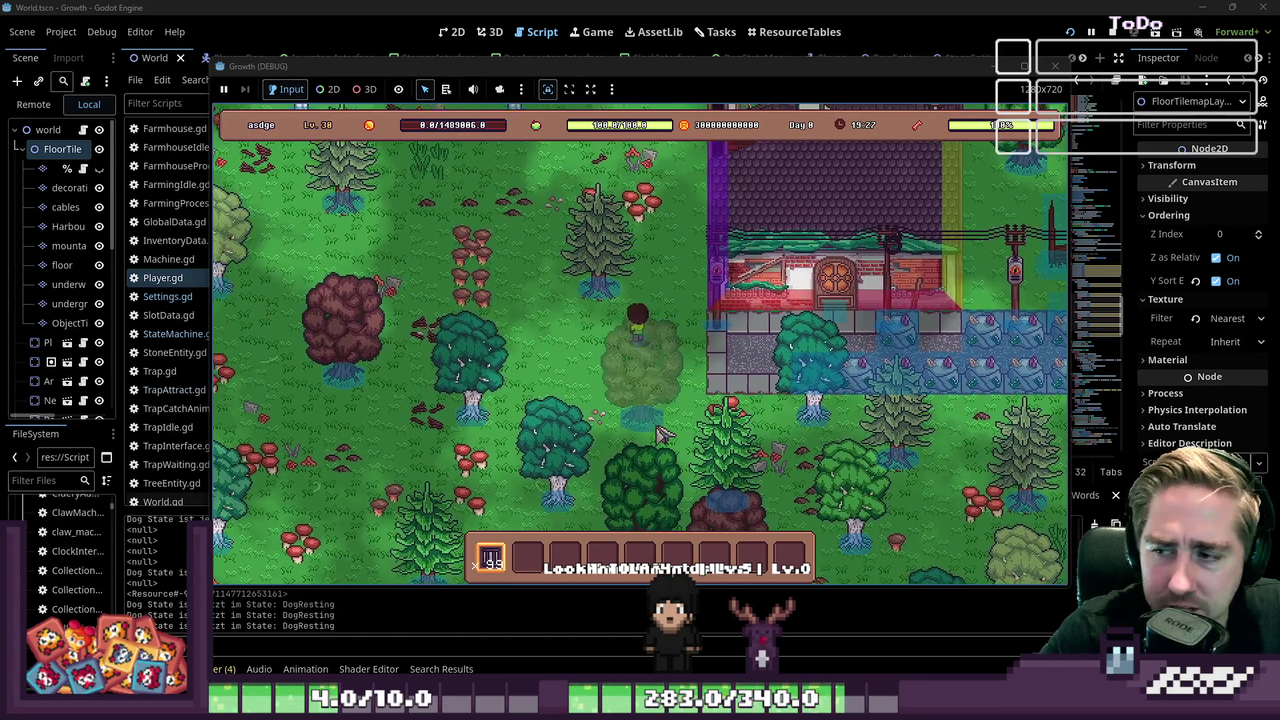
pyautogui.press('a')
pyautogui.press('w')
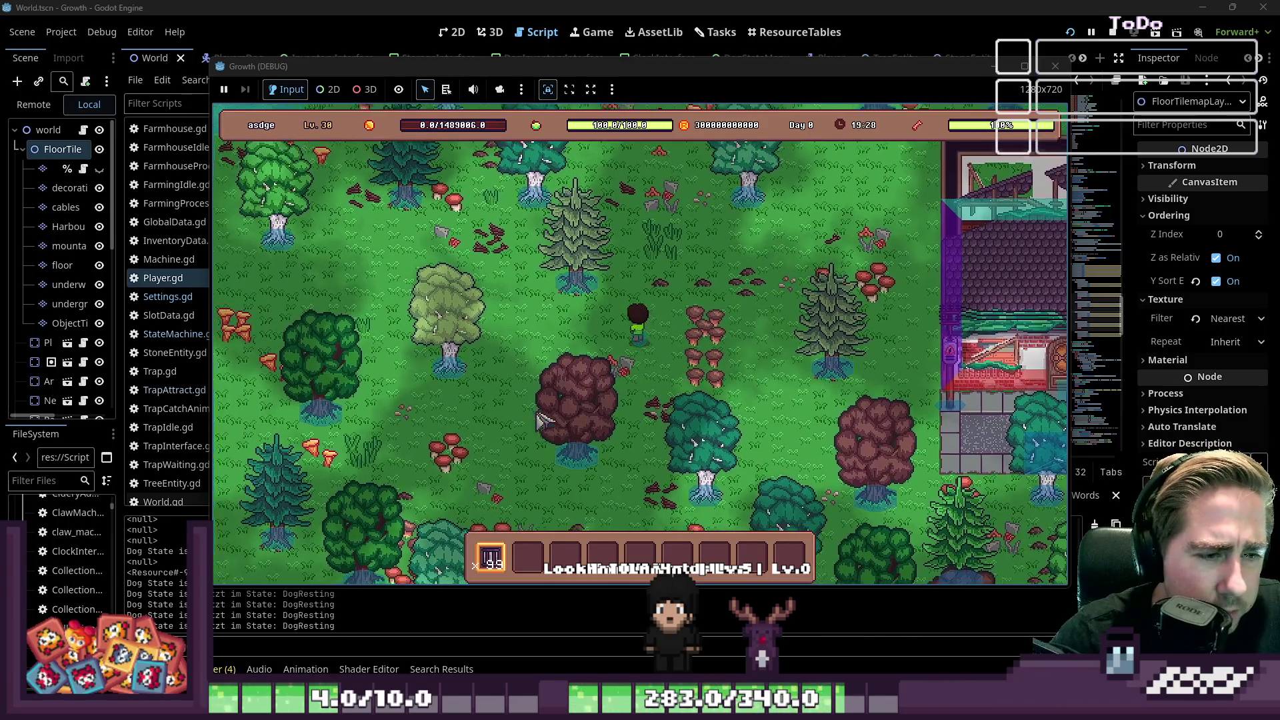
pyautogui.press('a')
pyautogui.press('w')
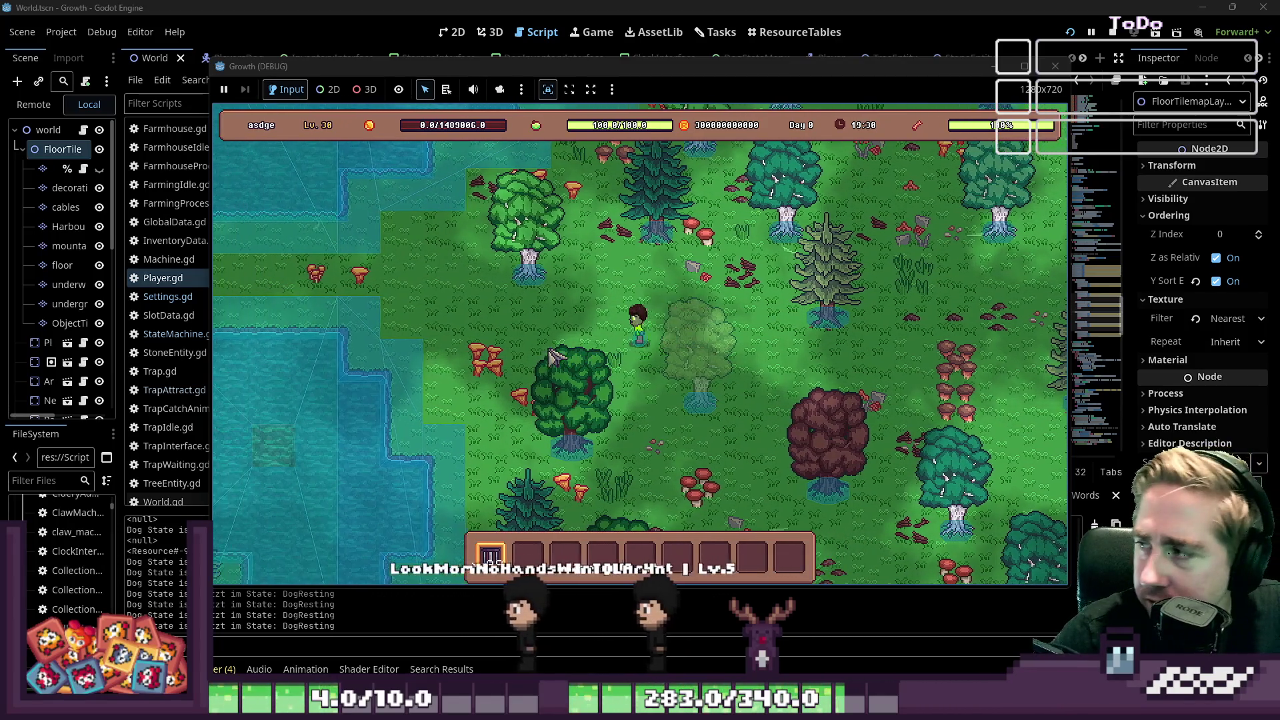
pyautogui.press('a')
pyautogui.press('w')
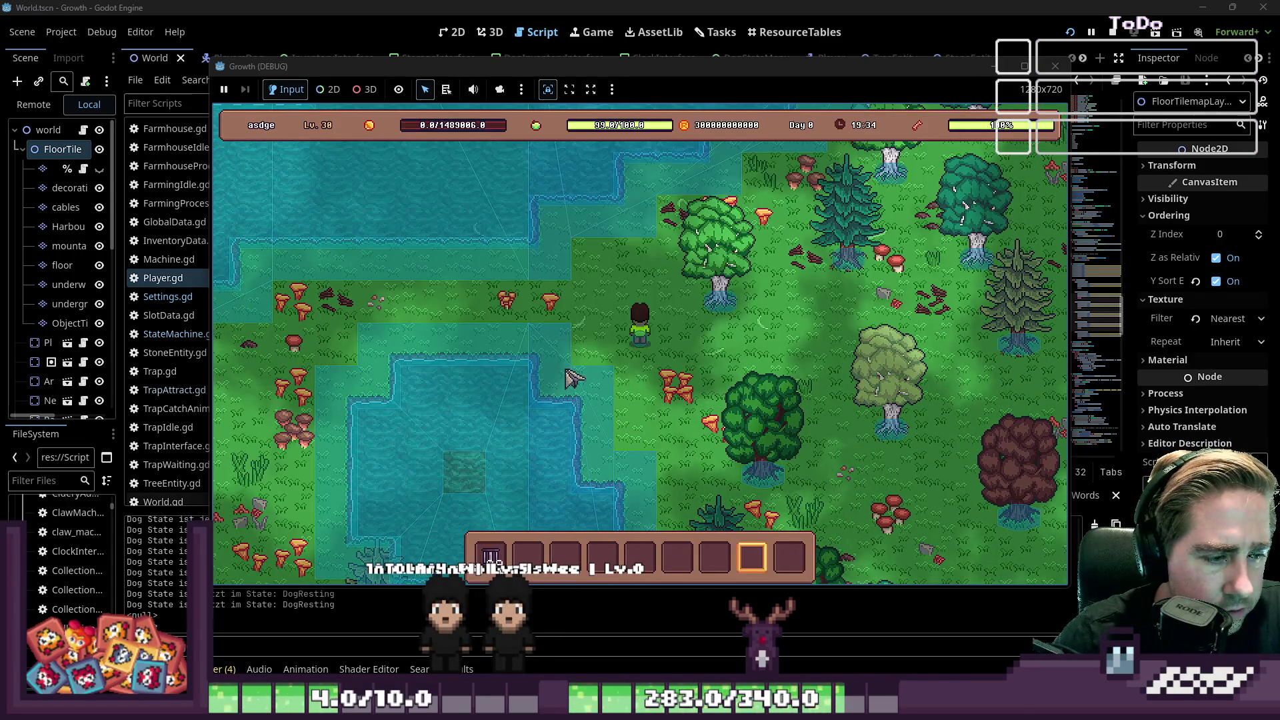
pyautogui.press('1')
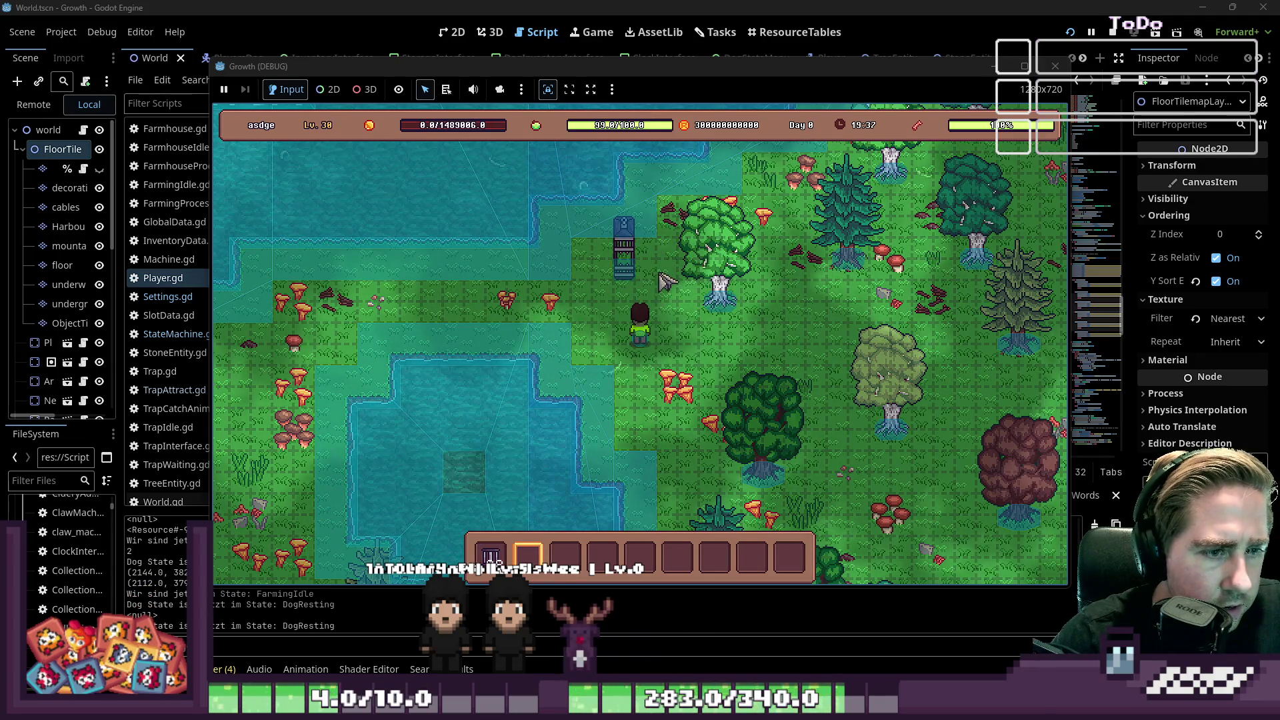
# Step: Place the trap and load a stack of 99 Salmon into its input slot
pyautogui.press('i')
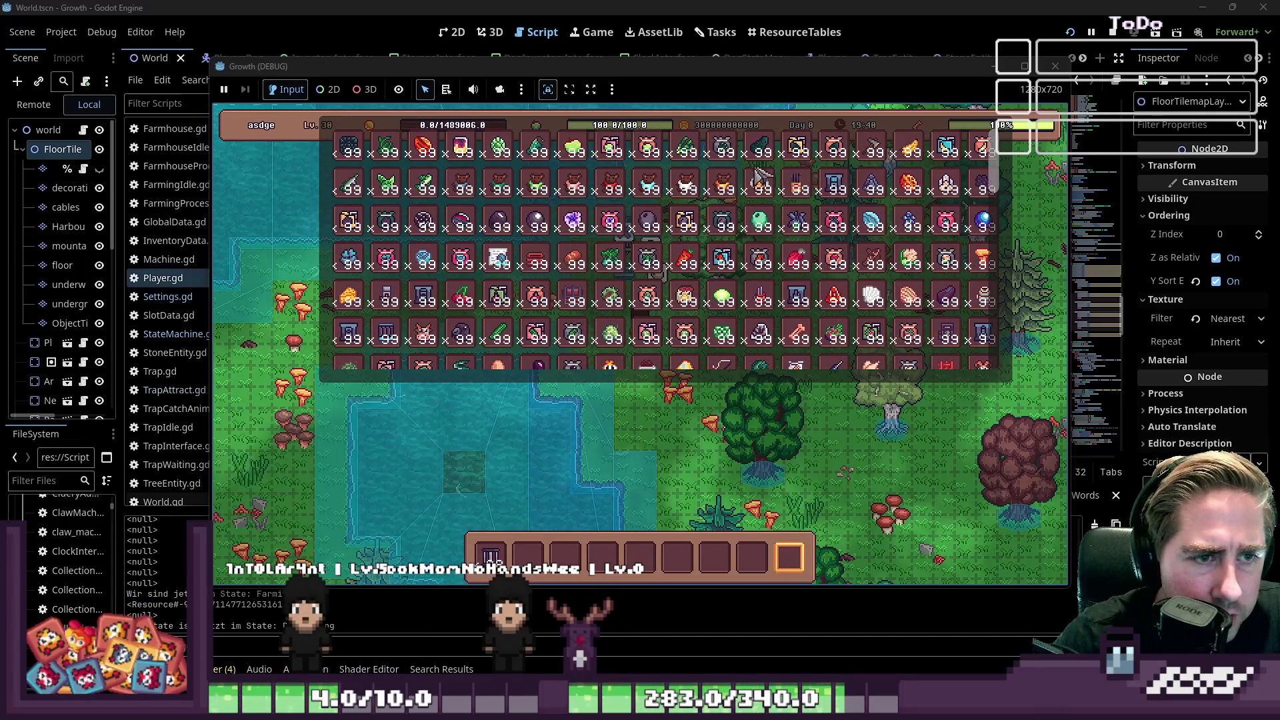
pyautogui.scroll(-1, 530, 260)
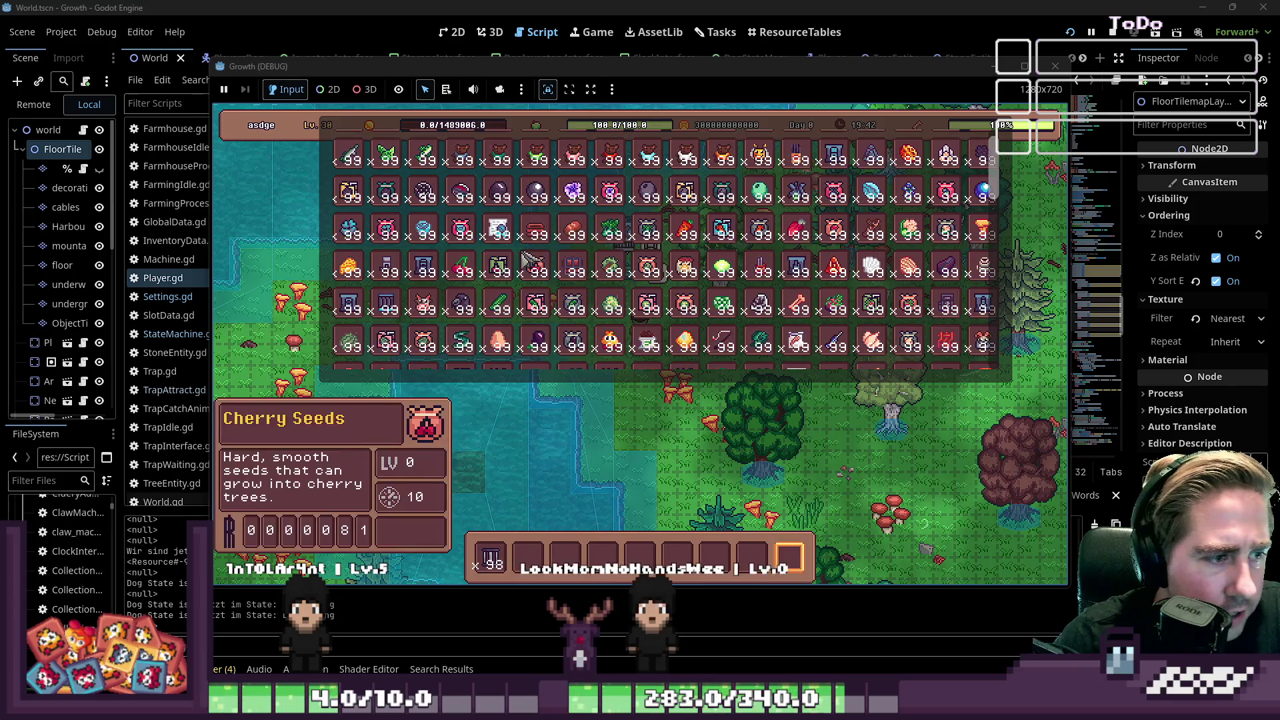
pyautogui.scroll(-1, 510, 263)
pyautogui.scroll(-3, 494, 267)
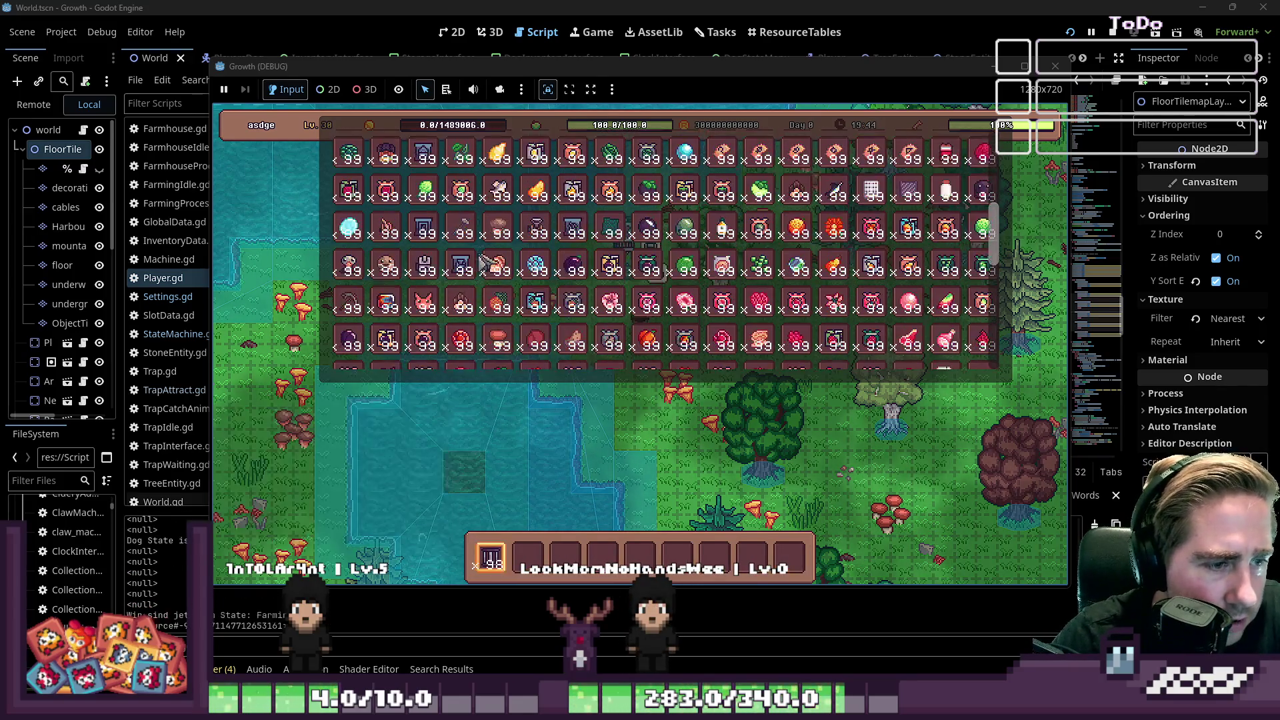
pyautogui.scroll(-1, 707, 198)
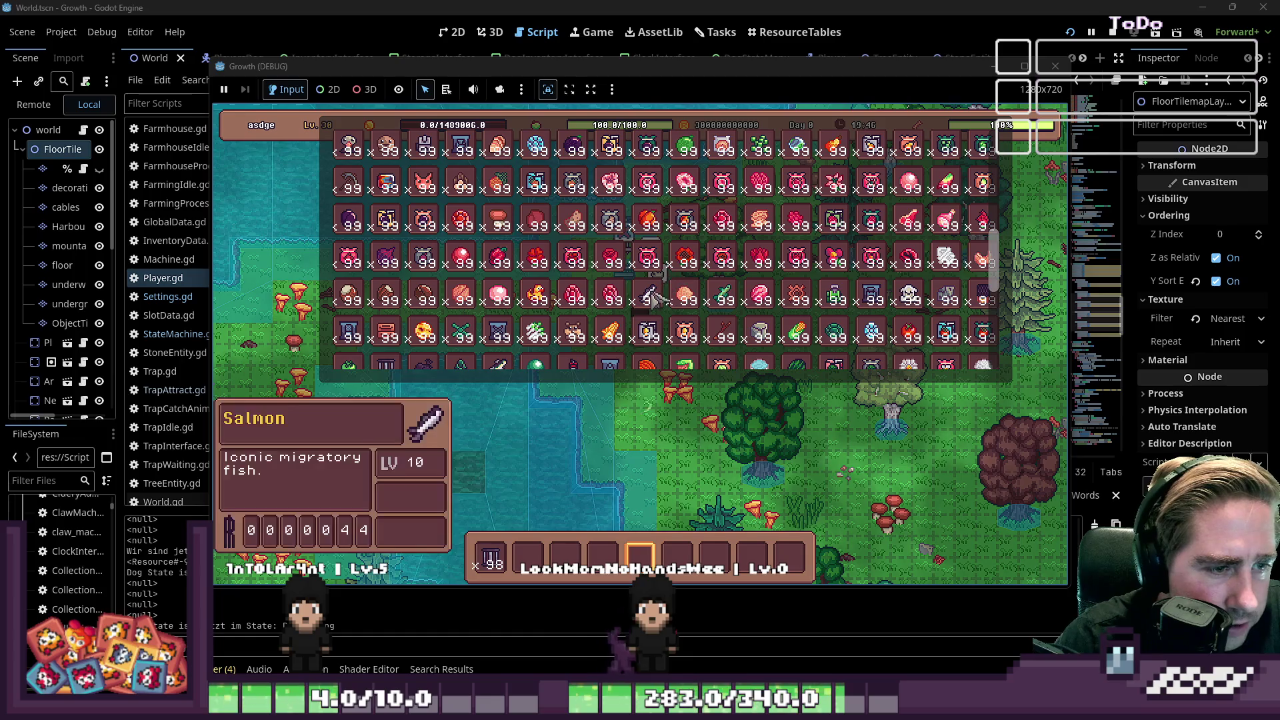
pyautogui.moveTo(650, 297); pyautogui.dragTo(567, 457)
pyautogui.press('i')
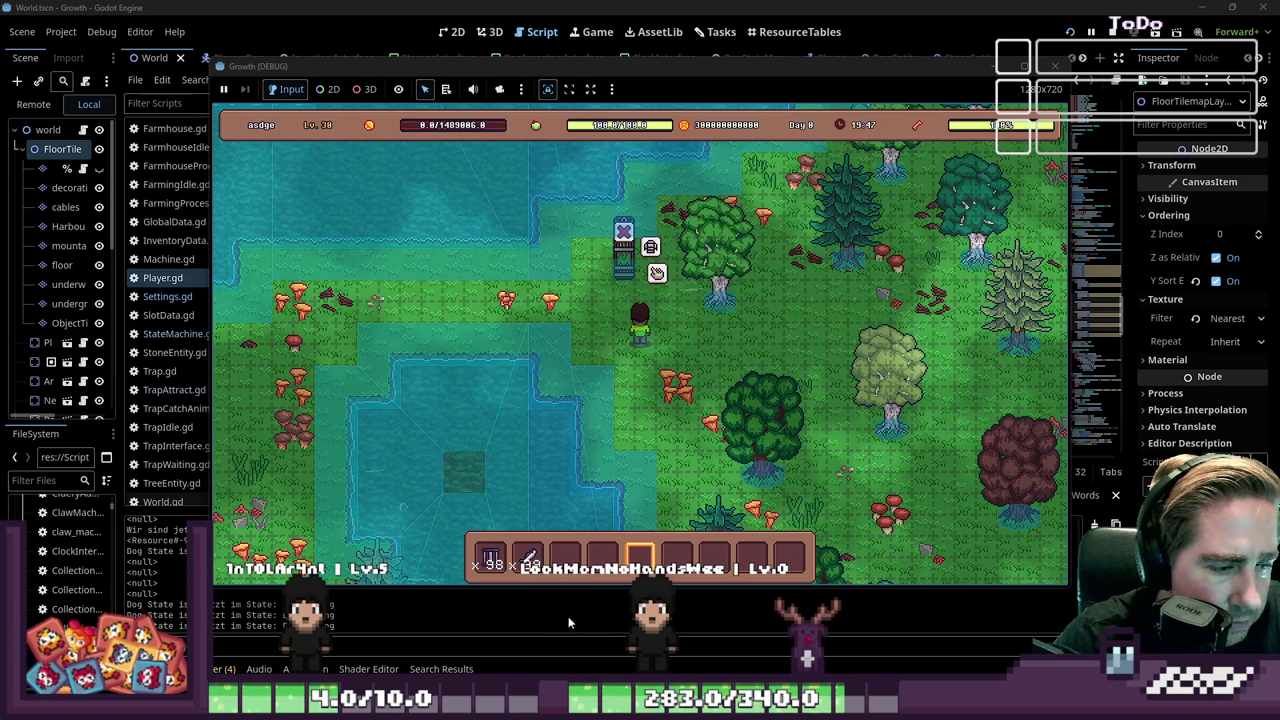
pyautogui.press('i')
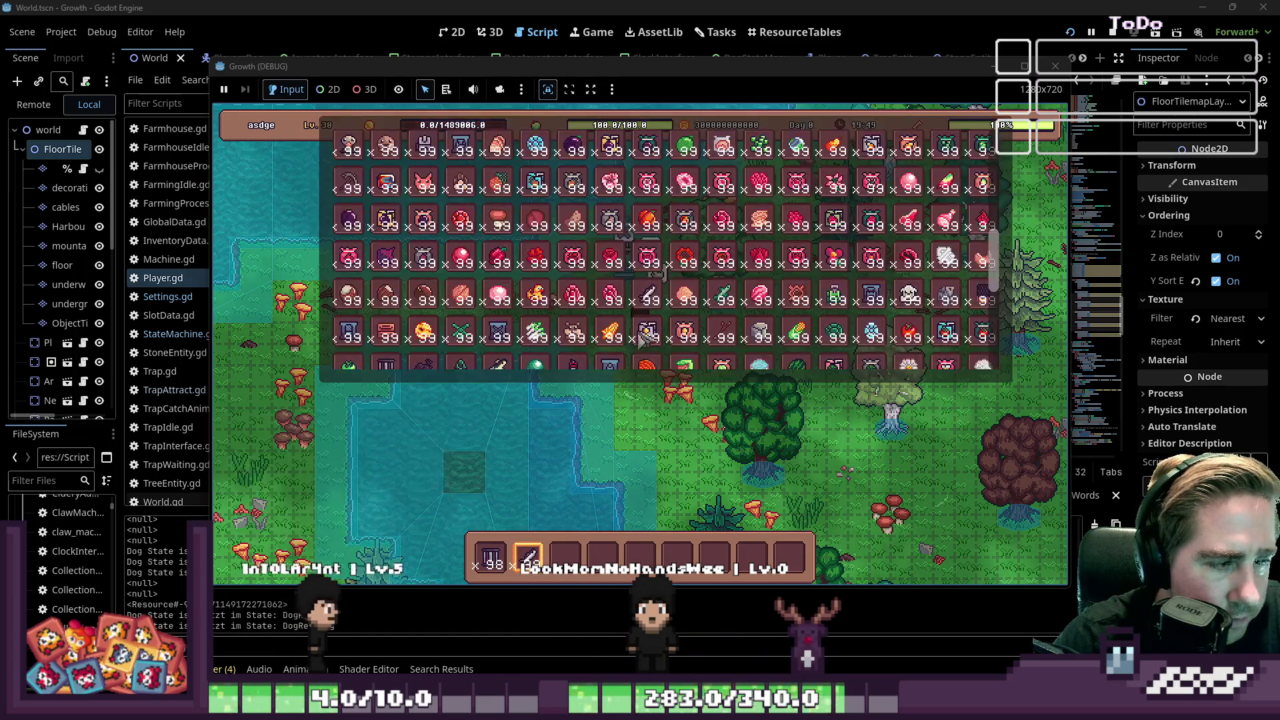
pyautogui.press('i')
pyautogui.click(656, 278)
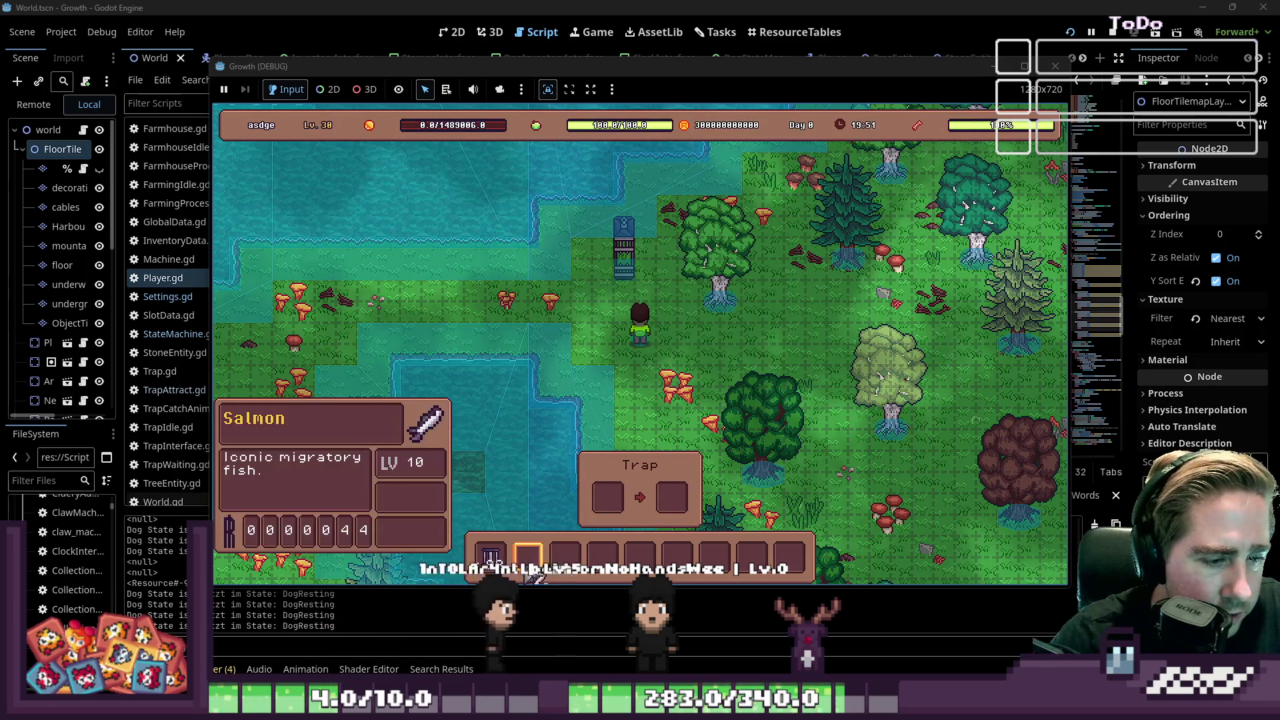
pyautogui.moveTo(528, 557); pyautogui.dragTo(608, 497)
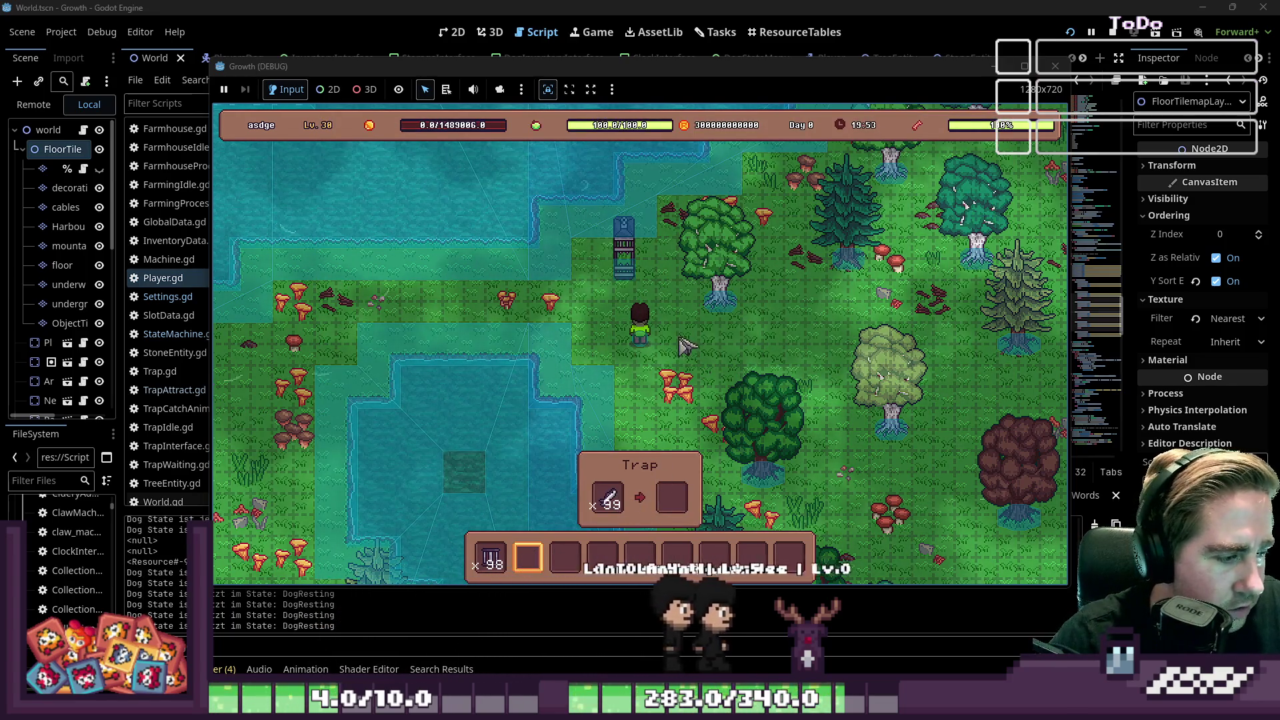
pyautogui.click(172, 581)
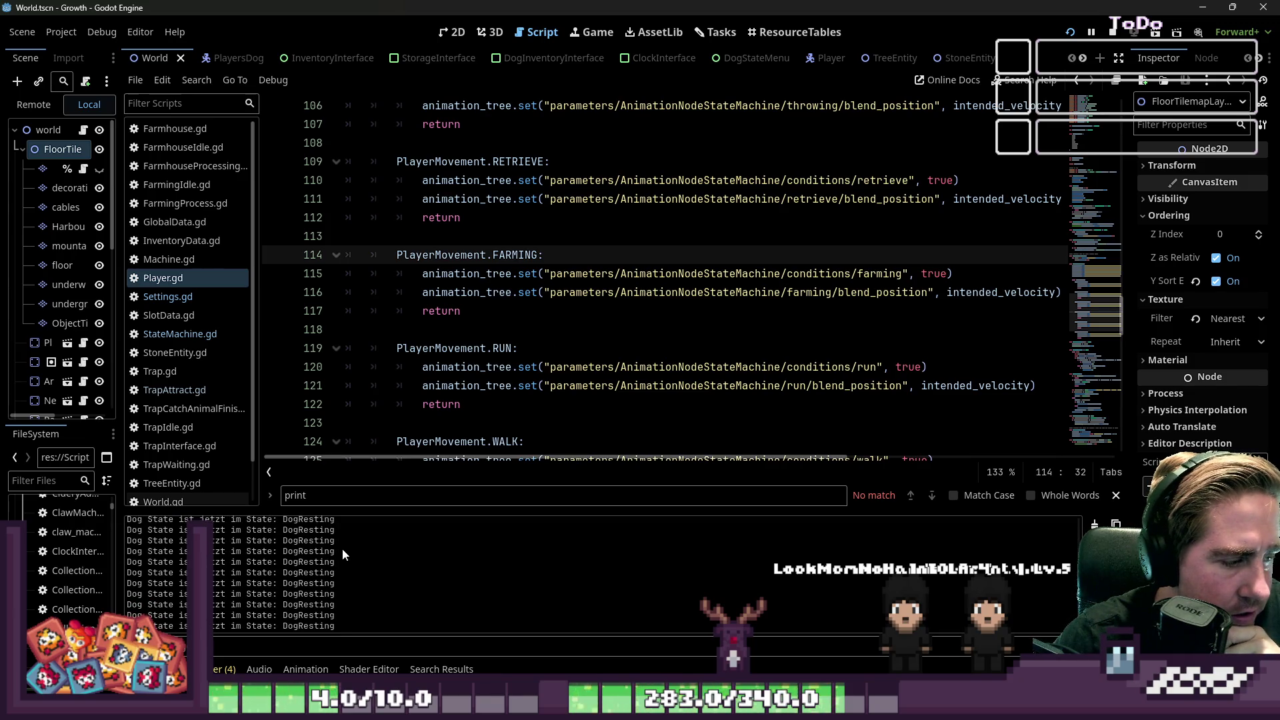
# Step: Open StateMachine.gd and review start_state, the initial transition, and the line 42 state-change print
pyautogui.click(211, 340)
pyautogui.click(513, 330)
pyautogui.click(564, 385)
pyautogui.scroll(5, 564, 386)
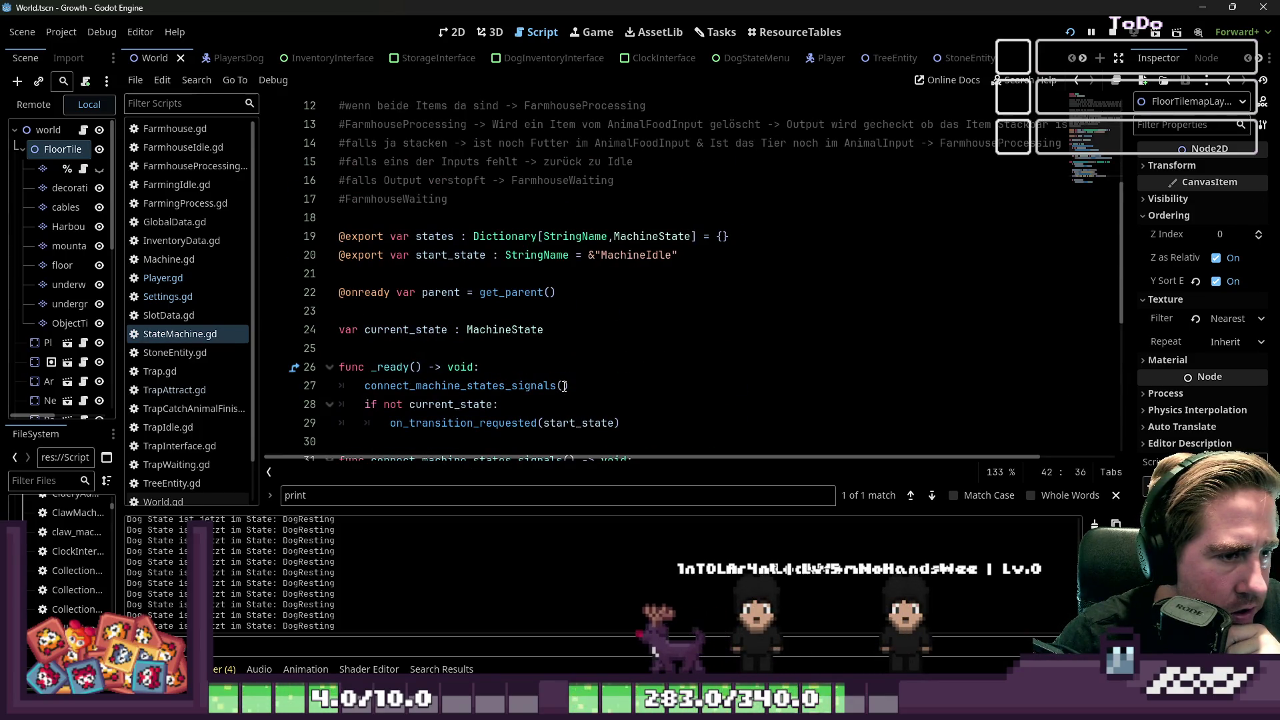
pyautogui.doubleClick(475, 260)
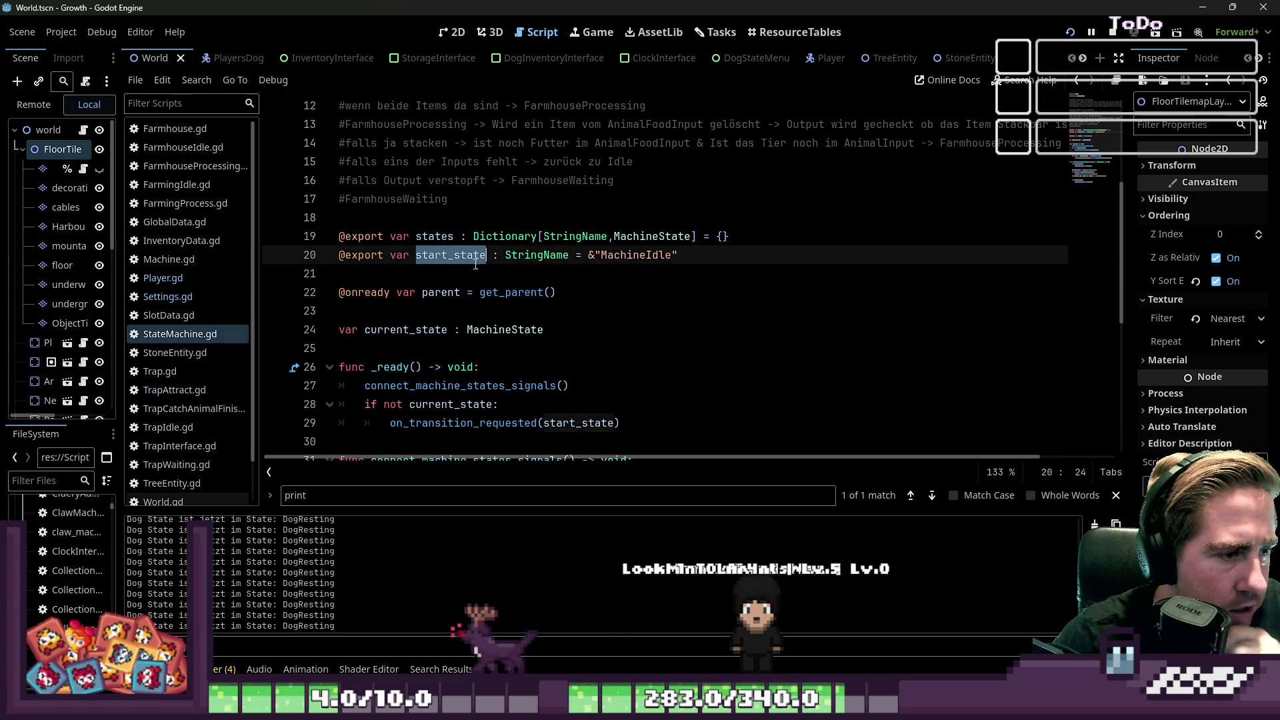
pyautogui.scroll(-2, 475, 265)
pyautogui.click(480, 311)
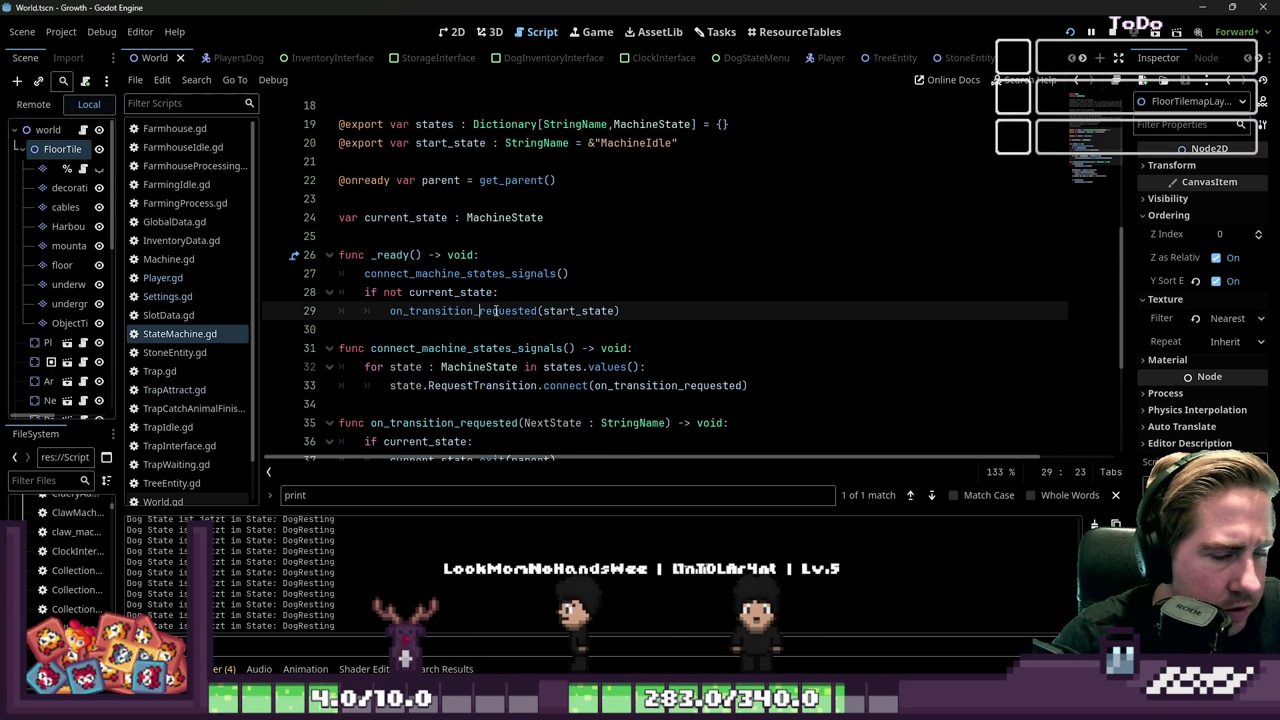
pyautogui.scroll(-3, 597, 367)
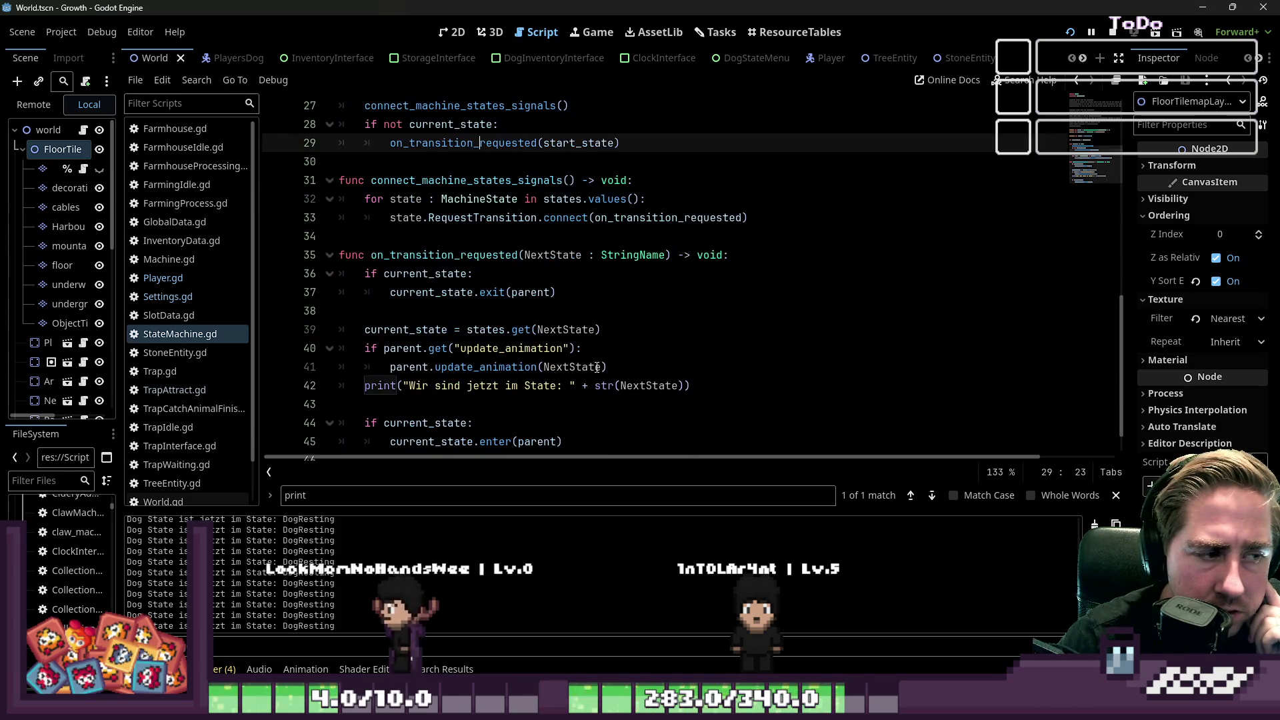
pyautogui.click(612, 386)
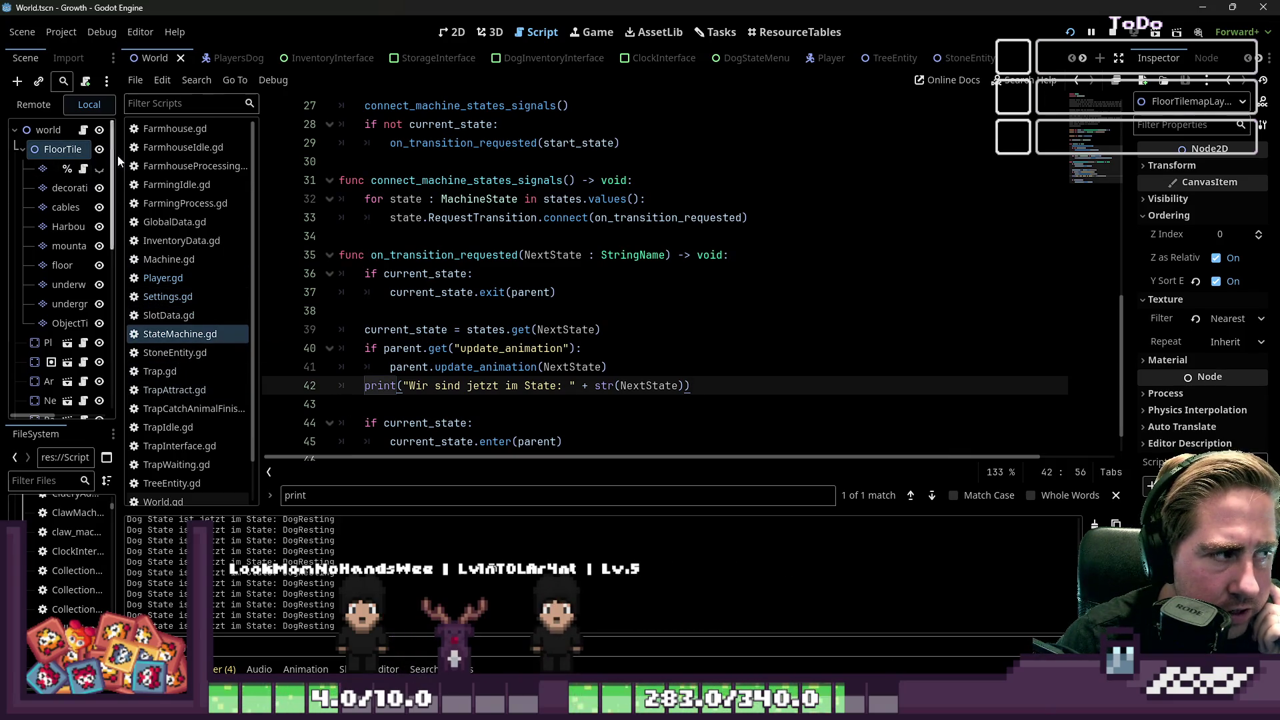
pyautogui.moveTo(122, 163); pyautogui.dragTo(270, 162)
# Step: In the Remote scene tree, expand world and select the placed Trap's TrapStateMachine
pyautogui.click(114, 106)
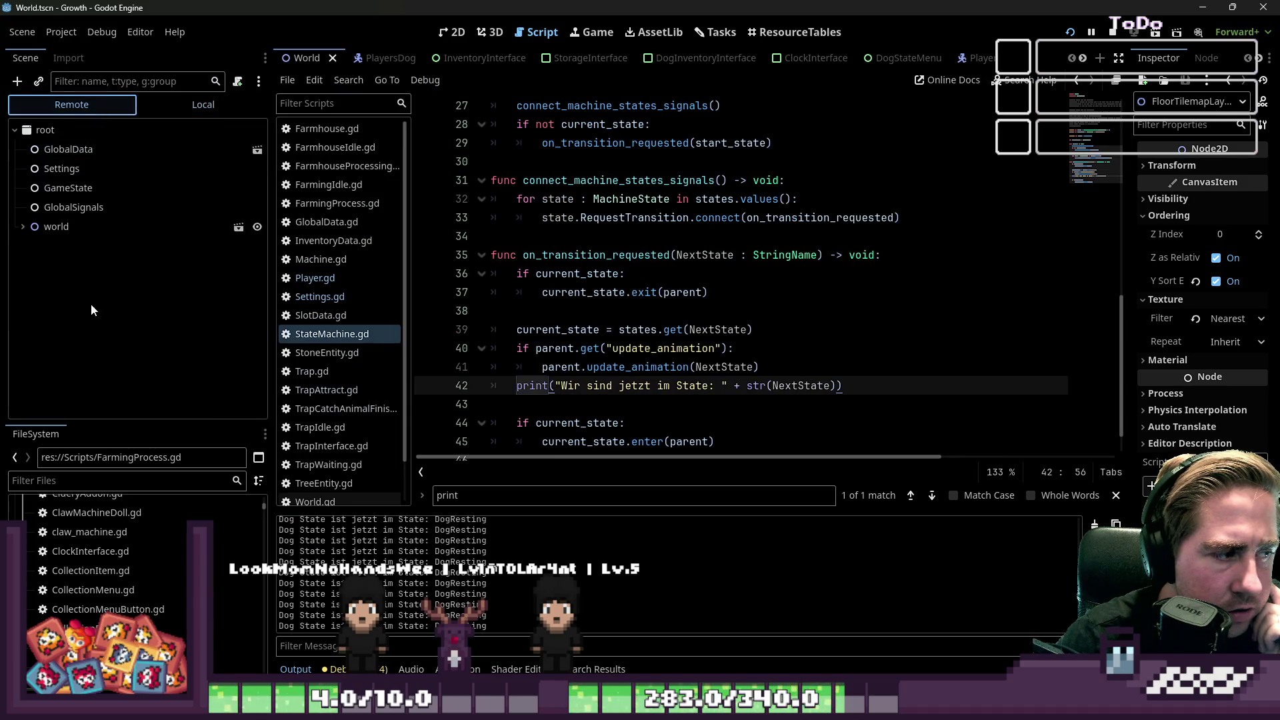
pyautogui.click(22, 227)
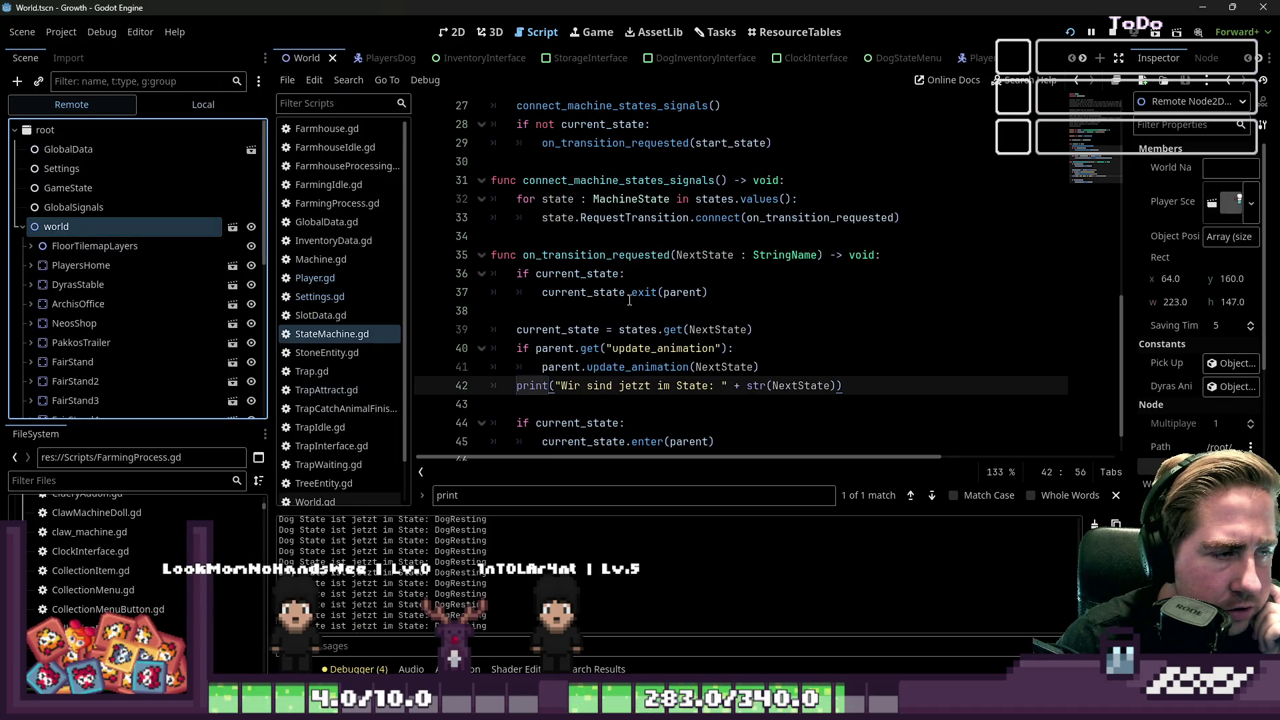
pyautogui.scroll(3, 614, 301)
pyautogui.scroll(-10, 67, 370)
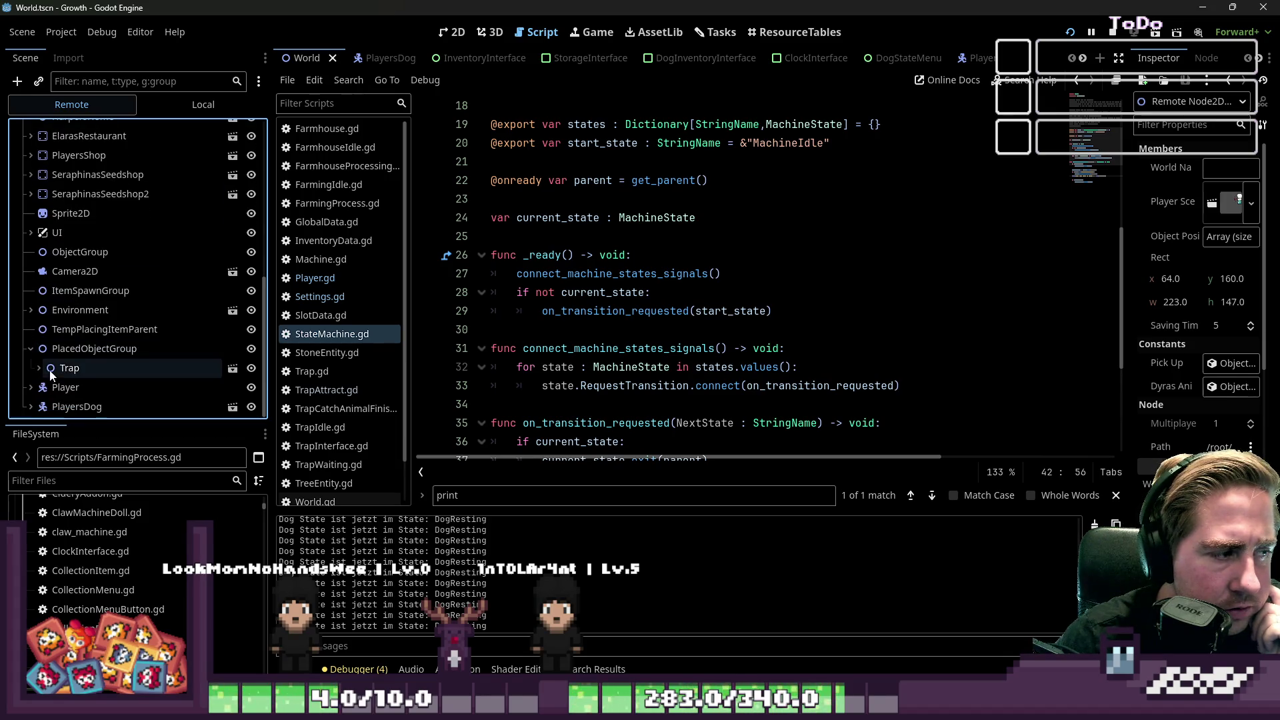
pyautogui.click(58, 368)
pyautogui.click(75, 371)
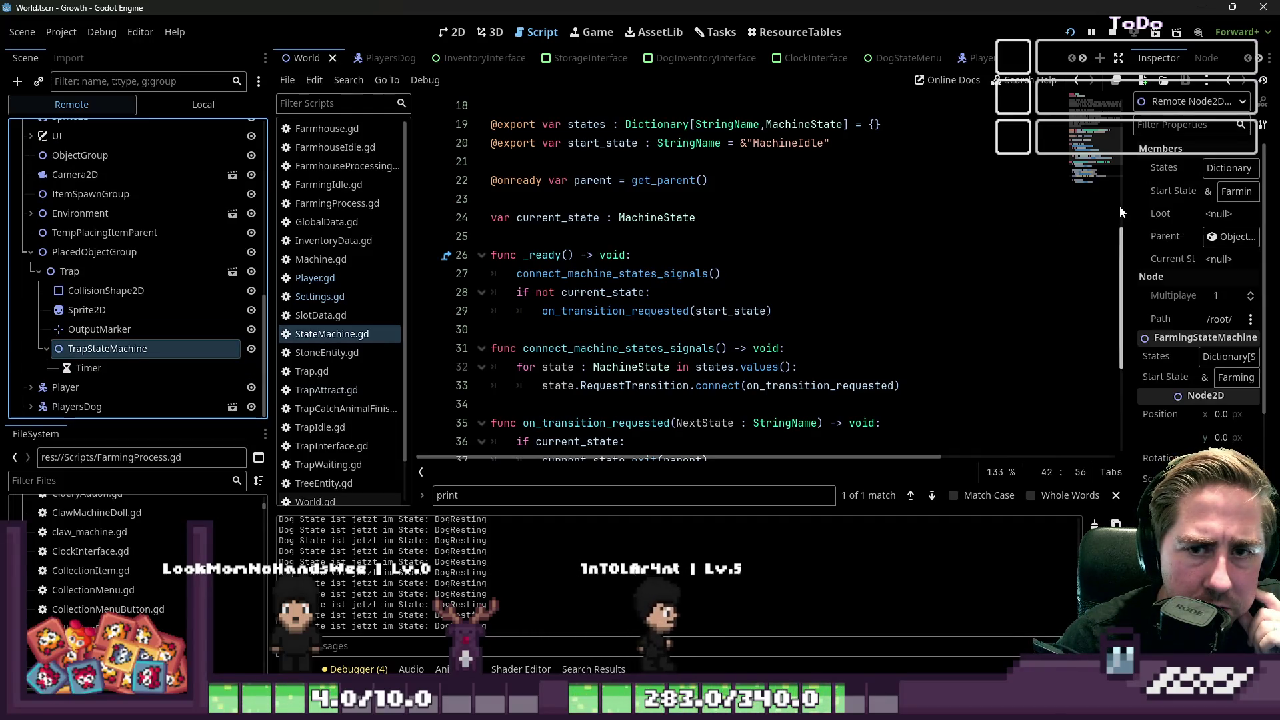
# Step: Inspect its Start State, still FarmingIdle, then stop the running game
pyautogui.moveTo(1129, 210)
pyautogui.mouseDown()
pyautogui.moveTo(857, 212)
pyautogui.moveTo(968, 212)
pyautogui.mouseUp()
pyautogui.scroll(-1, 643, 300)
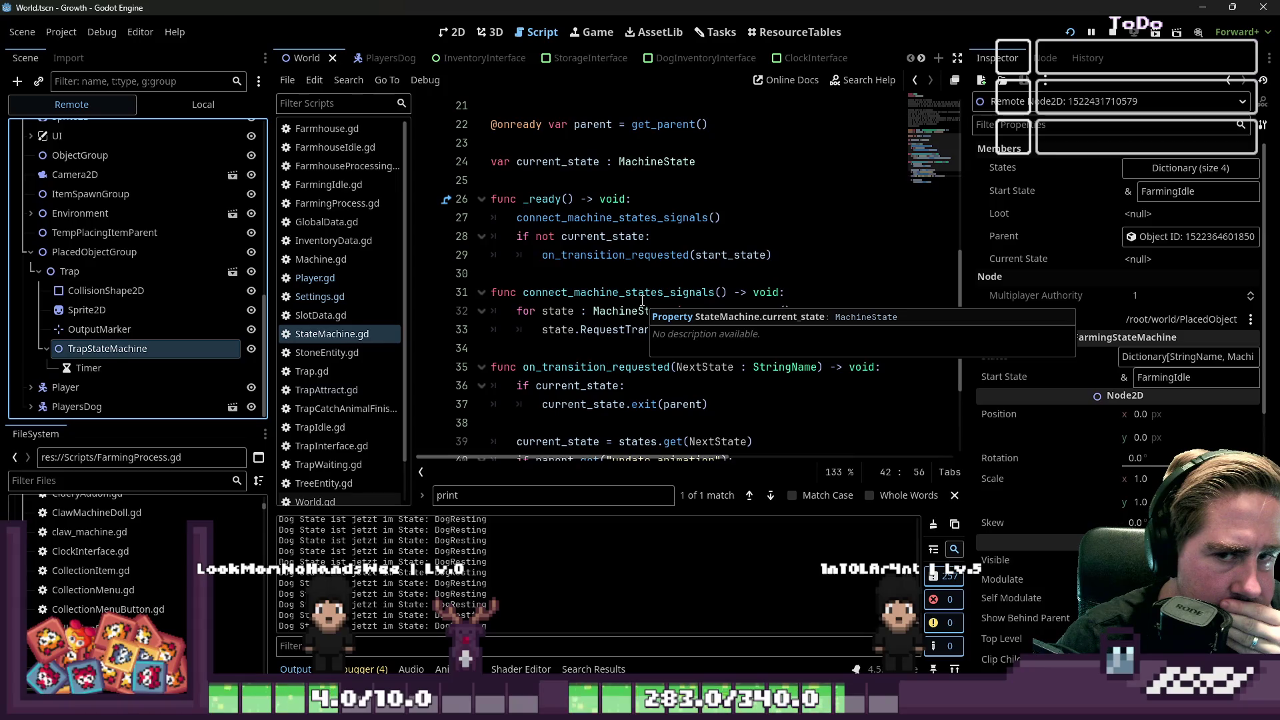
pyautogui.click(84, 330)
pyautogui.click(80, 350)
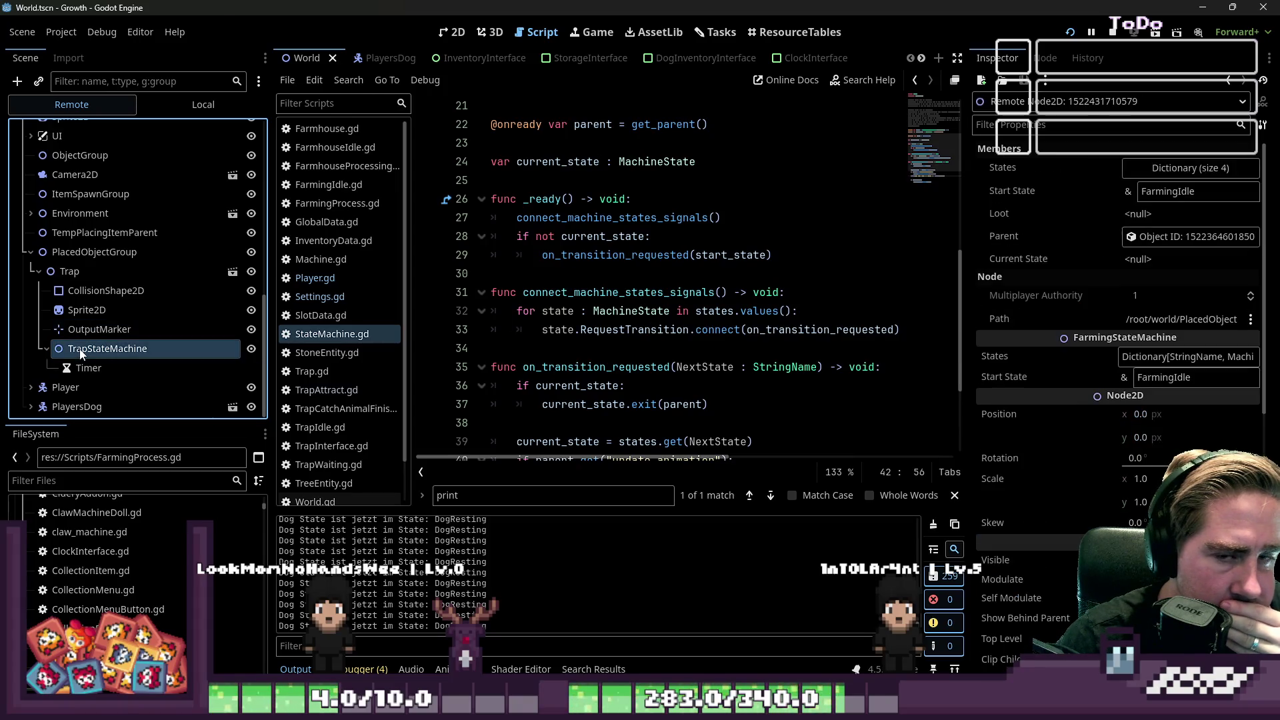
pyautogui.click(1169, 192)
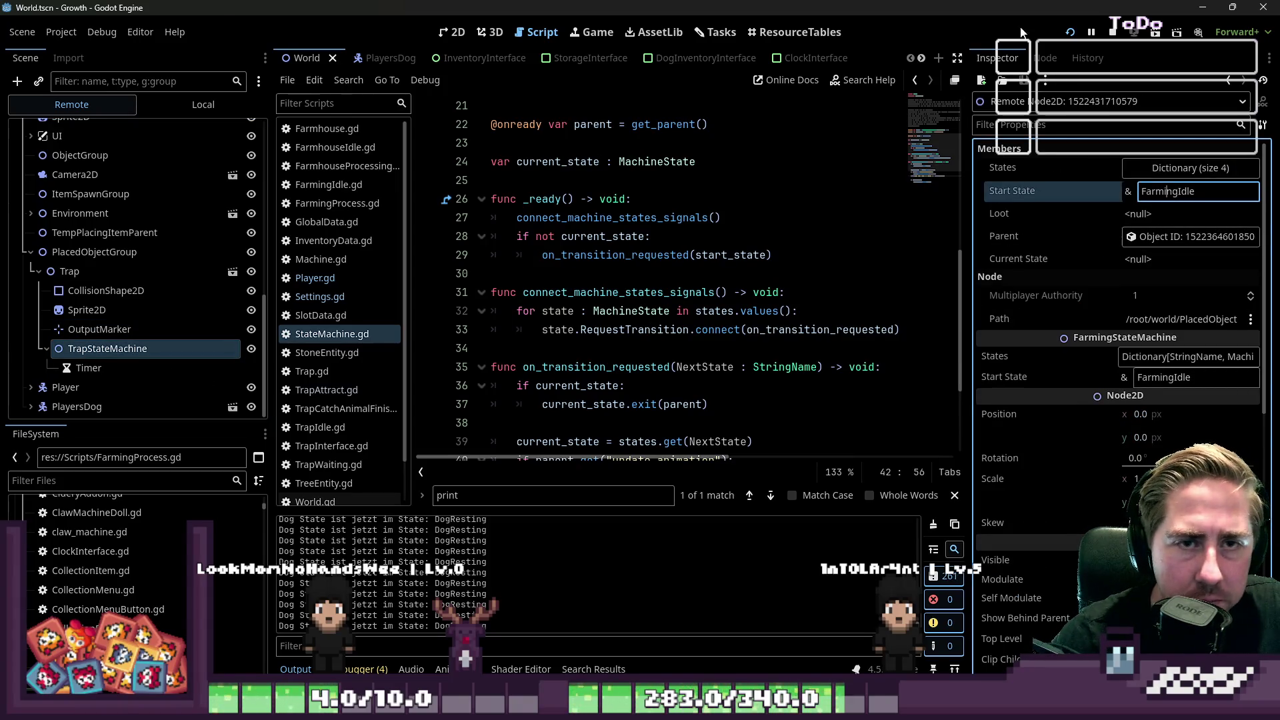
pyautogui.click(1119, 32)
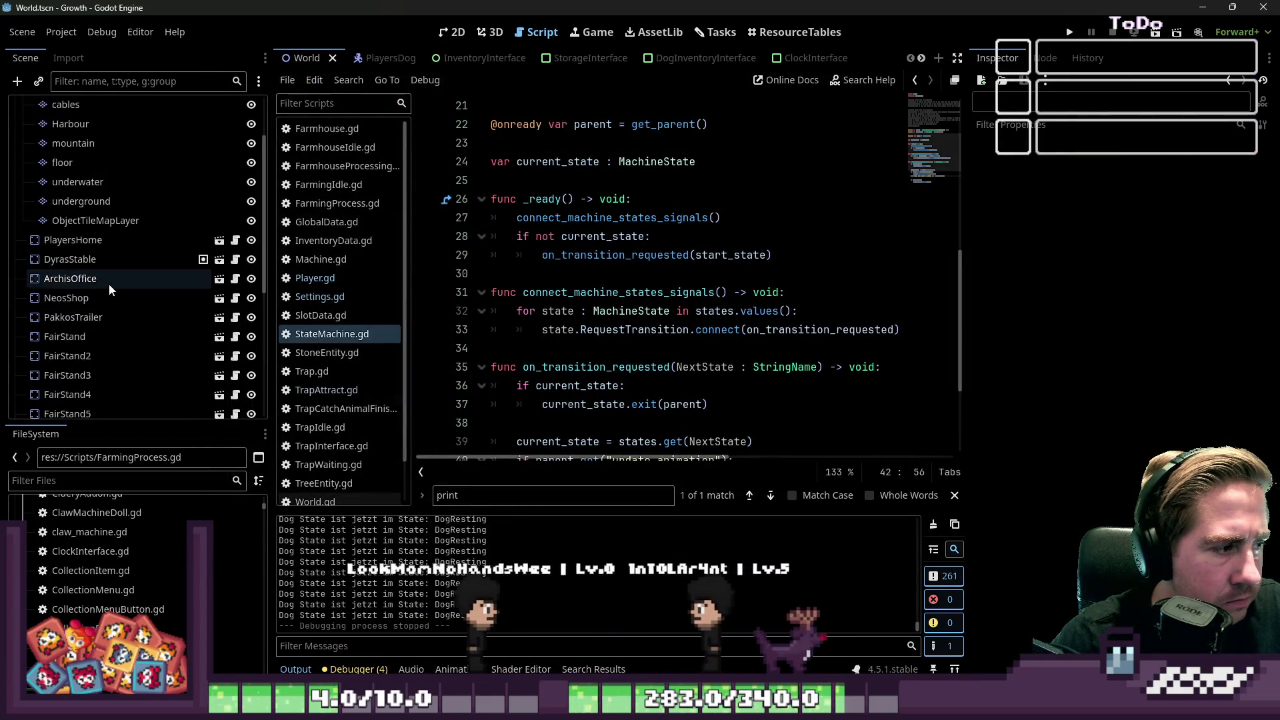
# Step: Switch to the Trap scene and select its TrapStateMachine node
pyautogui.scroll(-2, 110, 254)
pyautogui.scroll(-6, 110, 242)
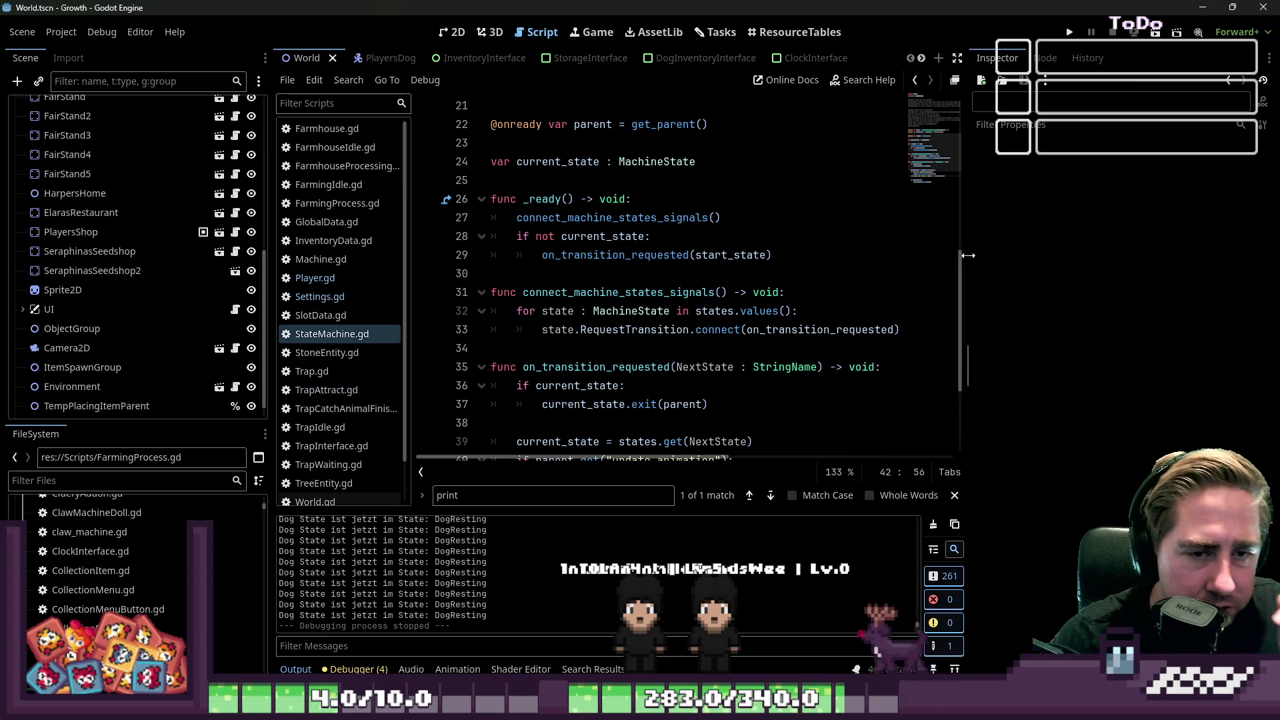
pyautogui.moveTo(968, 255); pyautogui.dragTo(1118, 240)
pyautogui.scroll(-5, 731, 63)
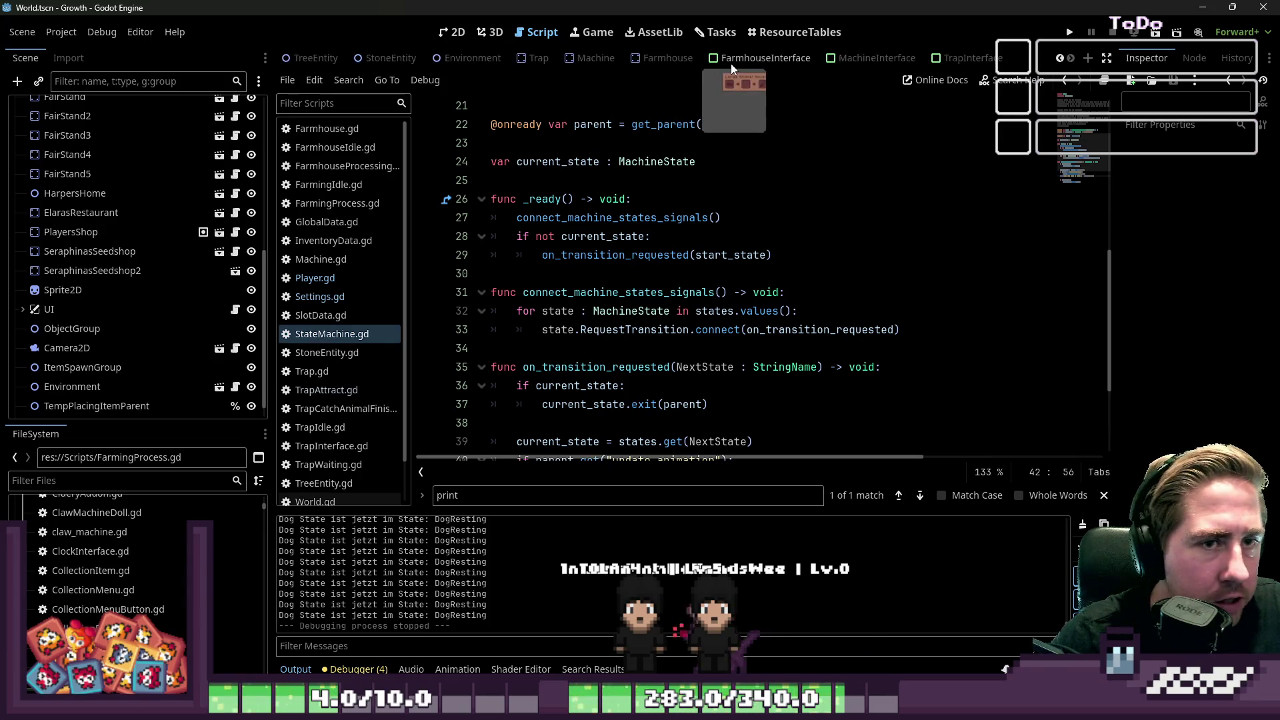
pyautogui.click(519, 59)
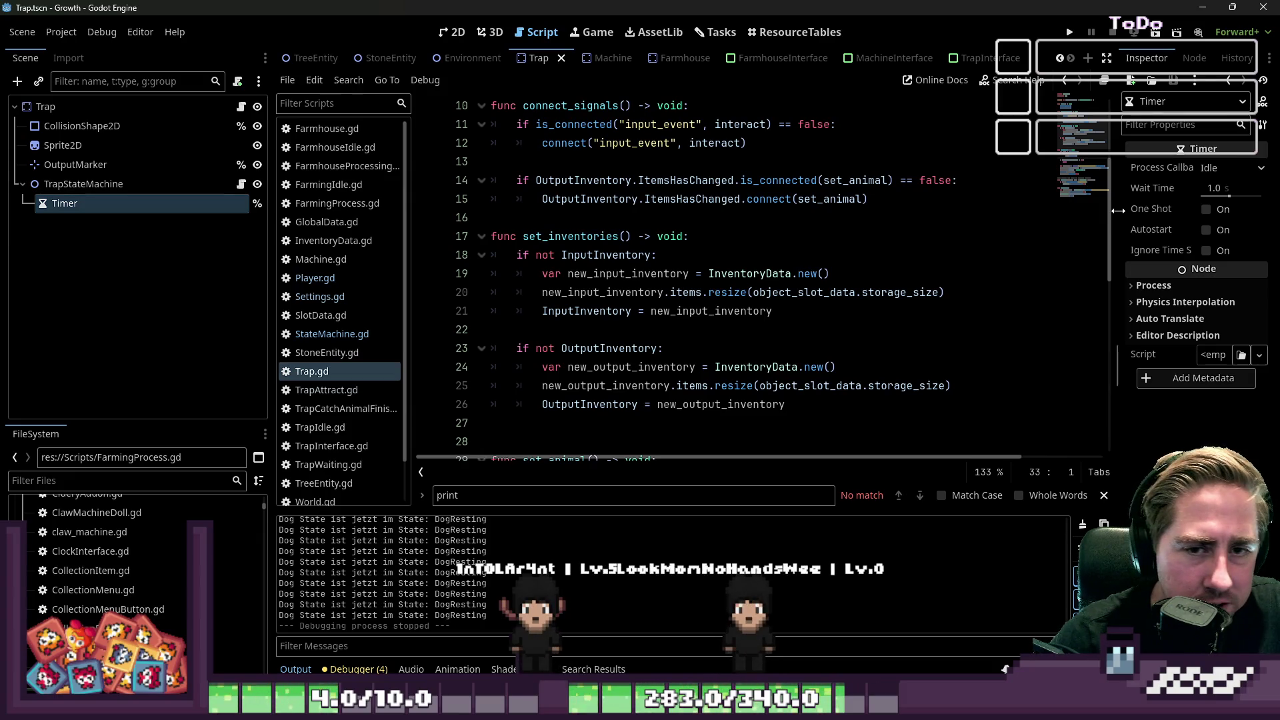
pyautogui.moveTo(1119, 226); pyautogui.dragTo(980, 253)
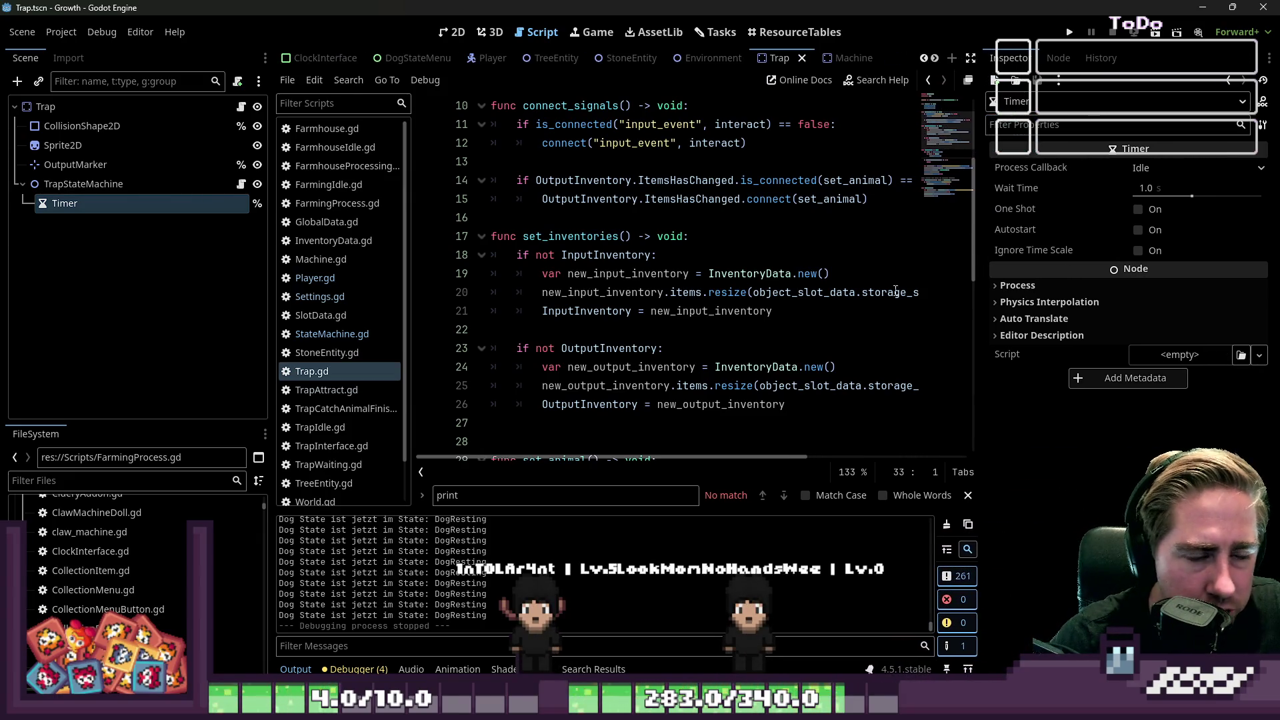
pyautogui.click(95, 179)
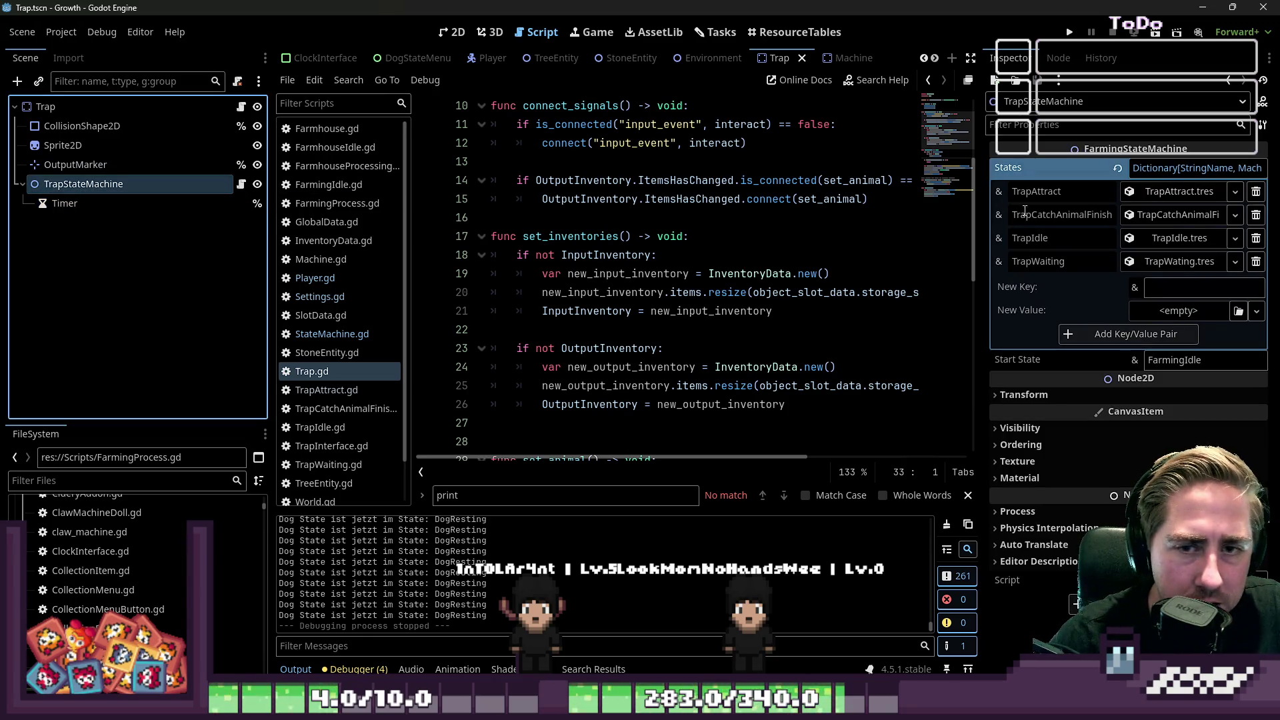
# Step: Change Start State from FarmingIdle to TrapIdle, save the Trap scene, and relaunch the game
pyautogui.moveTo(981, 238)
pyautogui.mouseDown()
pyautogui.moveTo(787, 270)
pyautogui.moveTo(774, 287)
pyautogui.moveTo(892, 305)
pyautogui.mouseUp()
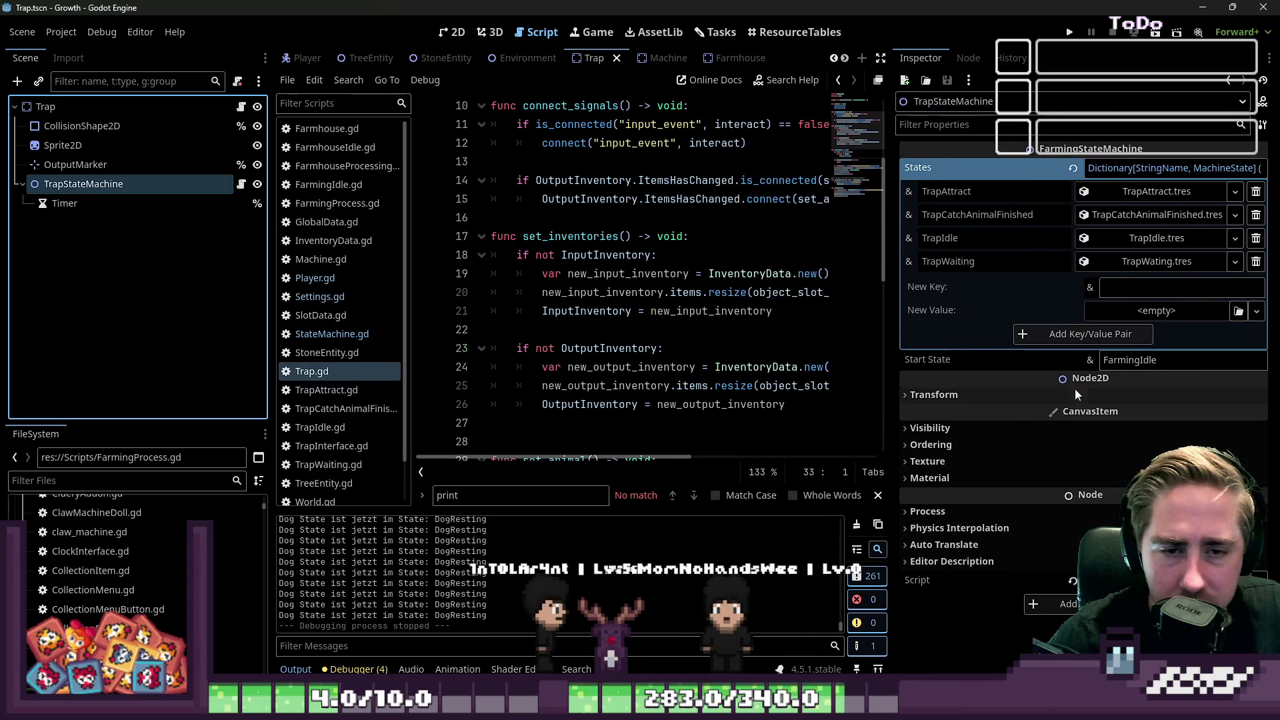
pyautogui.hotkey('shift', 'Home')
pyautogui.write('T')
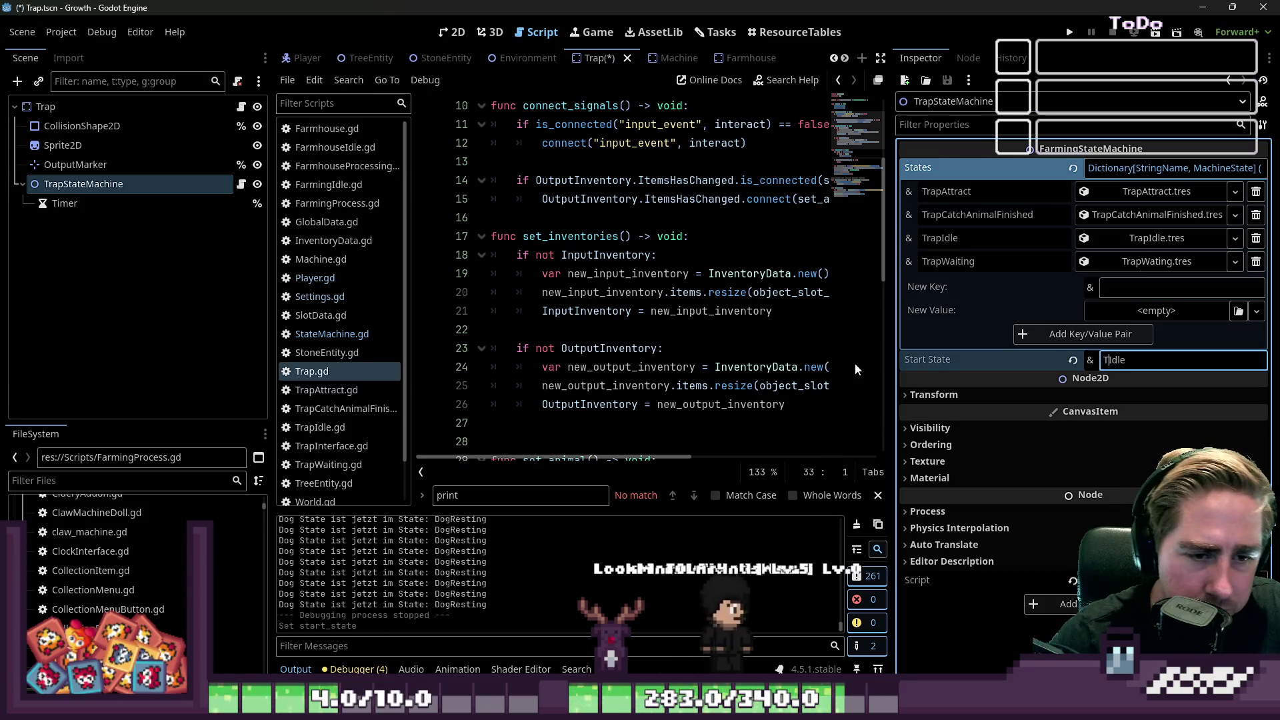
pyautogui.click(779, 311)
pyautogui.hotkey('ctrl', 's')
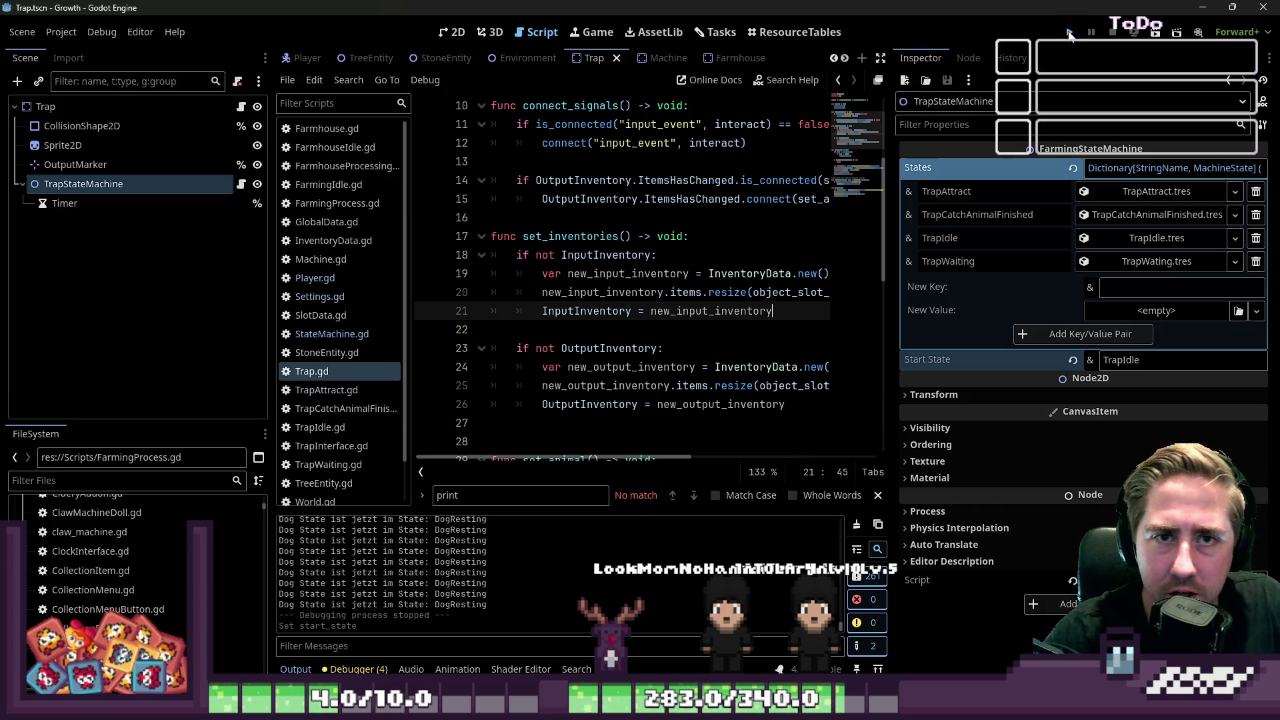
pyautogui.click(1070, 33)
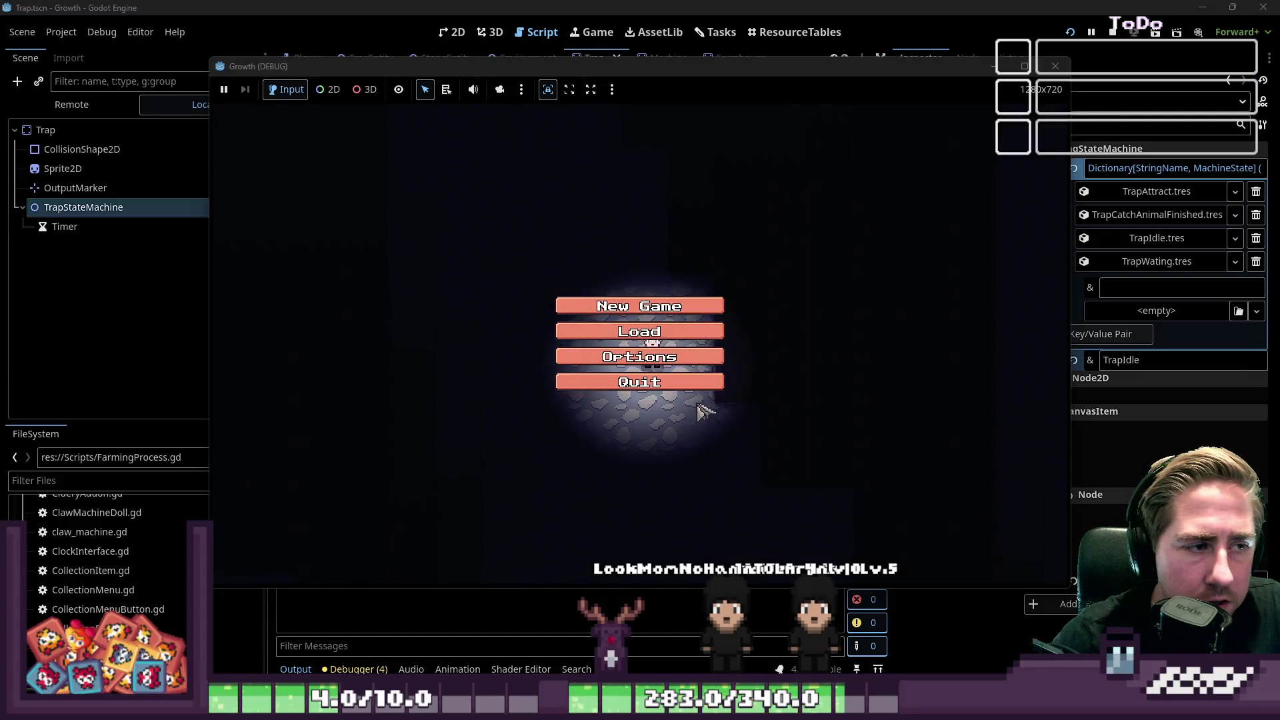
# Step: Start a new game as 'asd' and put the Trap item in the first hotbar slot
pyautogui.click(647, 323)
pyautogui.write('asd')
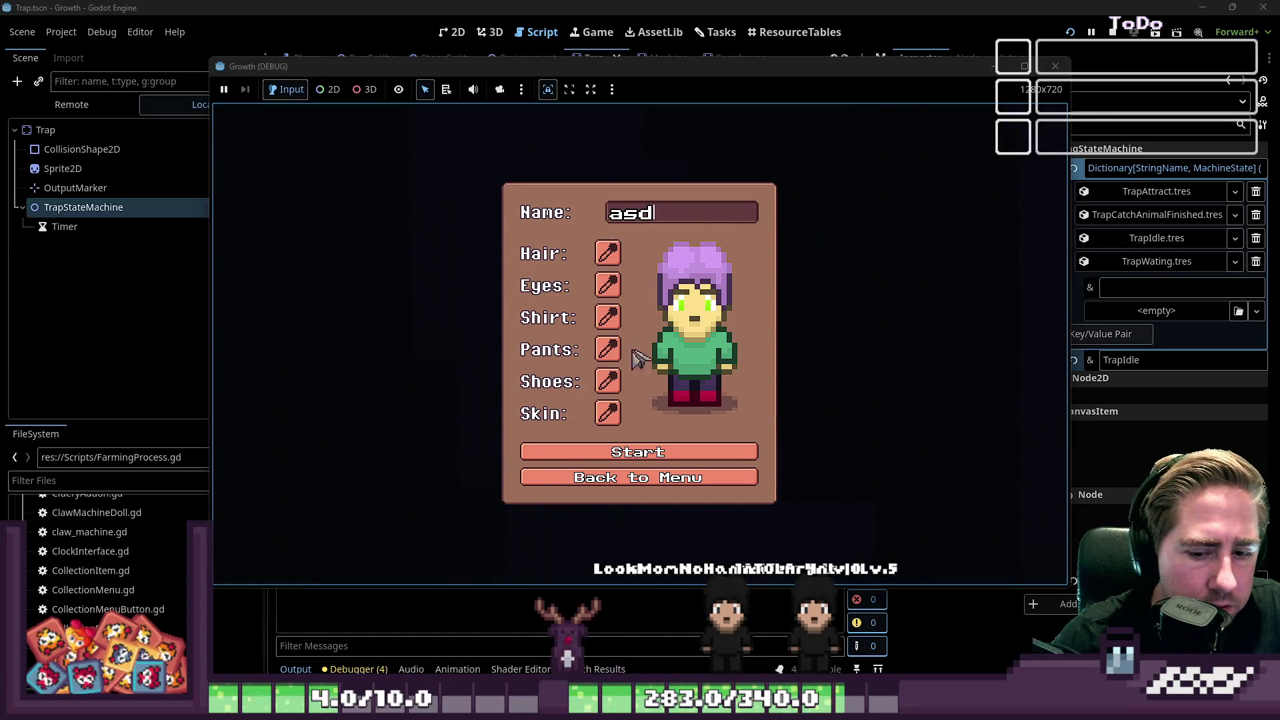
pyautogui.click(639, 454)
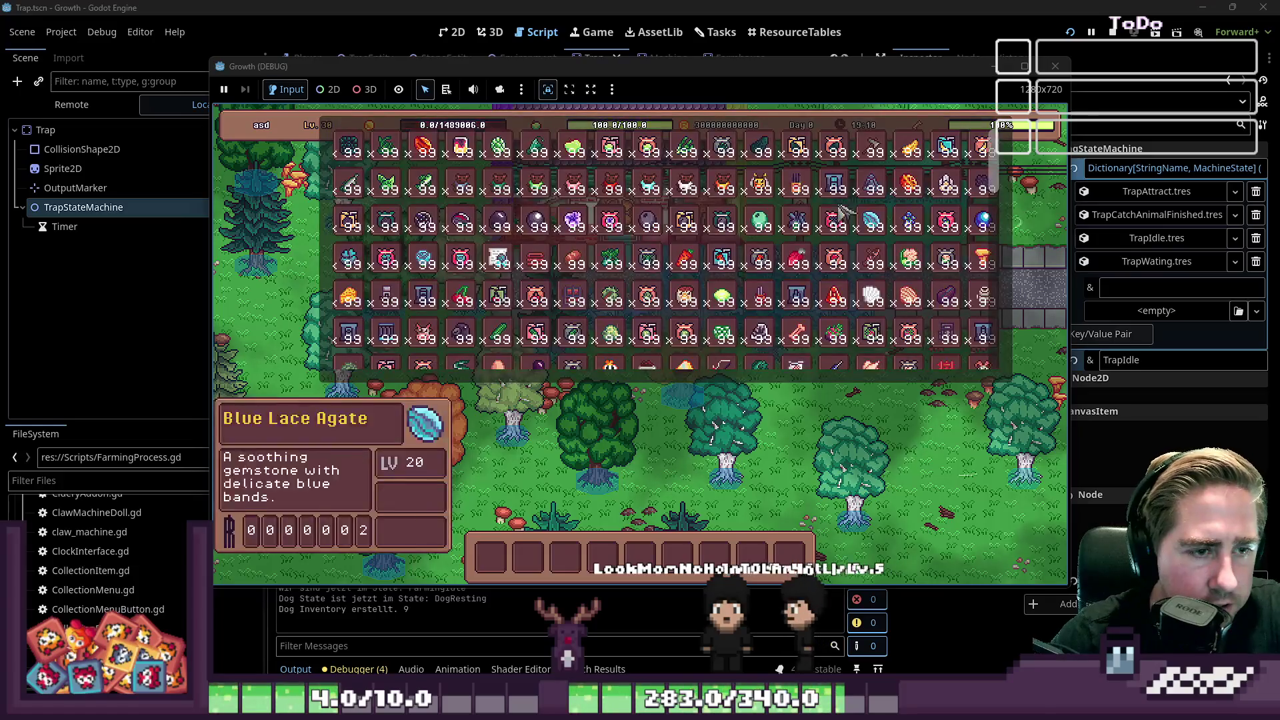
pyautogui.scroll(-6, 604, 297)
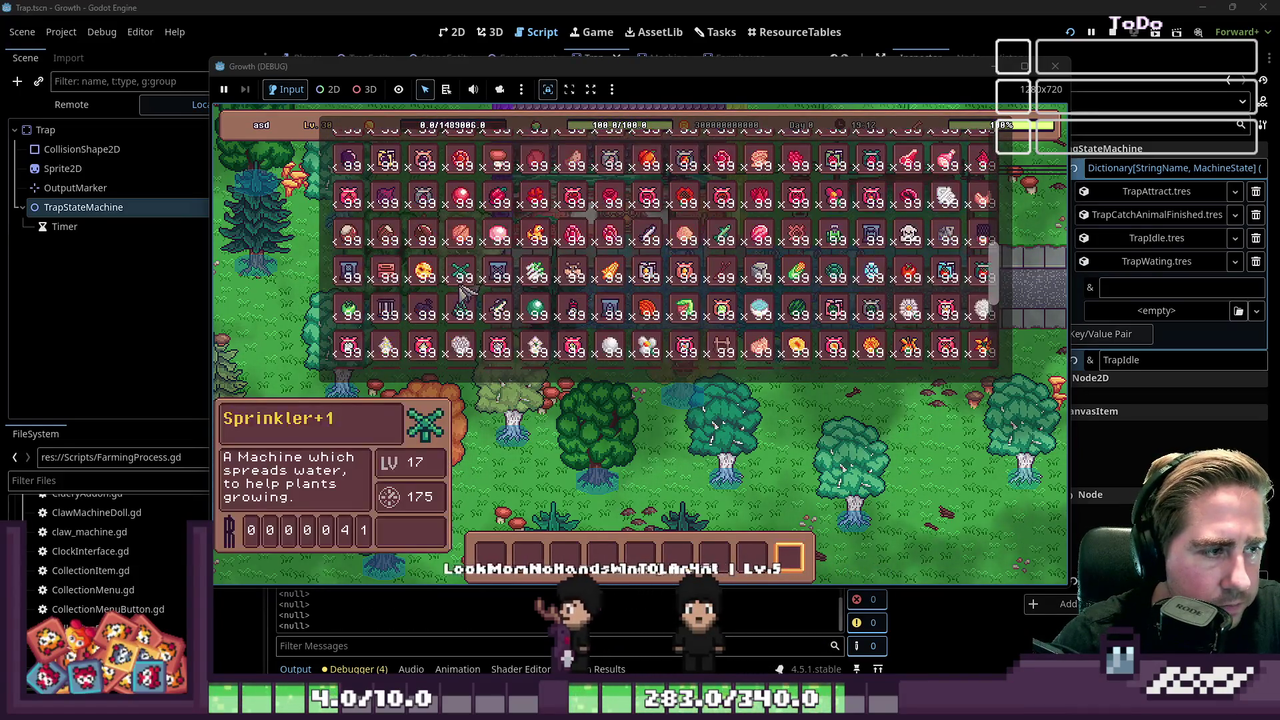
pyautogui.moveTo(390, 315); pyautogui.dragTo(490, 554)
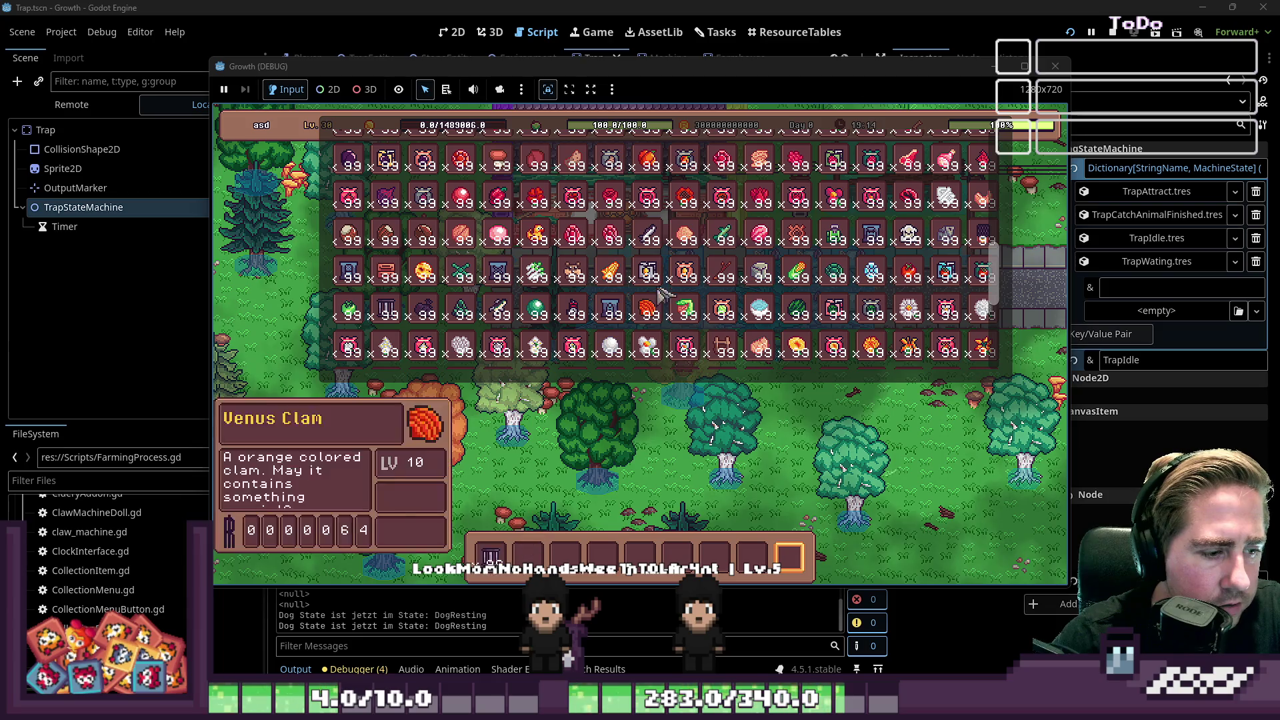
pyautogui.press('Escape')
pyautogui.scroll(8, 554, 543)
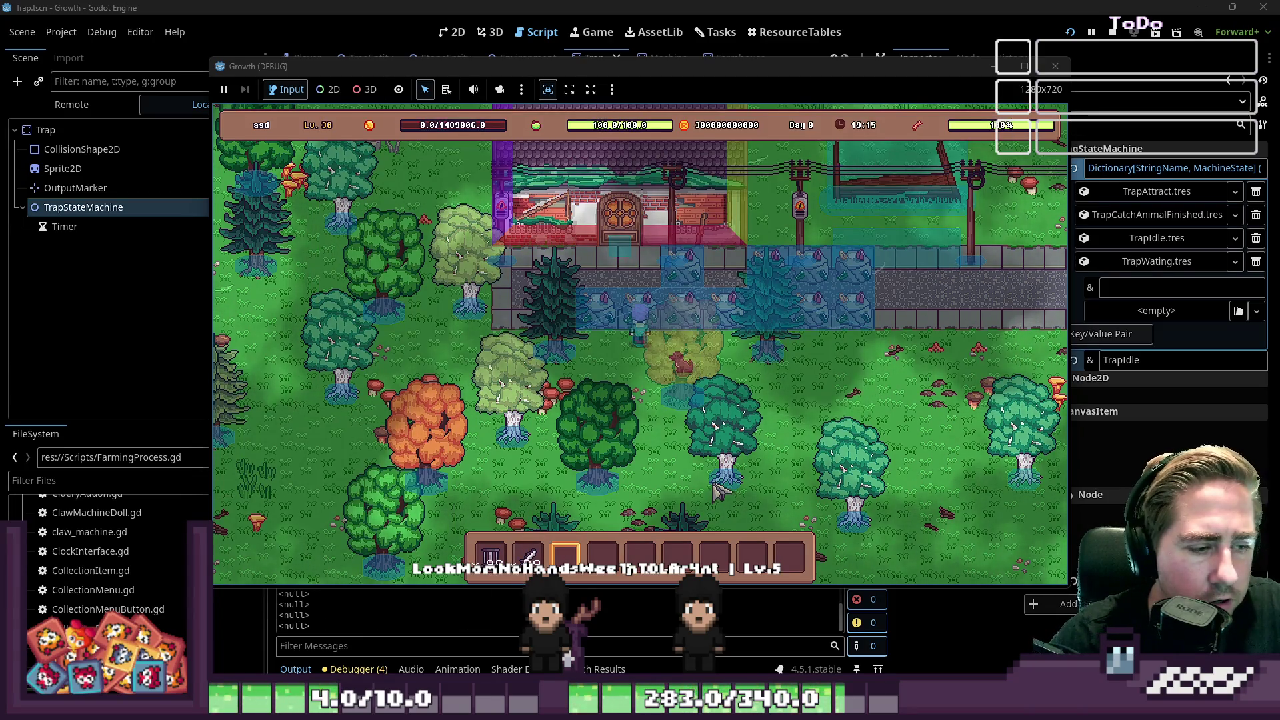
# Step: Walk the character around the farm, then widen the script editor to read TrapIdle.gd
pyautogui.press('a')
pyautogui.press('s')
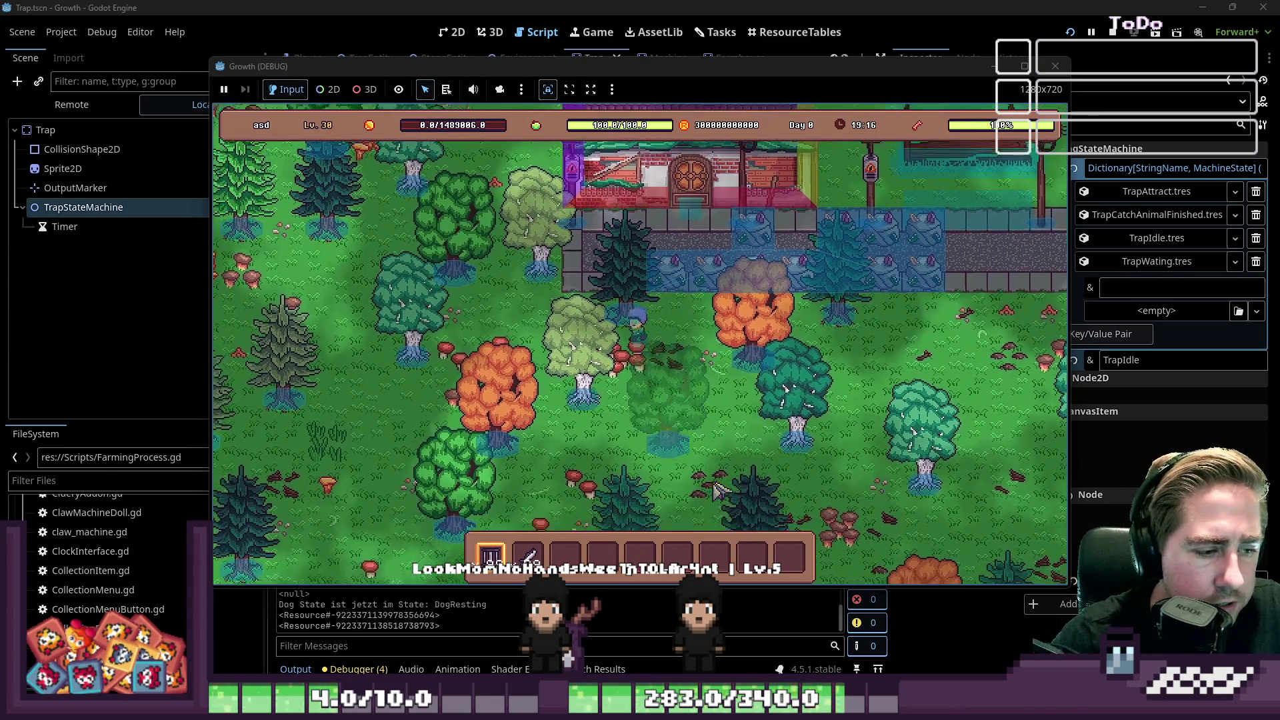
pyautogui.press('a')
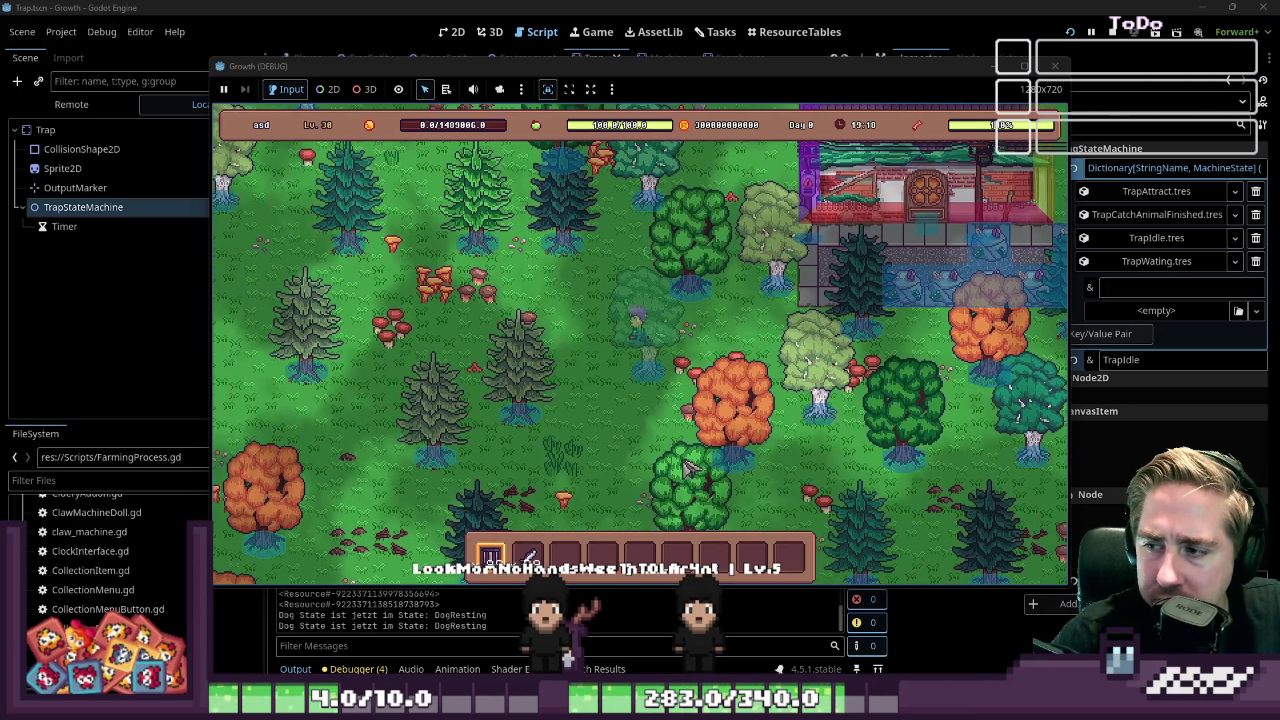
pyautogui.press('a')
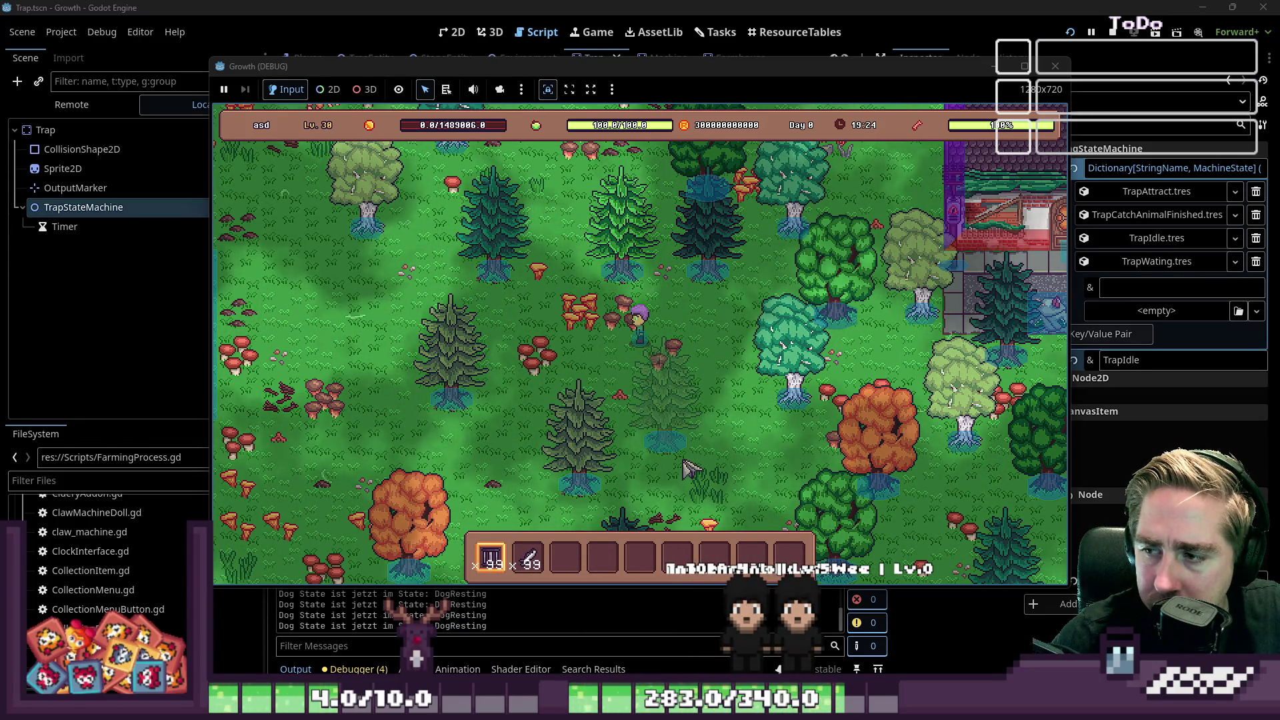
pyautogui.press('d')
pyautogui.press('w')
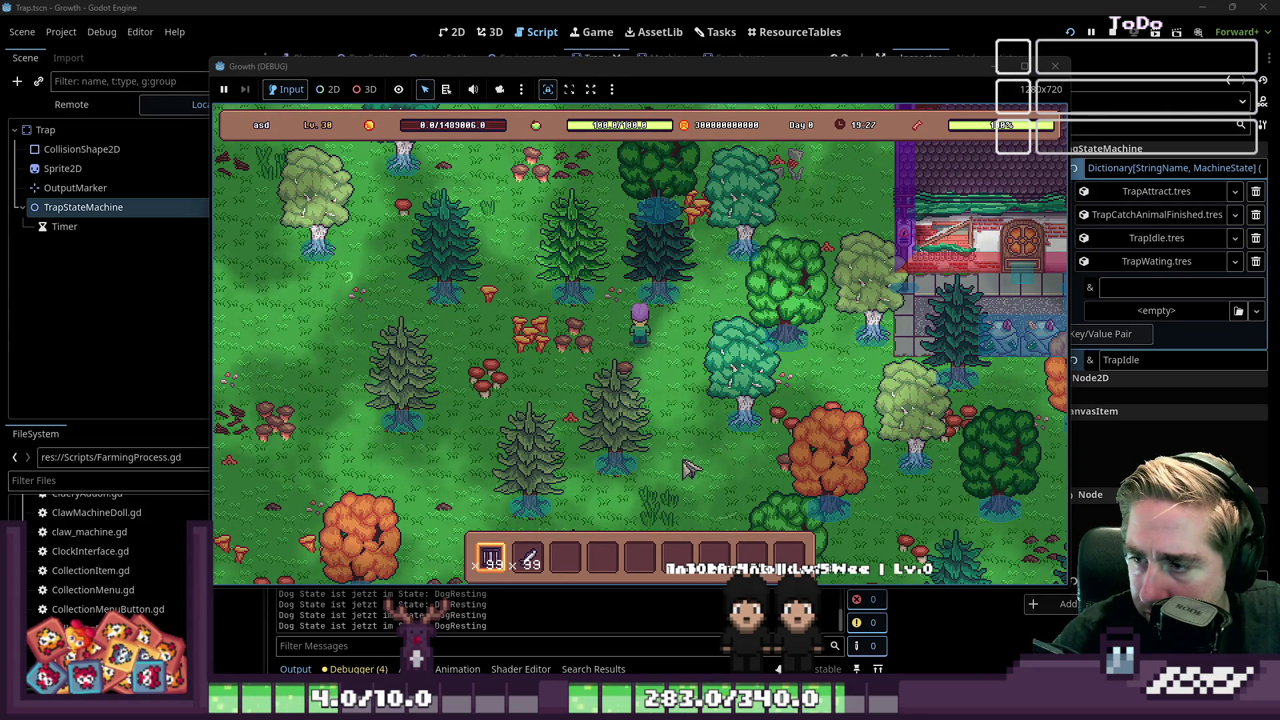
pyautogui.press('w')
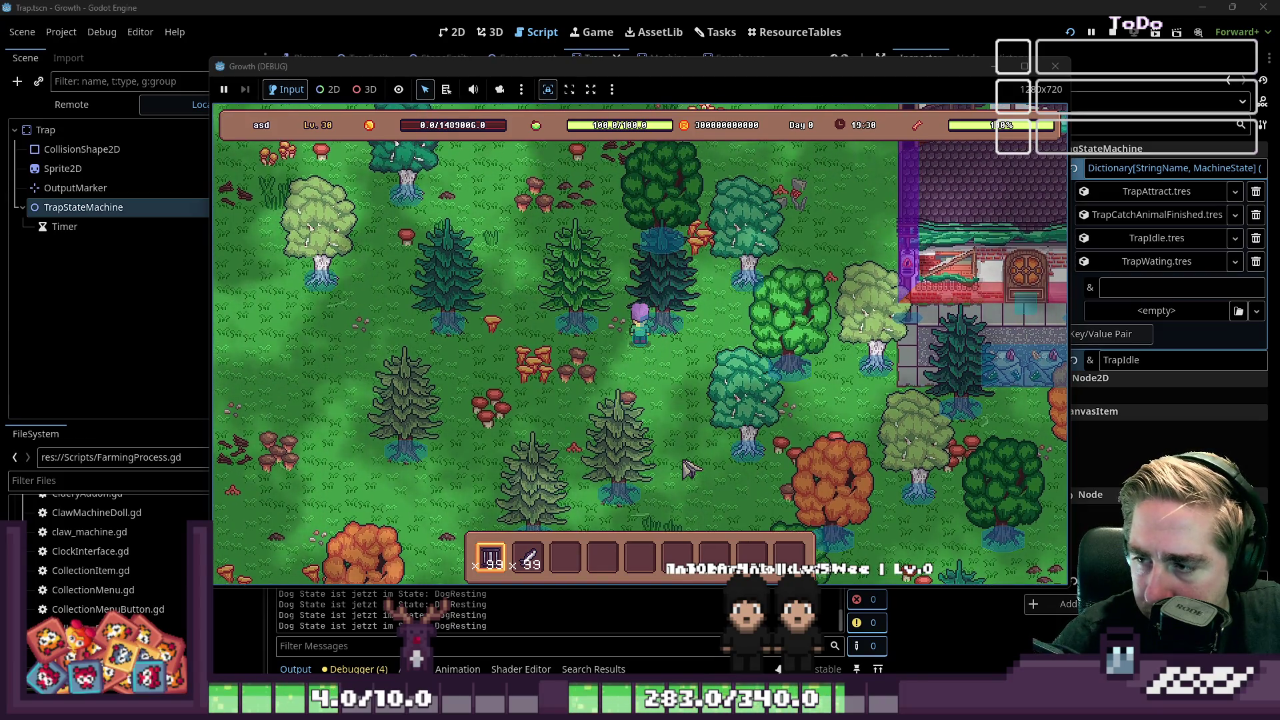
pyautogui.press('a')
pyautogui.press('s')
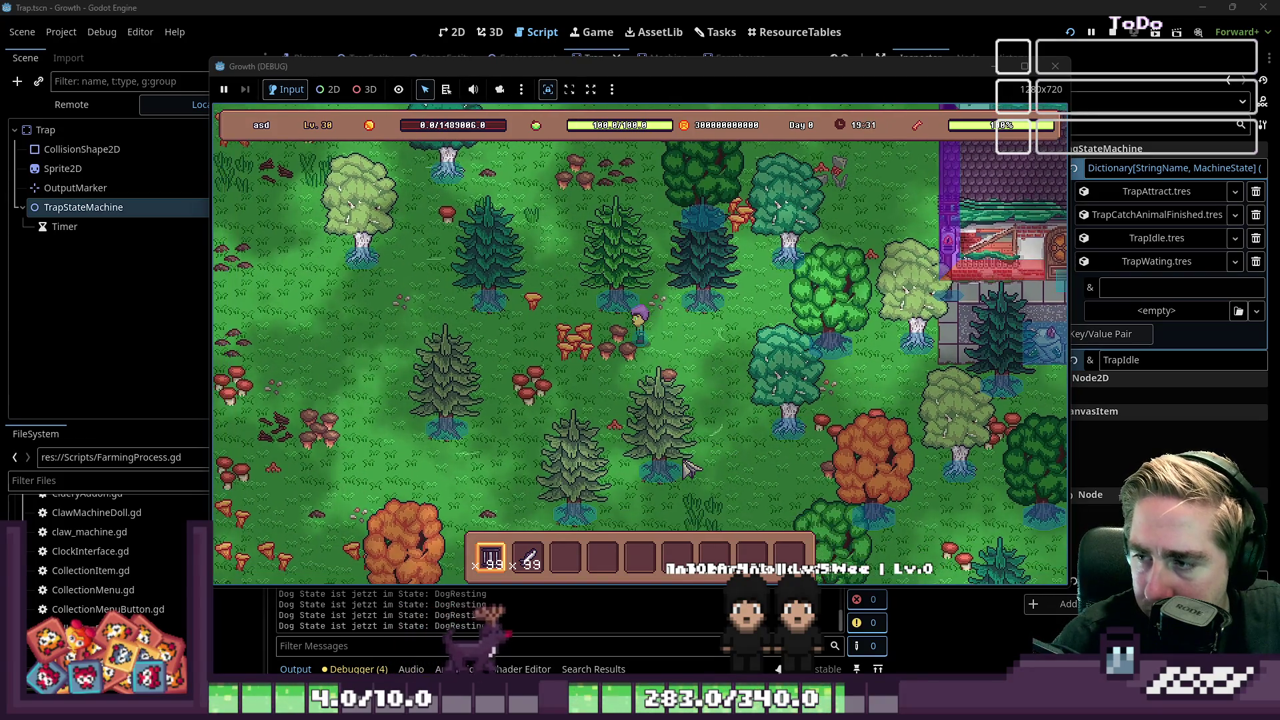
pyautogui.press('a')
pyautogui.press('s')
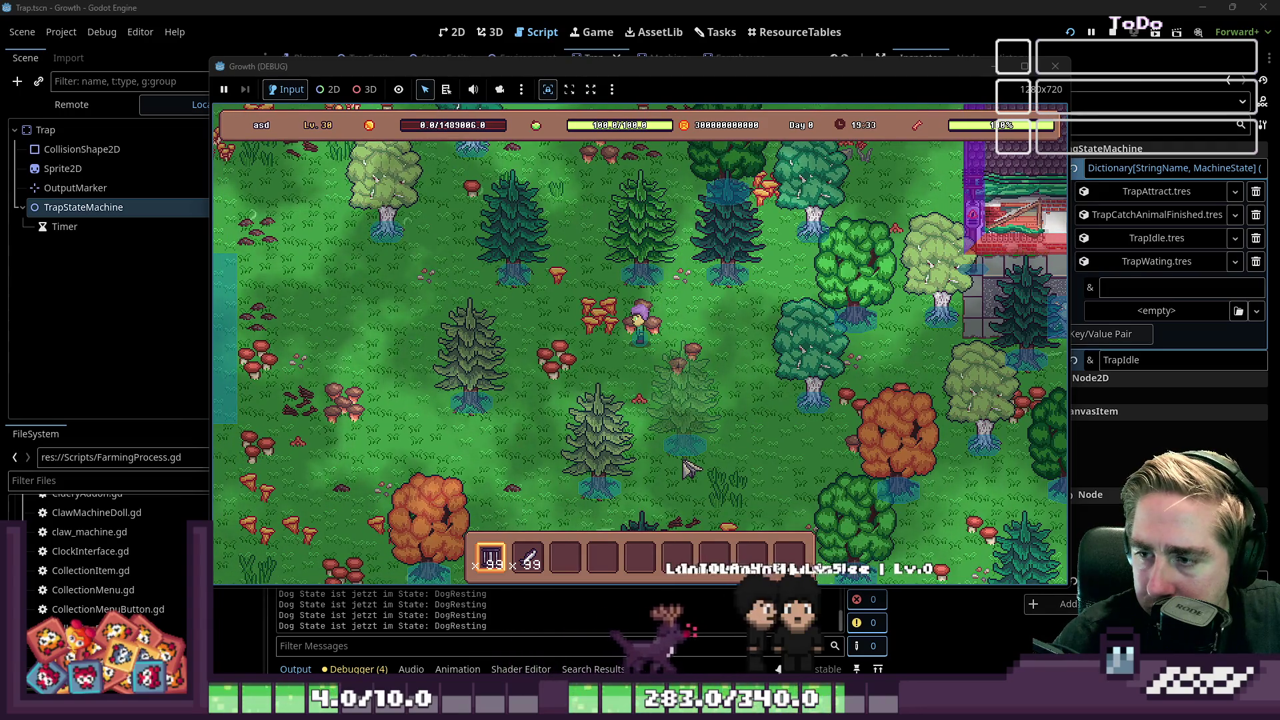
pyautogui.press('a')
pyautogui.press('w')
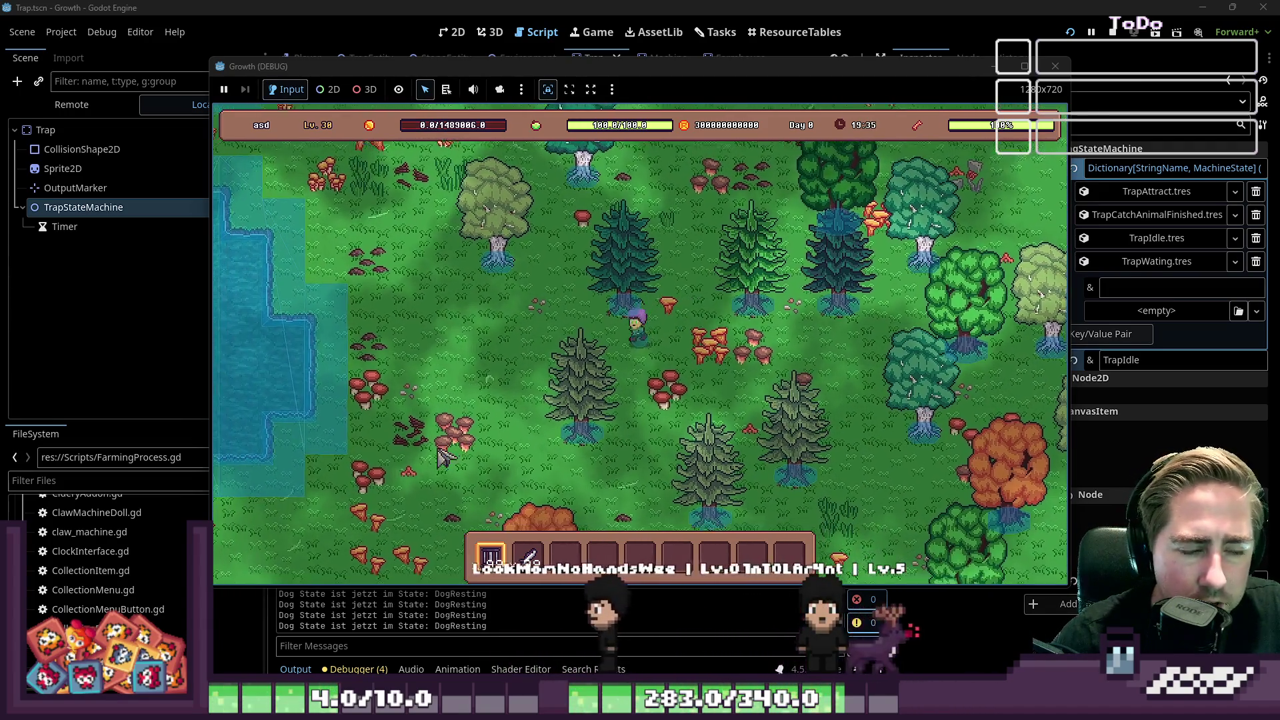
pyautogui.press('a')
pyautogui.press('s')
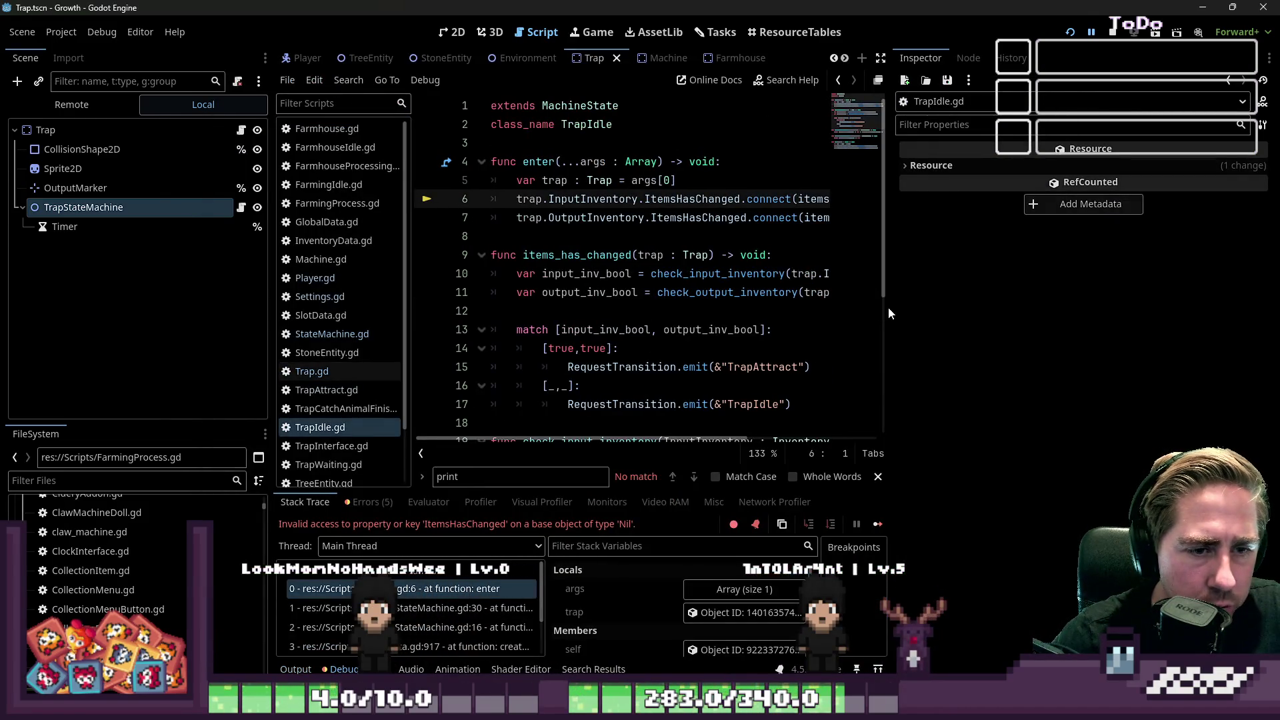
pyautogui.moveTo(891, 307); pyautogui.dragTo(1133, 303)
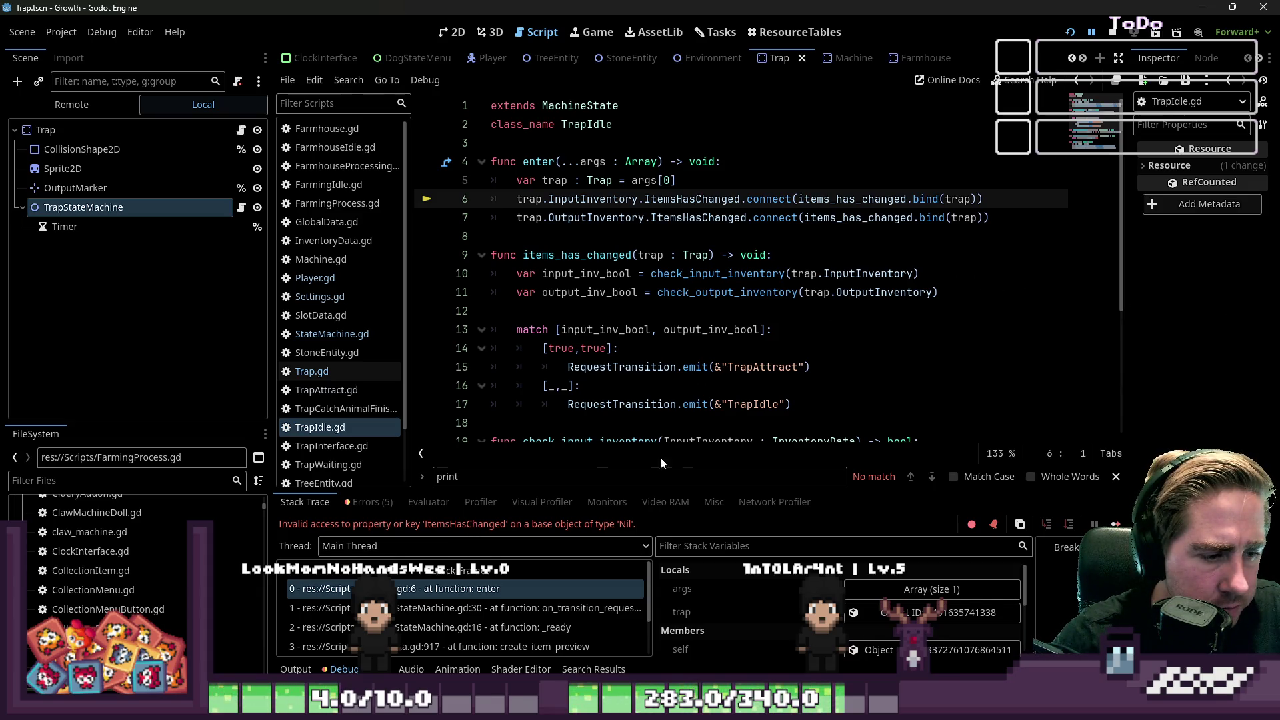
# Step: Delete the set_inventories() line from _ready in Trap.gd
pyautogui.click(656, 233)
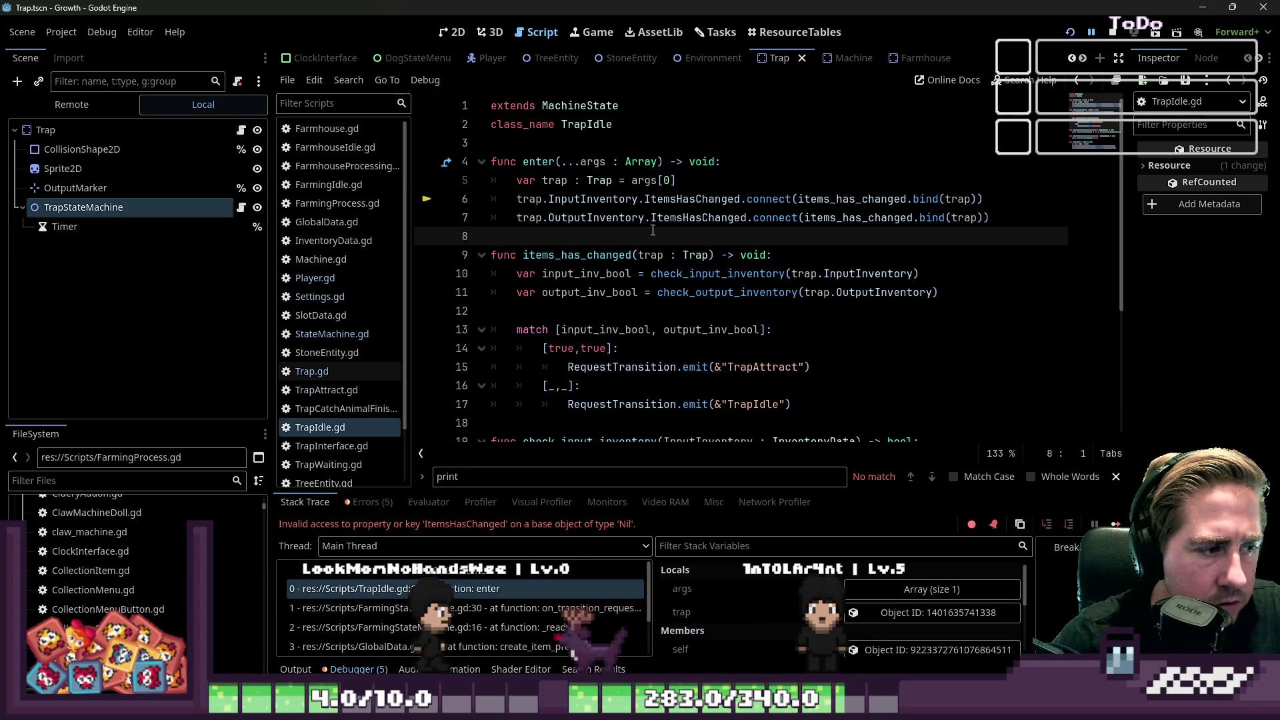
pyautogui.click(326, 372)
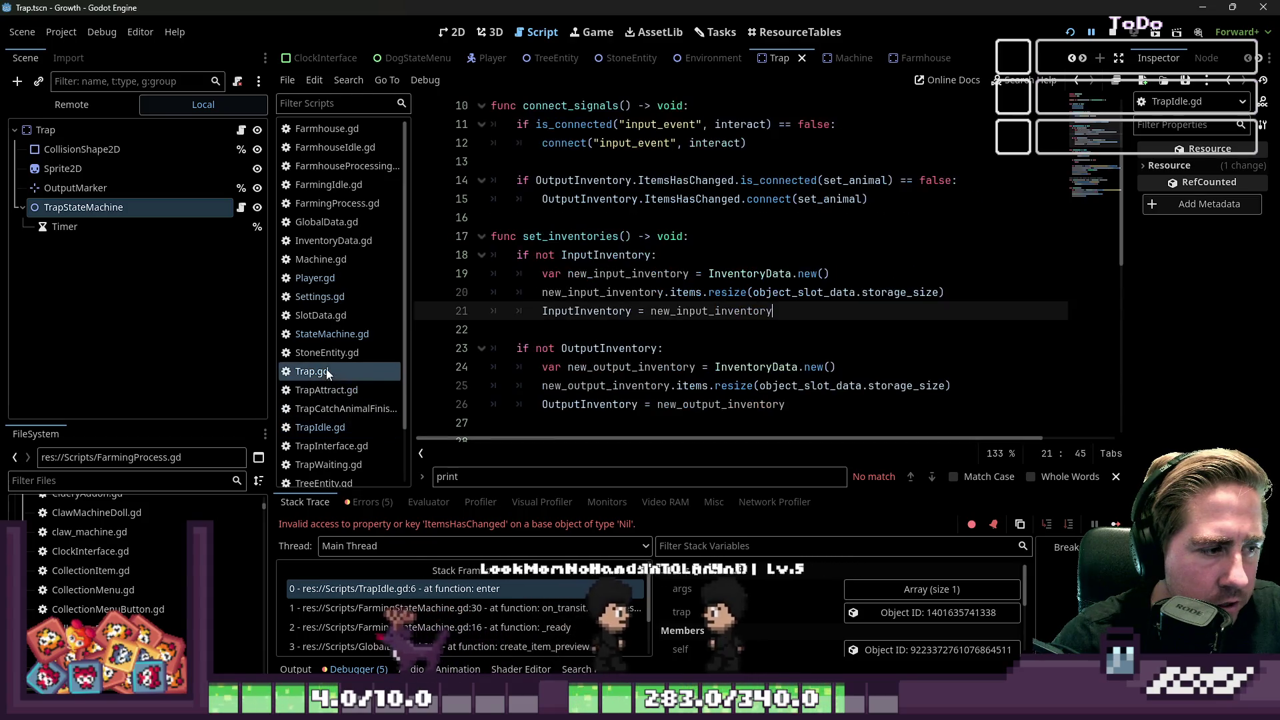
pyautogui.scroll(3, 667, 267)
pyautogui.click(455, 236)
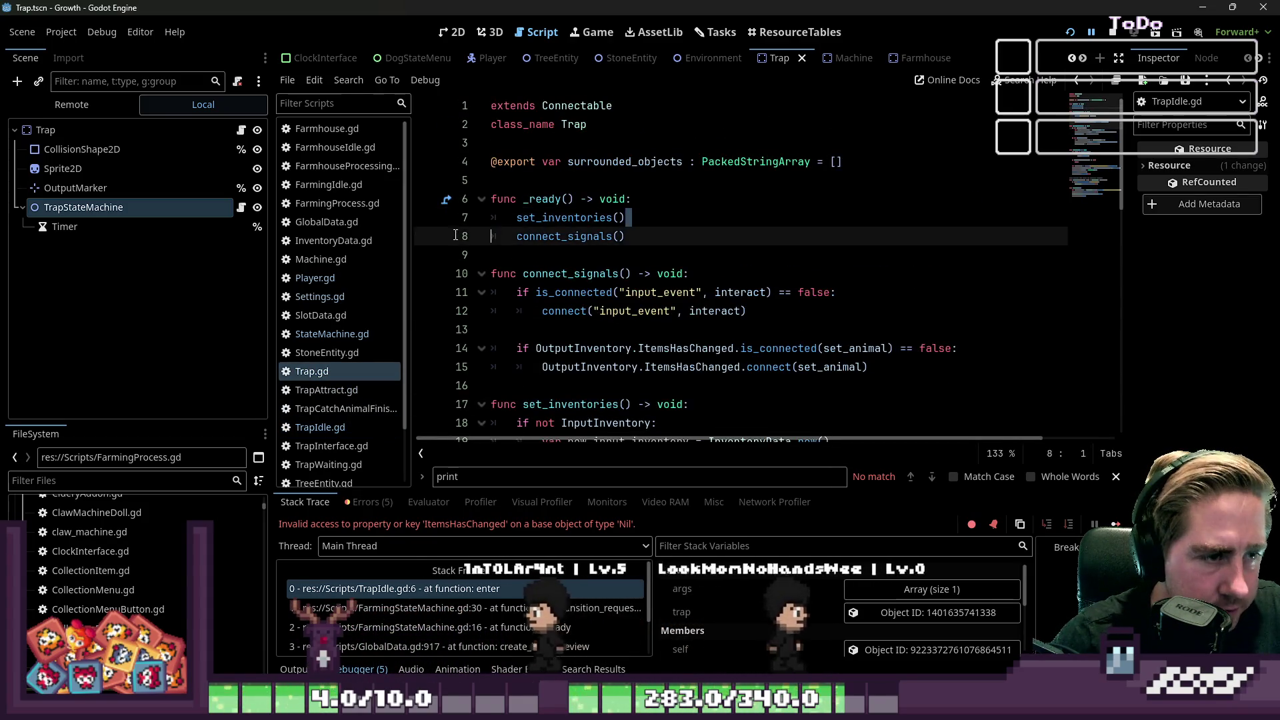
pyautogui.press('Up')
pyautogui.hotkey('ctrl', 'shift', 'k')
# Step: Insert a blank line above the _ready function and remove the stray underscore
pyautogui.press('Up')
pyautogui.press('Up')
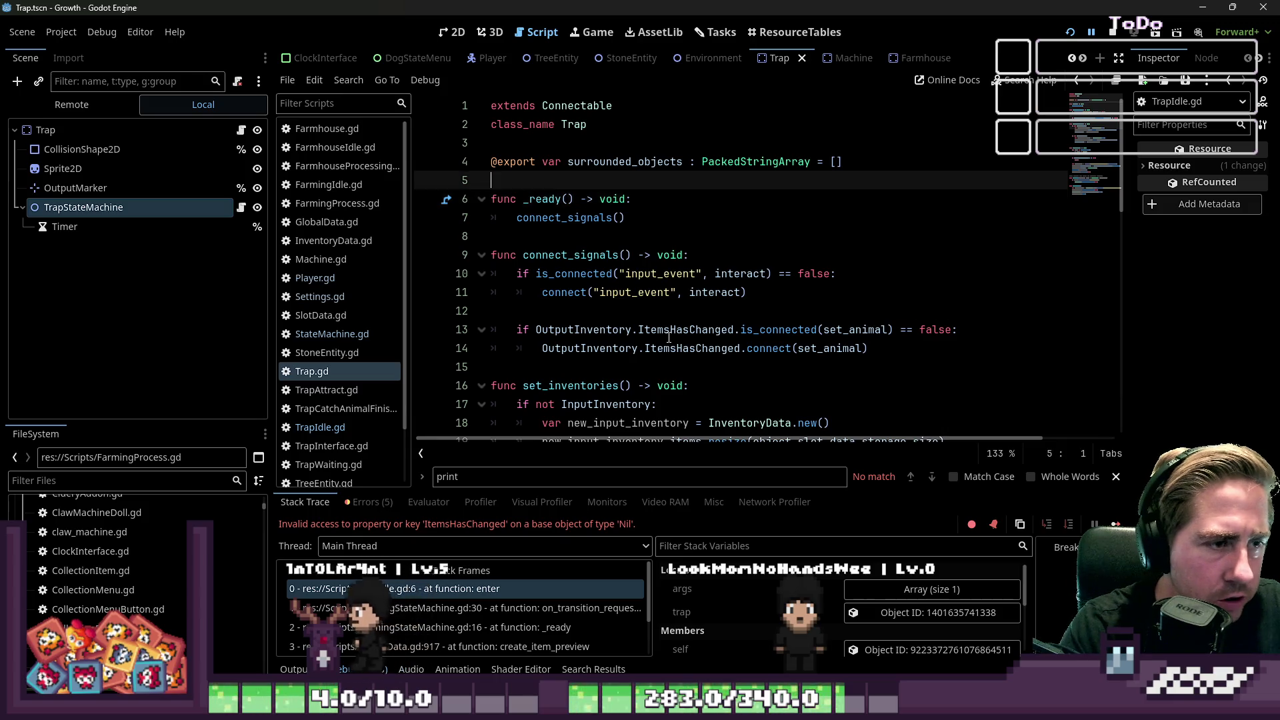
pyautogui.press('Return')
pyautogui.press('BackSpace')
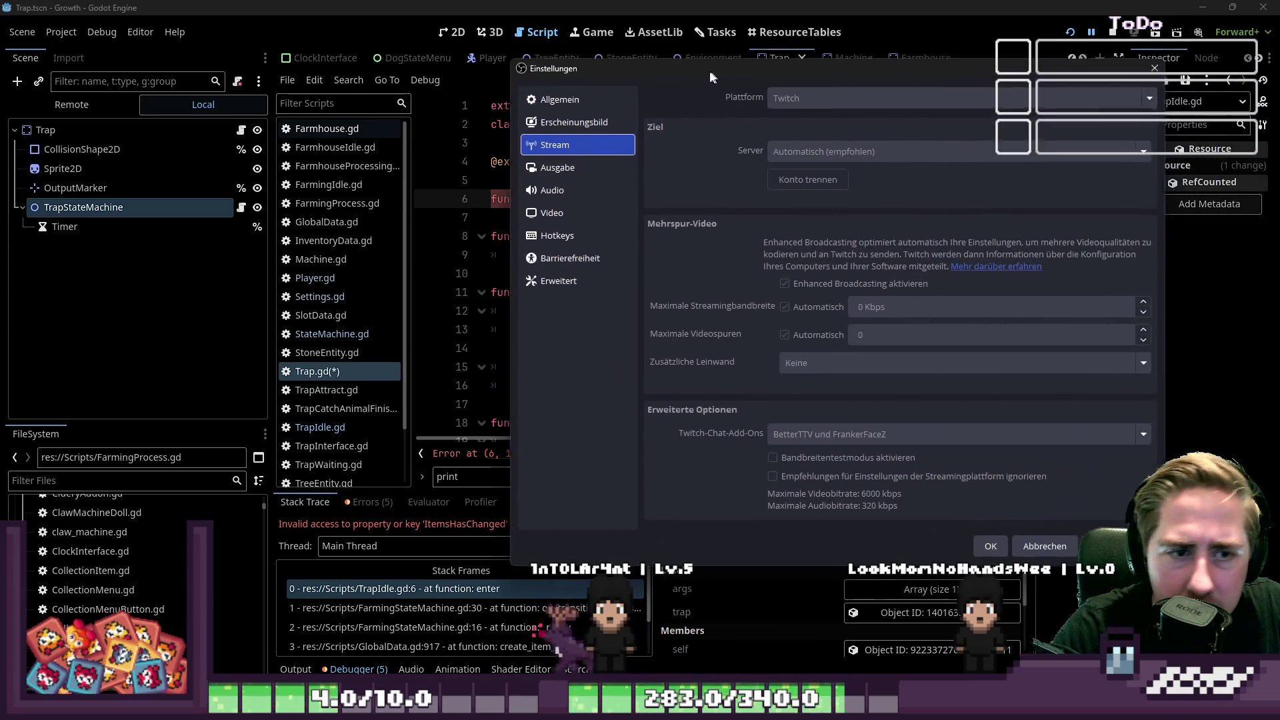
# Step: Move the OBS stream settings window aside and close it
pyautogui.moveTo(709, 70); pyautogui.dragTo(689, 73)
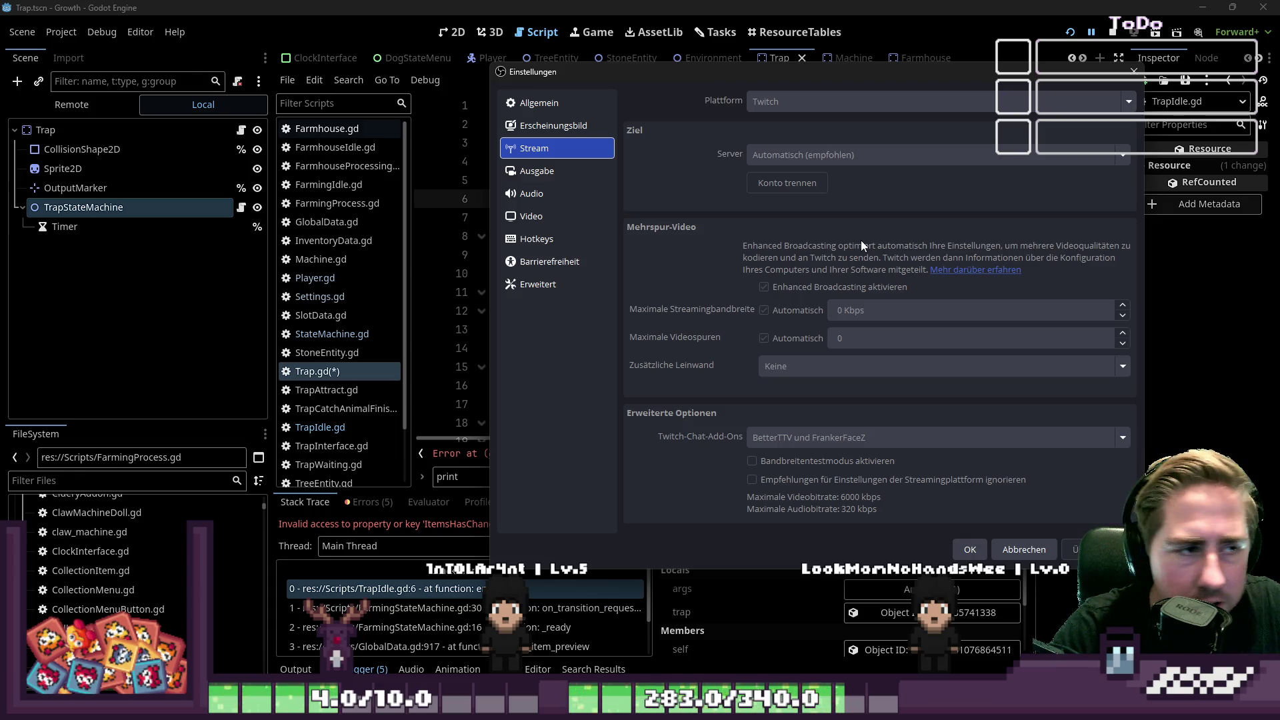
pyautogui.click(847, 67)
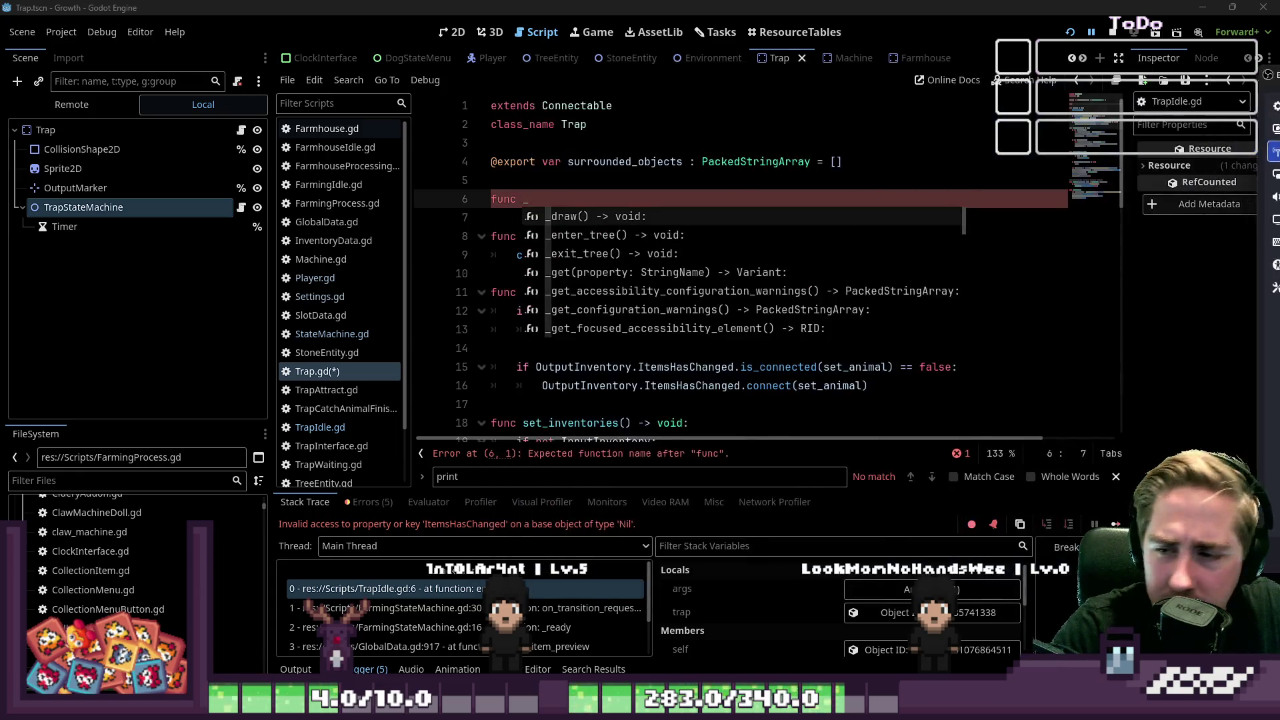
pyautogui.click(61, 32)
pyautogui.click(73, 53)
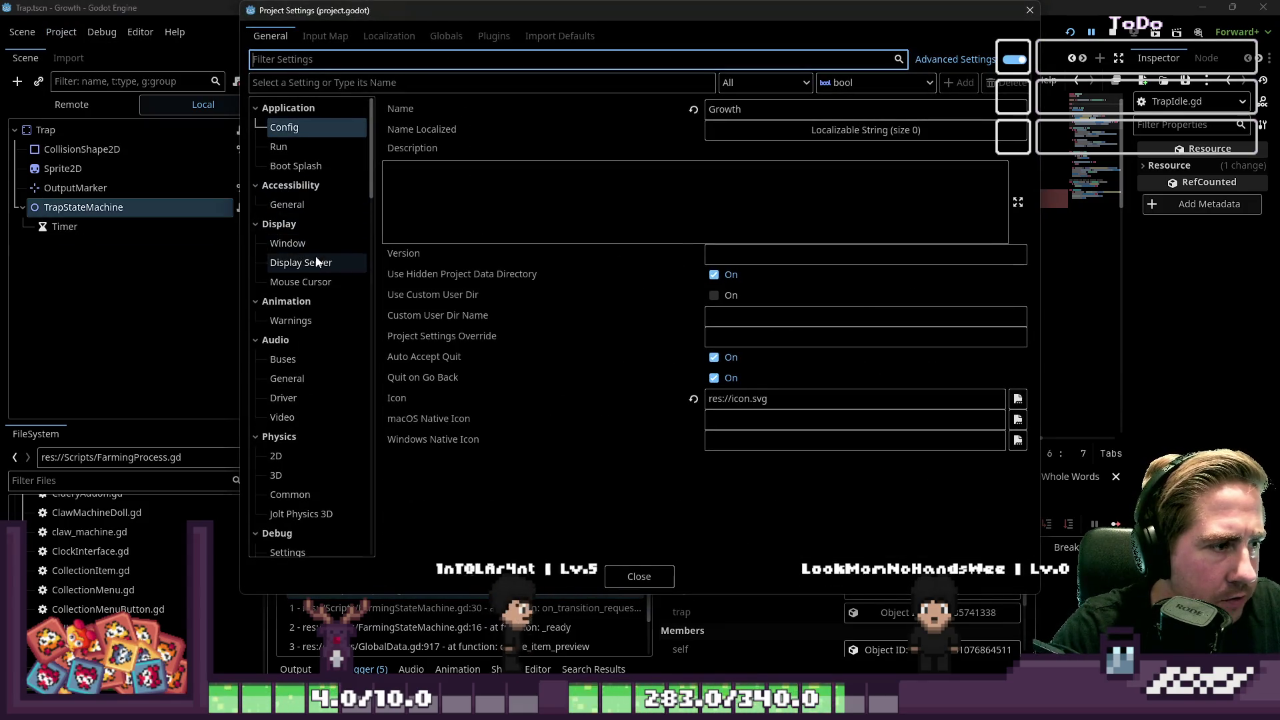
pyautogui.write('Vulkan')
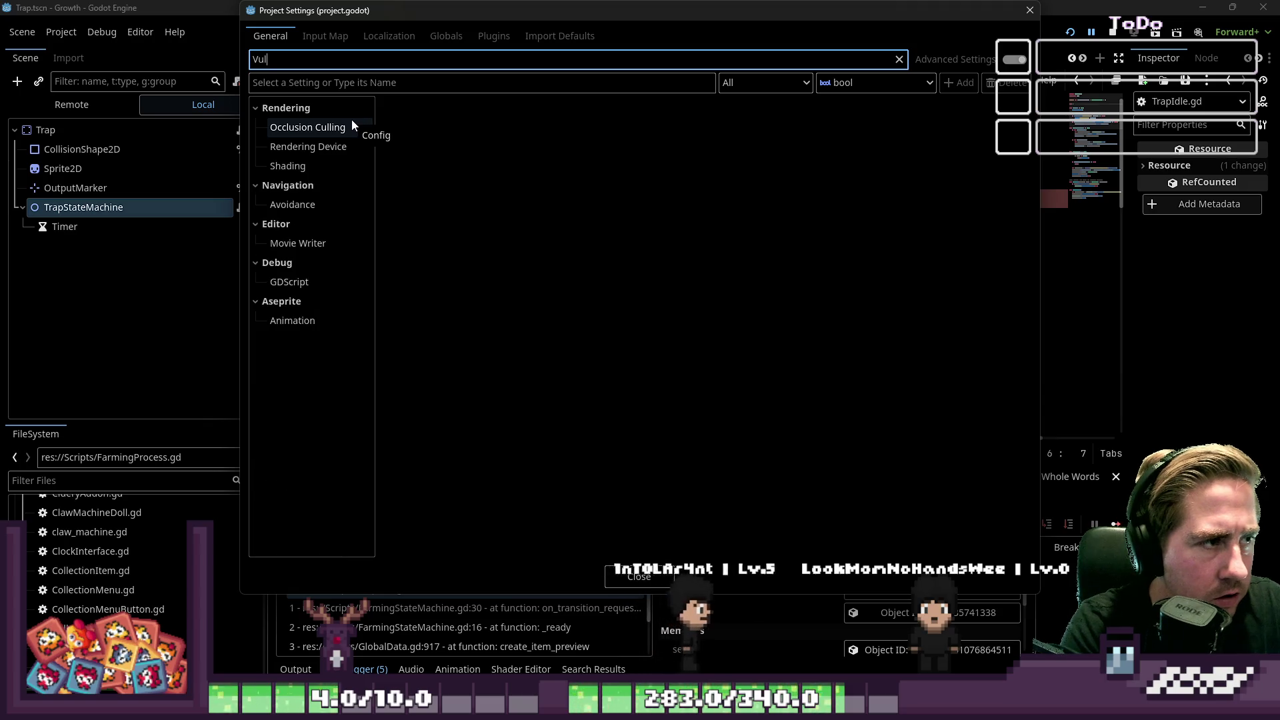
pyautogui.click(350, 126)
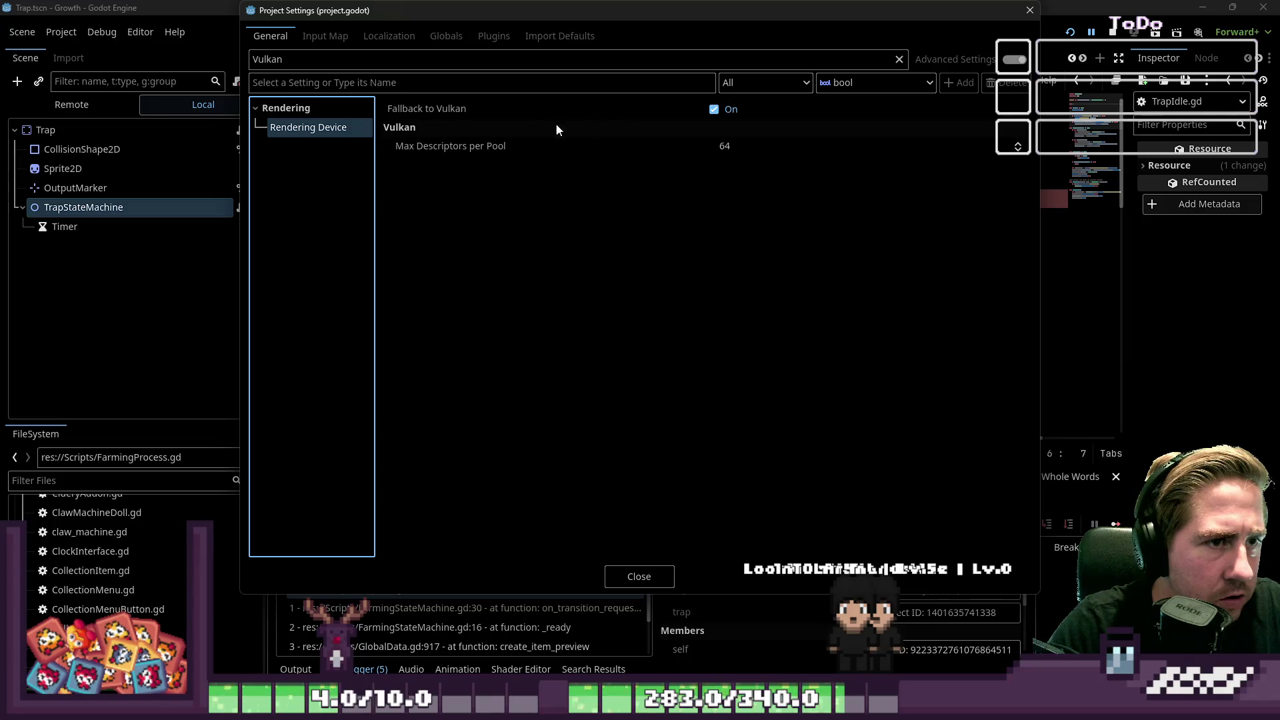
pyautogui.click(330, 78)
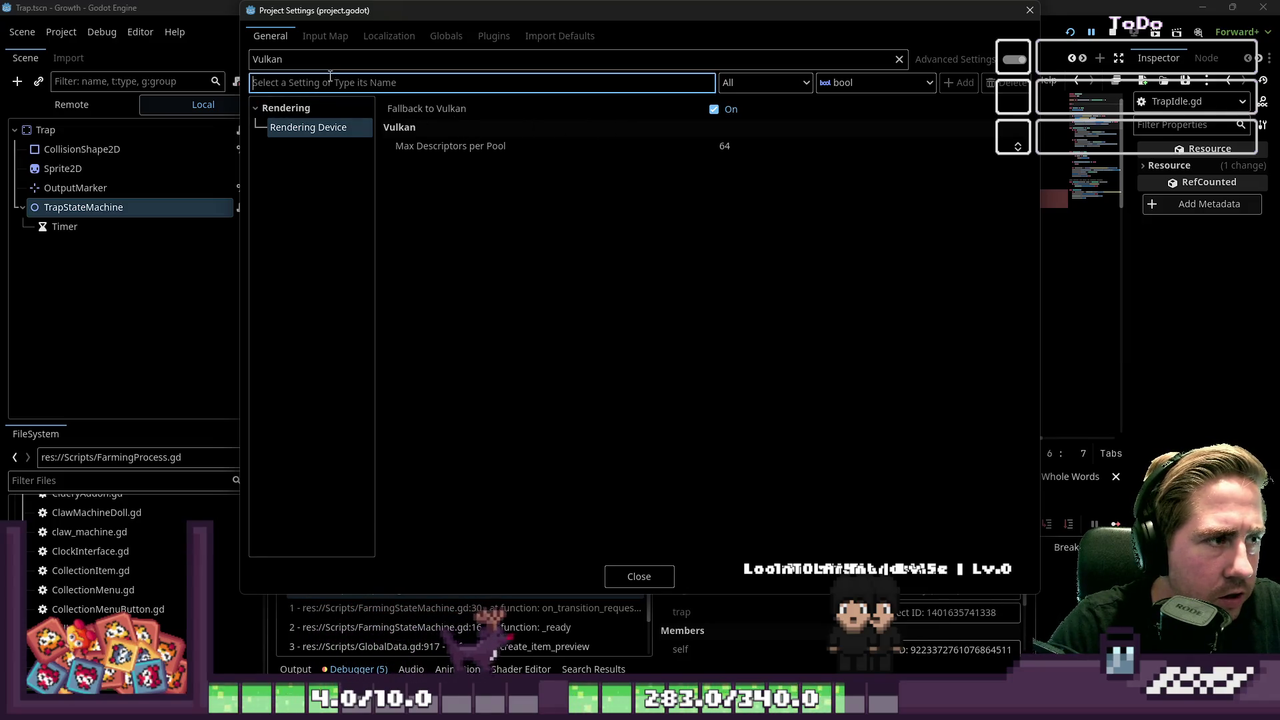
pyautogui.doubleClick(329, 59)
pyautogui.press('BackSpace')
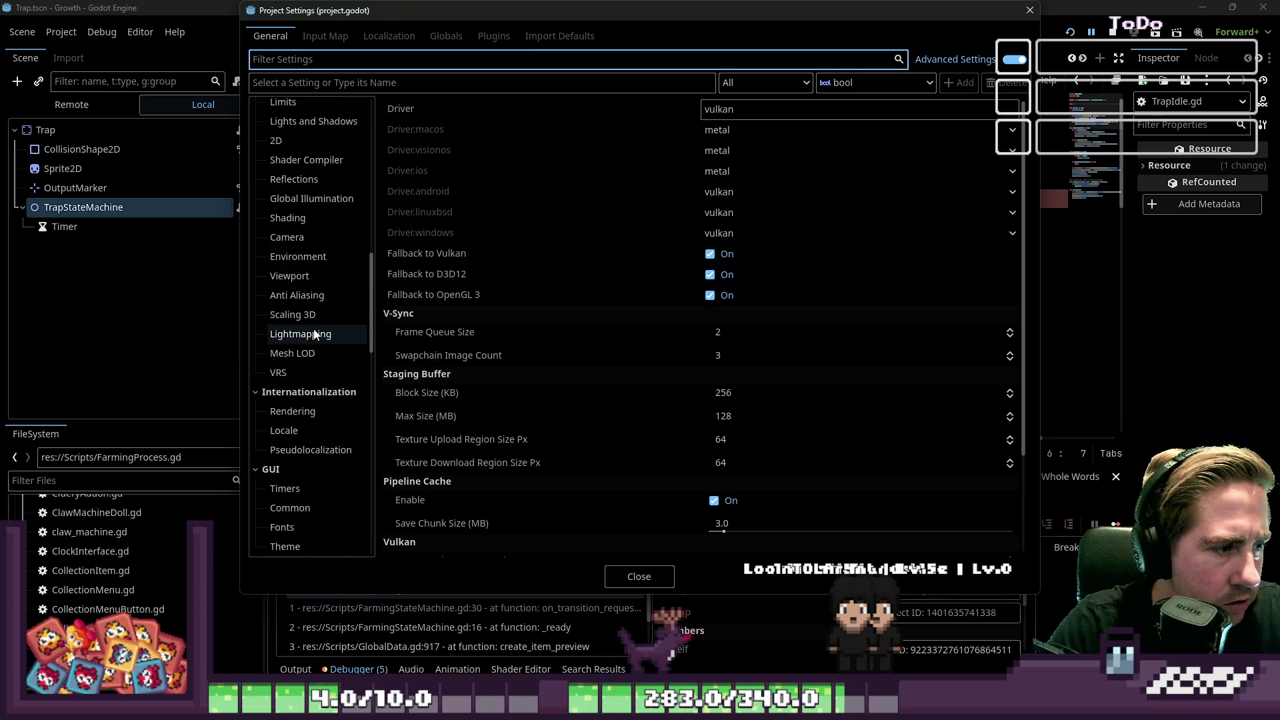
pyautogui.scroll(5, 316, 335)
pyautogui.click(310, 251)
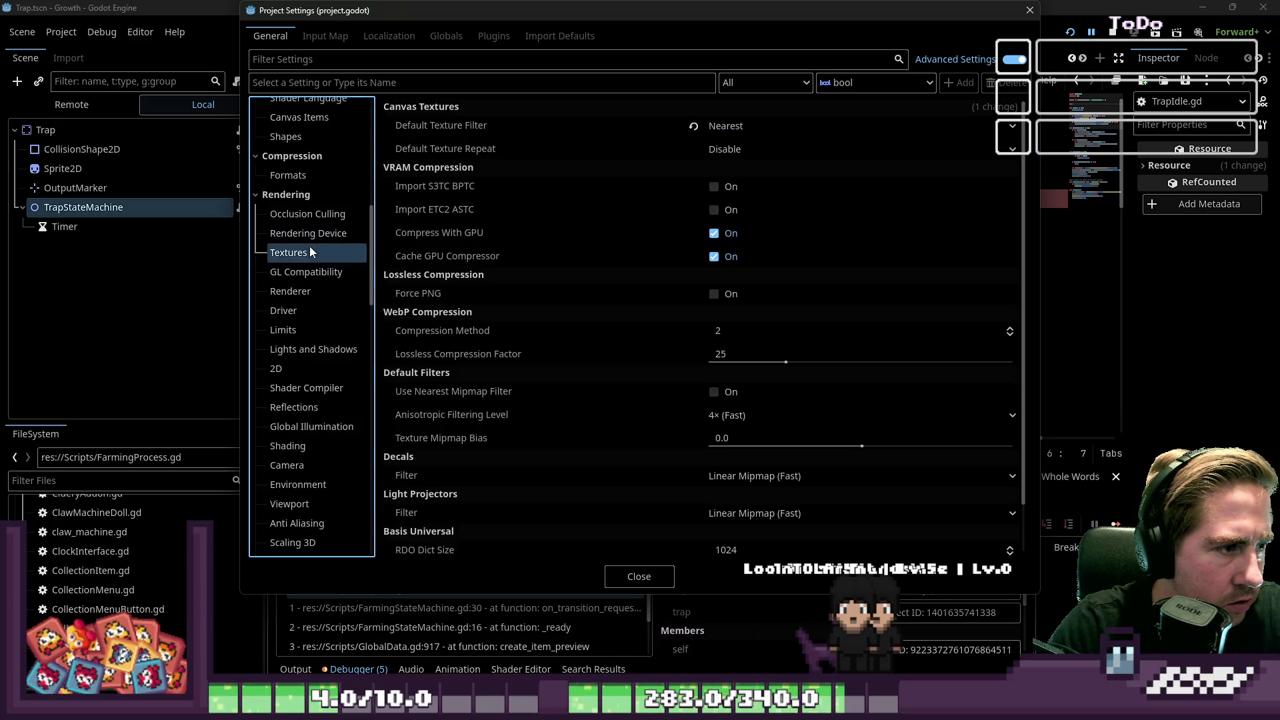
pyautogui.click(313, 234)
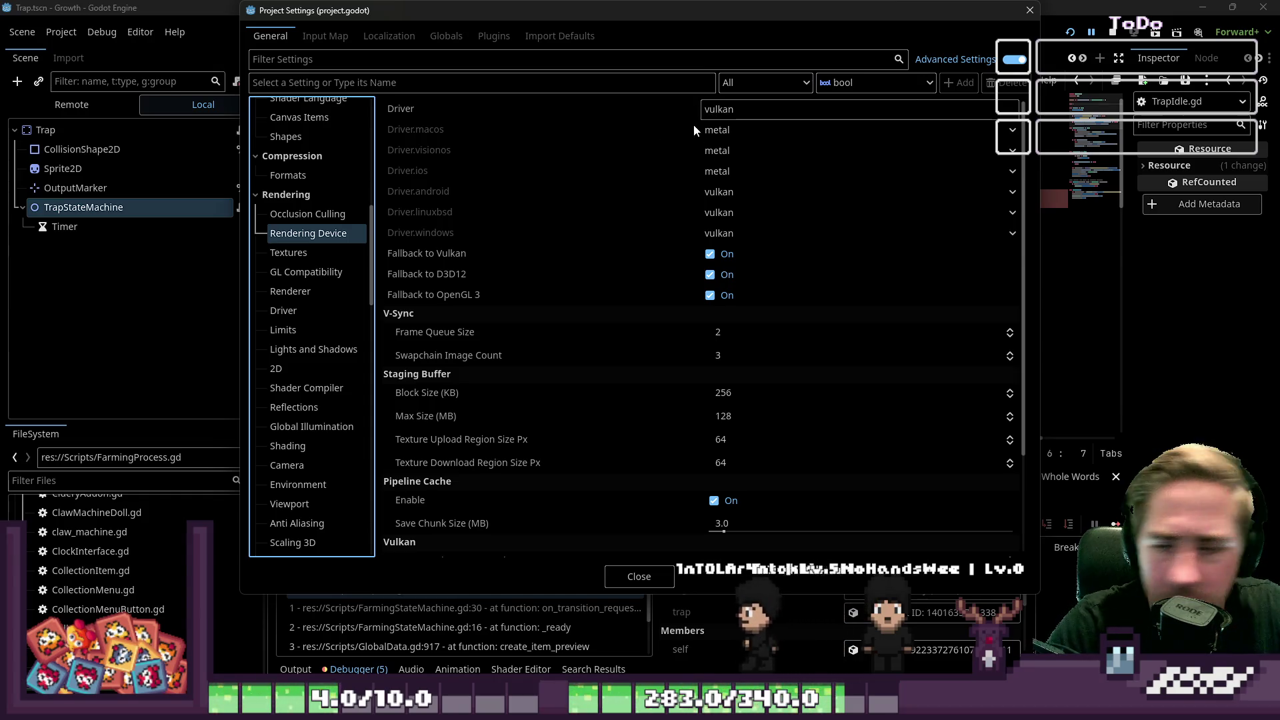
pyautogui.moveTo(693, 126)
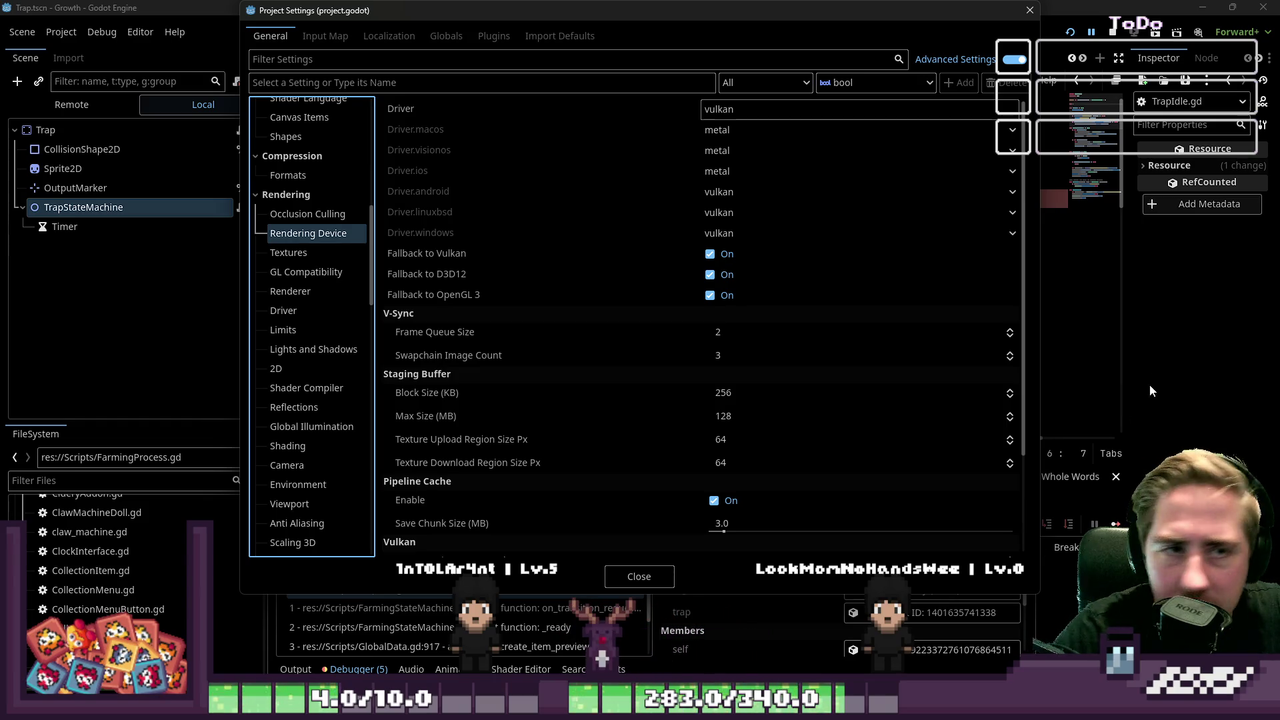
pyautogui.click(1030, 11)
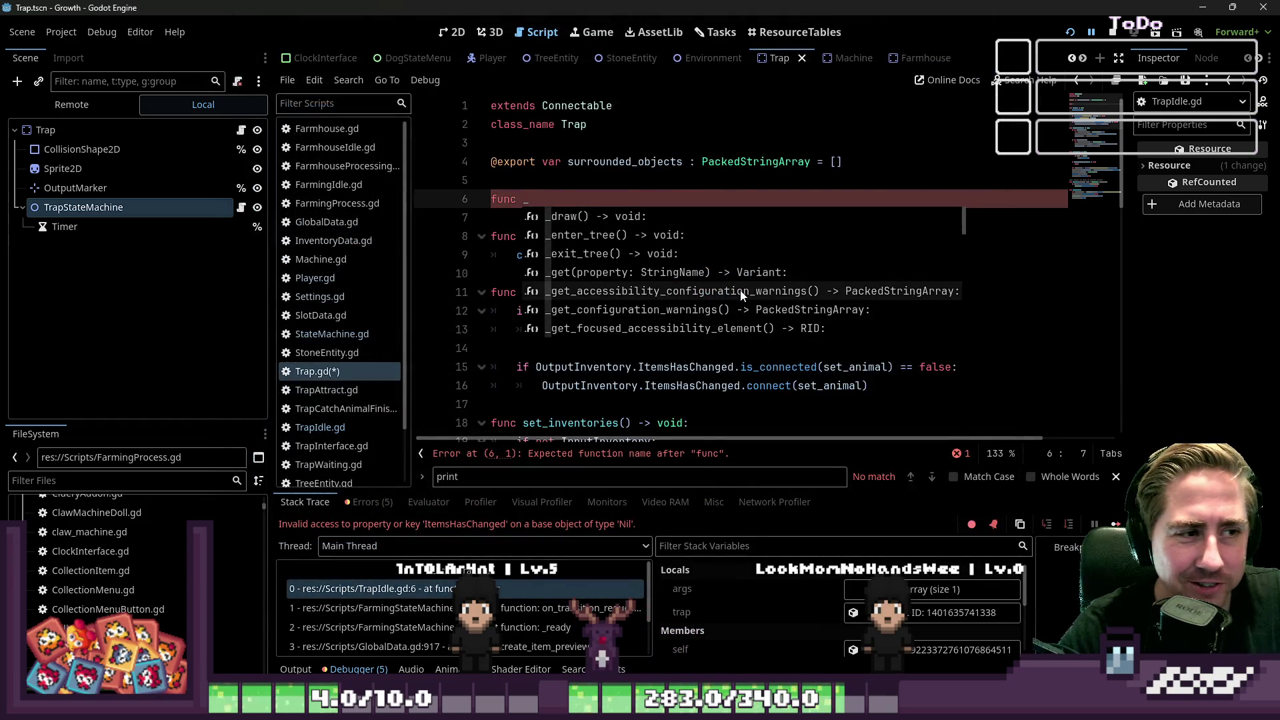
# Step: Close the autocomplete suggestions on Trap.gd's unfinished func line 6
pyautogui.press('Escape')
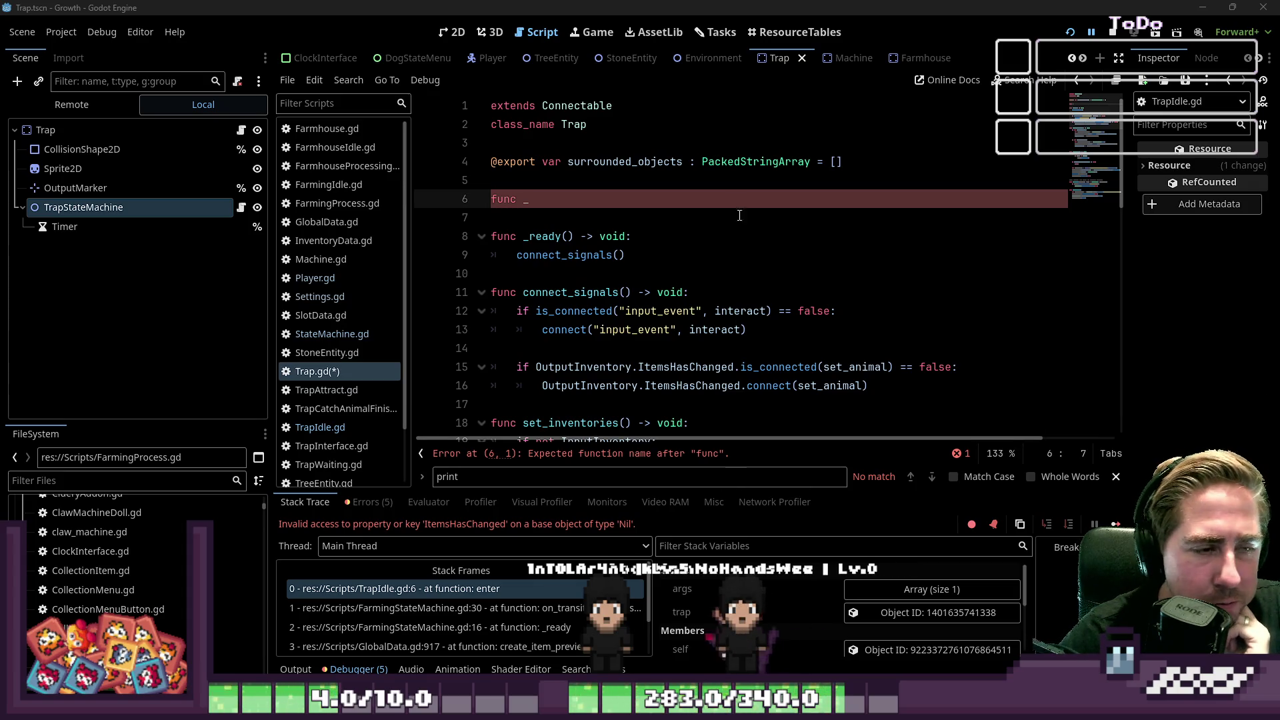
# Step: Add func _init() -> void calling set_inventories() on line 6, then stop and relaunch the game
pyautogui.click(583, 459)
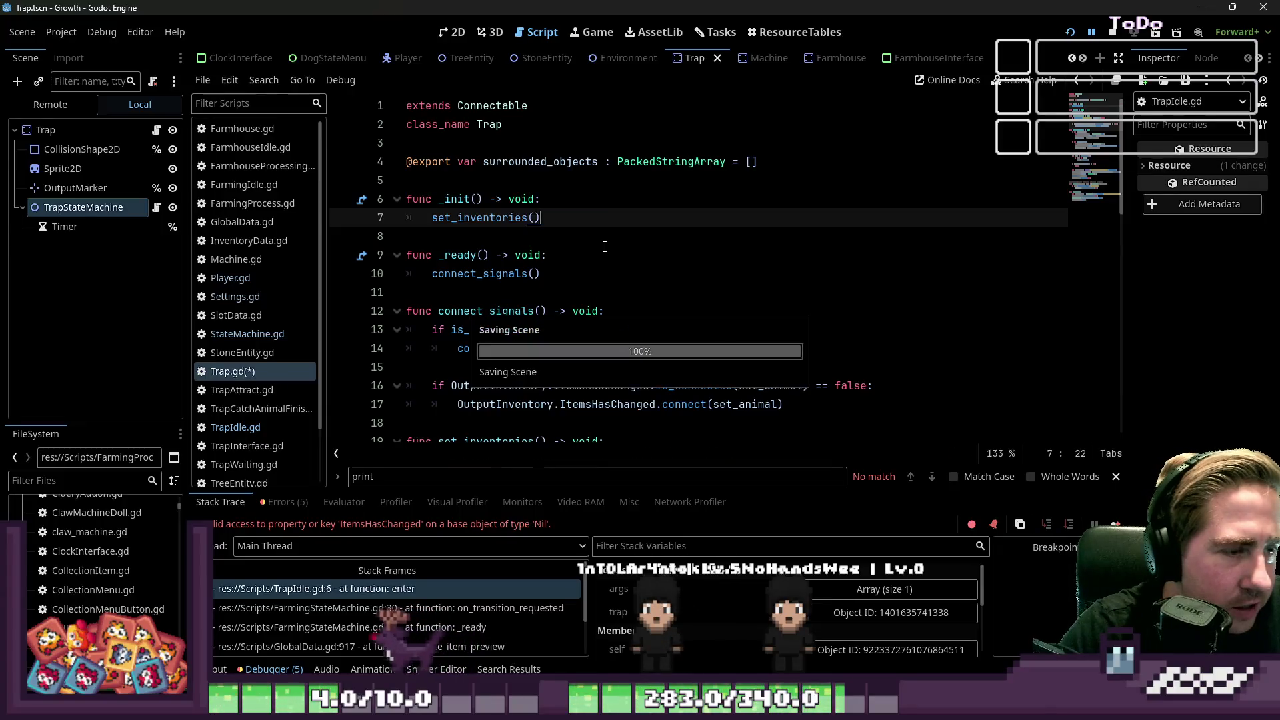
pyautogui.click(1112, 32)
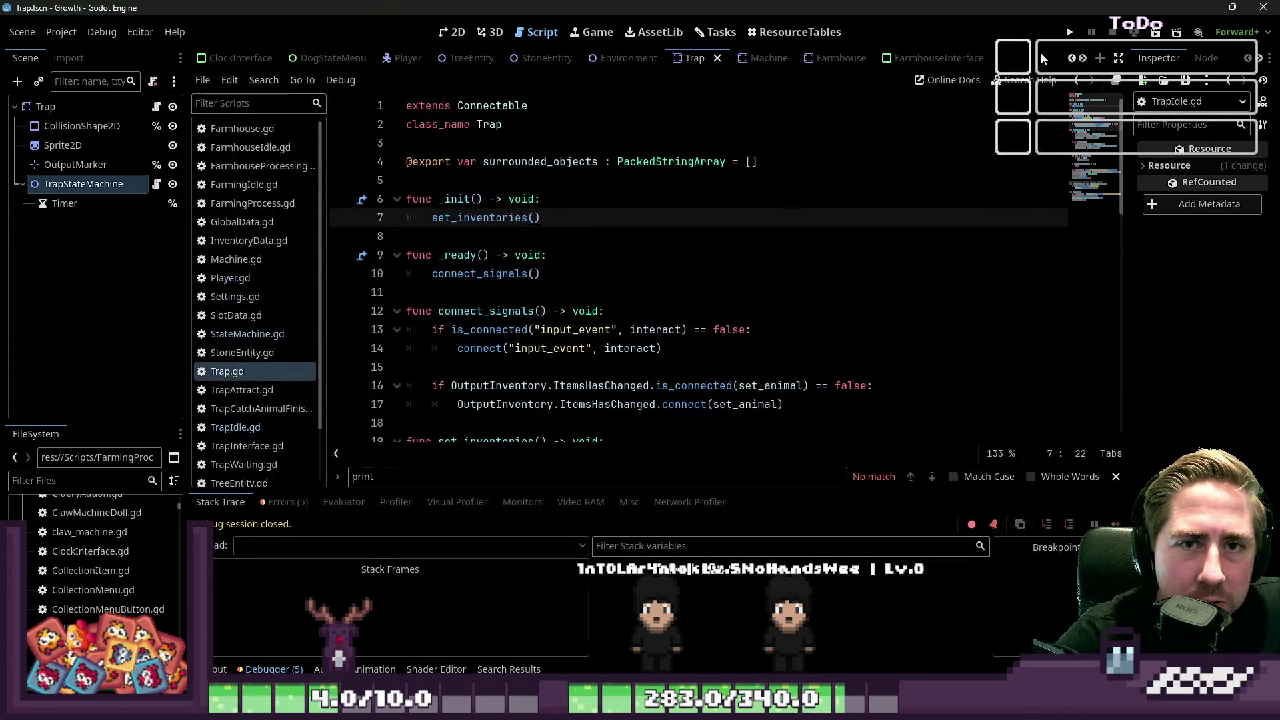
pyautogui.doubleClick(520, 276)
pyautogui.scroll(-2, 523, 288)
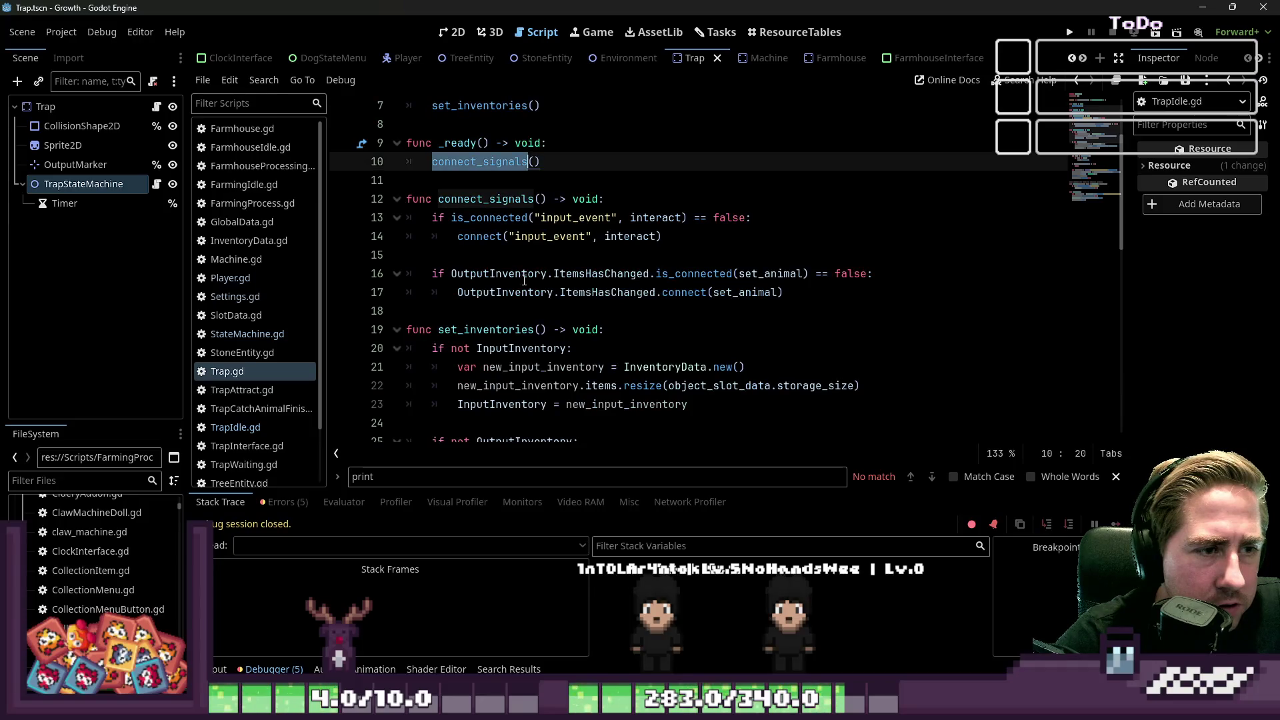
pyautogui.click(566, 219)
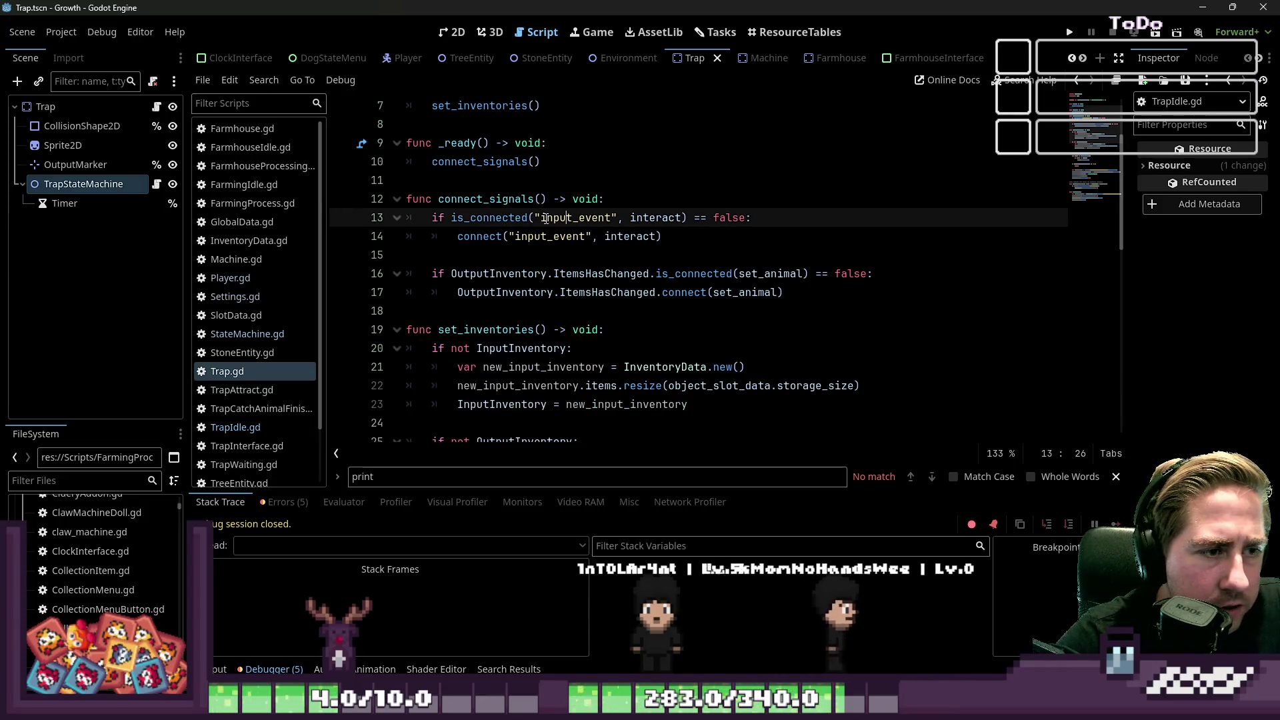
pyautogui.doubleClick(595, 214)
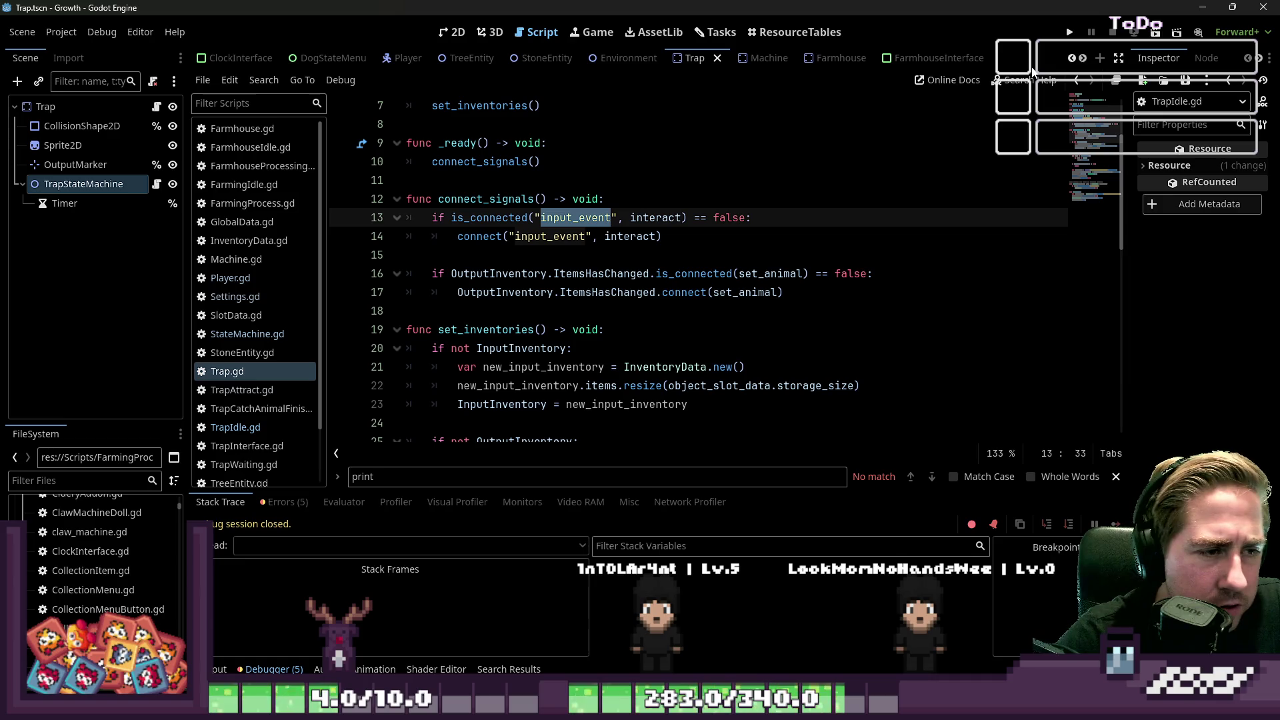
pyautogui.click(1069, 32)
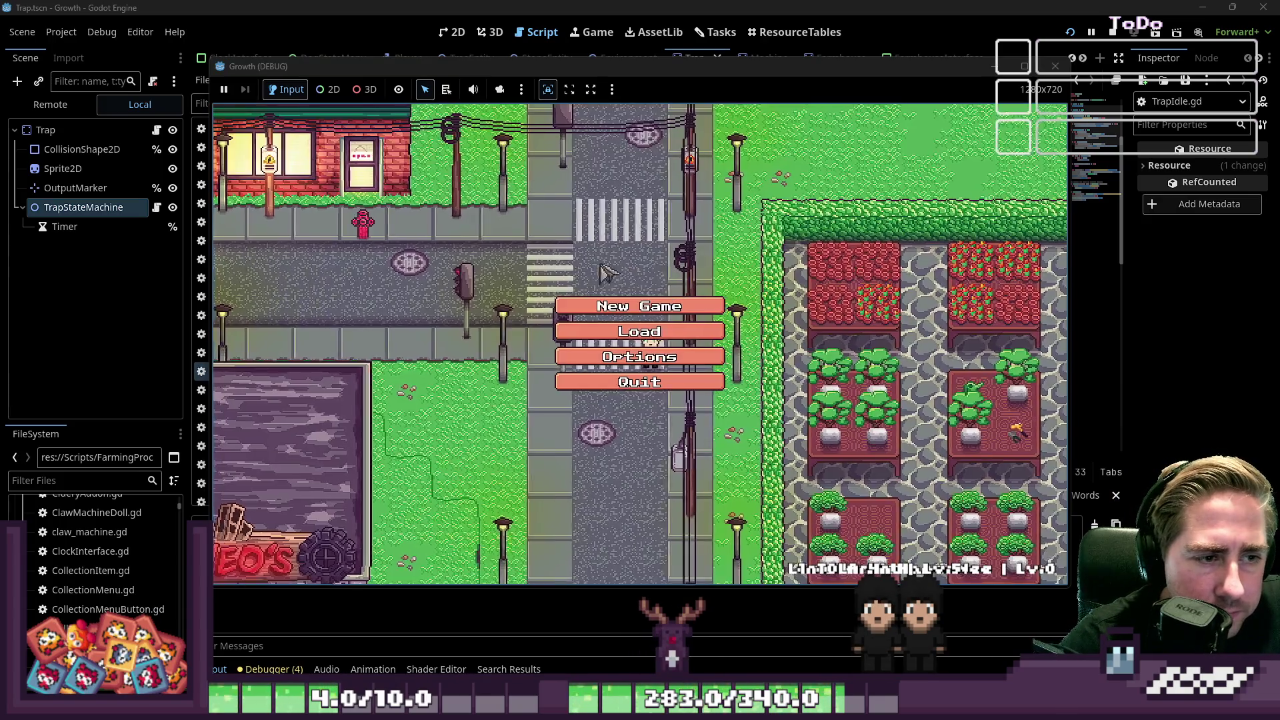
# Step: Start a new game with a character named 'asdf'
pyautogui.click(631, 342)
pyautogui.write('asd')
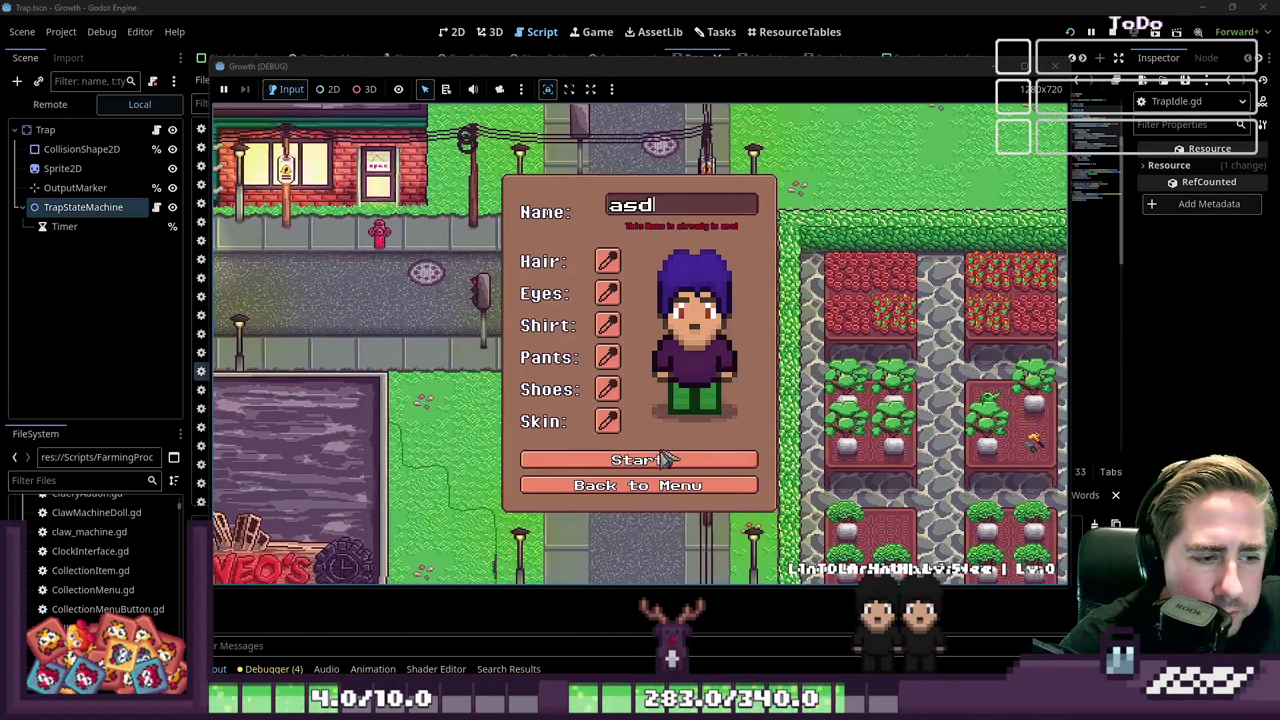
pyautogui.write('f')
pyautogui.click(670, 454)
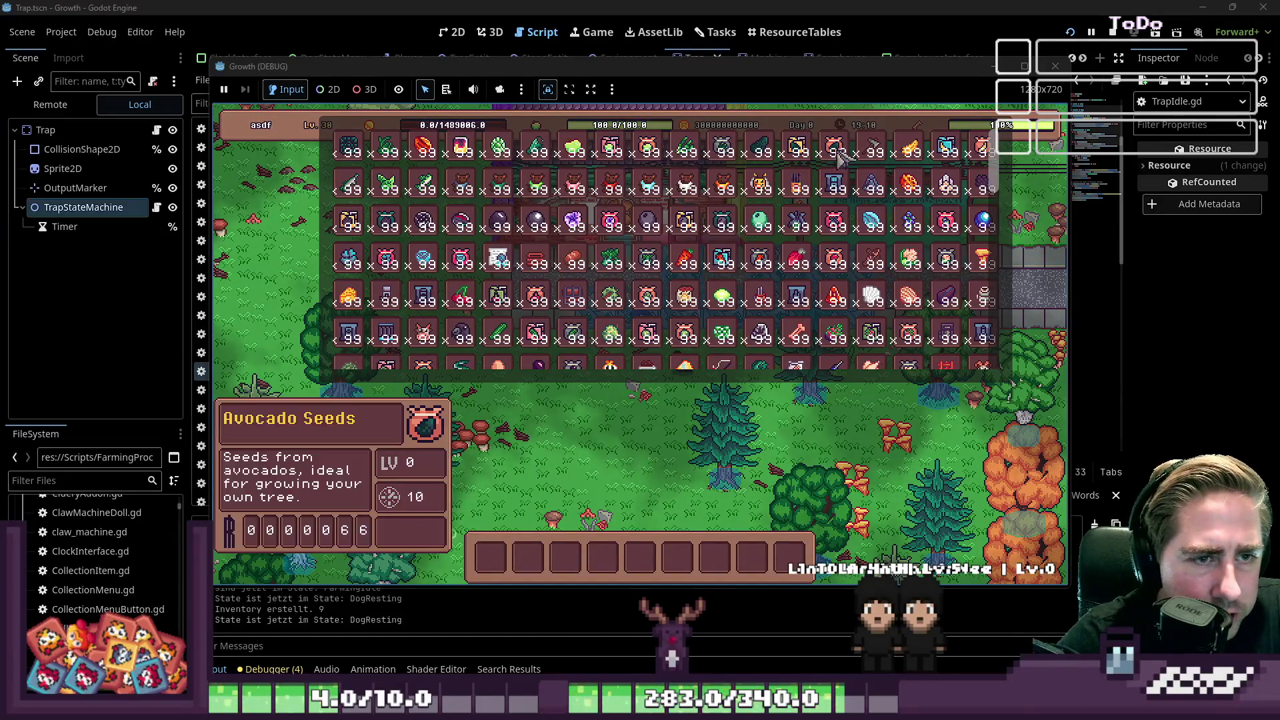
pyautogui.scroll(-5, 887, 267)
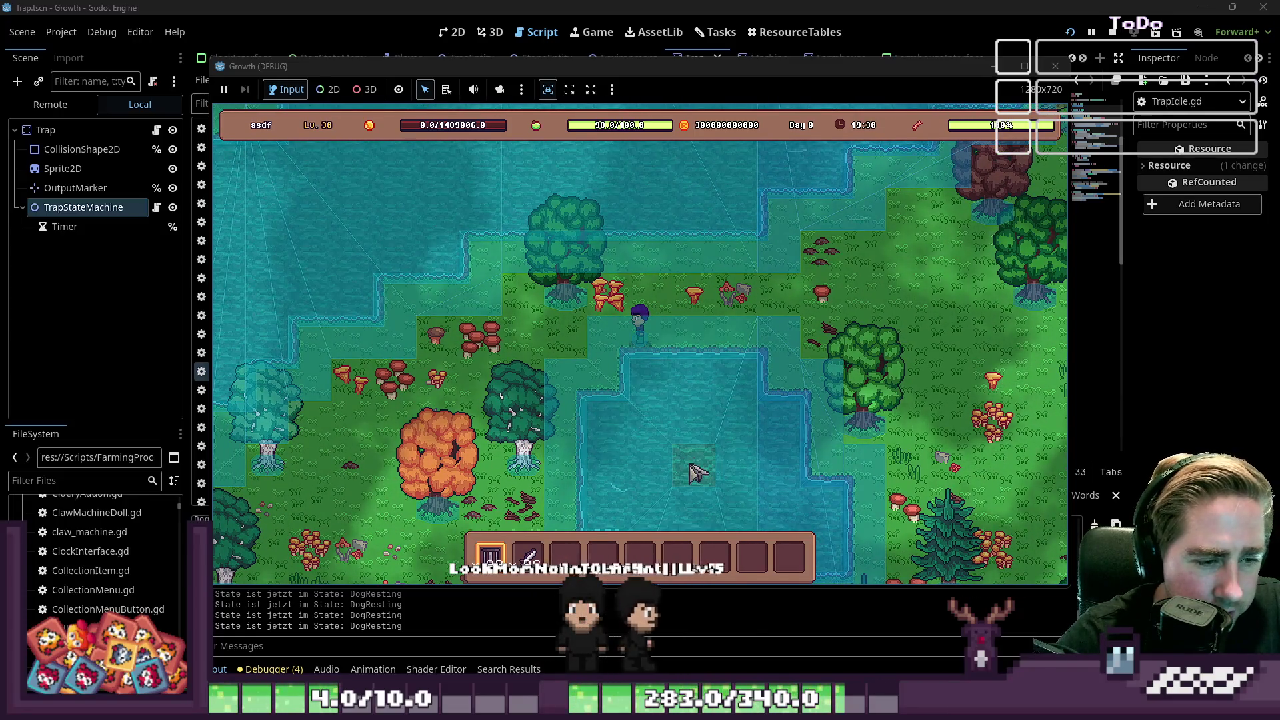
# Step: Walk the player through the forest and near the lake until the debugger breaks at Trap.gd:22
pyautogui.press('a')
pyautogui.press('s')
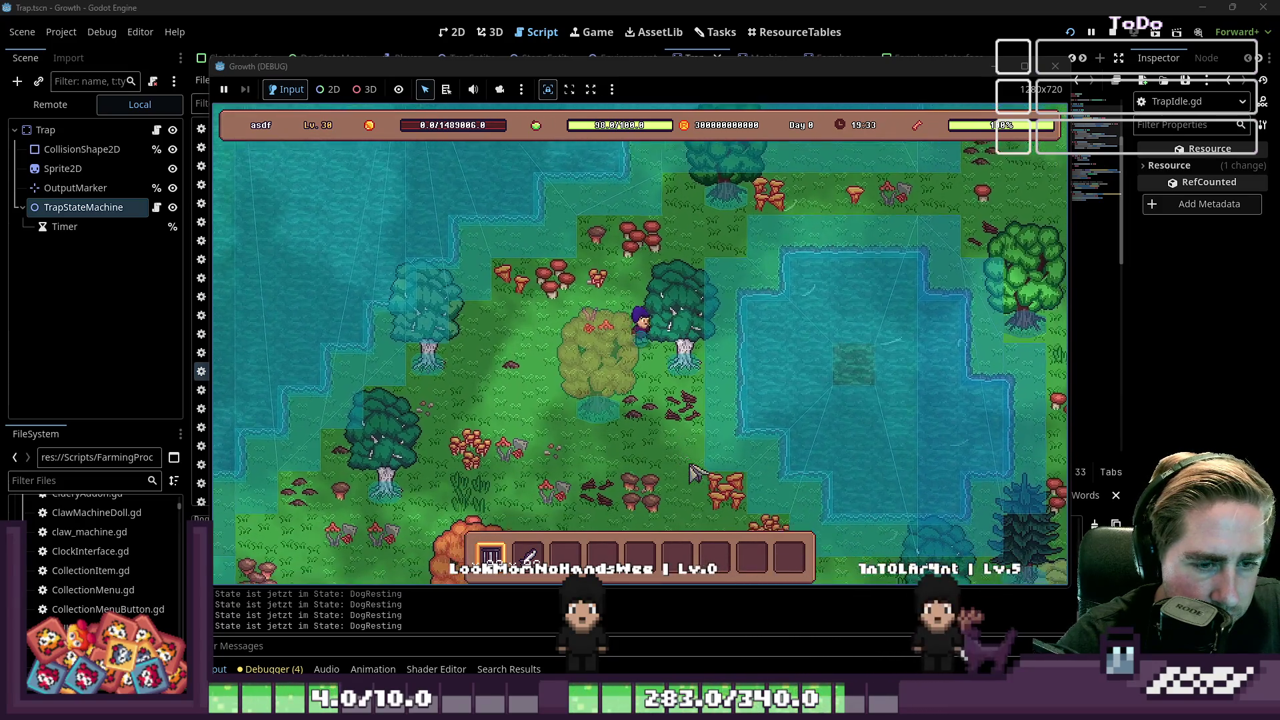
pyautogui.press('s')
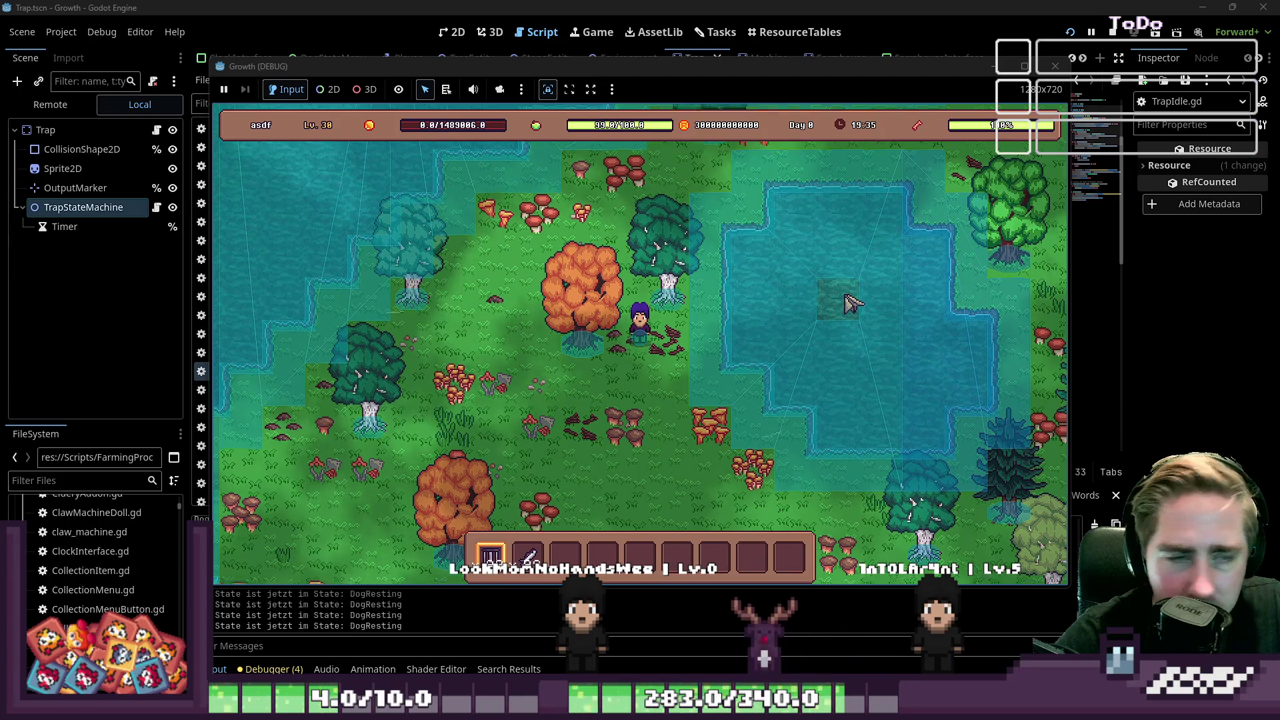
pyautogui.press('w')
pyautogui.press('d')
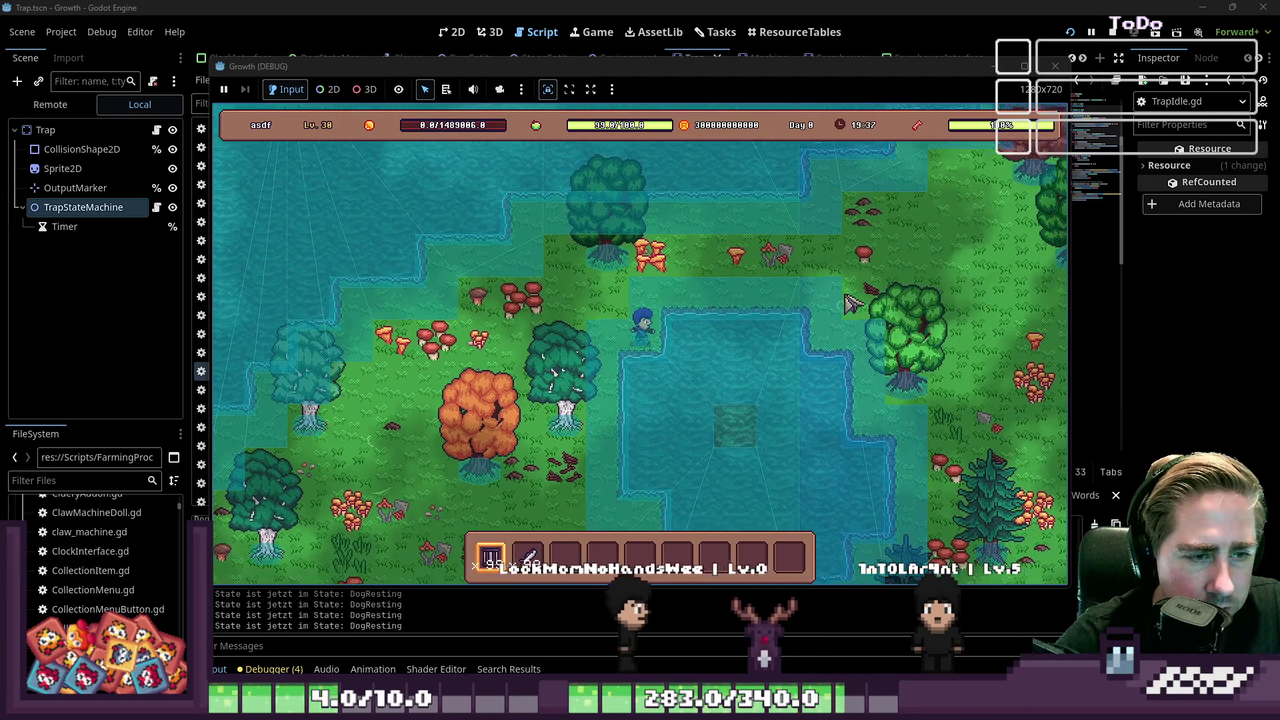
pyautogui.press('a')
pyautogui.press('s')
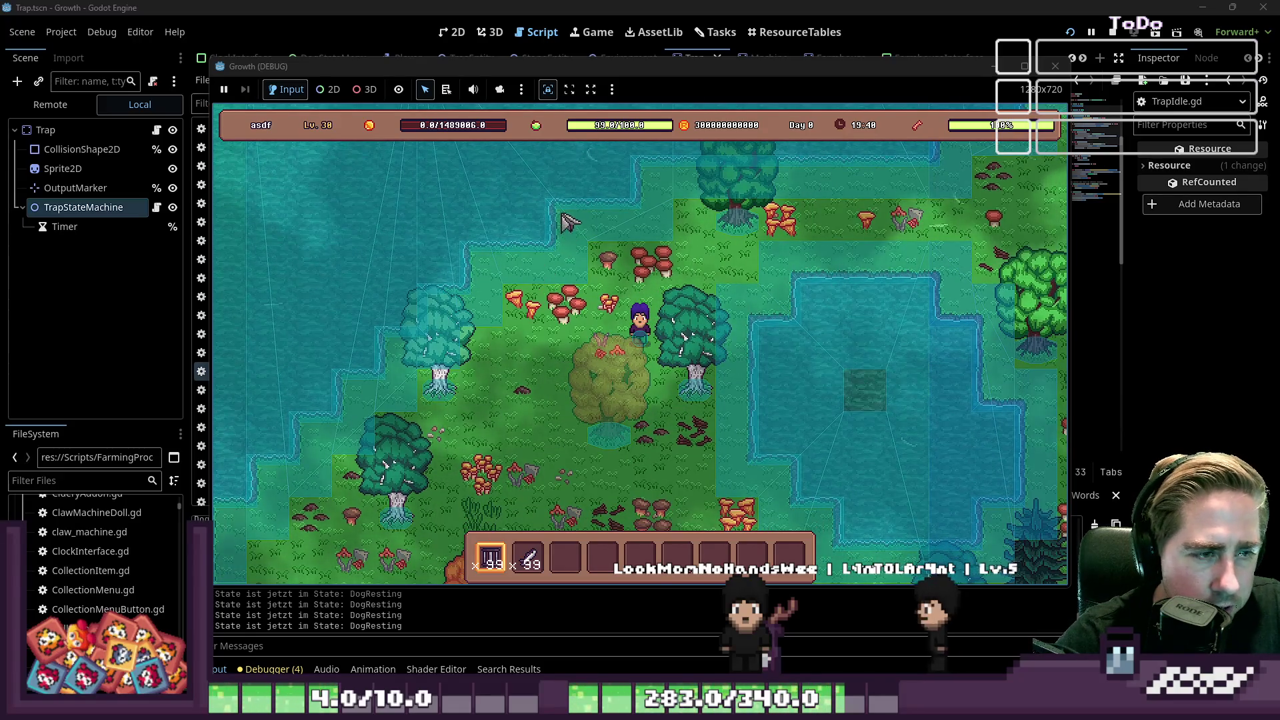
pyautogui.press('w')
pyautogui.press('s')
pyautogui.press('a')
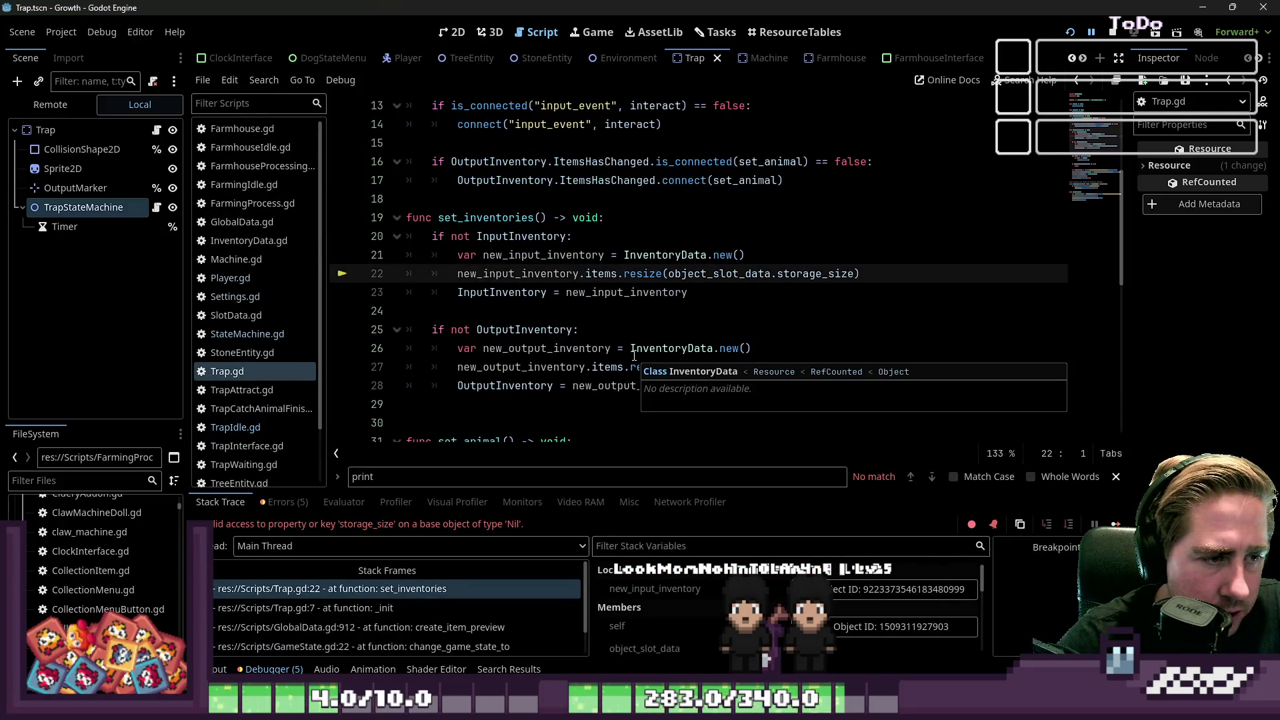
pyautogui.click(658, 310)
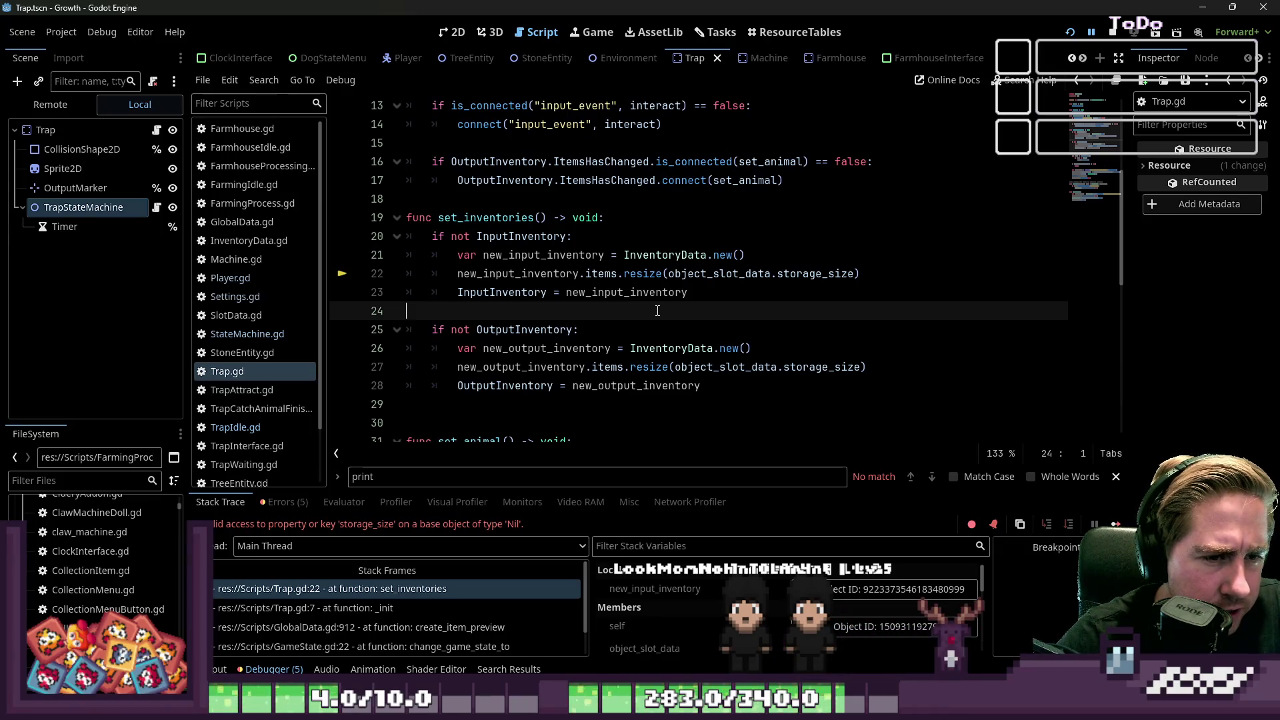
pyautogui.doubleClick(815, 274)
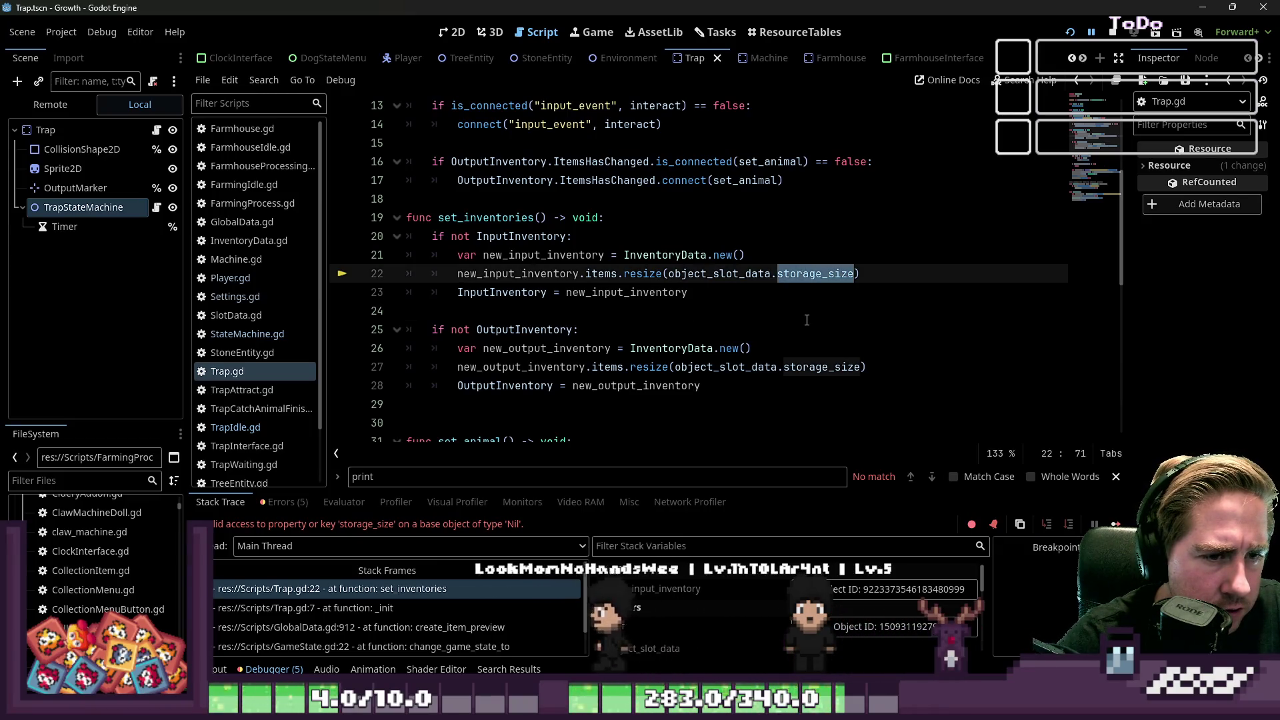
pyautogui.scroll(1, 807, 320)
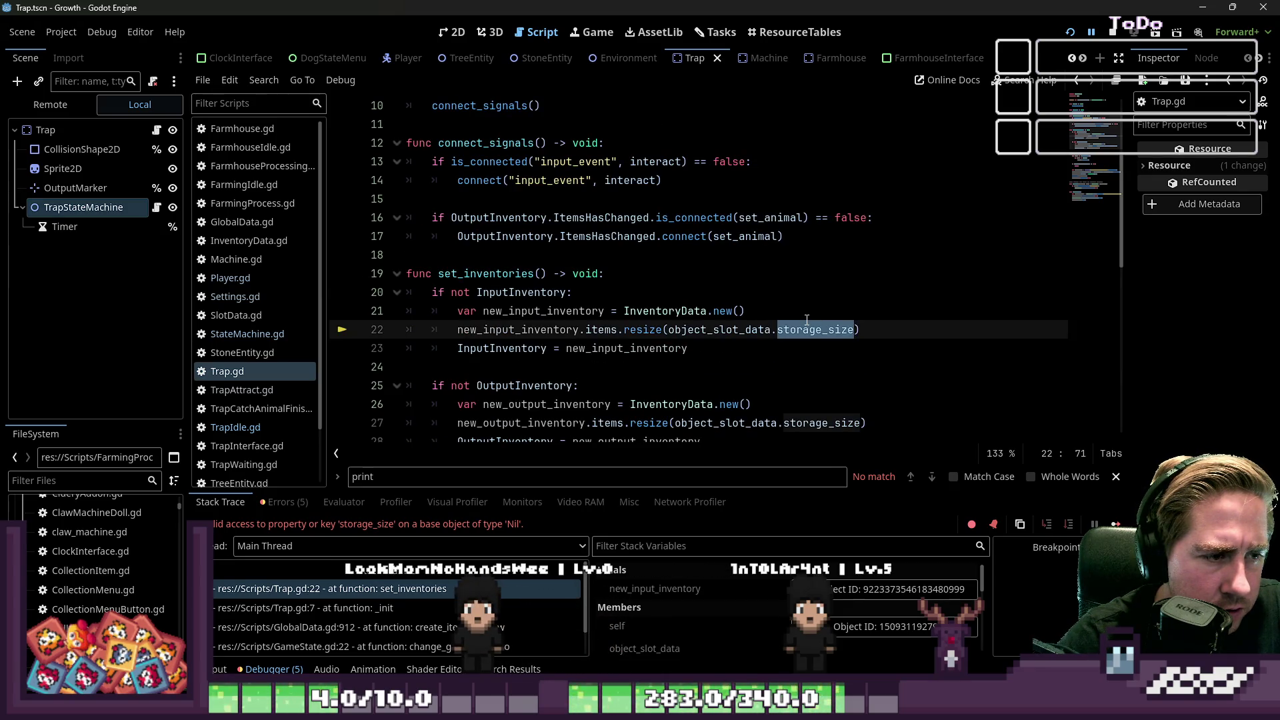
pyautogui.scroll(3, 807, 320)
pyautogui.scroll(-4, 807, 320)
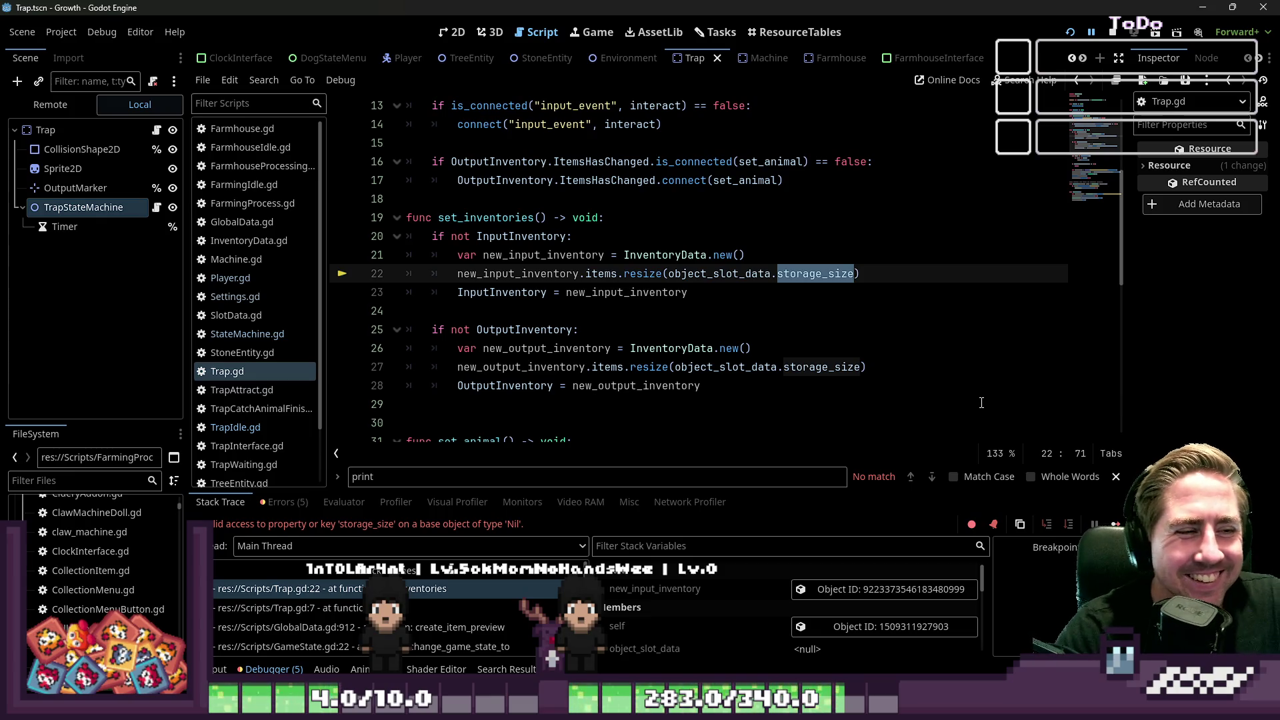
pyautogui.click(630, 292)
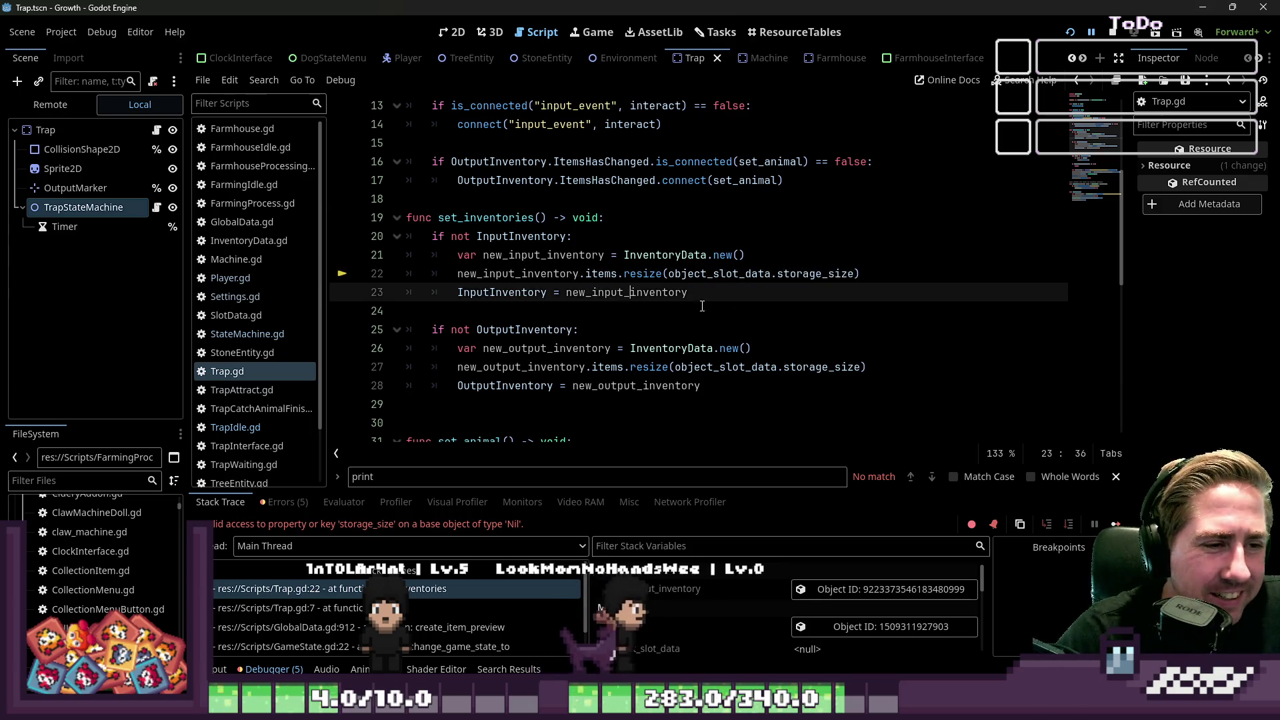
pyautogui.moveTo(671, 273); pyautogui.dragTo(855, 274)
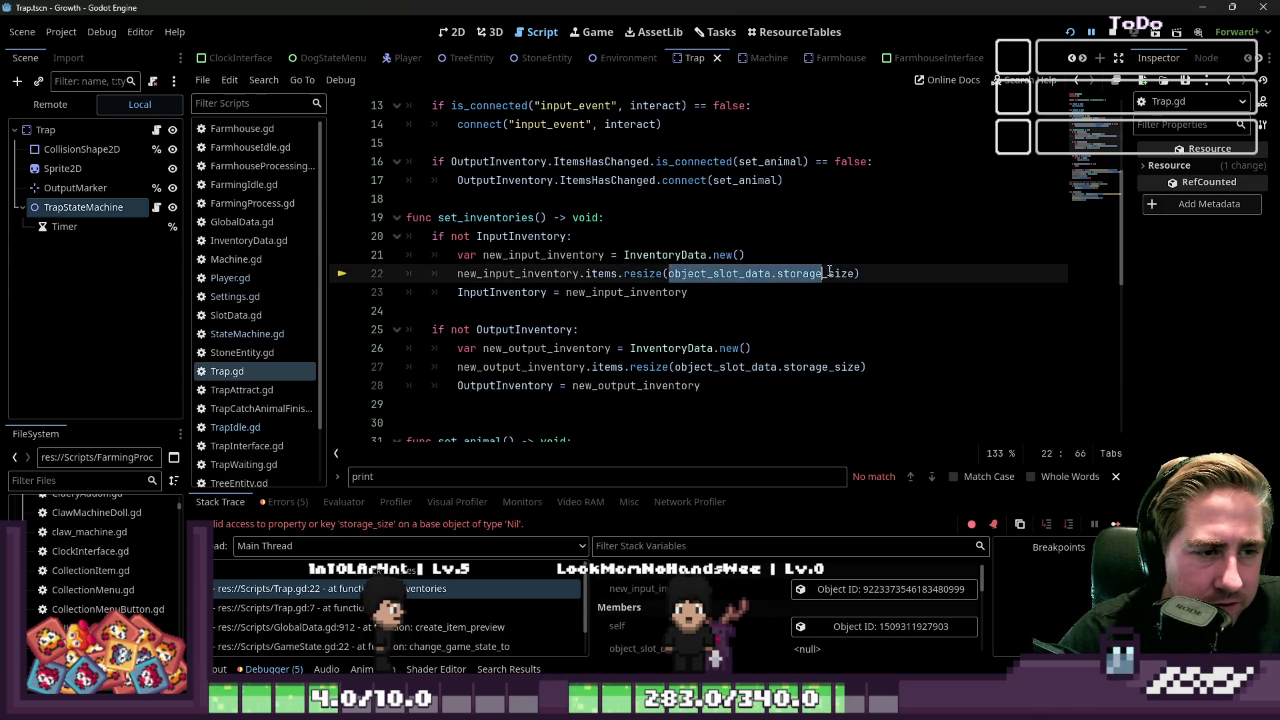
pyautogui.write('1')
pyautogui.moveTo(674, 367); pyautogui.dragTo(864, 367)
pyautogui.write('1')
pyautogui.scroll(1, 692, 306)
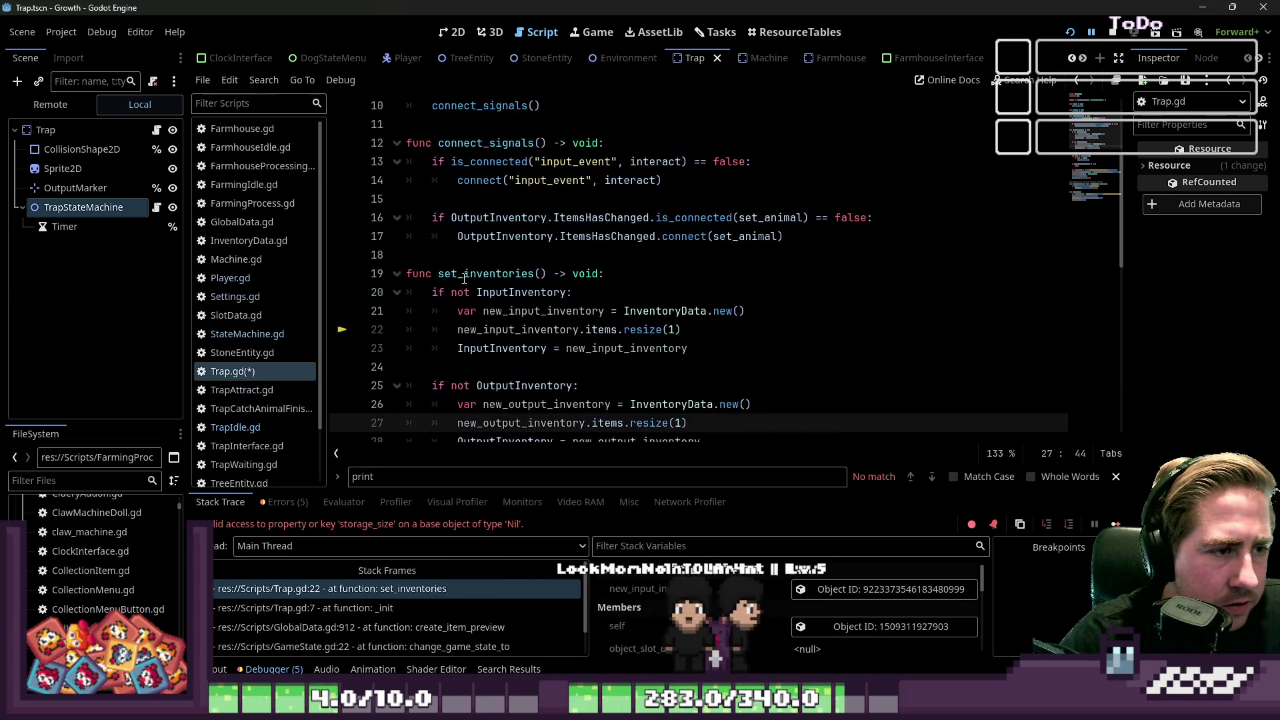
pyautogui.doubleClick(460, 274)
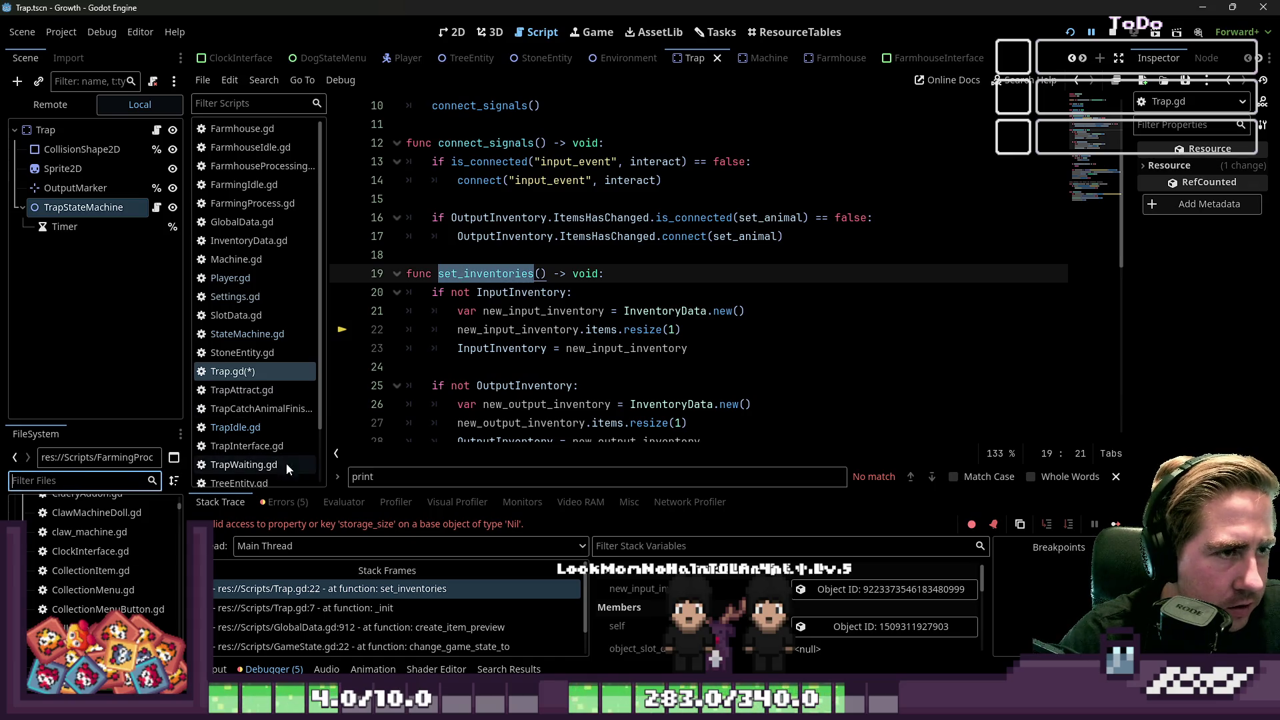
pyautogui.hotkey('ctrl', 'z')
pyautogui.hotkey('ctrl', 'z')
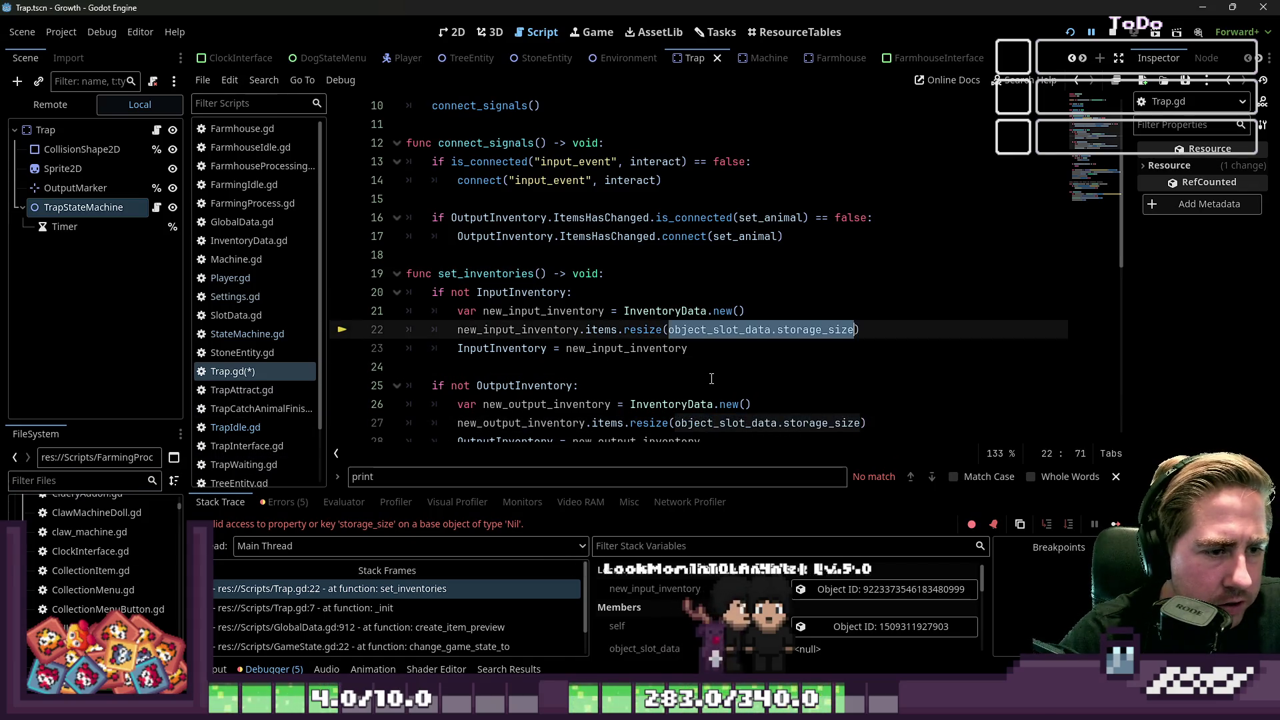
# Step: Filter FileSystem for 'Trap', open trap_slot_resource.tres, and widen the Inspector to read its description
pyautogui.write('Trap')
pyautogui.scroll(5, 58, 559)
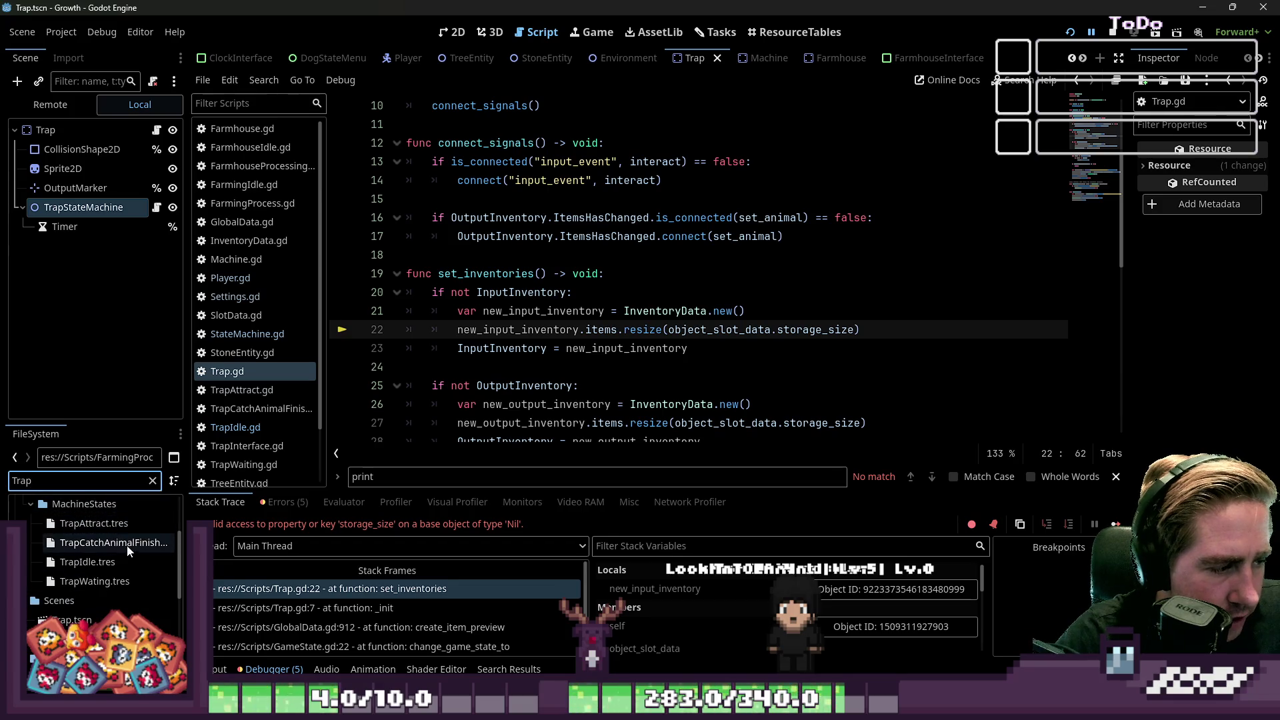
pyautogui.scroll(4, 119, 549)
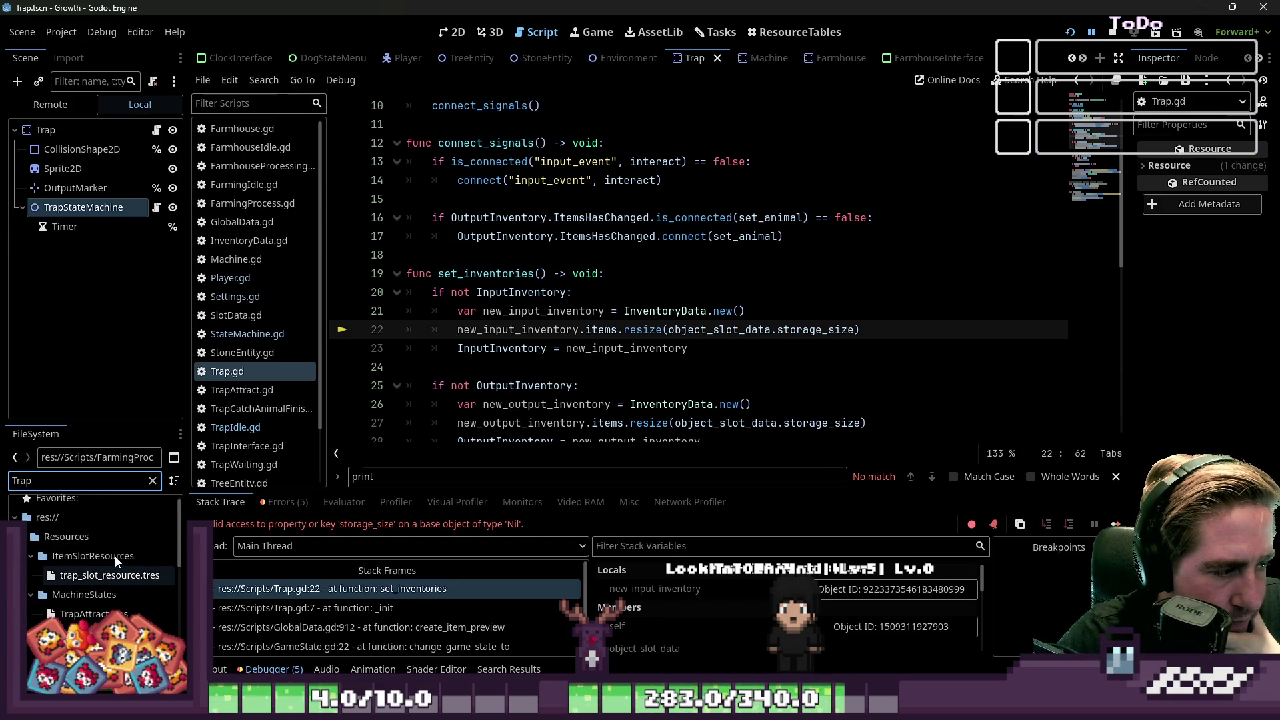
pyautogui.click(89, 576)
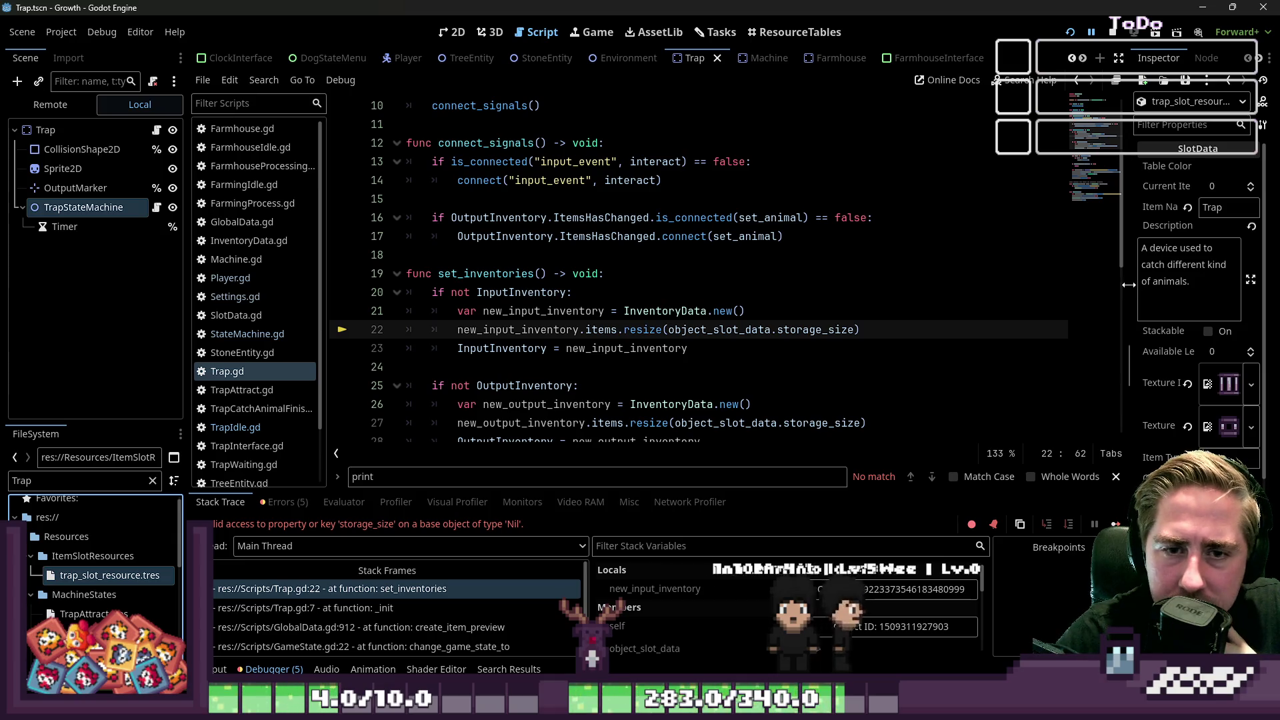
pyautogui.moveTo(1128, 281); pyautogui.dragTo(921, 306)
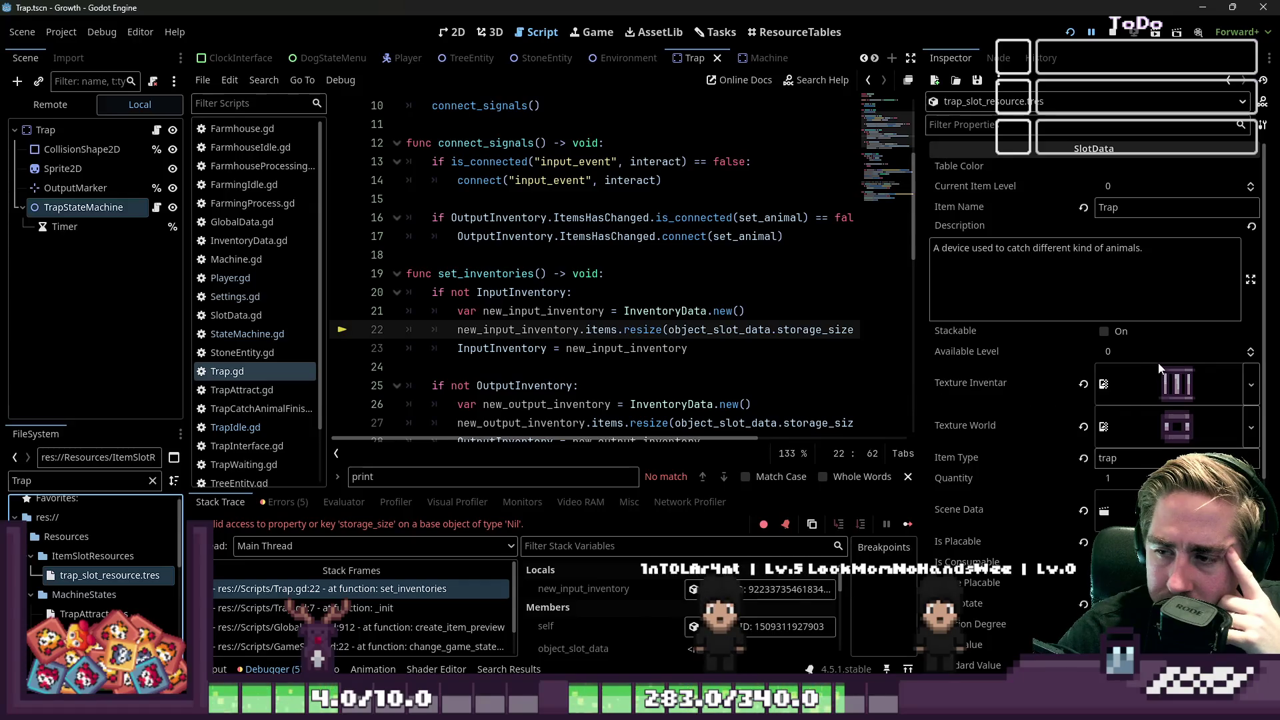
pyautogui.click(1001, 294)
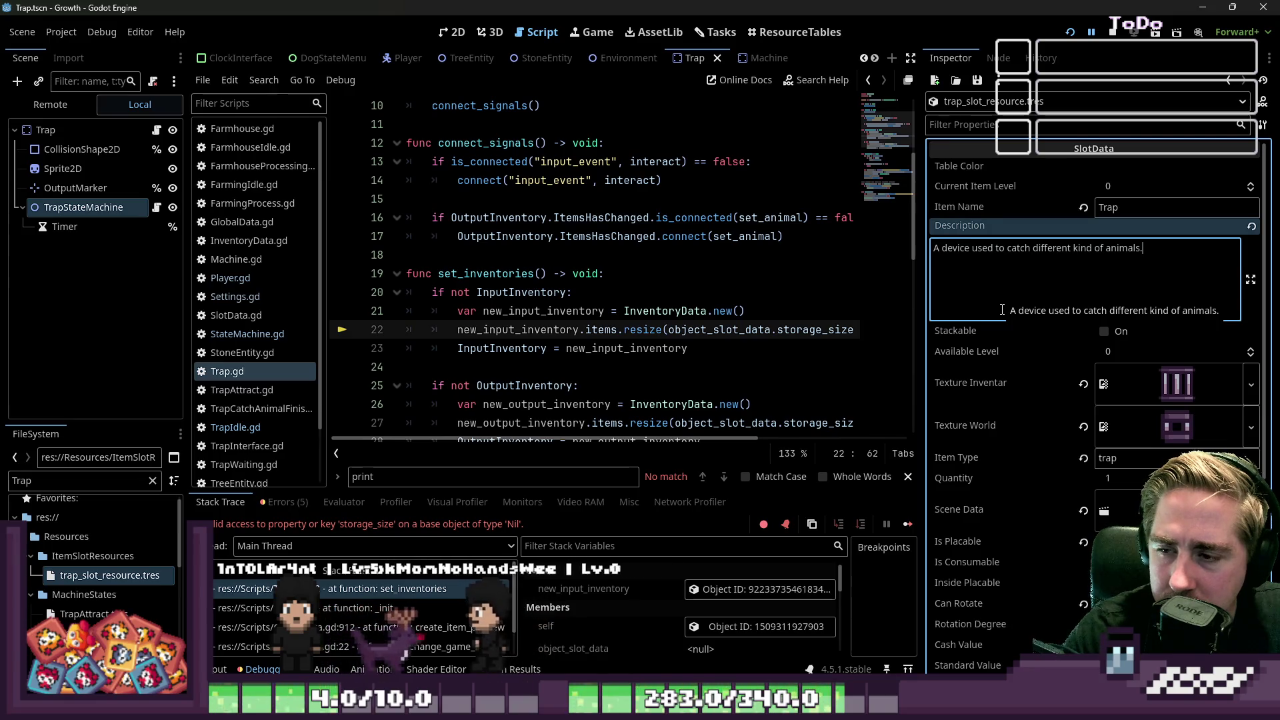
# Step: Look up queue_free in the help docs, then narrow the Inspector and return to Trap.gd
pyautogui.click(832, 80)
pyautogui.write('que')
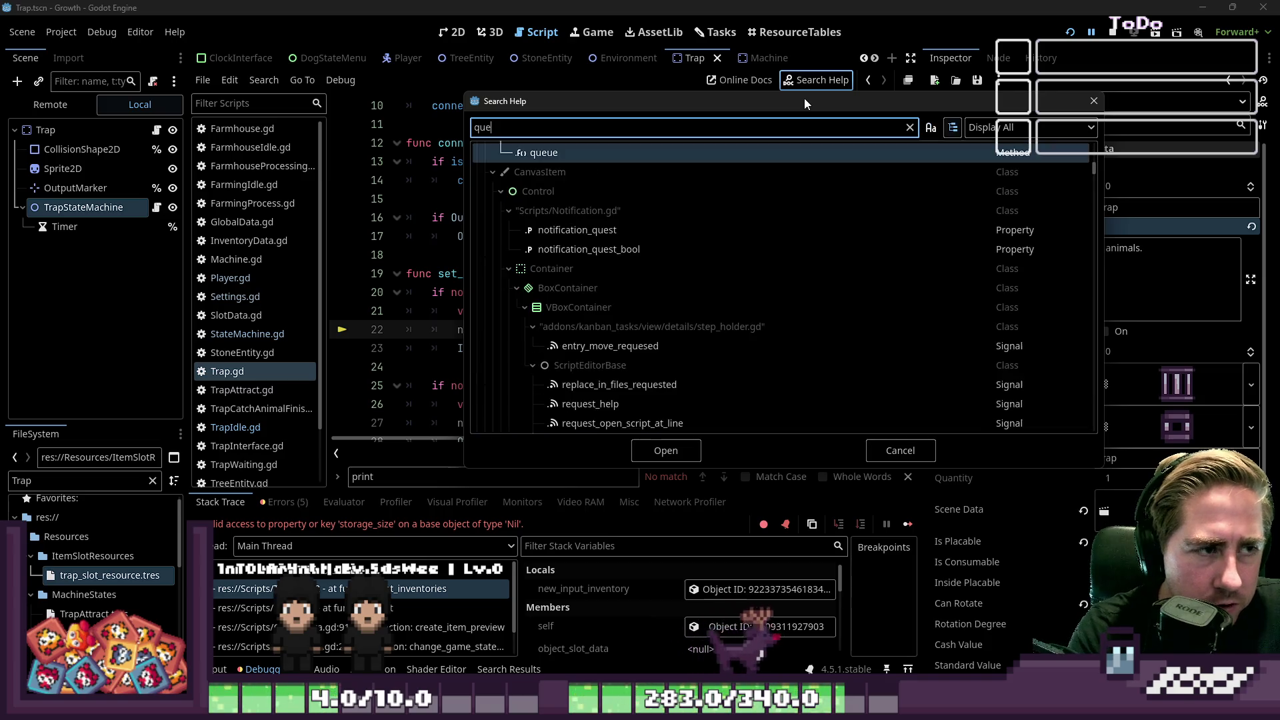
pyautogui.write('ue_')
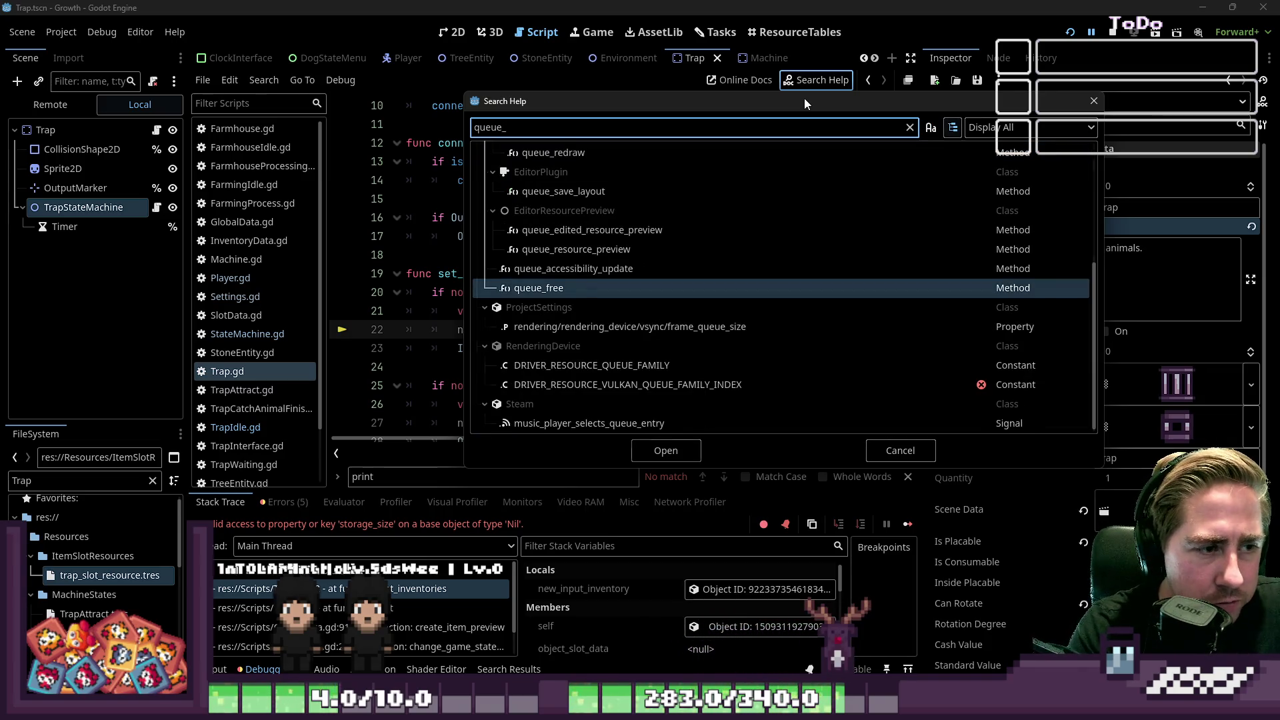
pyautogui.write('free')
pyautogui.press('Return')
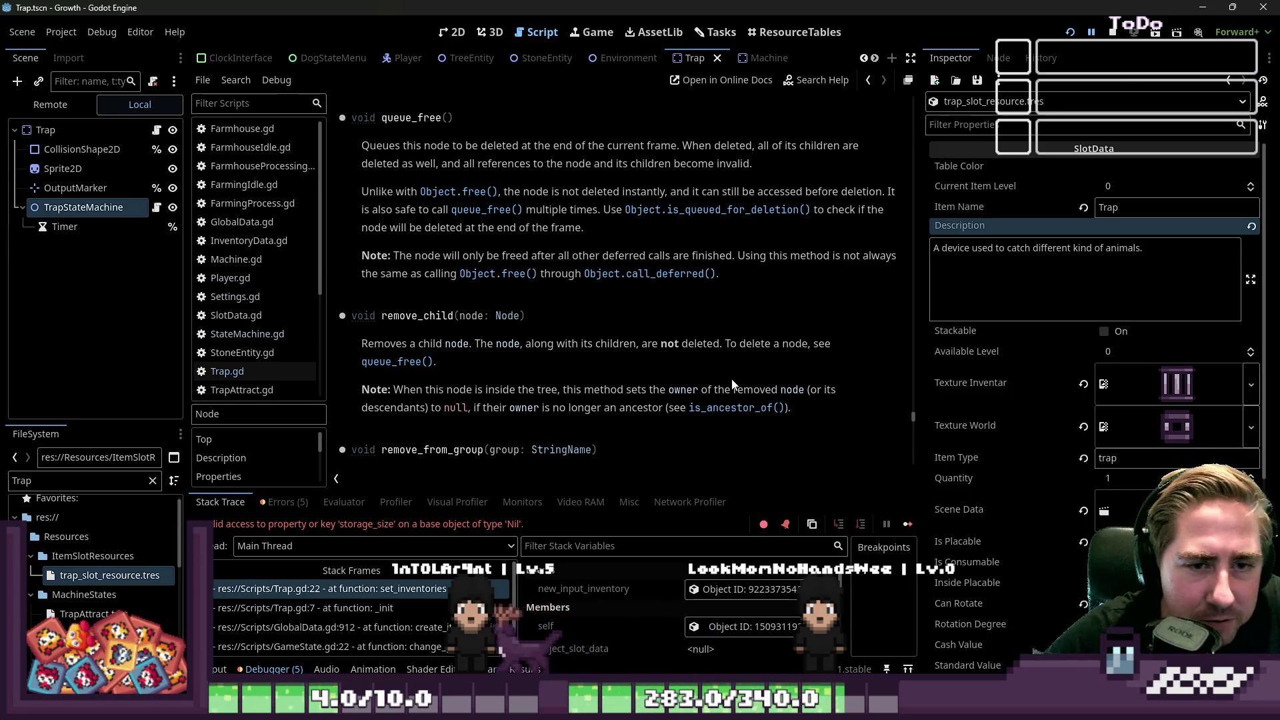
pyautogui.scroll(1, 771, 296)
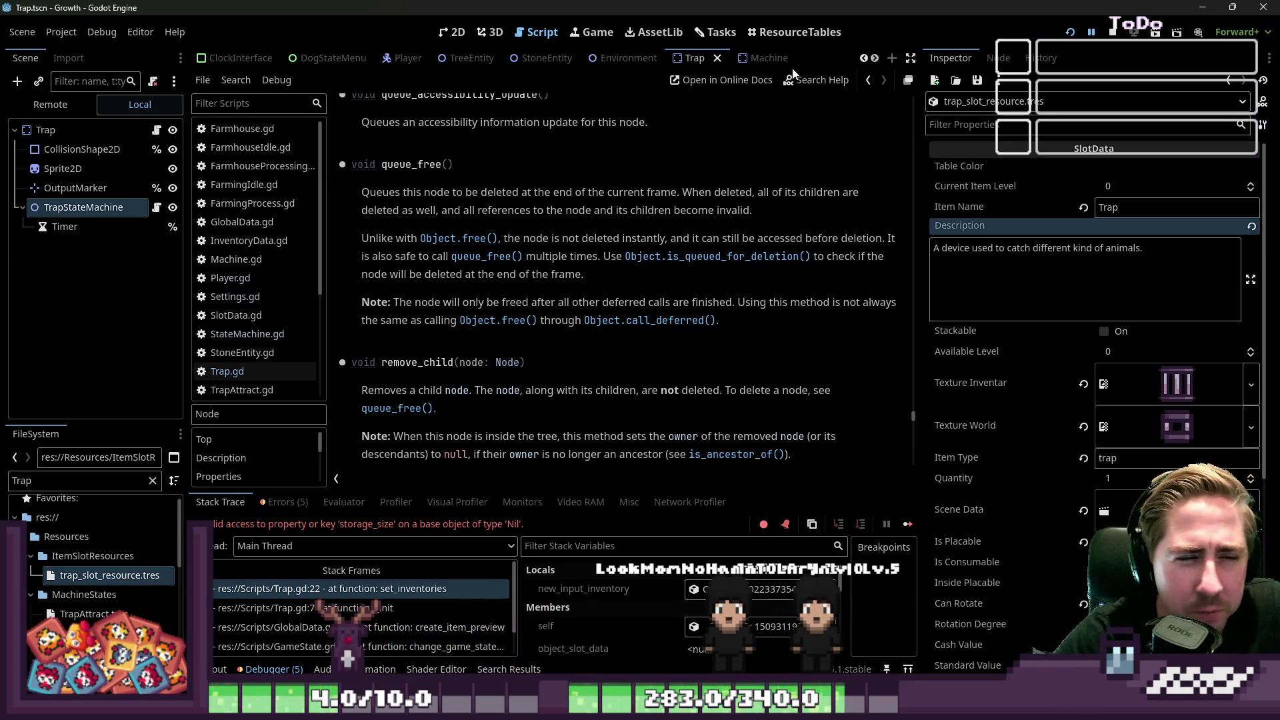
pyautogui.moveTo(916, 323); pyautogui.dragTo(1087, 311)
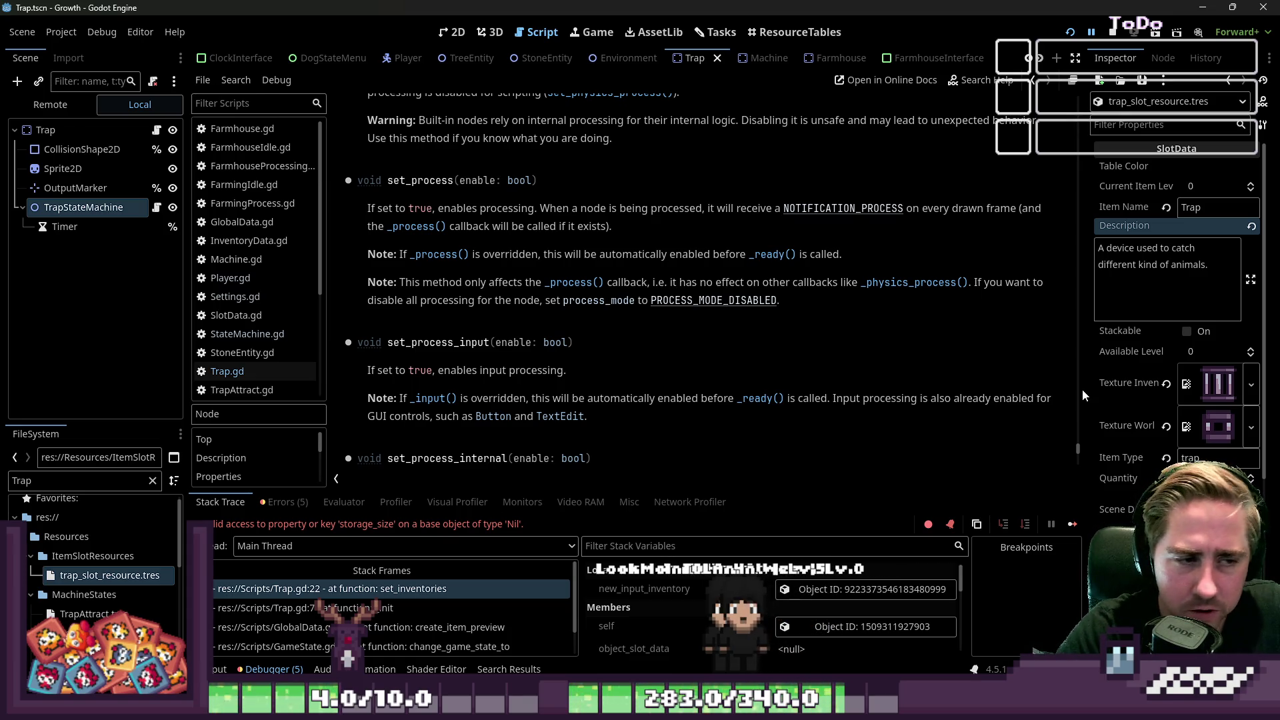
pyautogui.click(233, 374)
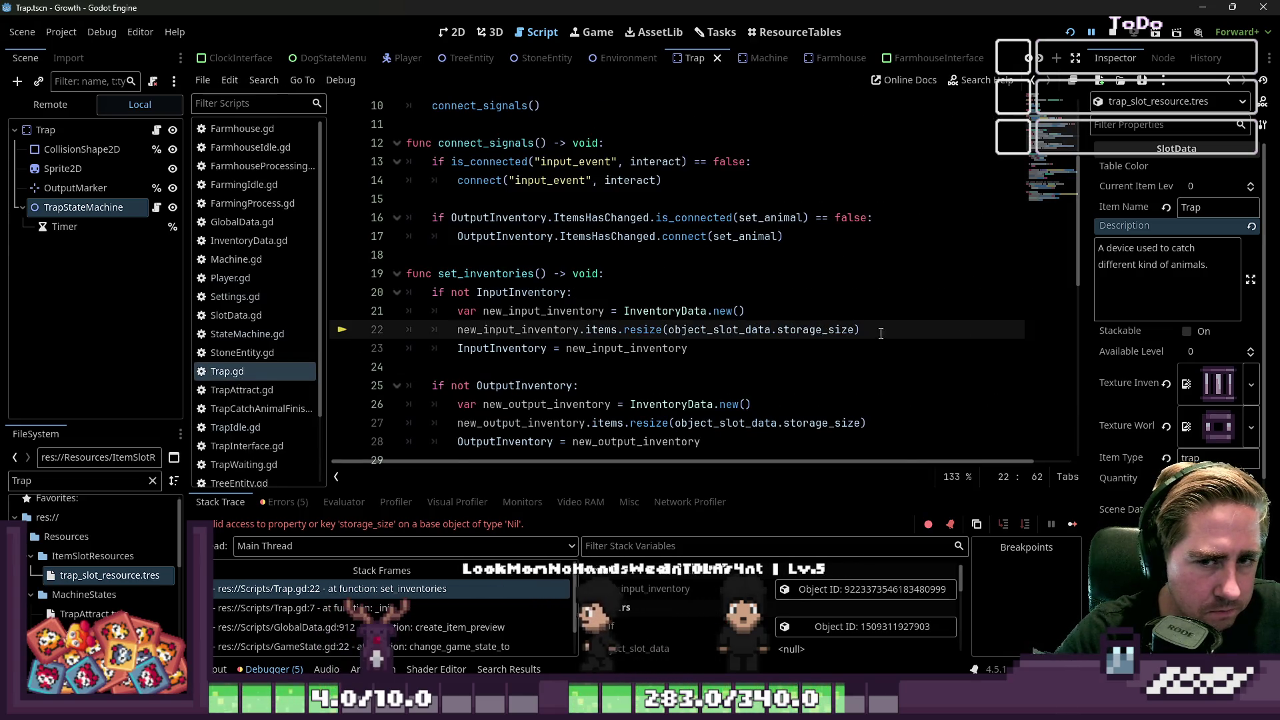
# Step: Filter the Inspector for 'storage' and expand Chest to reveal Storage Size 1
pyautogui.scroll(-5, 1178, 342)
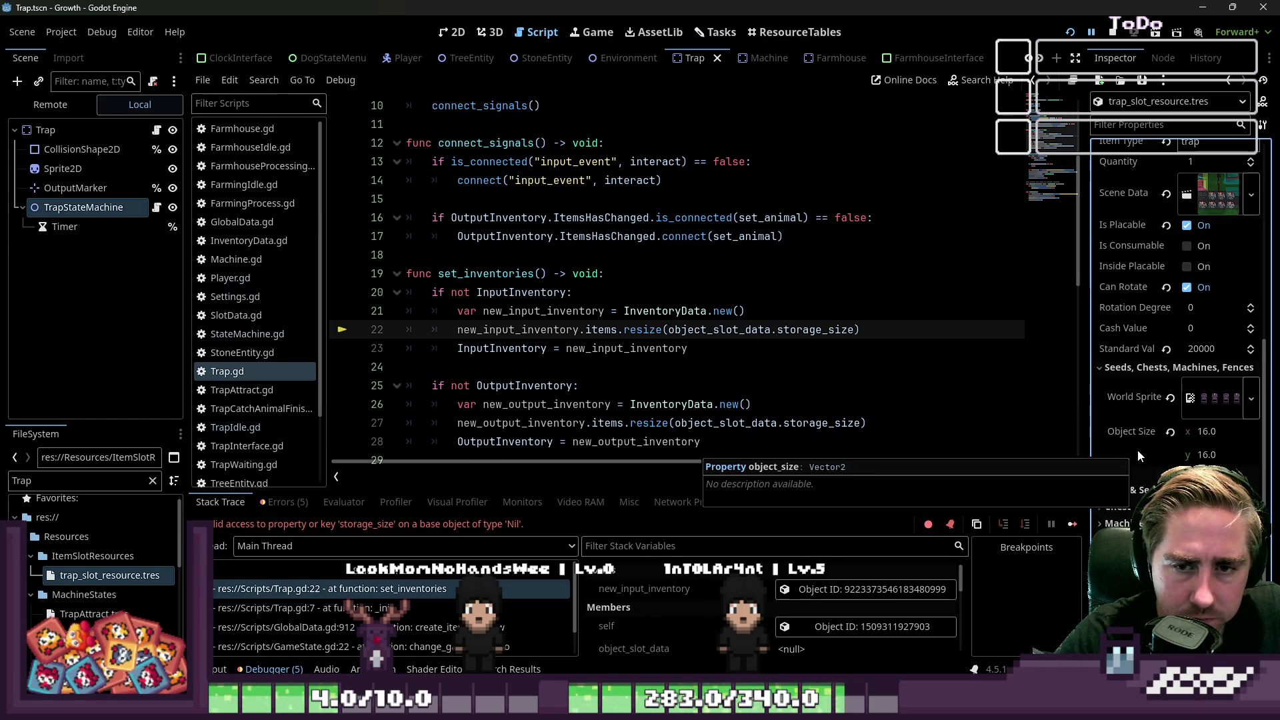
pyautogui.click(1124, 123)
pyautogui.write('storage')
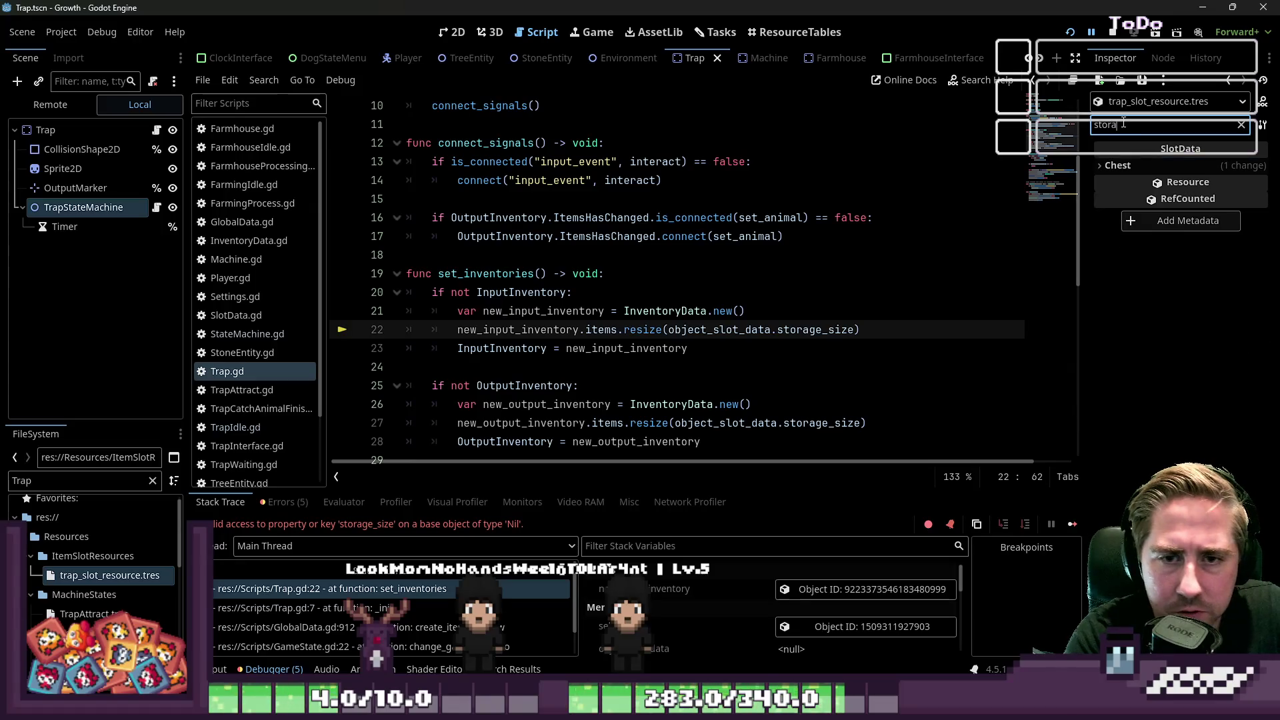
pyautogui.click(1127, 165)
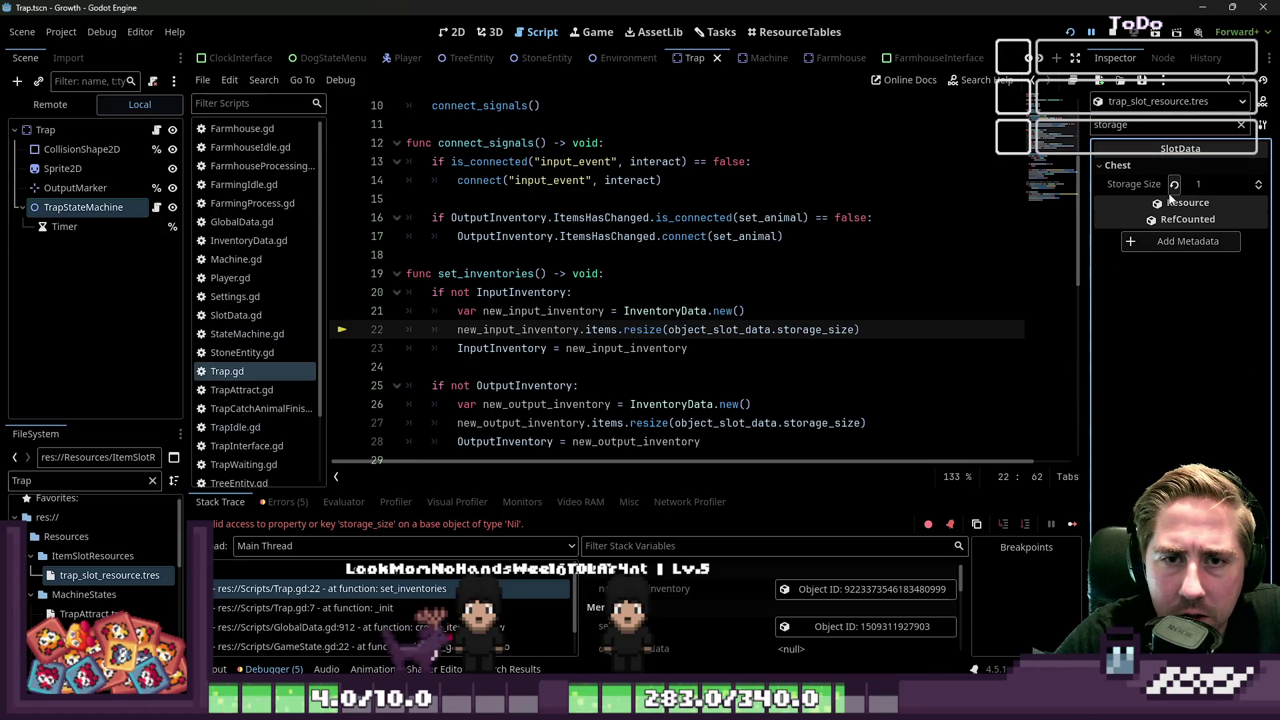
pyautogui.click(701, 275)
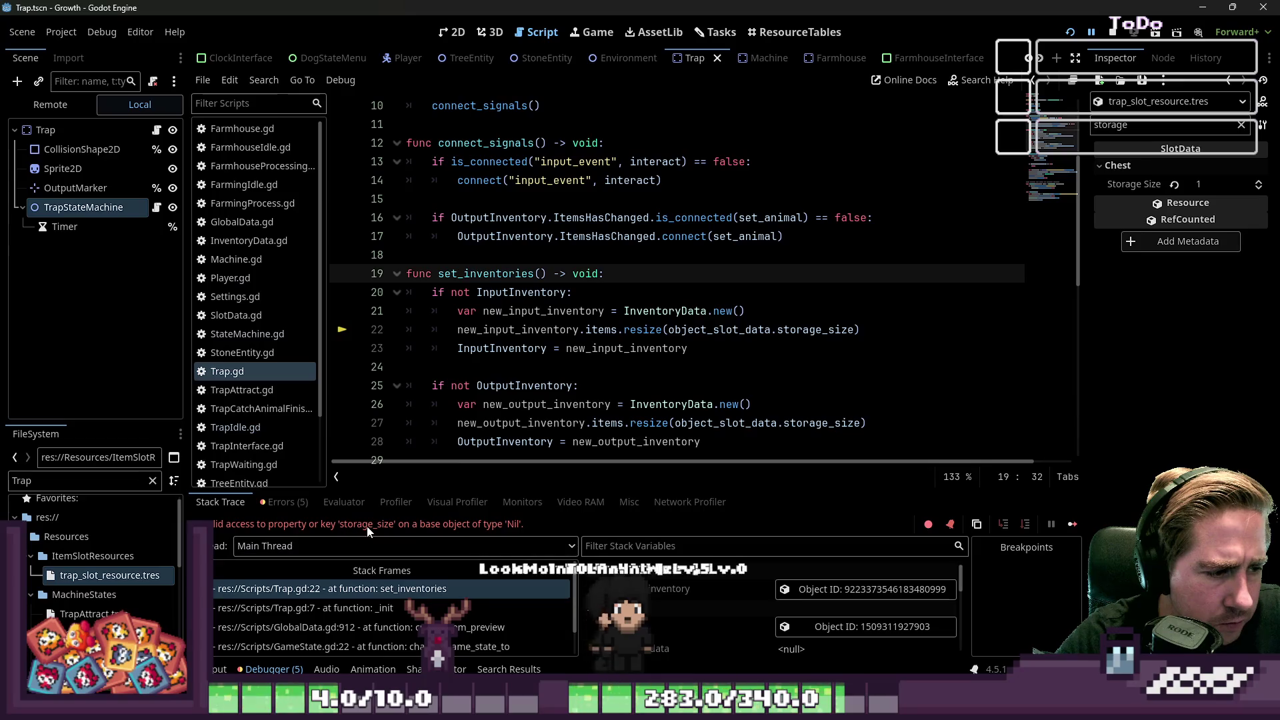
# Step: Trace the error through stack frames in Trap.gd and GlobalData.gd lines 912-913
pyautogui.doubleClick(702, 331)
pyautogui.scroll(2, 766, 327)
pyautogui.scroll(-2, 800, 325)
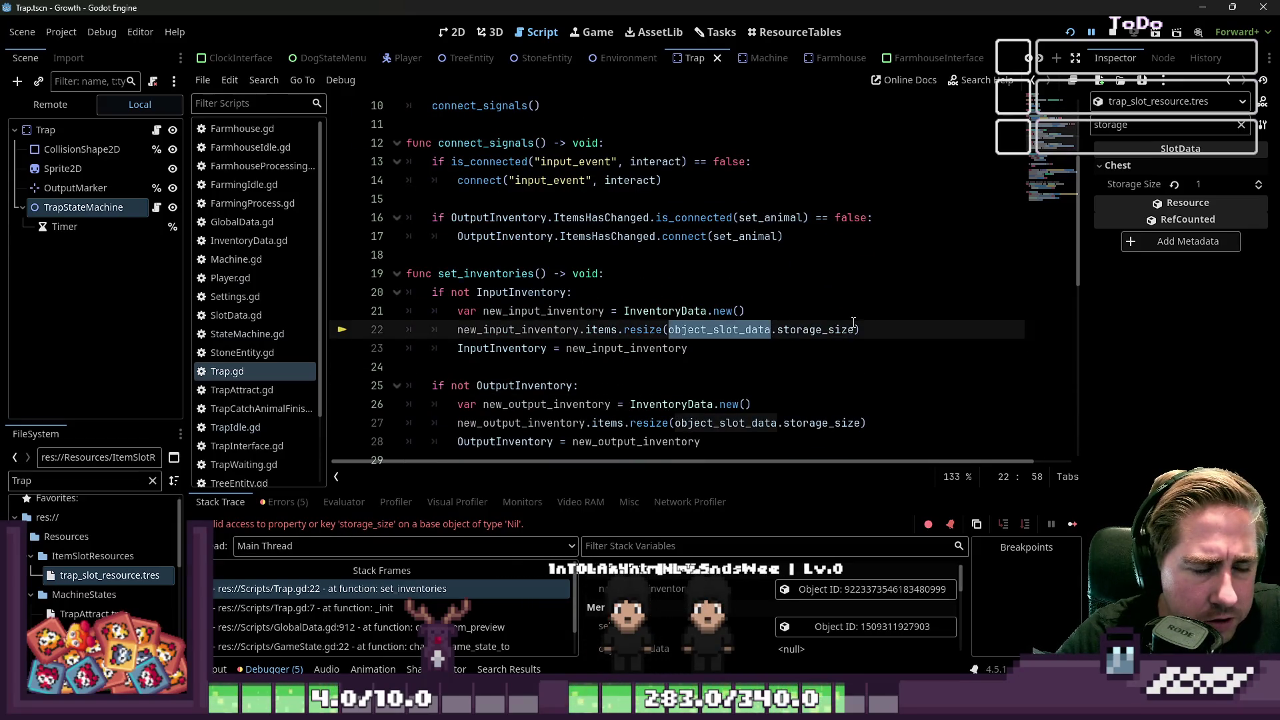
pyautogui.scroll(3, 854, 322)
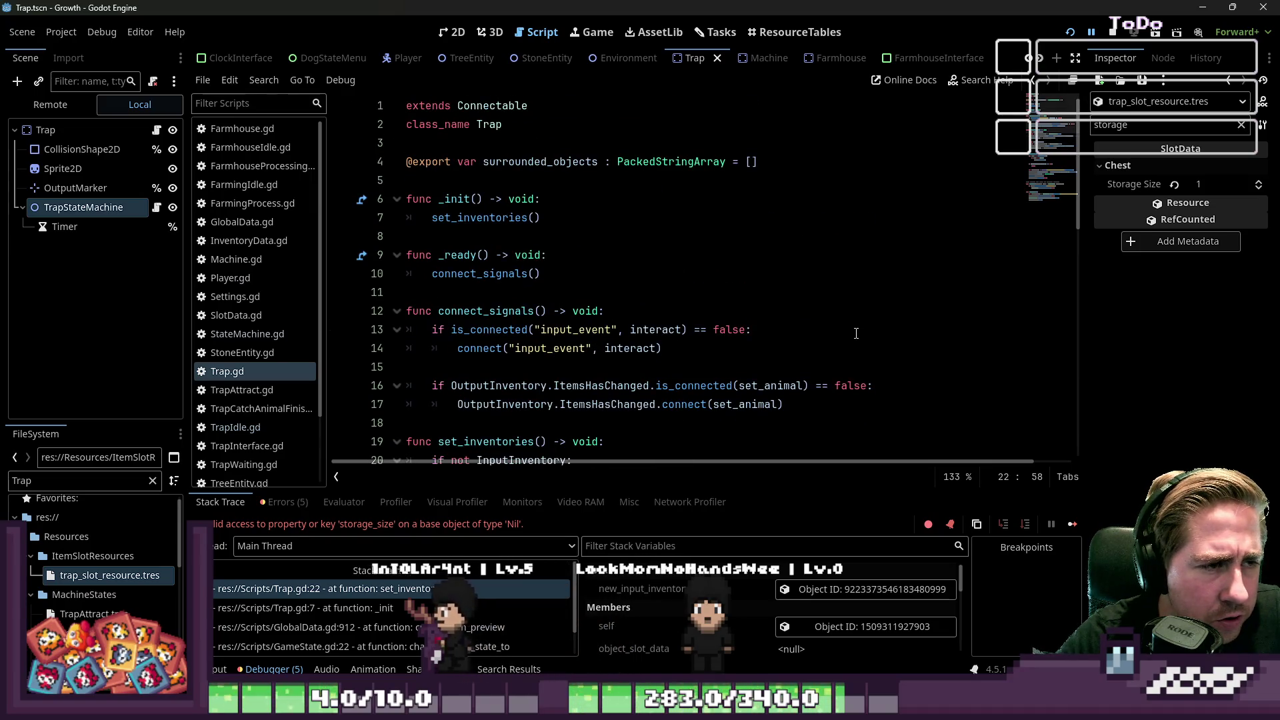
pyautogui.scroll(-6, 856, 333)
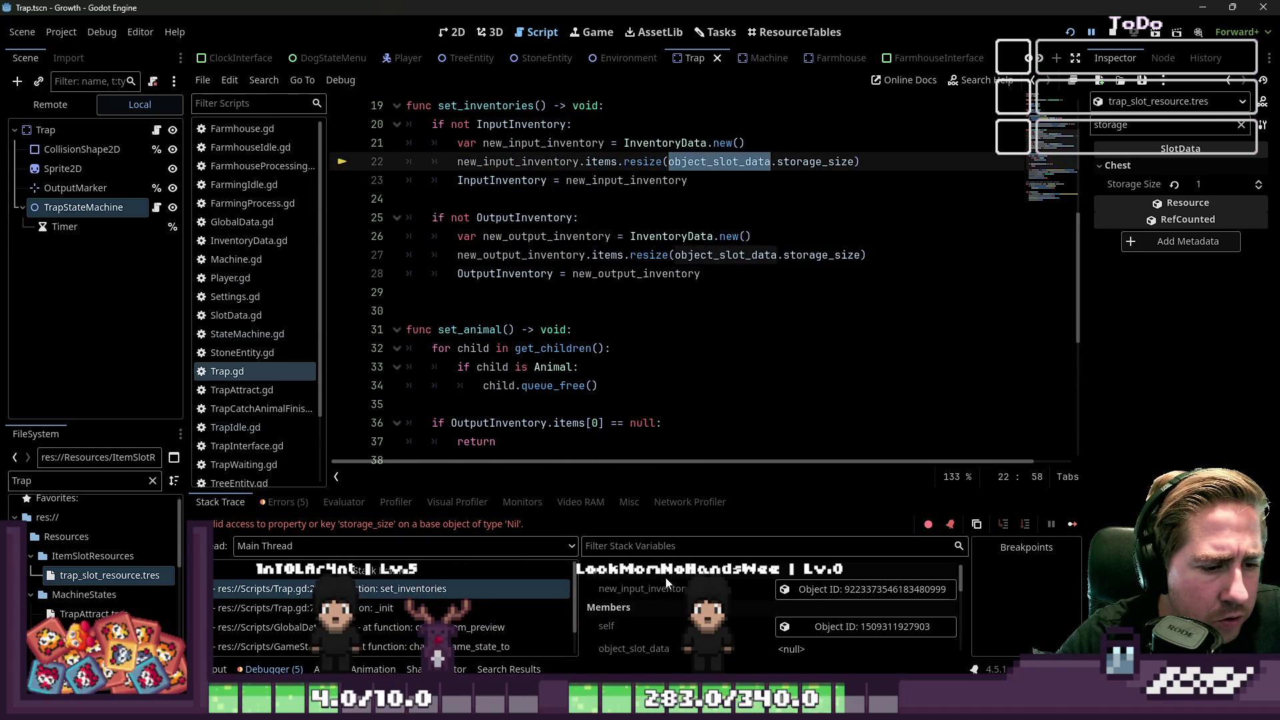
pyautogui.scroll(-2, 668, 578)
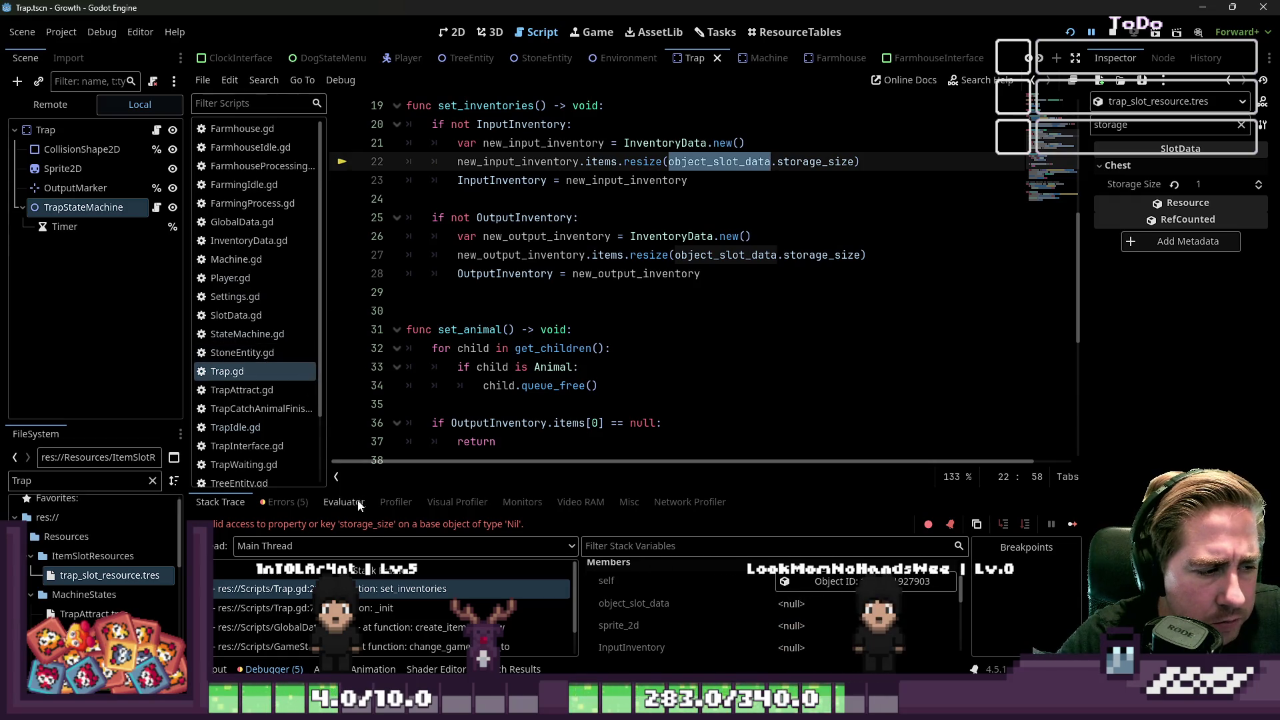
pyautogui.click(374, 608)
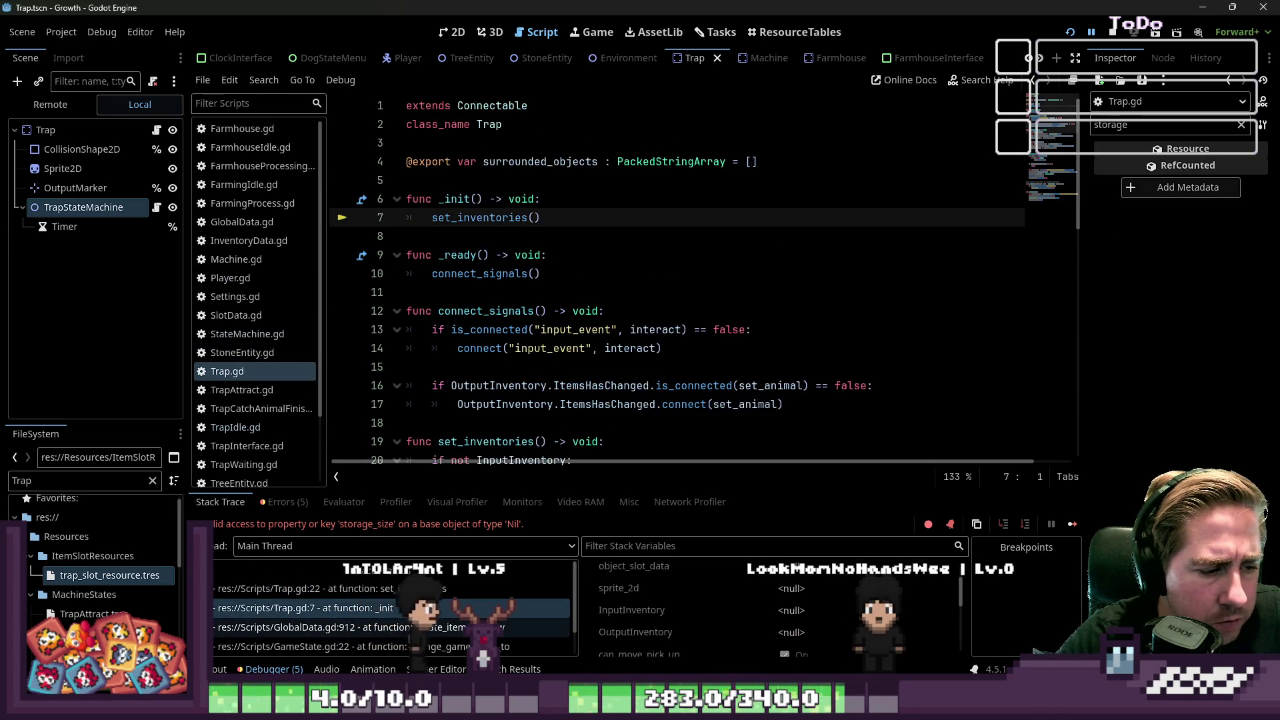
pyautogui.click(436, 628)
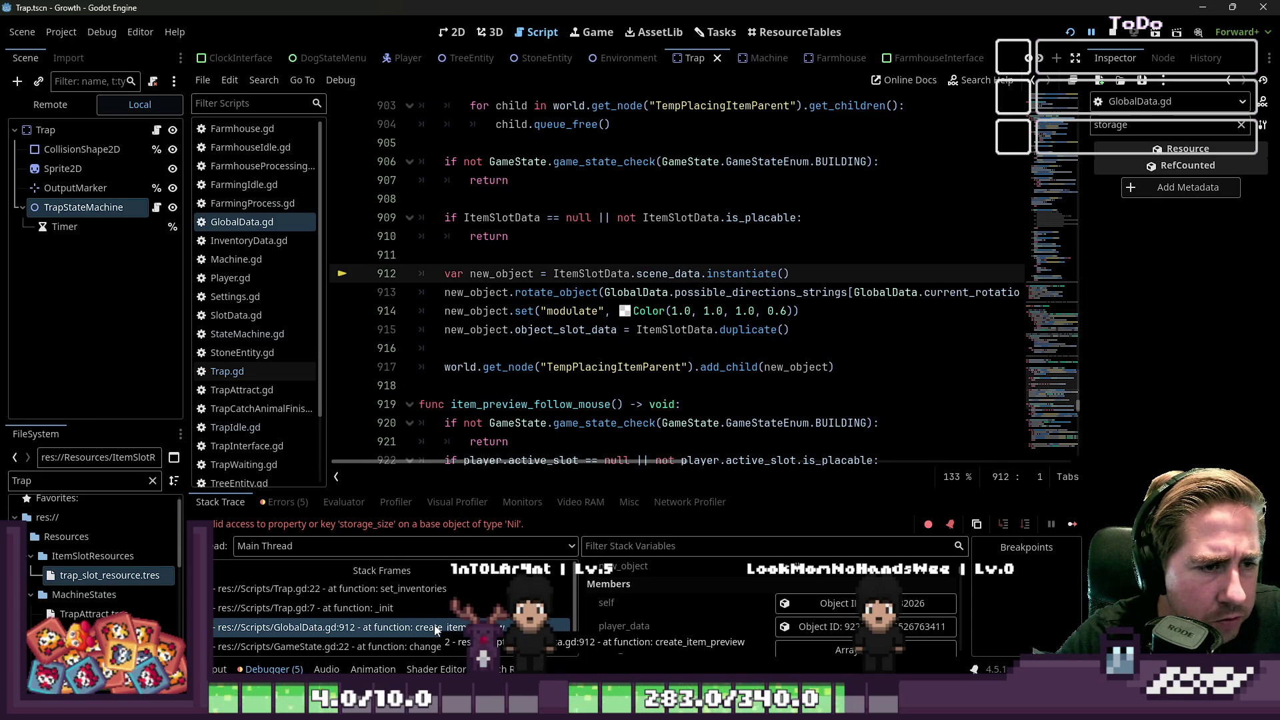
pyautogui.doubleClick(590, 275)
pyautogui.doubleClick(668, 274)
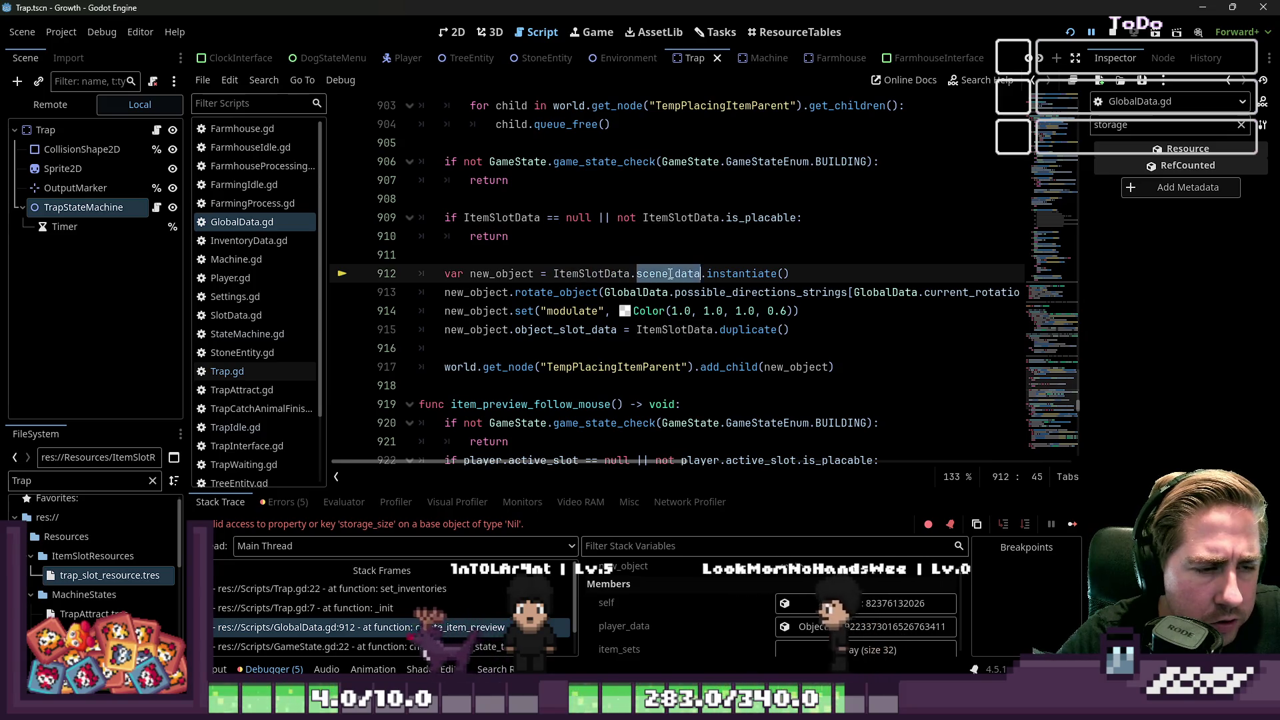
pyautogui.doubleClick(745, 275)
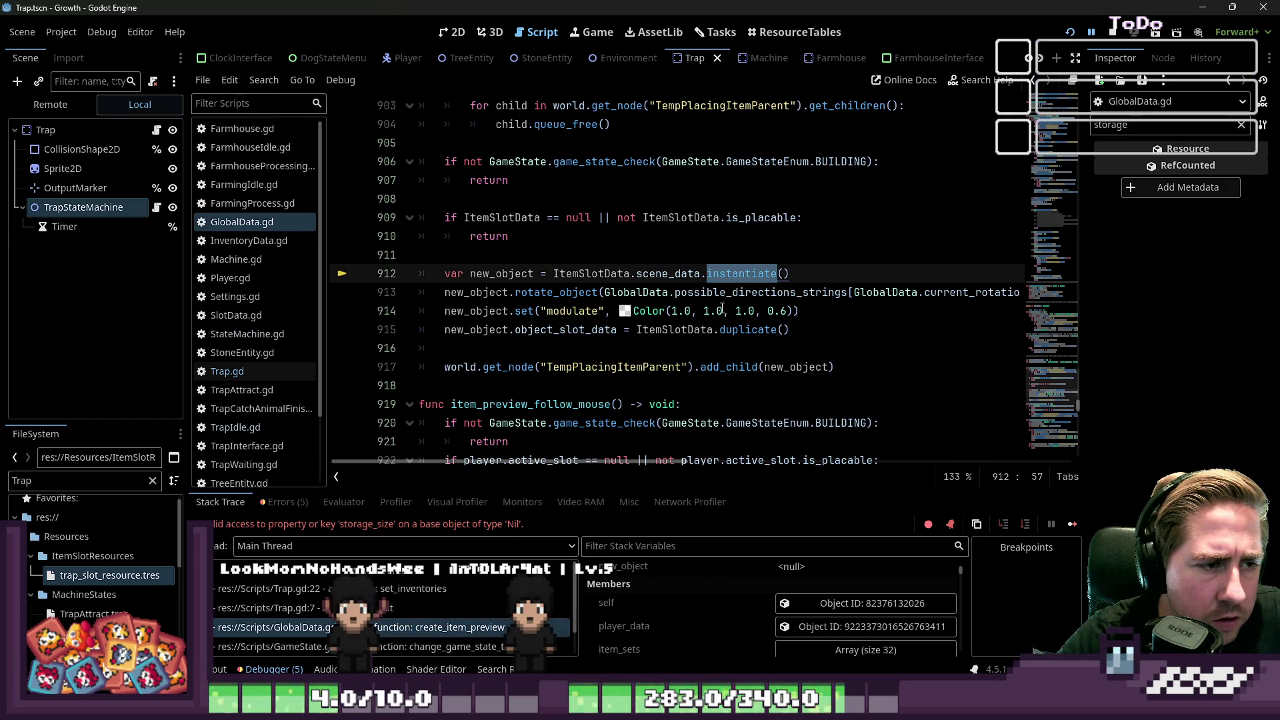
pyautogui.doubleClick(495, 297)
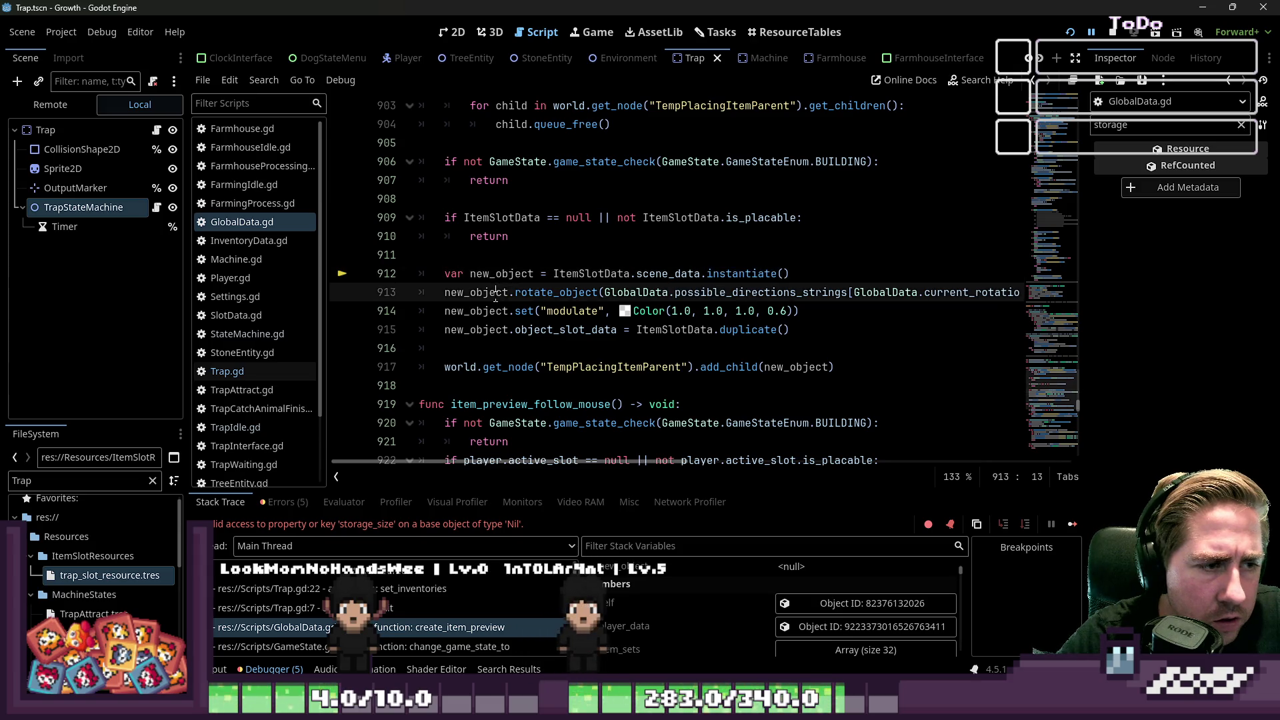
# Step: Rename Trap.gd's _init to _enter_tree, copied from Machine.gd, and relaunch the game
pyautogui.click(266, 260)
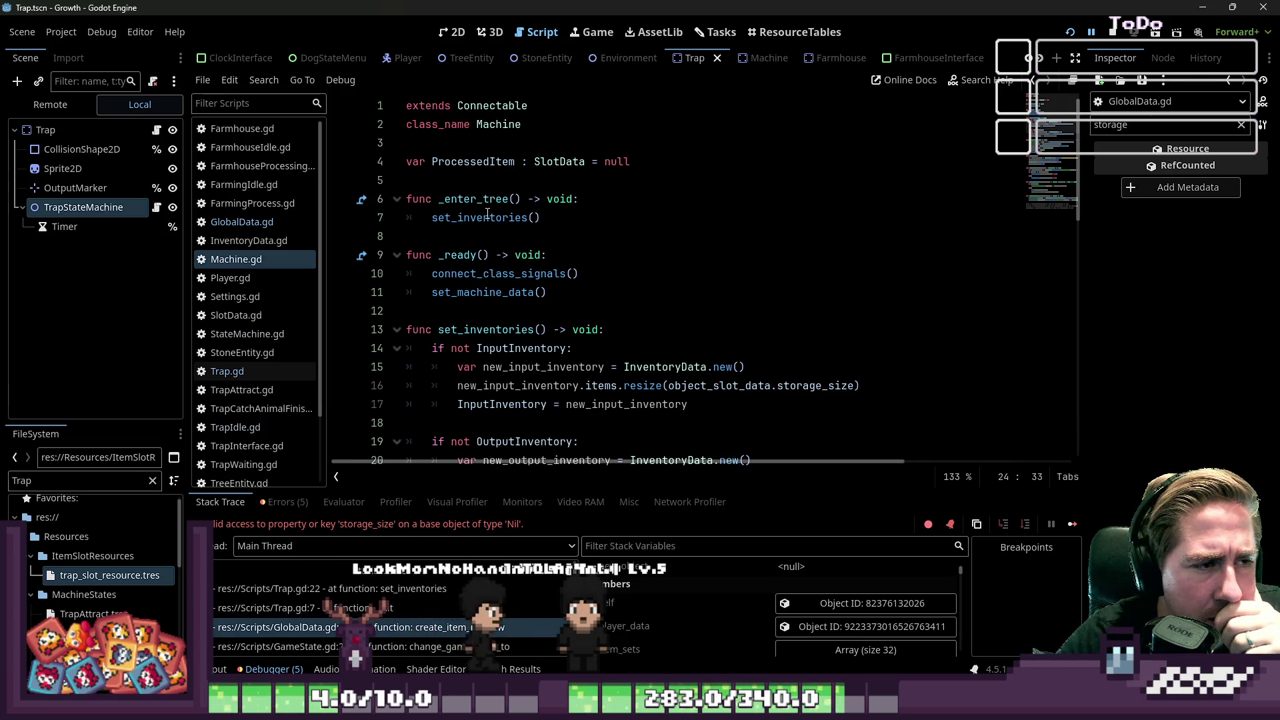
pyautogui.doubleClick(473, 198)
pyautogui.hotkey('ctrl', 'c')
pyautogui.click(248, 374)
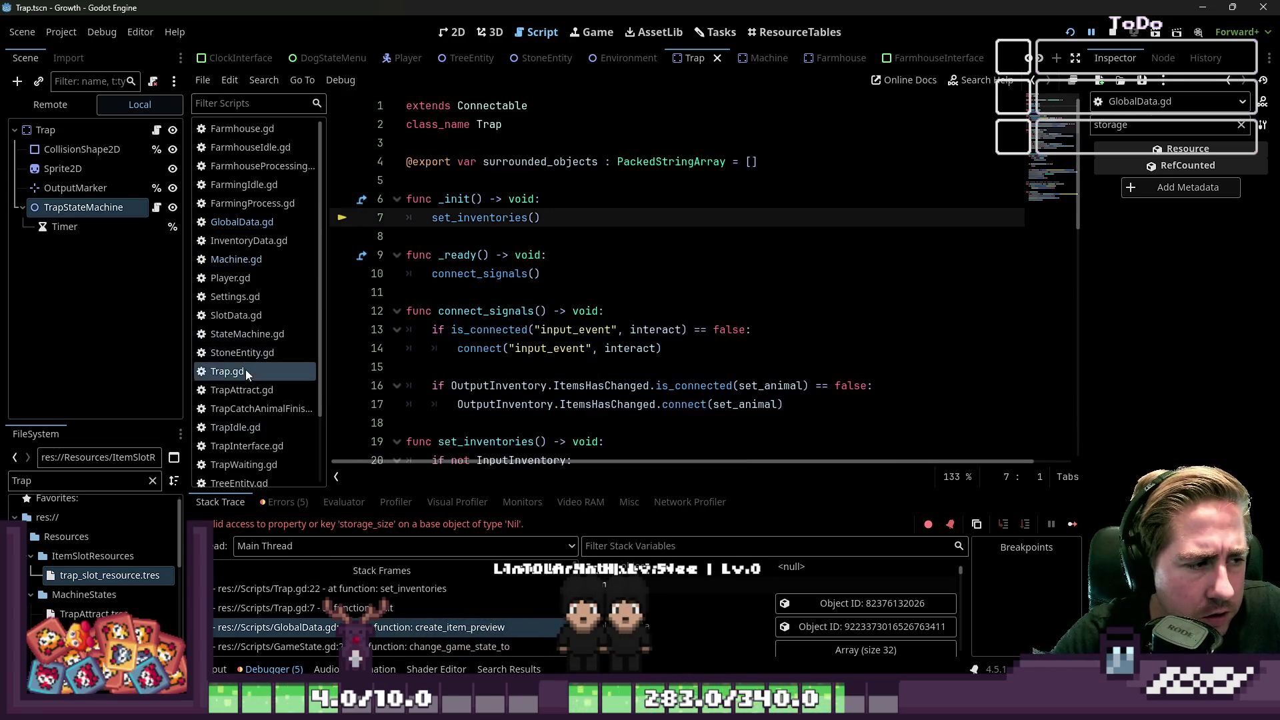
pyautogui.doubleClick(453, 199)
pyautogui.hotkey('ctrl', 'v')
pyautogui.click(467, 236)
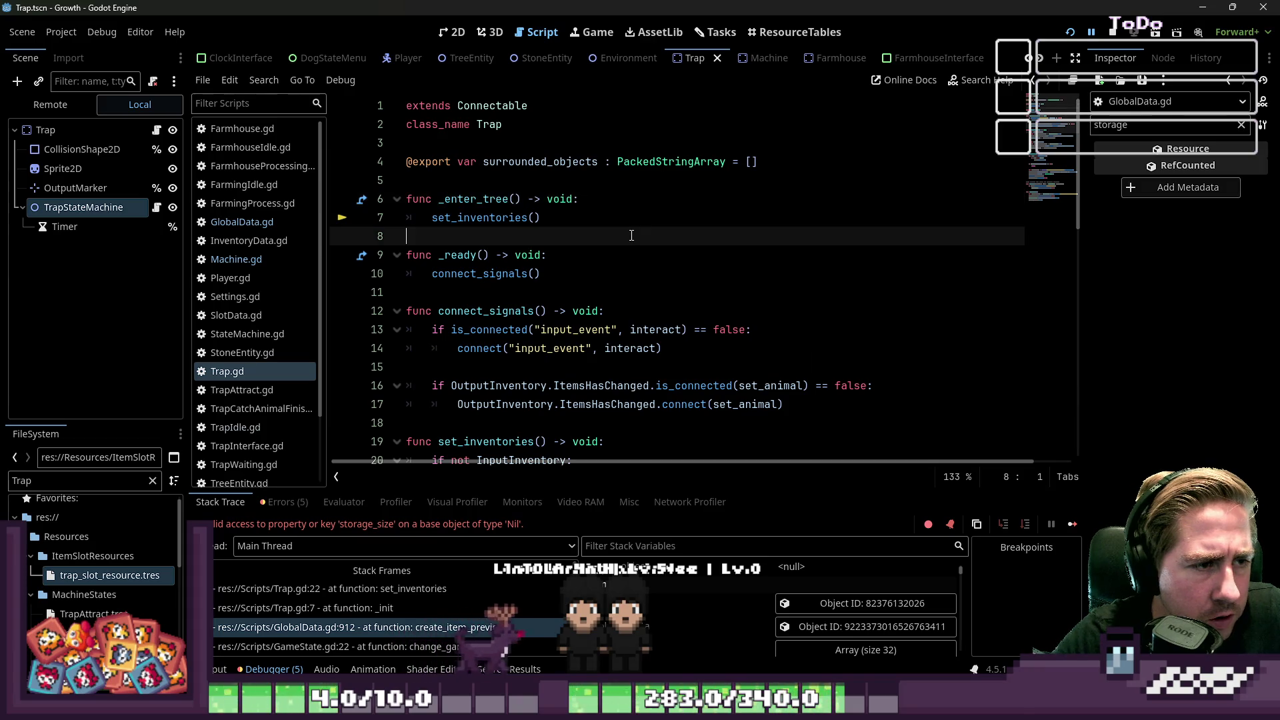
pyautogui.click(1070, 33)
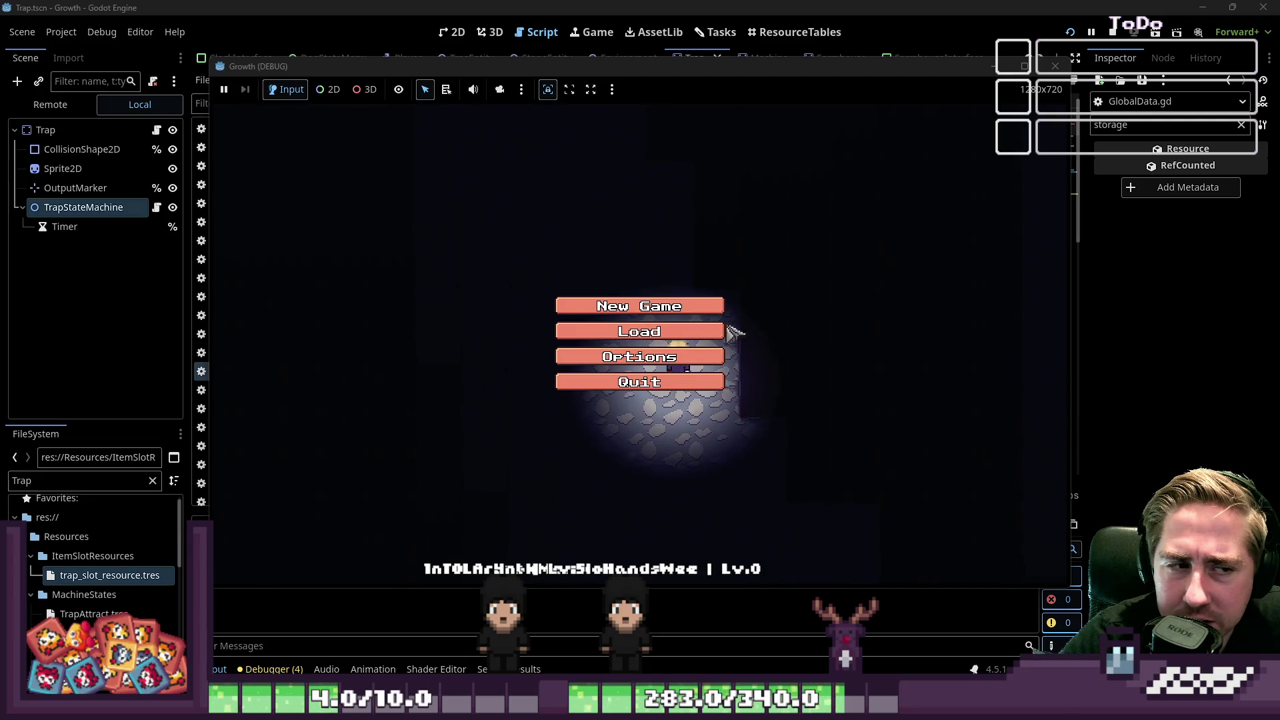
# Step: Start a new game with a character named 'dwa'
pyautogui.click(707, 306)
pyautogui.write('dwa')
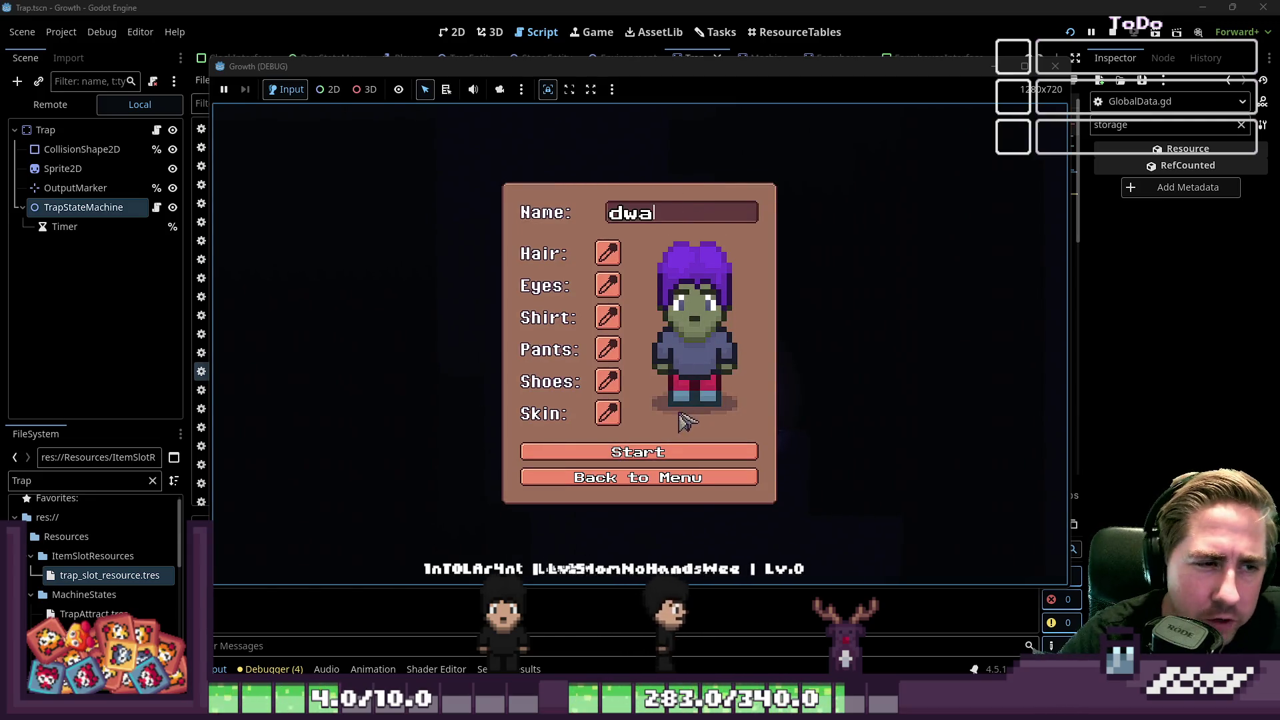
pyautogui.click(687, 450)
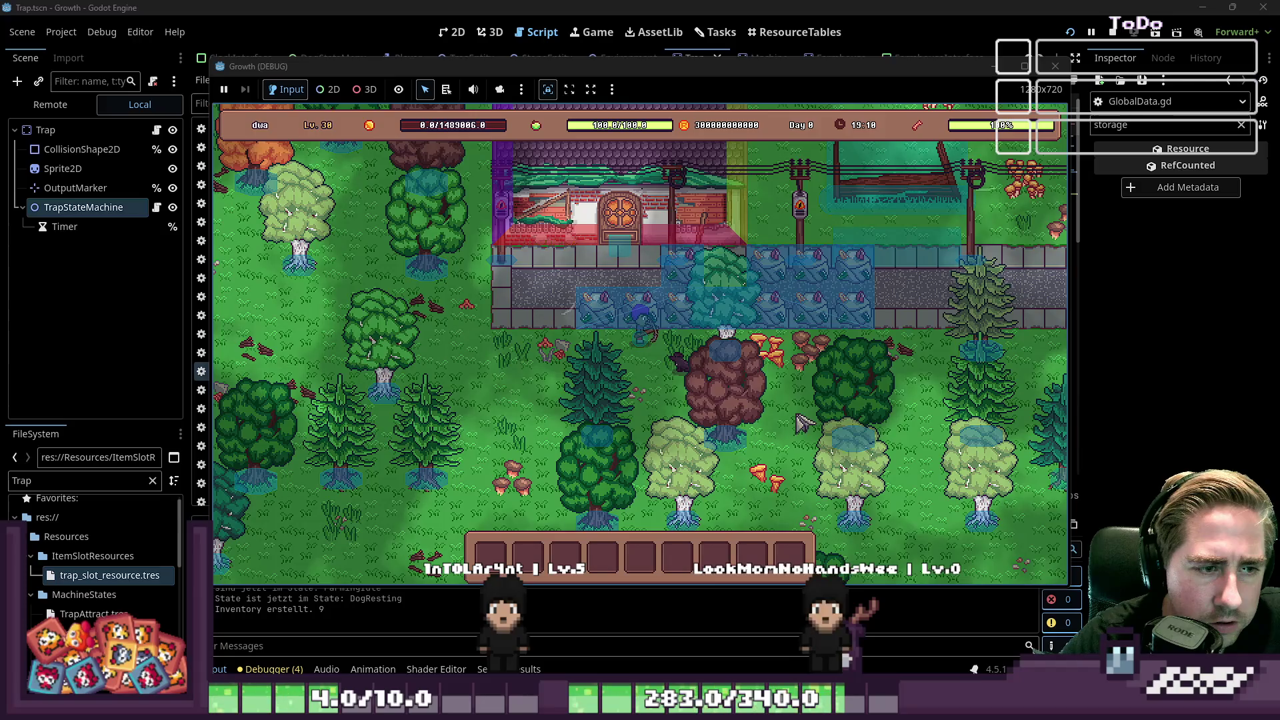
pyautogui.press('a')
# Step: Equip the trap from the stored items grid
pyautogui.press('i')
pyautogui.scroll(-6, 637, 260)
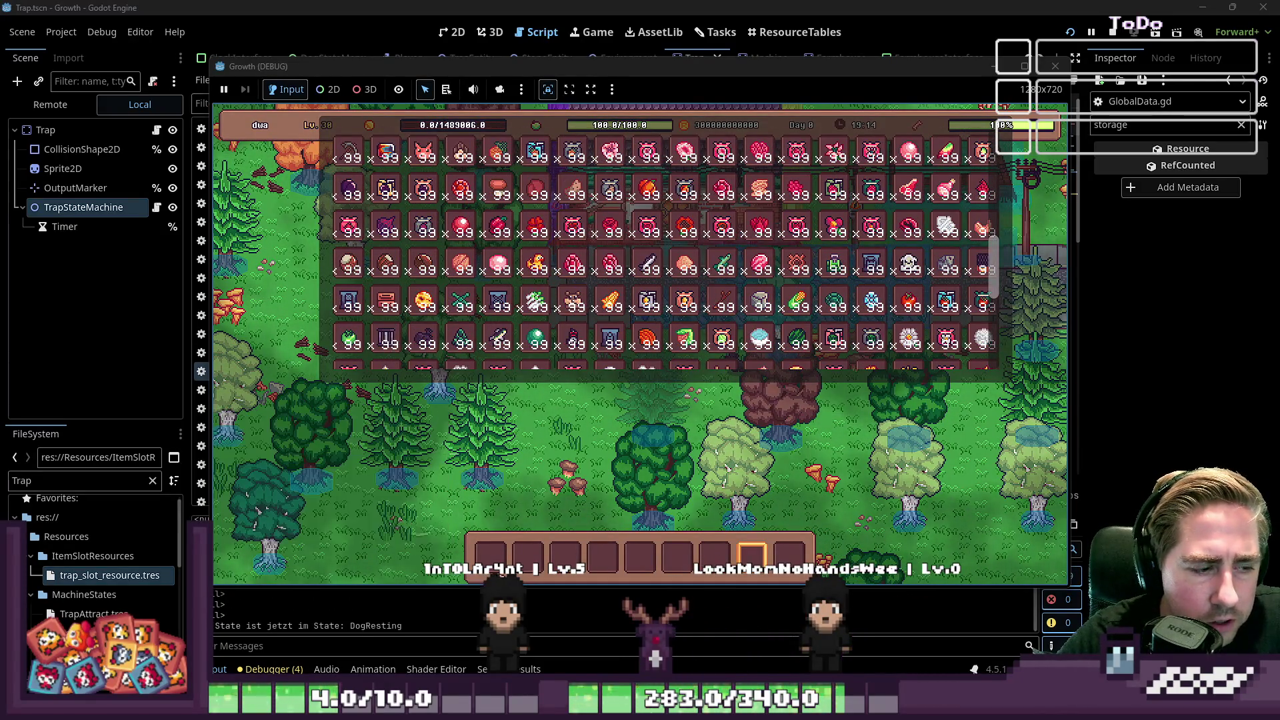
pyautogui.scroll(3, 709, 266)
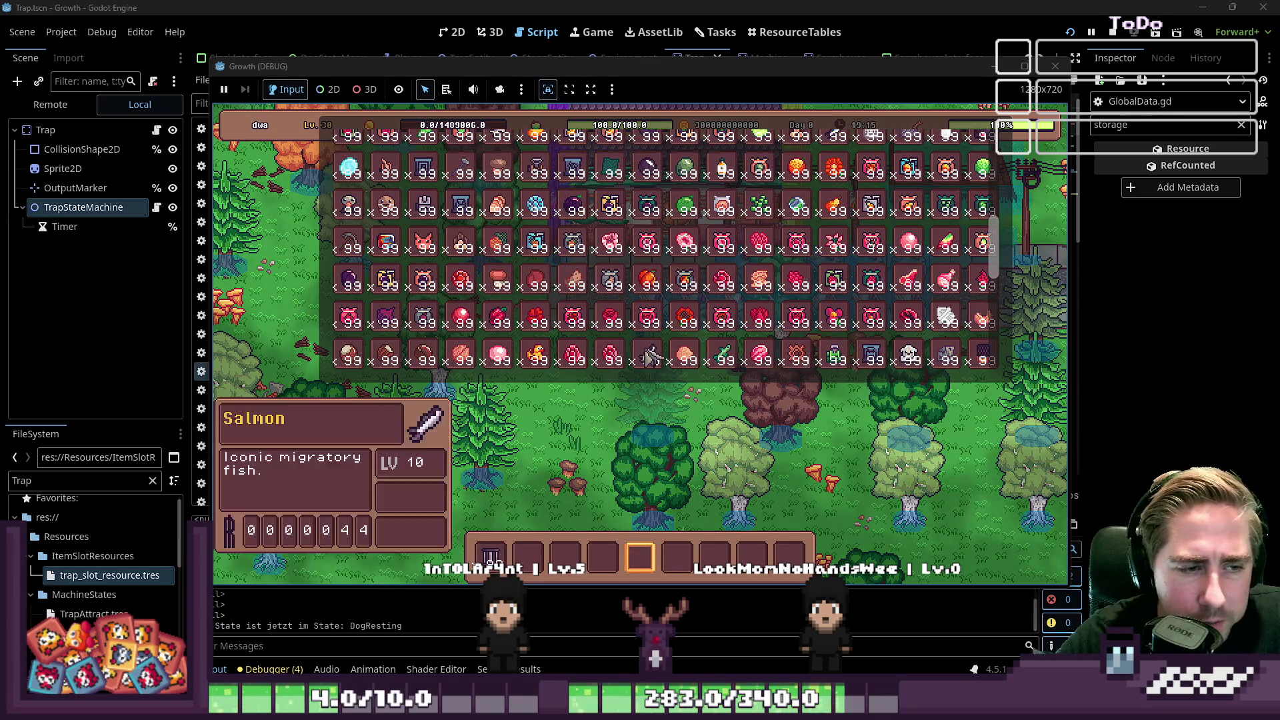
pyautogui.press('e')
pyautogui.scroll(4, 546, 554)
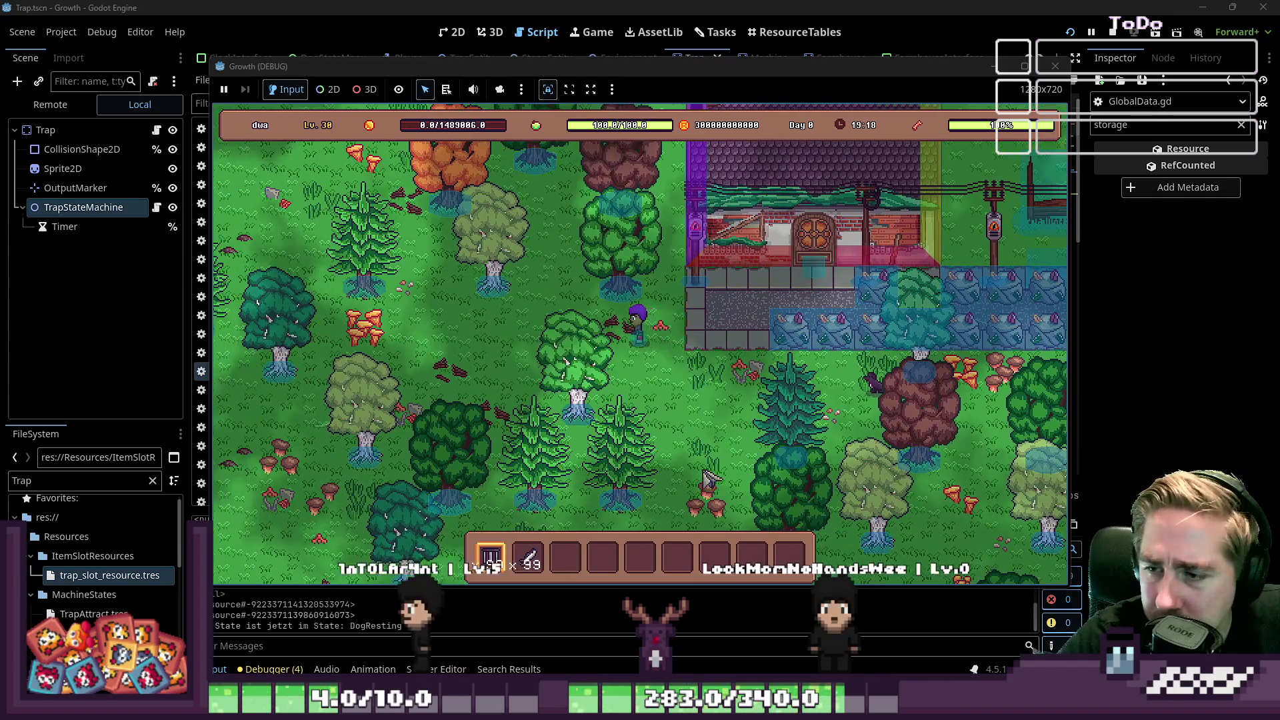
# Step: Walk toward the lake, place the trap from hotbar slot 3, and load an item into it
pyautogui.press('a')
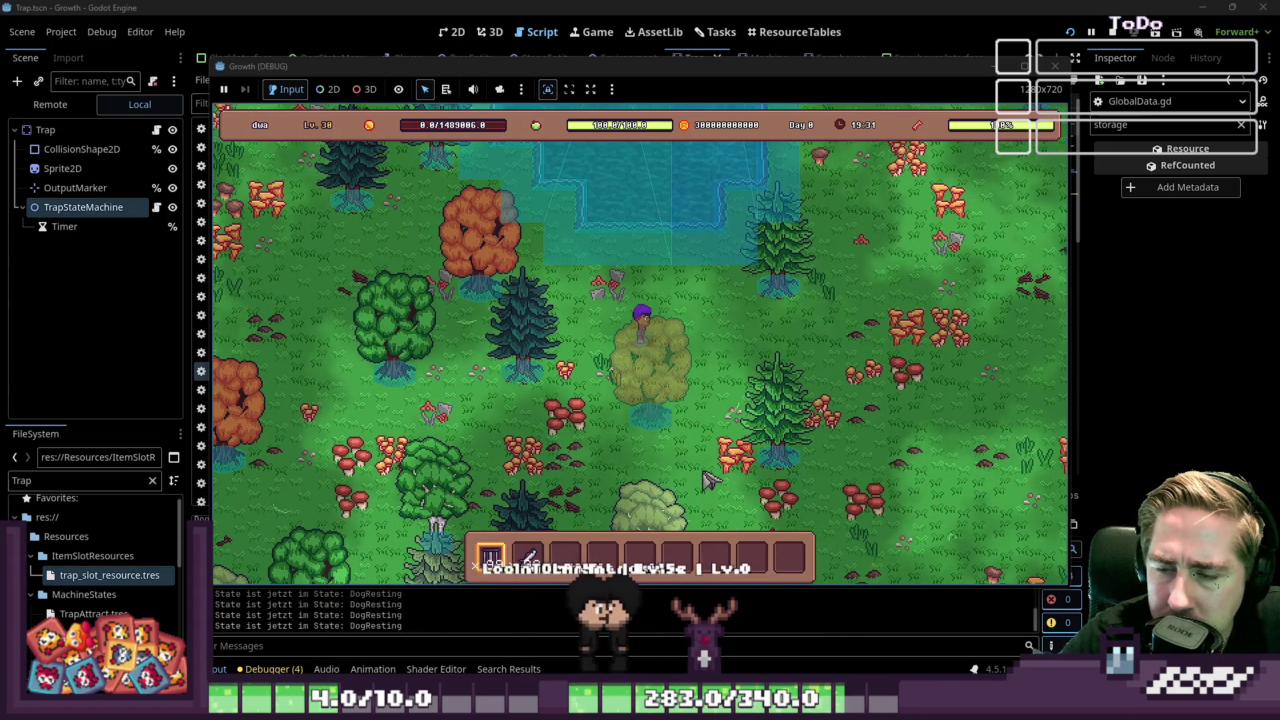
pyautogui.press('w')
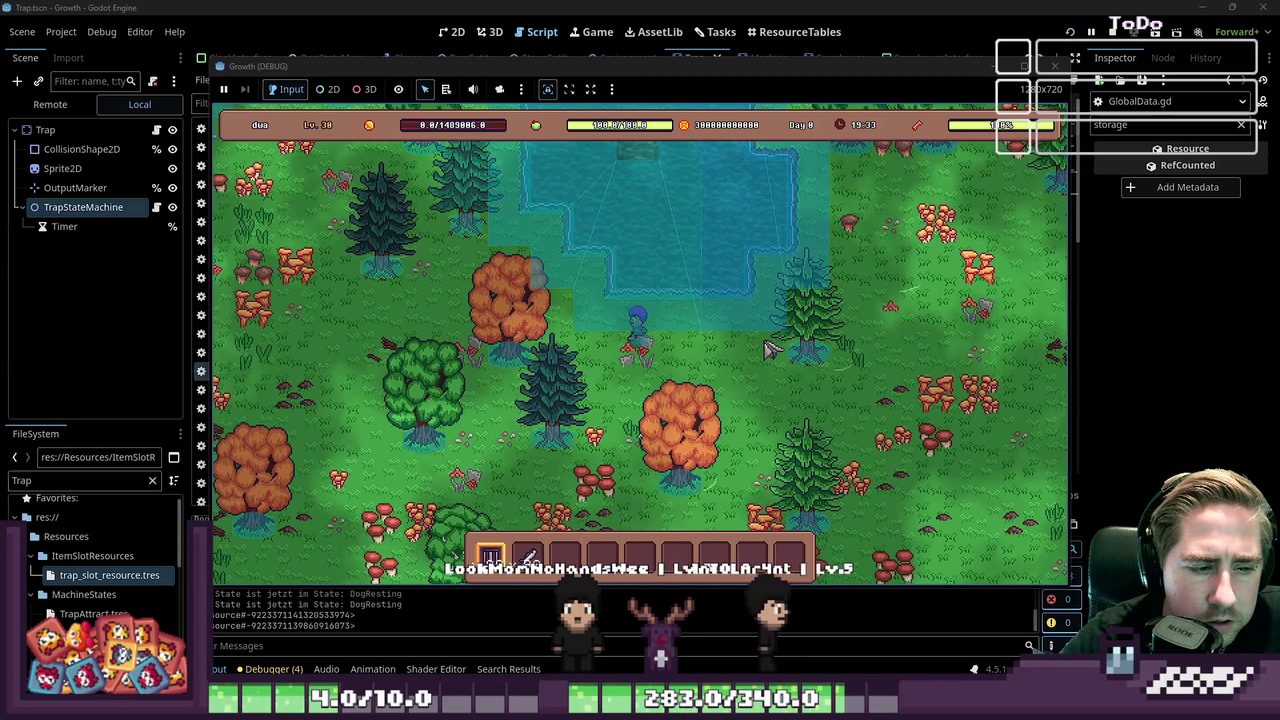
pyautogui.press('a')
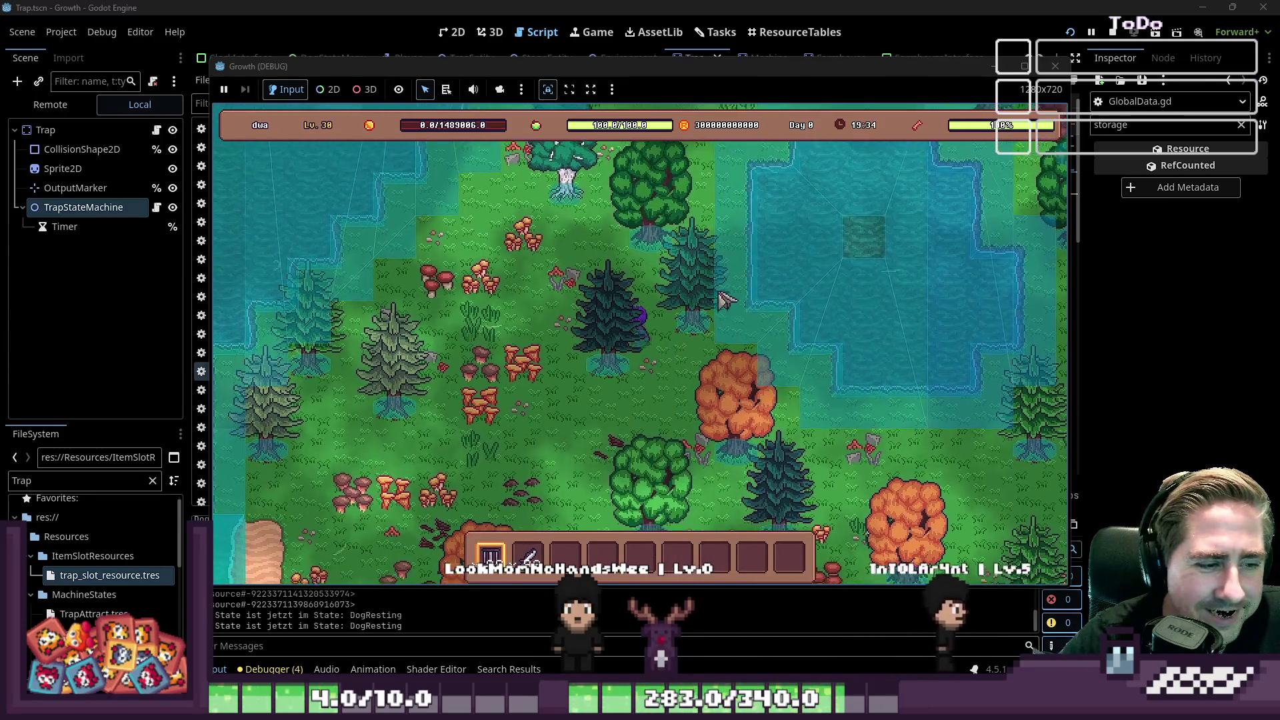
pyautogui.press('w')
pyautogui.press('a')
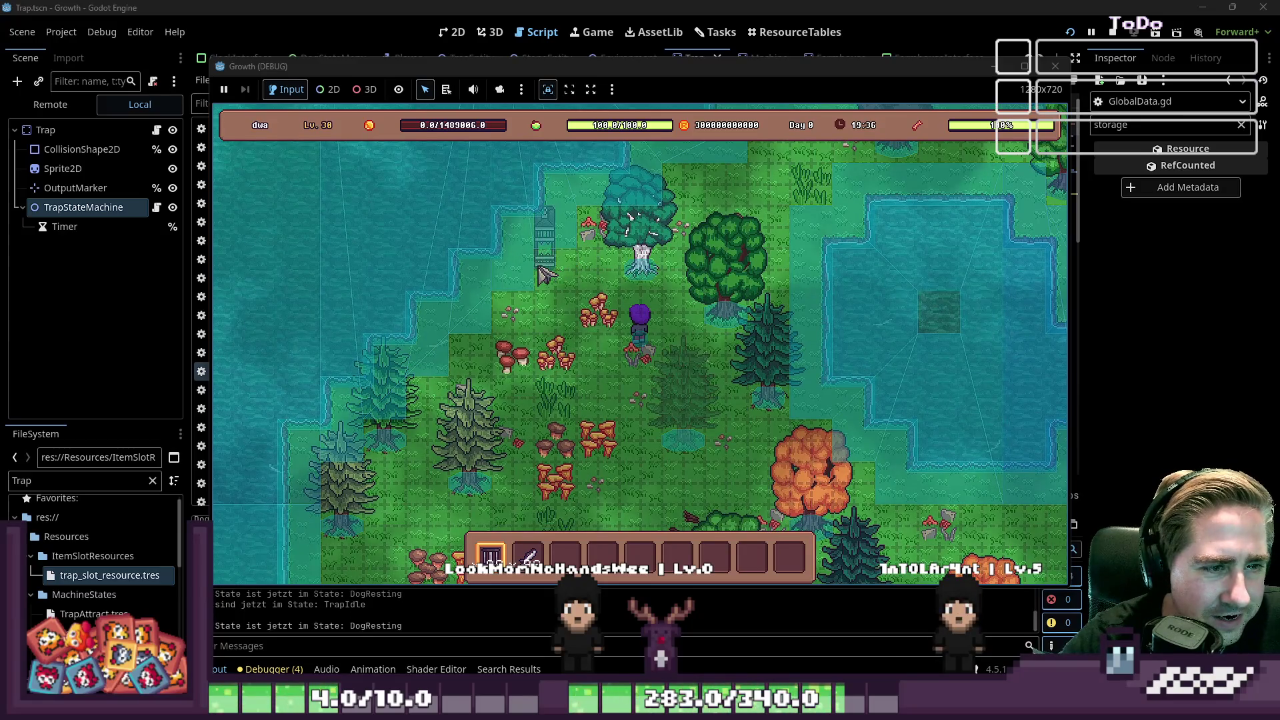
pyautogui.press('3')
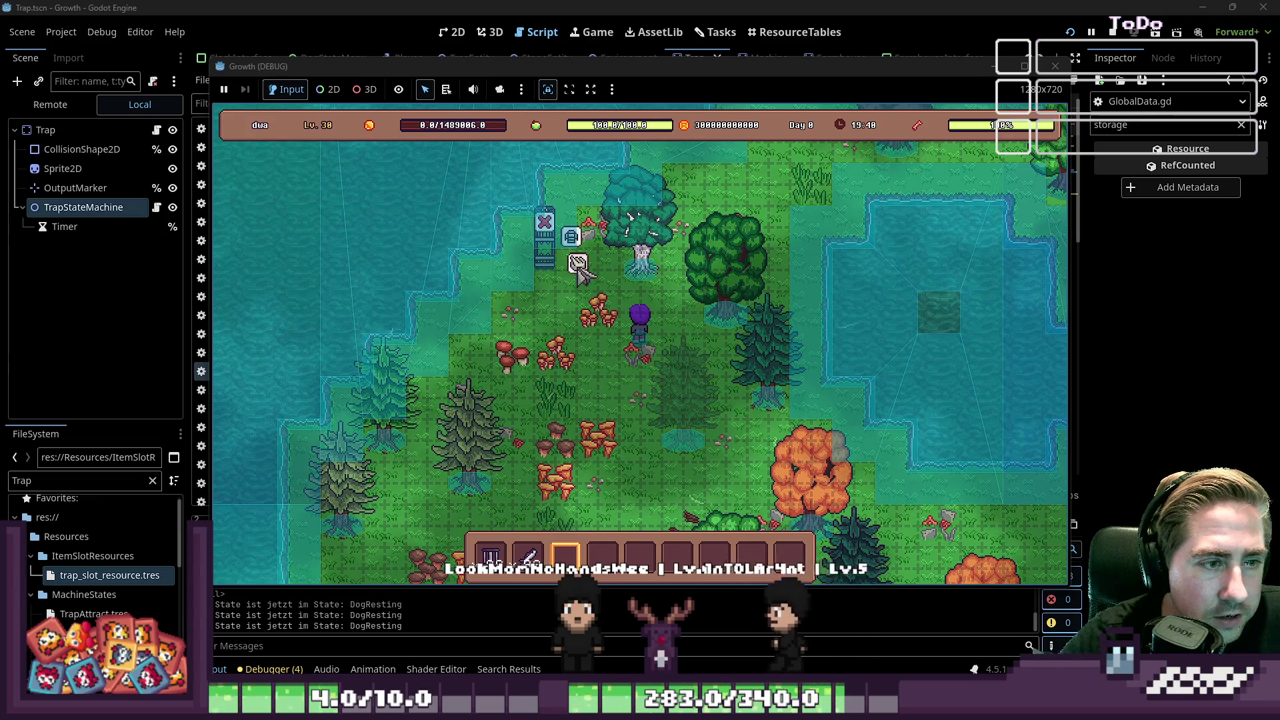
pyautogui.click(577, 267)
pyautogui.click(609, 518)
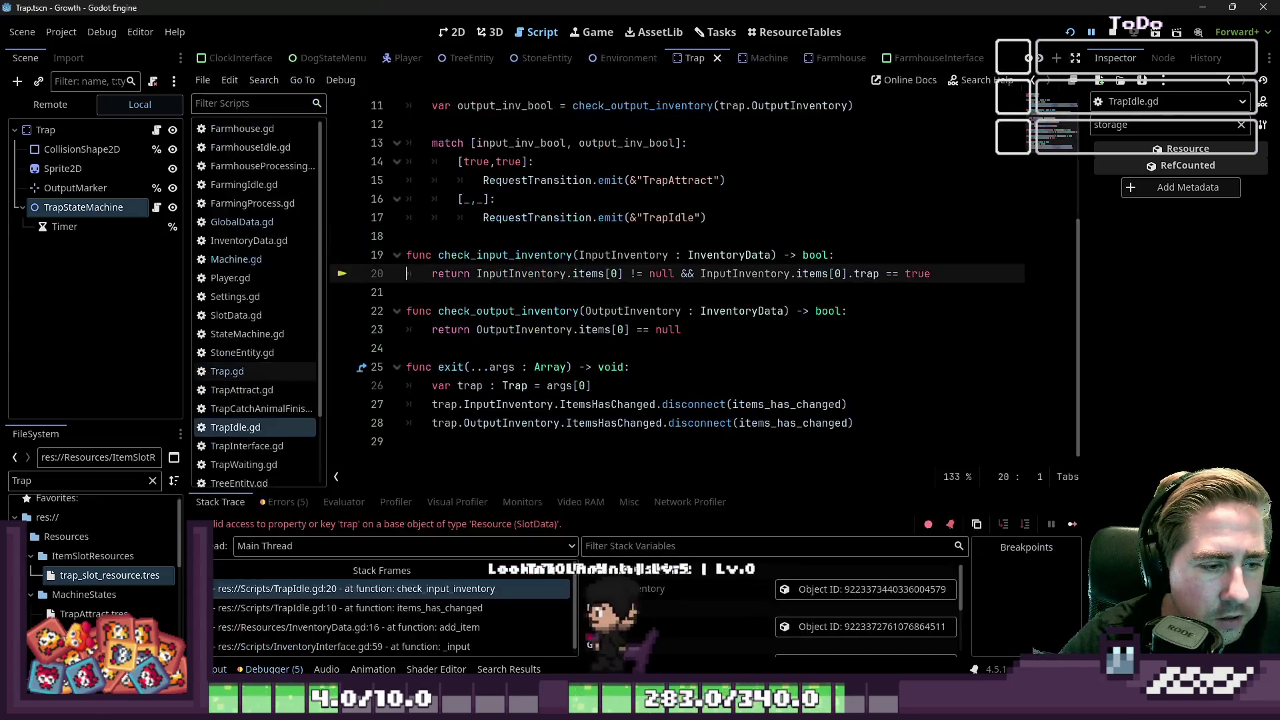
# Step: Move the script cursor down off the failing line 20
pyautogui.press('Down')
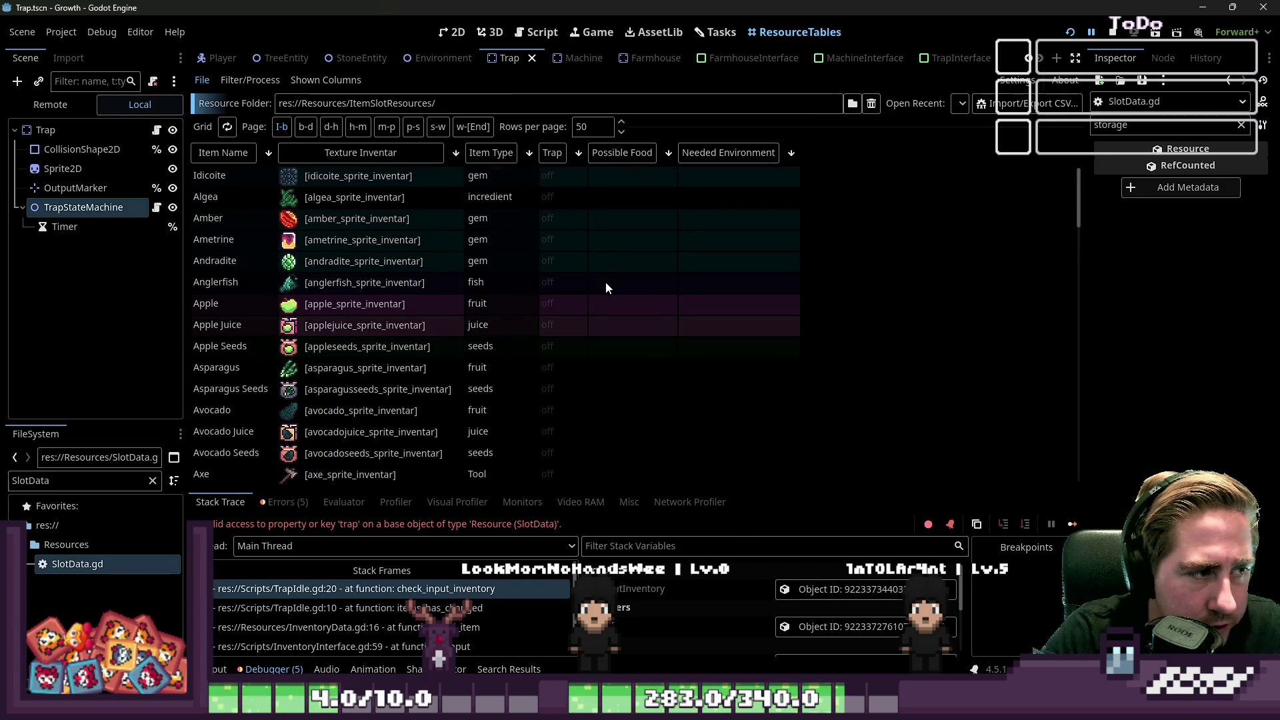
# Step: Change the ResourceTables Rows per page value to 300, first entering 400 and then lowering it
pyautogui.doubleClick(601, 126)
pyautogui.write('400')
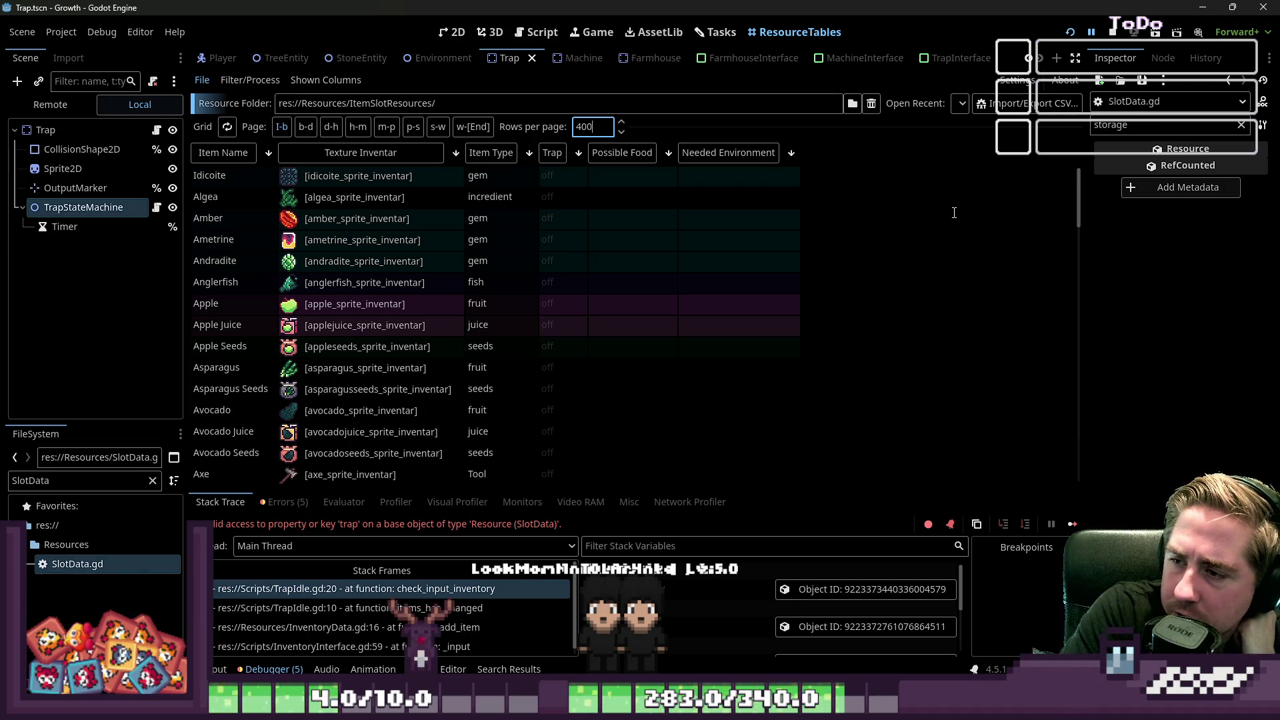
pyautogui.press('Down')
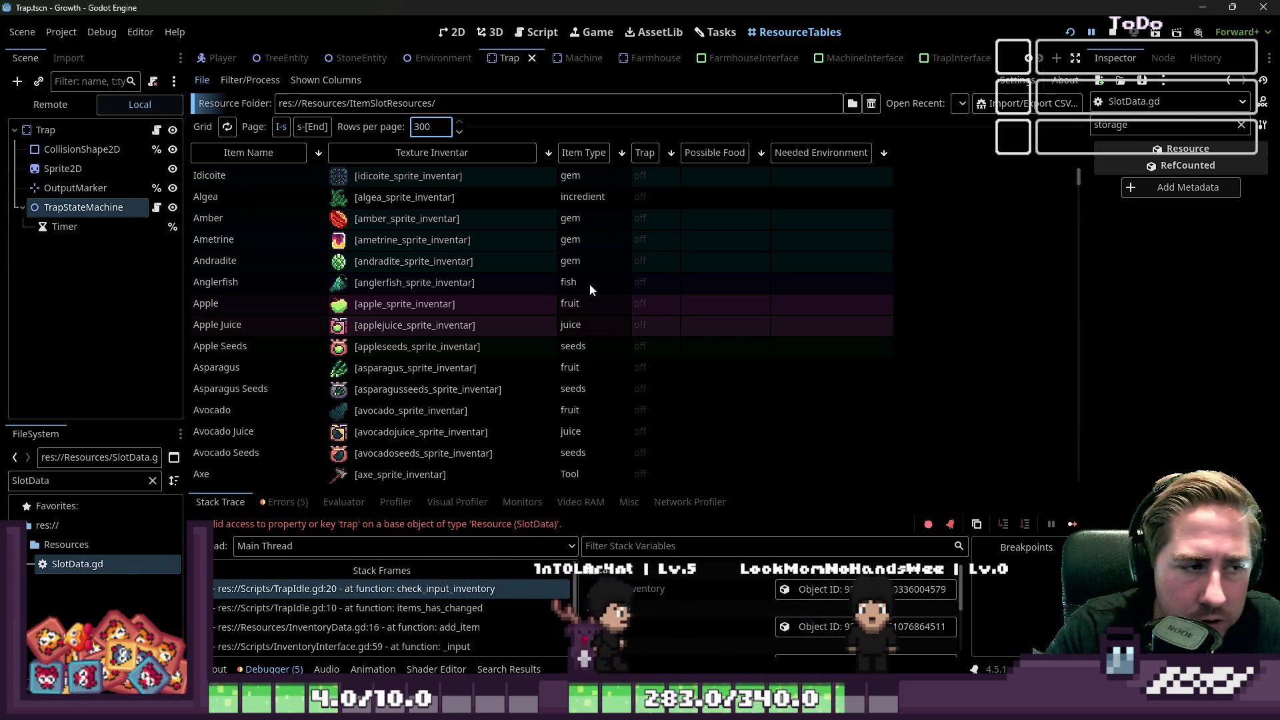
pyautogui.click(469, 316)
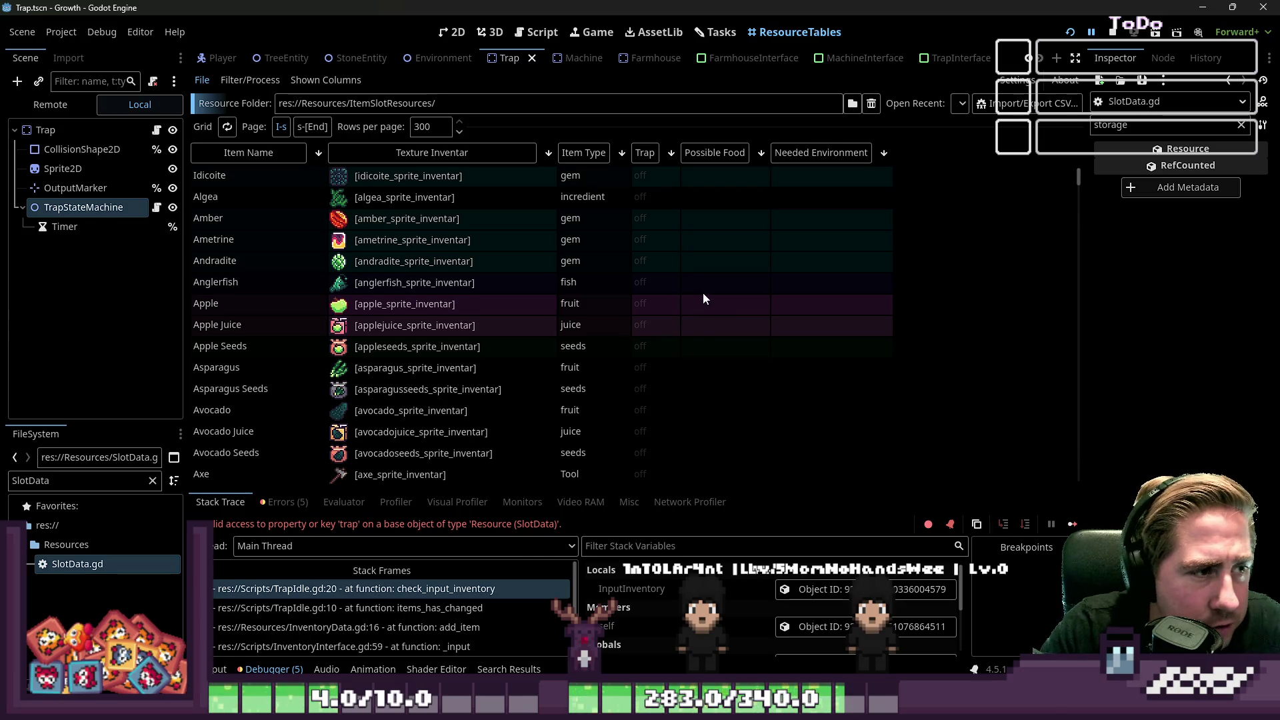
# Step: Filter the Inspector properties for 'trap' and sort the item table by Item Type
pyautogui.click(655, 288)
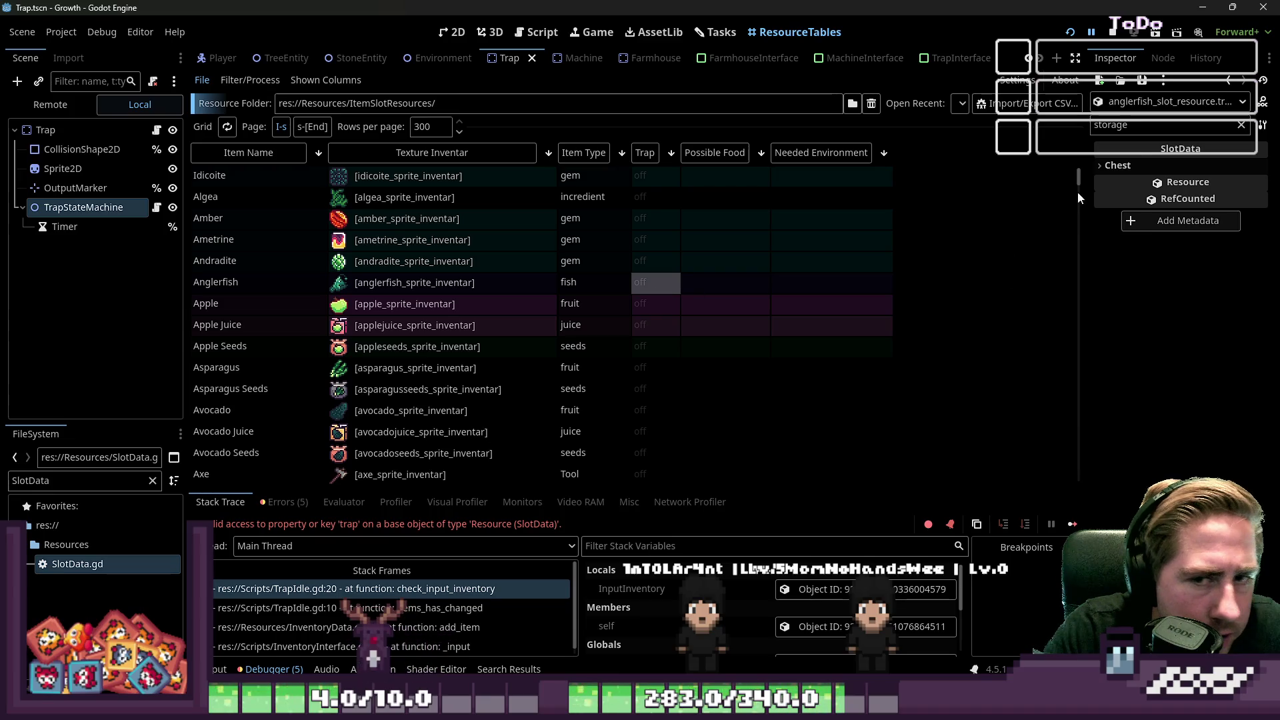
pyautogui.press('BackSpace')
pyautogui.press('BackSpace')
pyautogui.press('BackSpace')
pyautogui.write('tre')
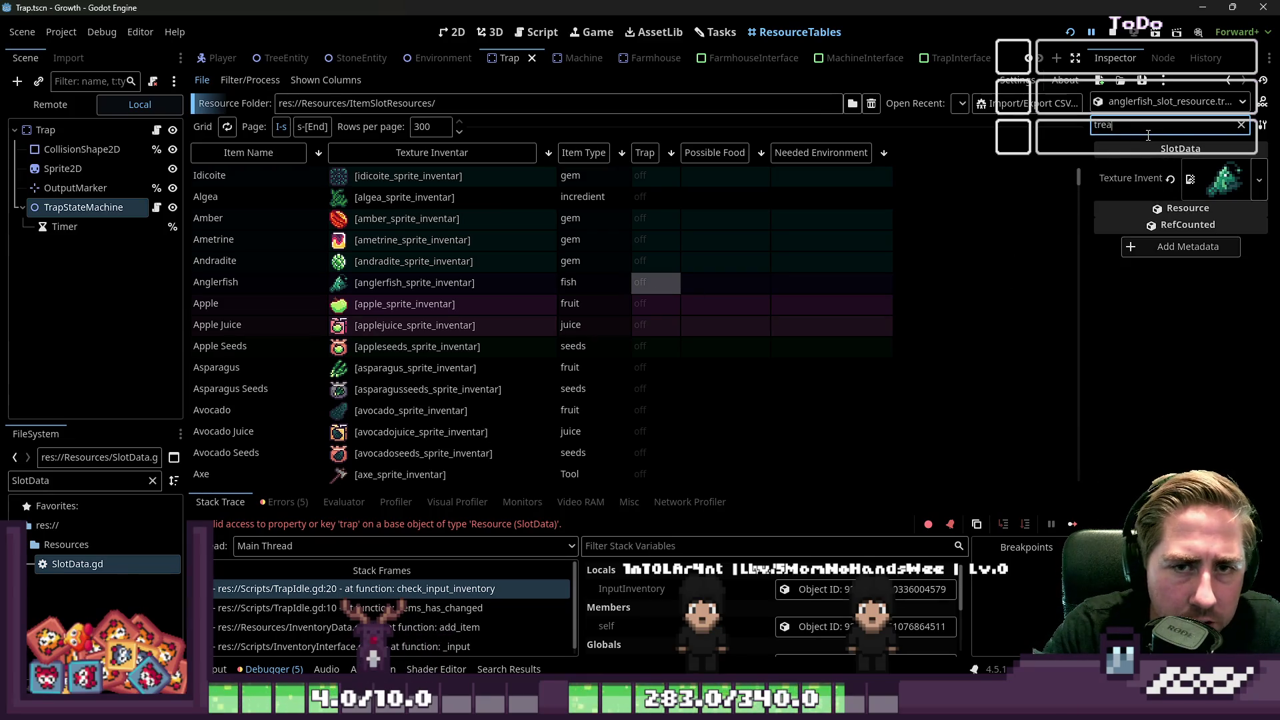
pyautogui.write('trap')
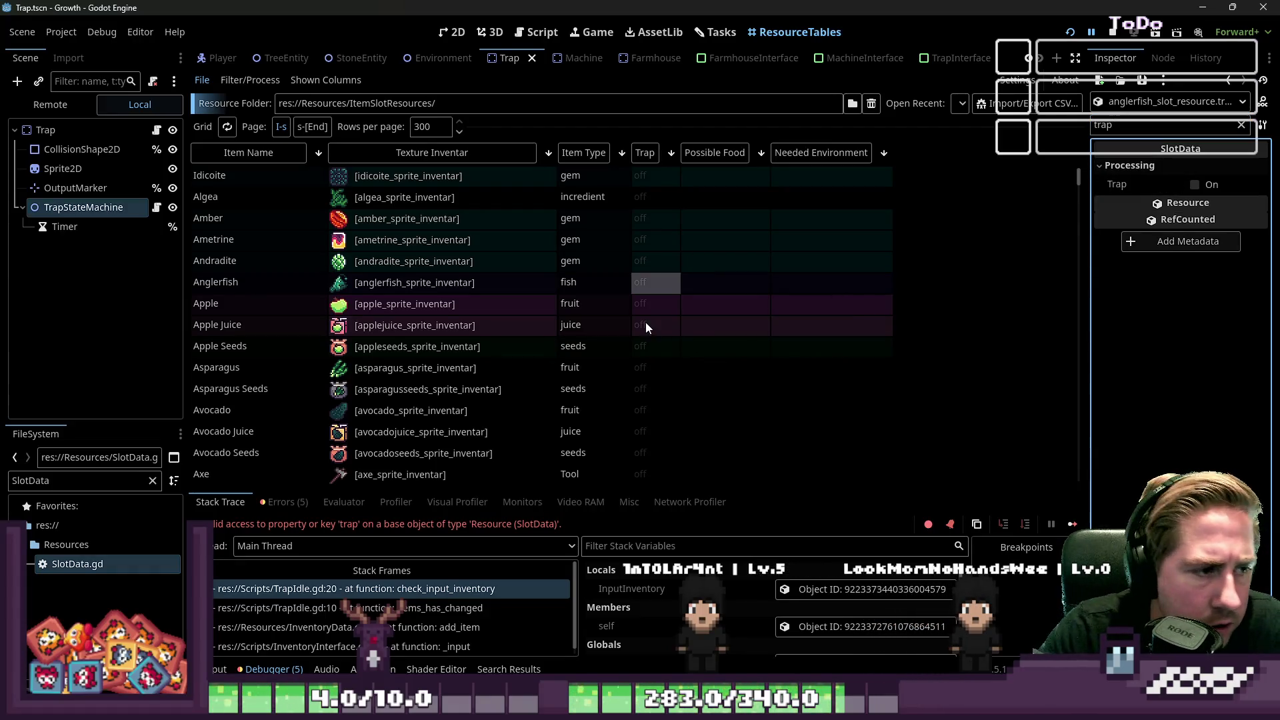
pyautogui.click(584, 153)
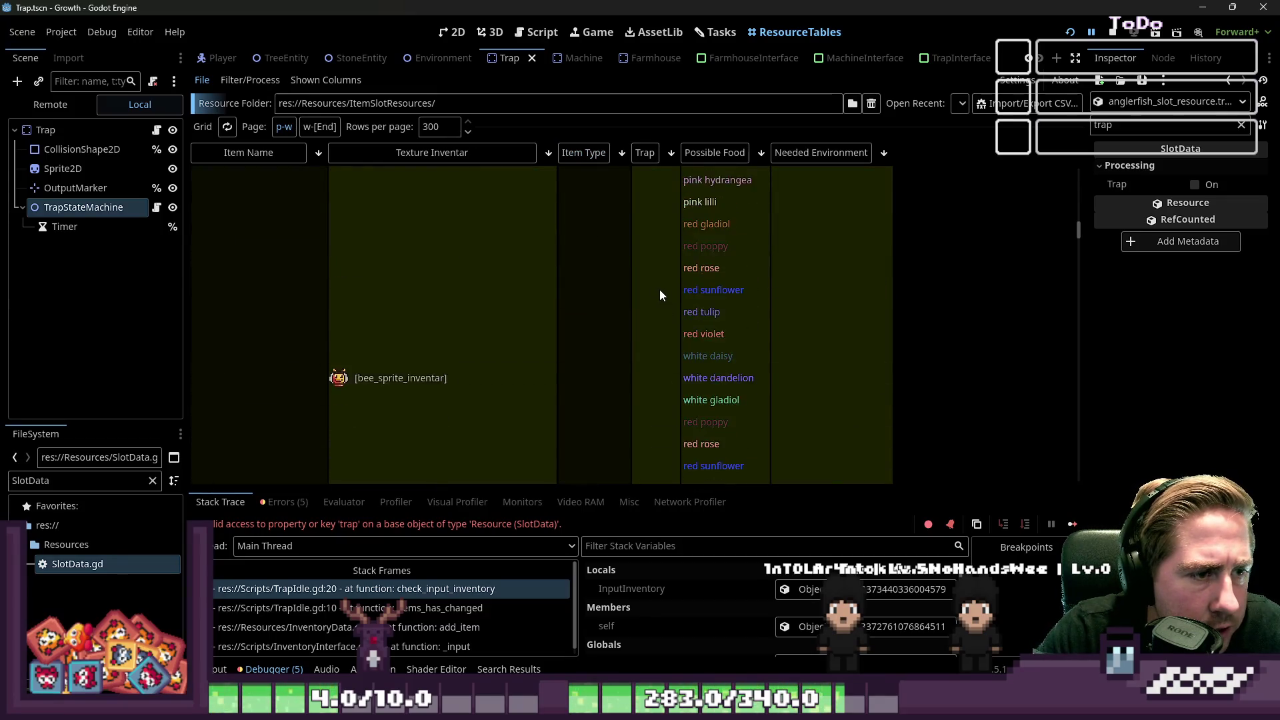
pyautogui.scroll(-15, 662, 293)
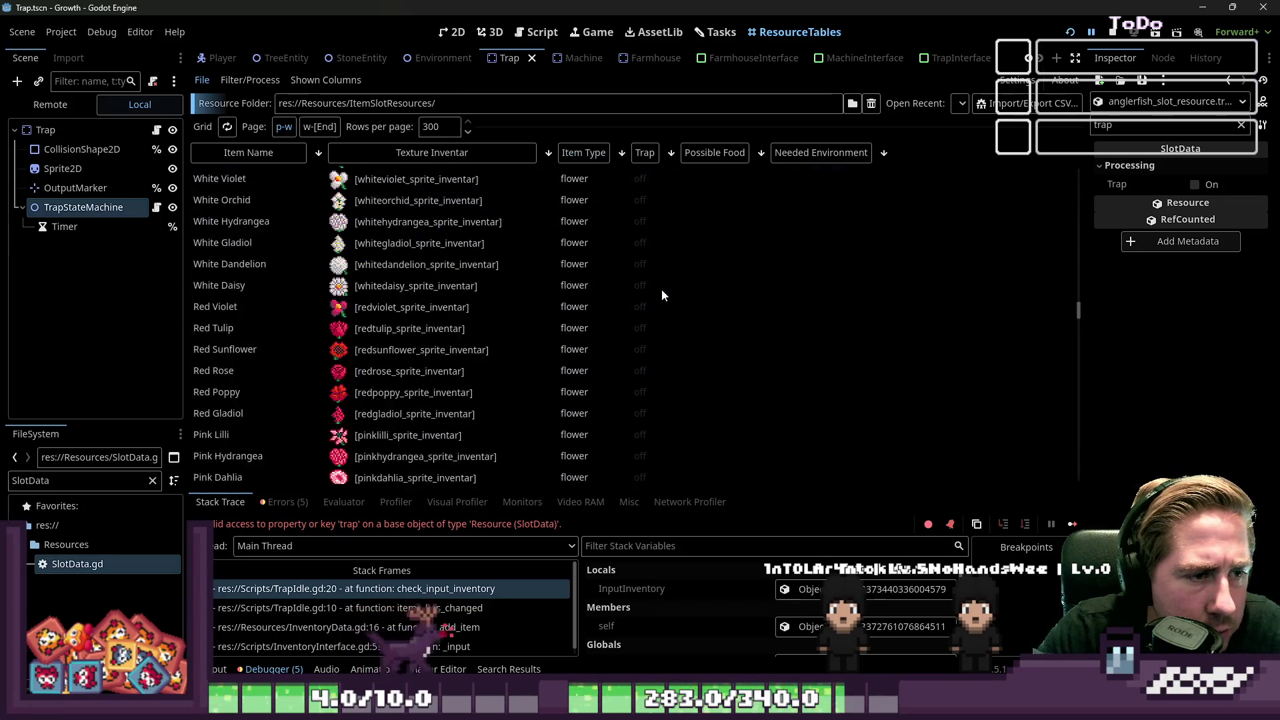
pyautogui.scroll(5, 661, 290)
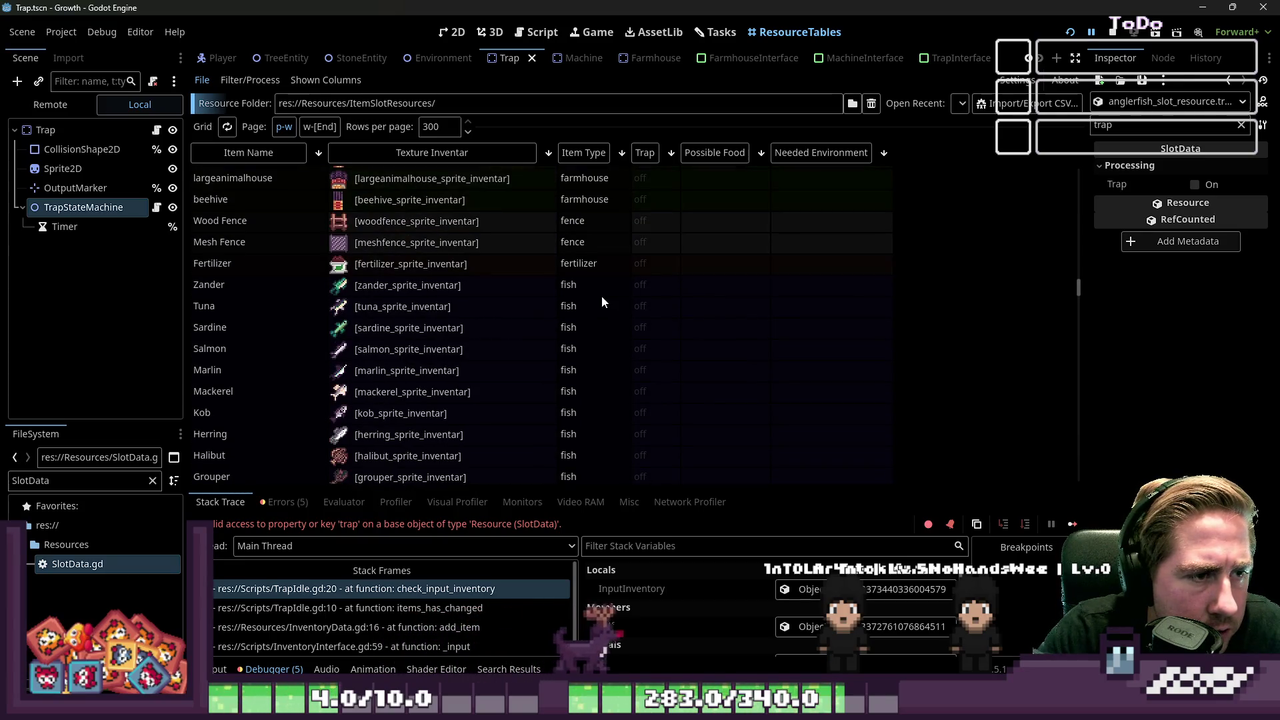
# Step: Turn the Trap flag on for every fish row, from Zander to Anglerfish
pyautogui.click(602, 291)
pyautogui.scroll(-5, 601, 300)
pyautogui.click(650, 308)
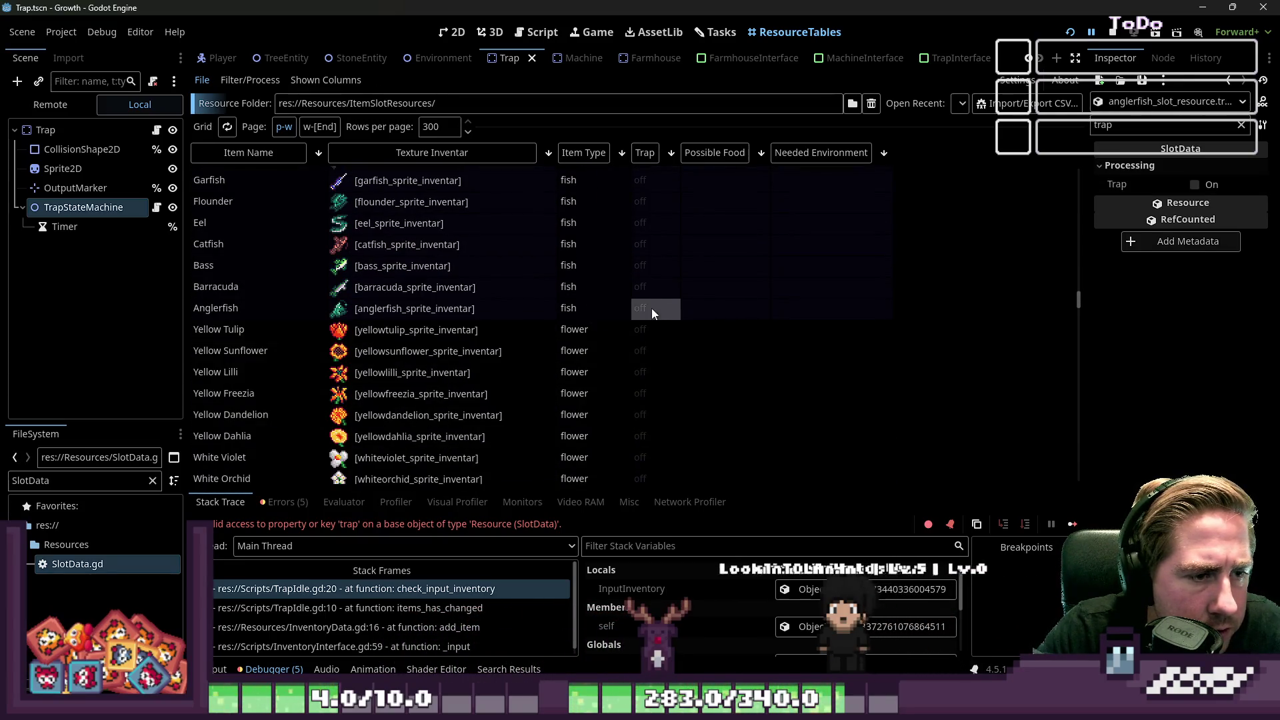
pyautogui.scroll(4, 655, 311)
pyautogui.scroll(2, 655, 311)
pyautogui.keyDown('shift'); pyautogui.click(638, 248); pyautogui.keyUp('shift')
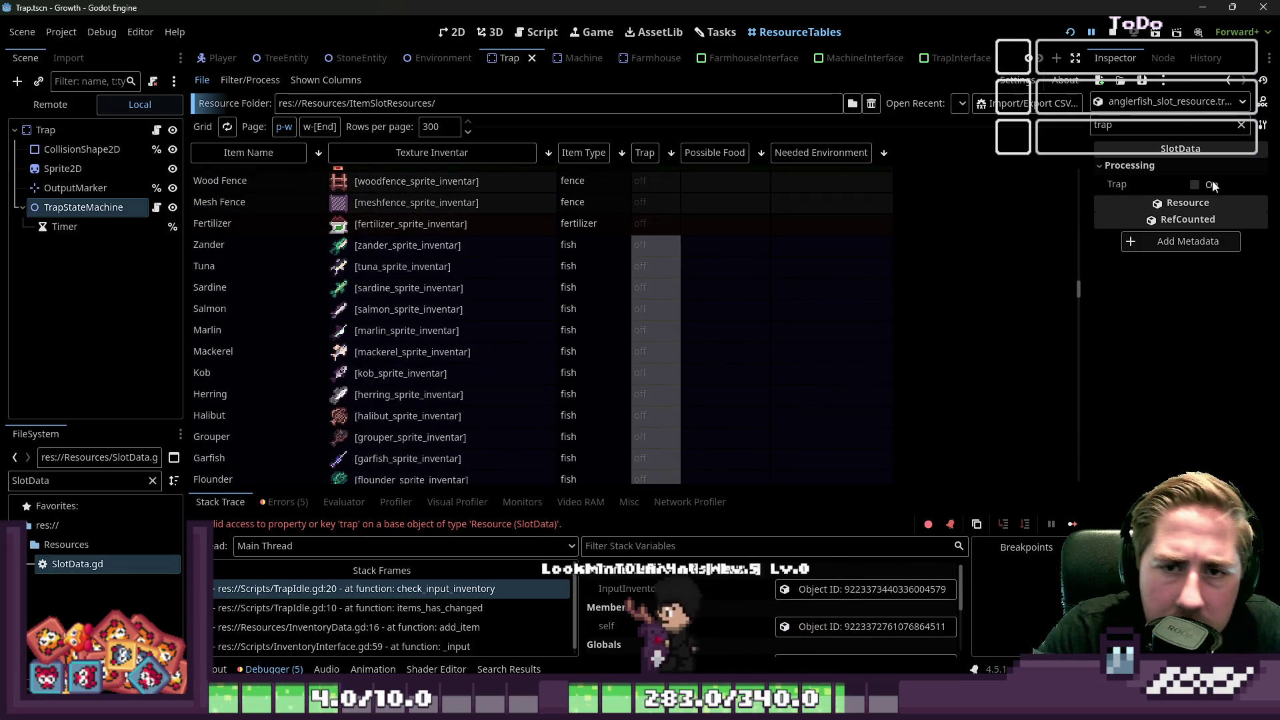
pyautogui.click(777, 289)
# Step: Turn the Trap flag on for the flowers from Pink Azalea to Blue Azalea
pyautogui.scroll(5, 778, 290)
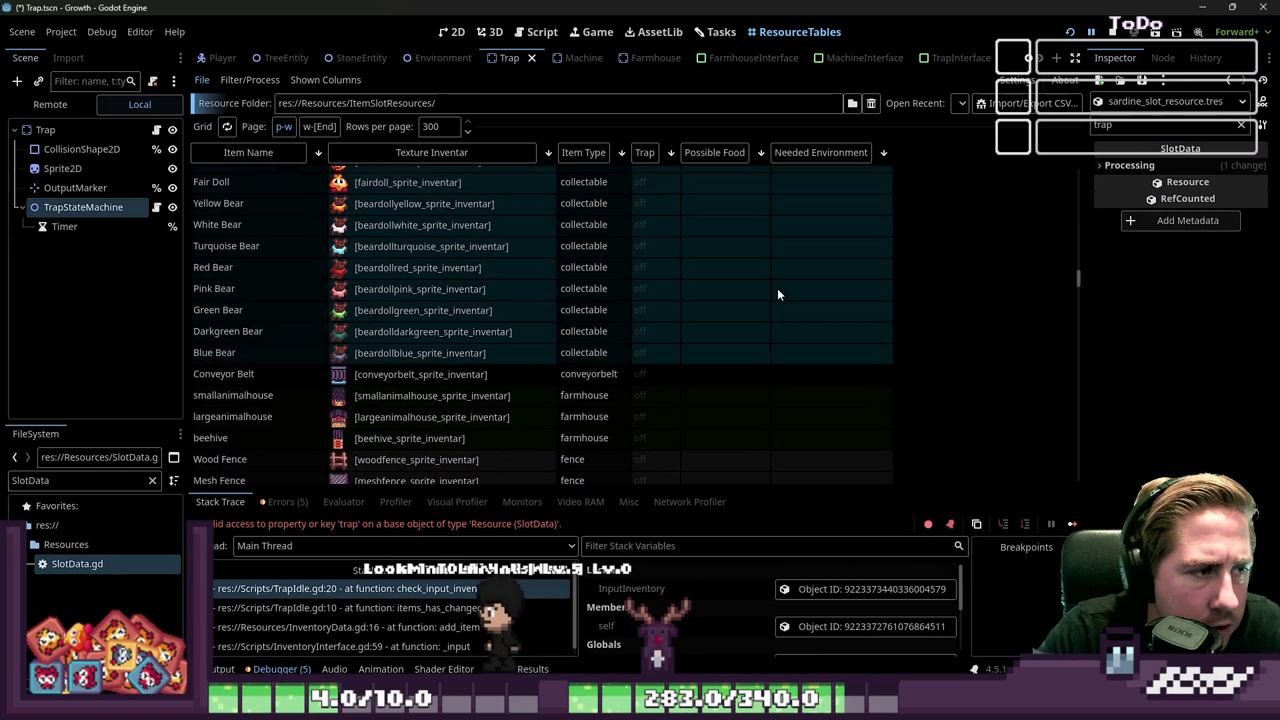
pyautogui.scroll(2, 778, 290)
pyautogui.scroll(-12, 776, 285)
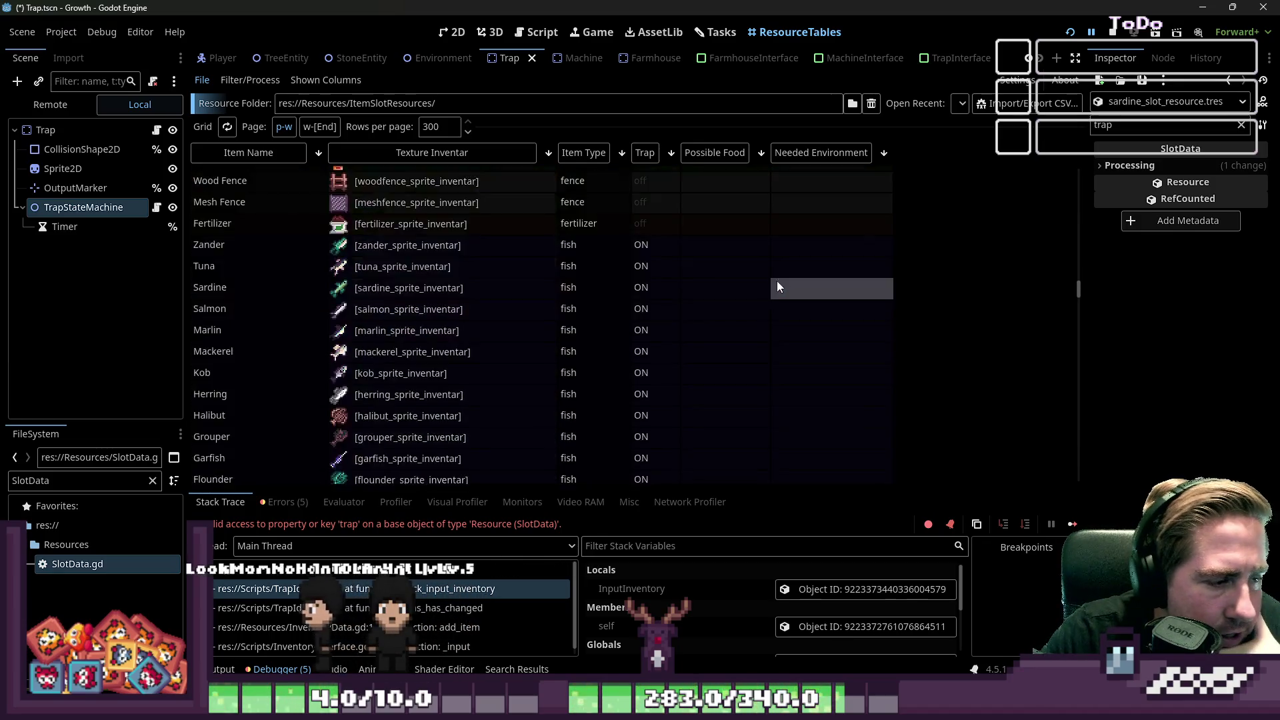
pyautogui.scroll(-2, 776, 287)
pyautogui.scroll(5, 739, 281)
pyautogui.click(645, 290)
pyautogui.scroll(-10, 653, 299)
pyautogui.scroll(-8, 656, 313)
pyautogui.scroll(1, 646, 340)
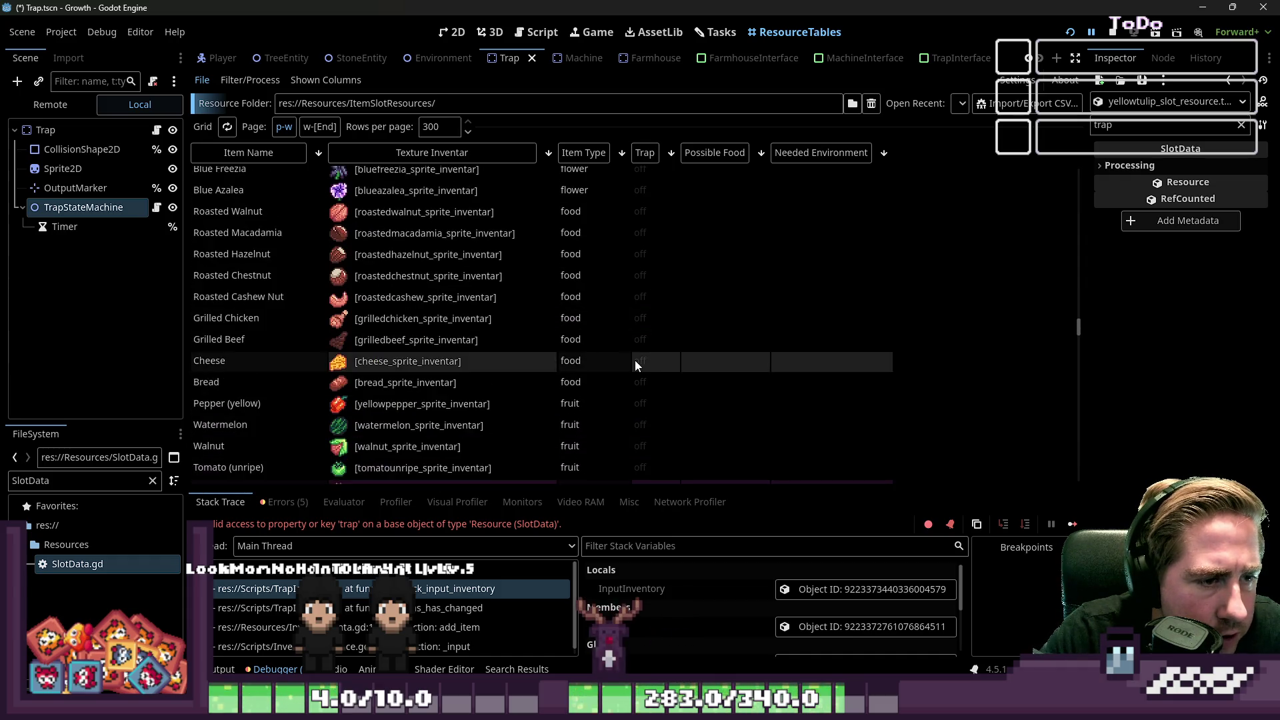
pyautogui.scroll(3, 638, 357)
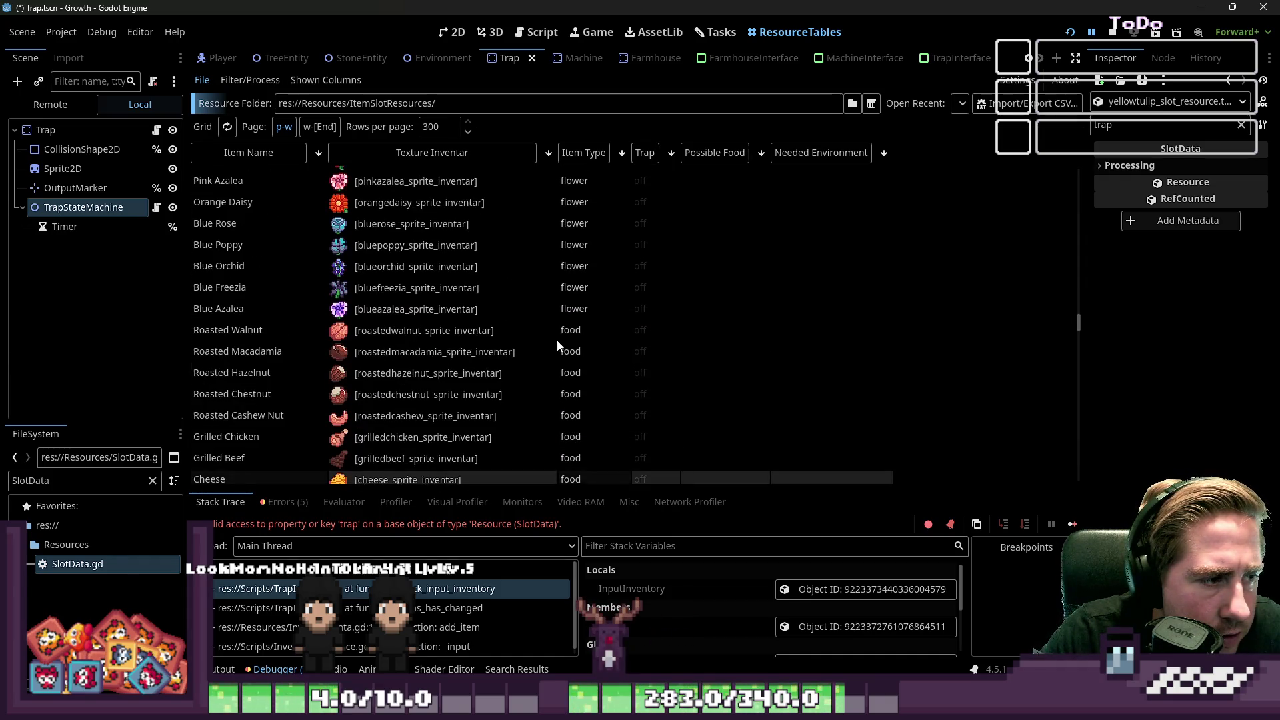
pyautogui.keyDown('shift'); pyautogui.click(648, 312); pyautogui.keyUp('shift')
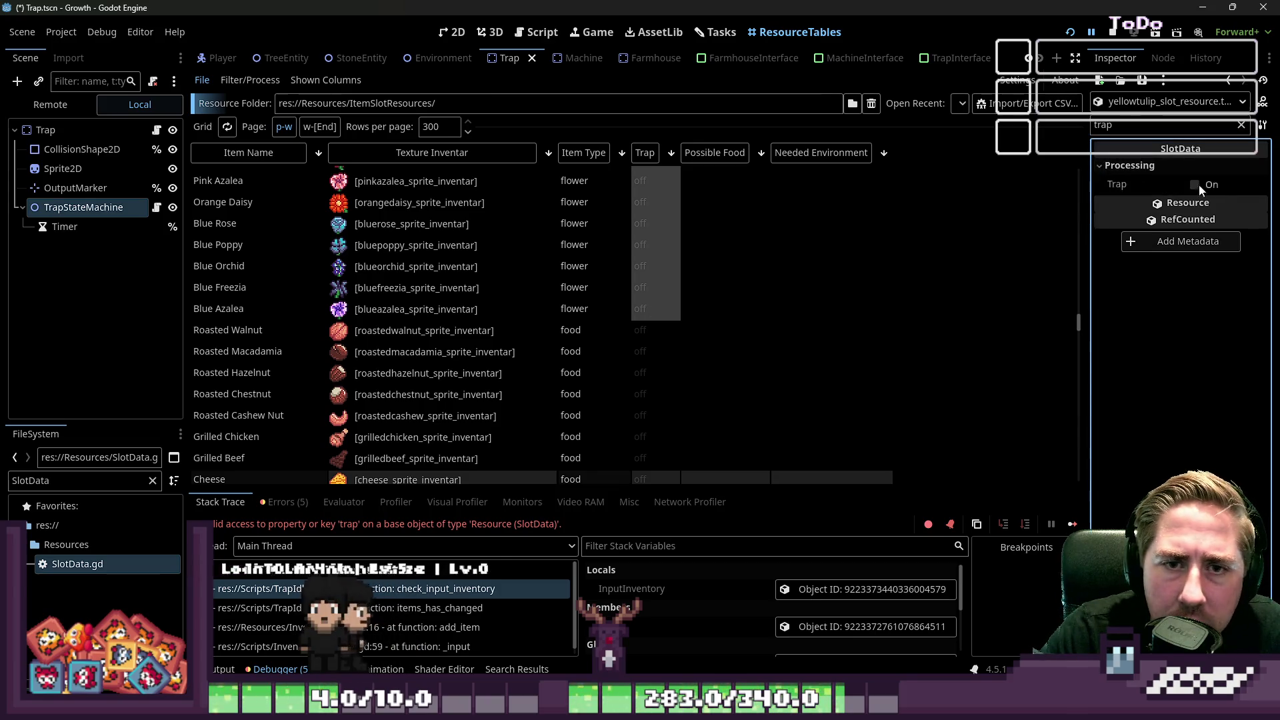
pyautogui.click(1194, 187)
# Step: Turn Trap on for Roasted Walnut through Roasted Chestnut, plus Roasted Cashew Nut
pyautogui.scroll(-10, 798, 329)
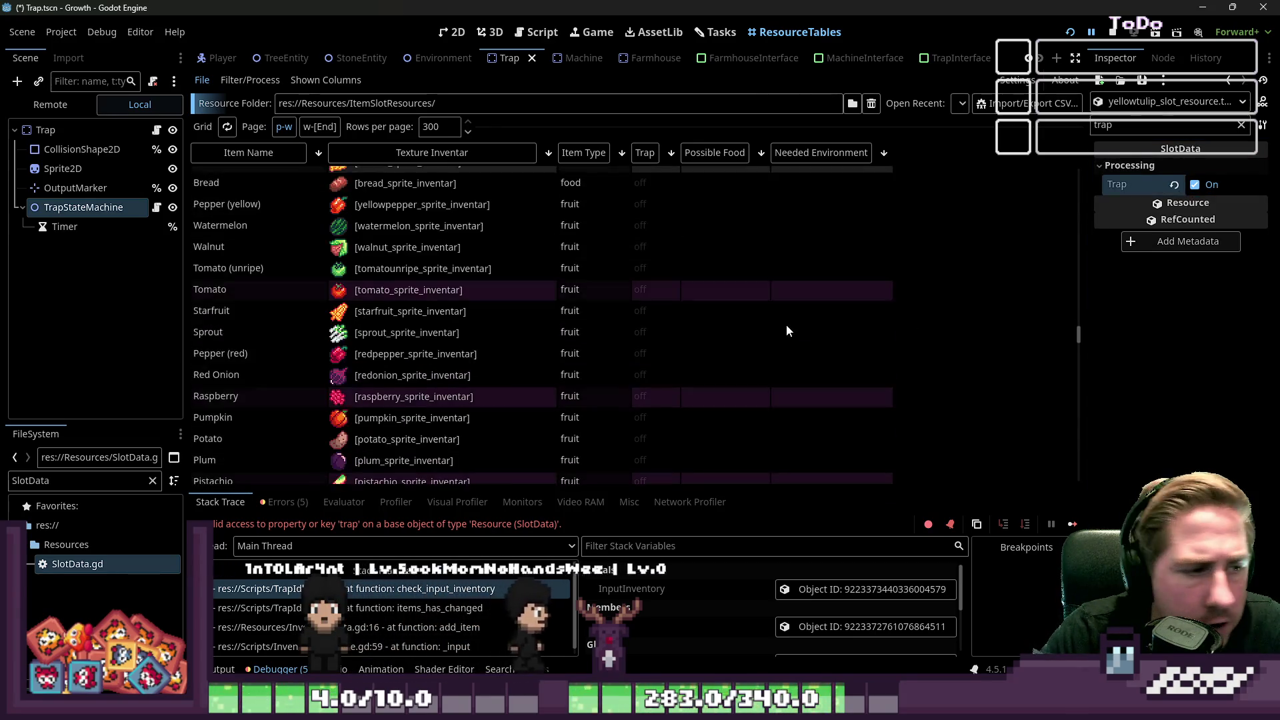
pyautogui.scroll(-10, 785, 324)
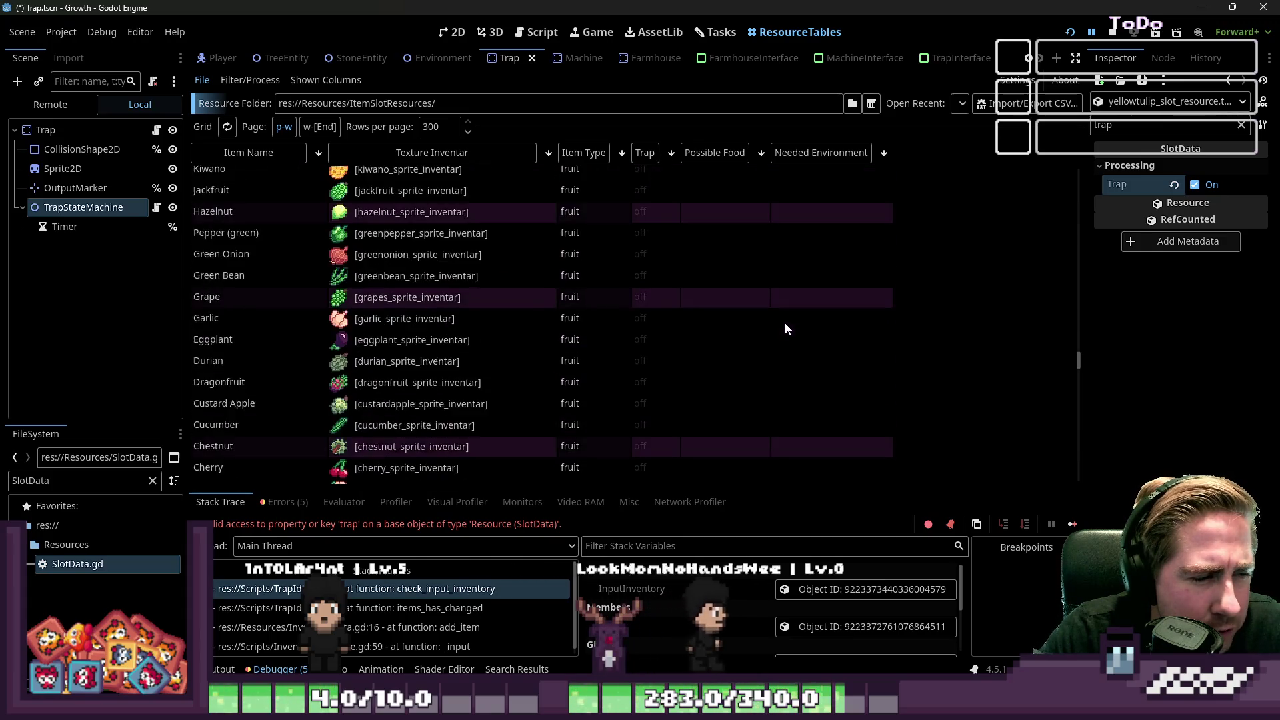
pyautogui.scroll(20, 785, 327)
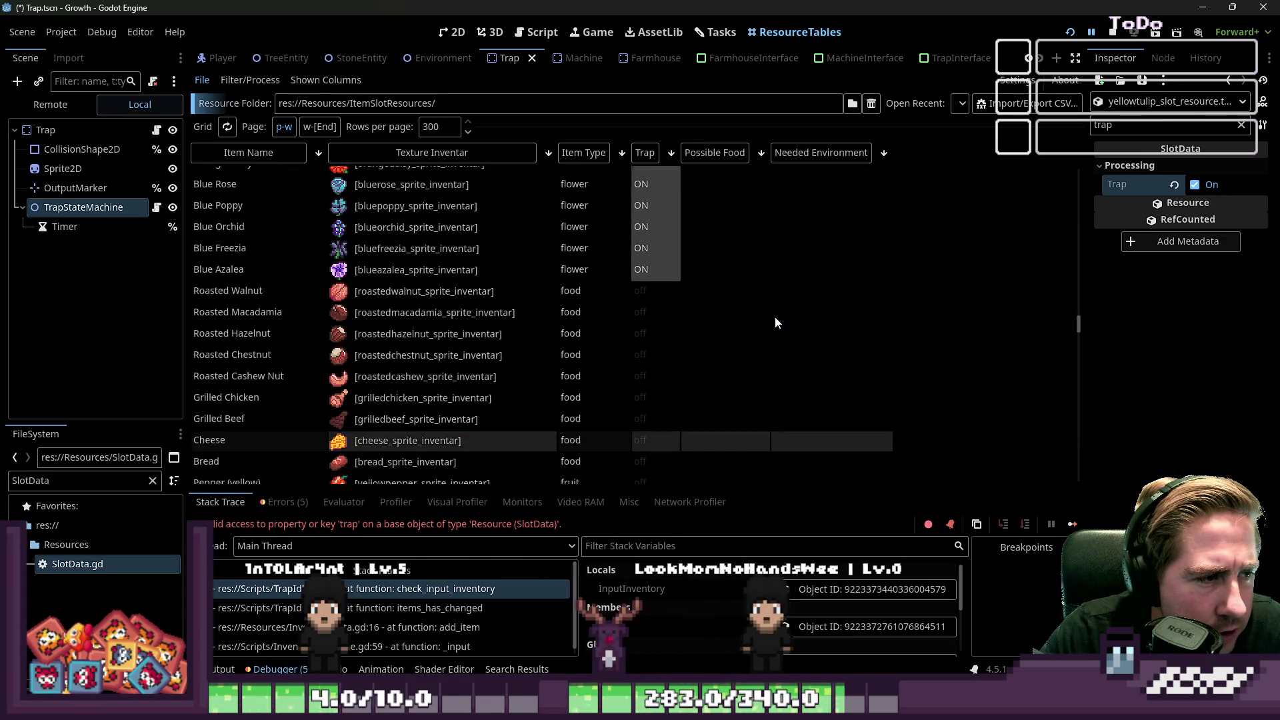
pyautogui.scroll(2, 760, 325)
pyautogui.click(645, 255)
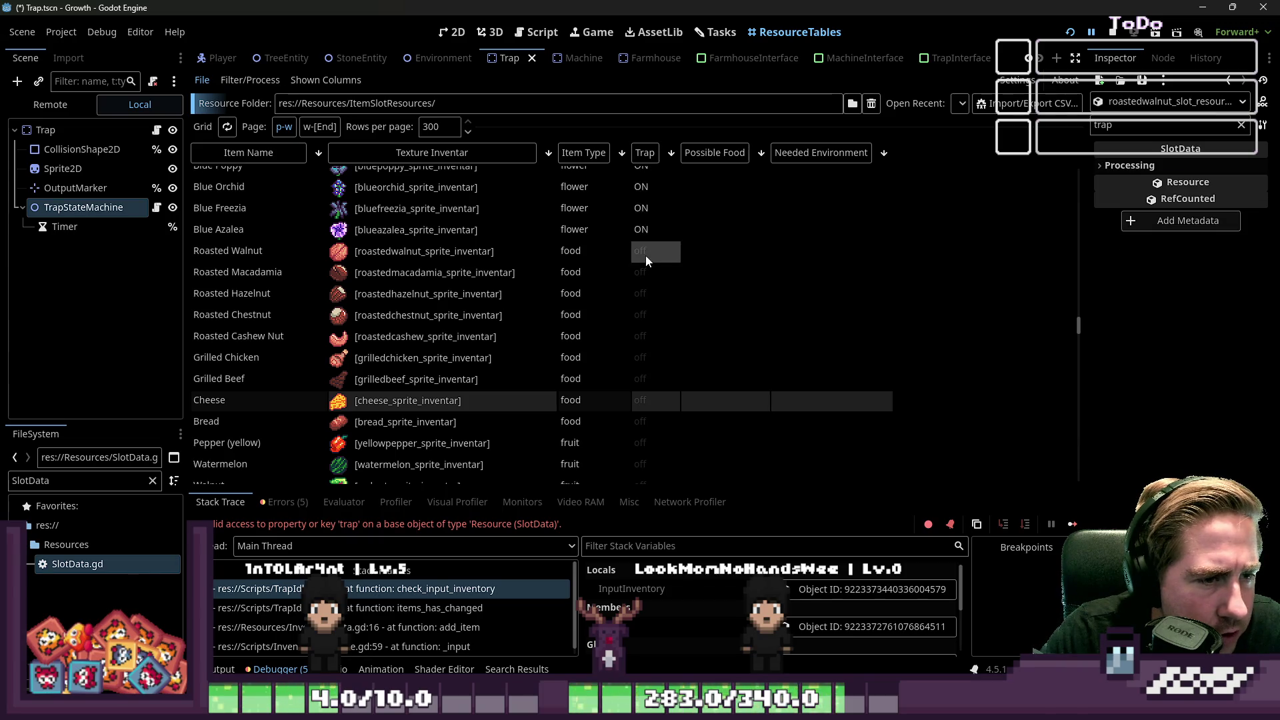
pyautogui.keyDown('shift'); pyautogui.click(662, 312); pyautogui.keyUp('shift')
pyautogui.click(1134, 166)
pyautogui.click(1195, 185)
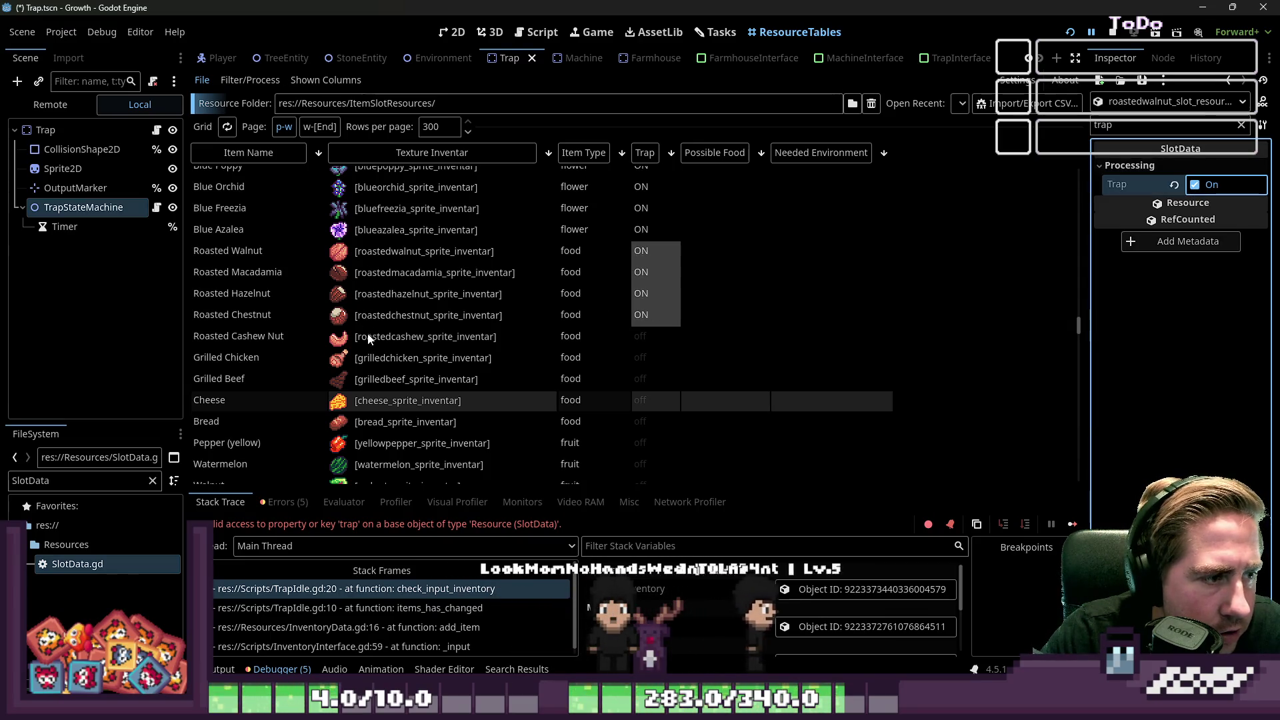
pyautogui.click(631, 342)
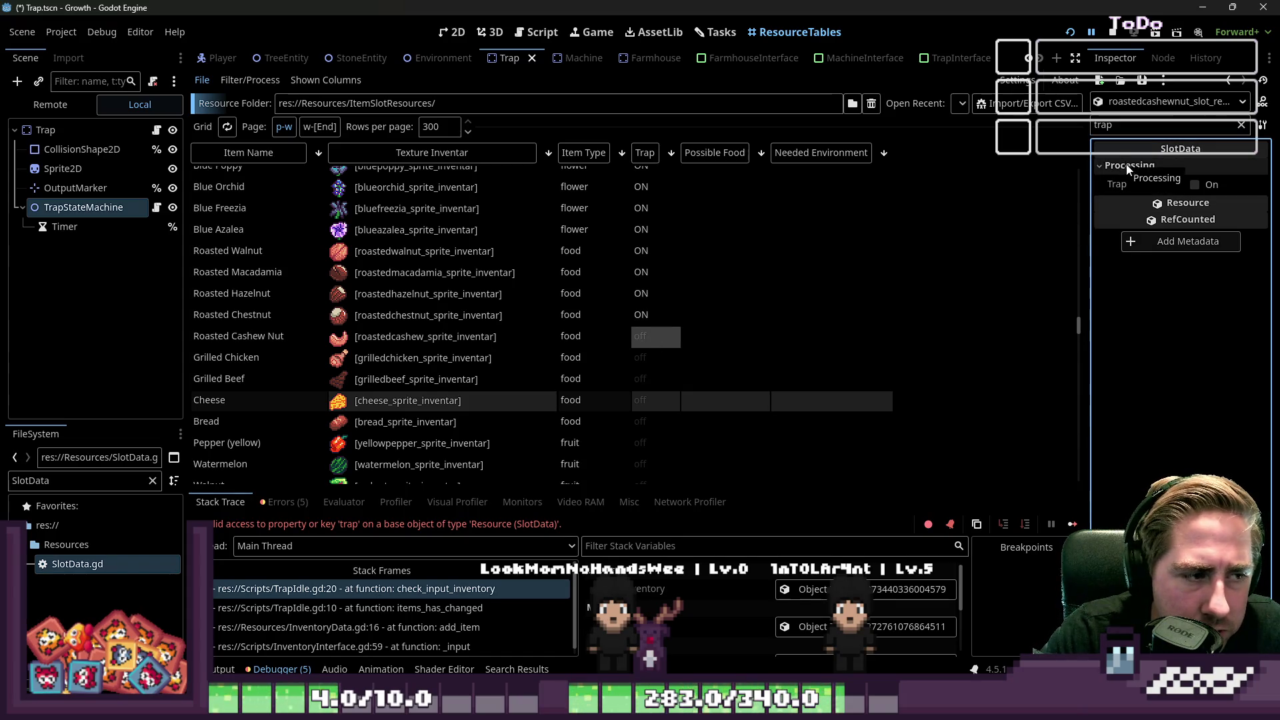
pyautogui.click(1211, 188)
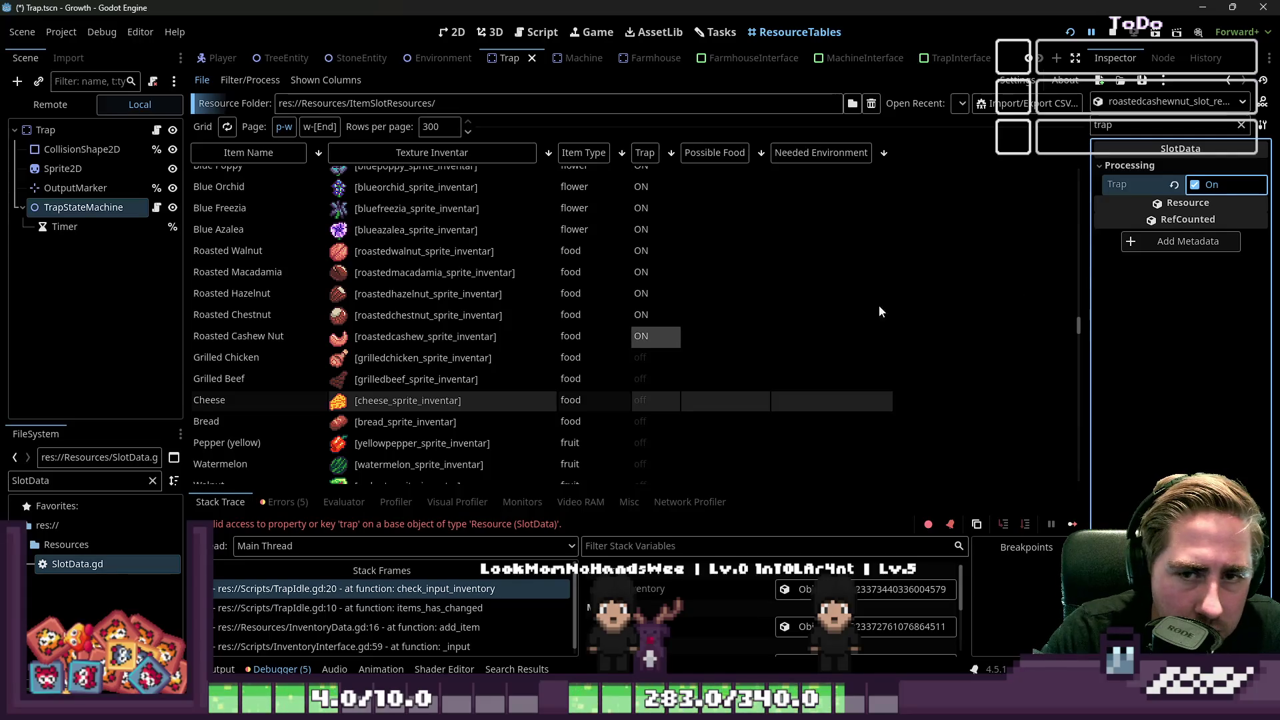
# Step: Scroll down through the item table, then switch to the SlotData.gd script
pyautogui.scroll(-10, 718, 309)
pyautogui.scroll(-5, 699, 306)
pyautogui.scroll(-4, 685, 314)
pyautogui.scroll(-10, 685, 313)
pyautogui.scroll(-2, 685, 315)
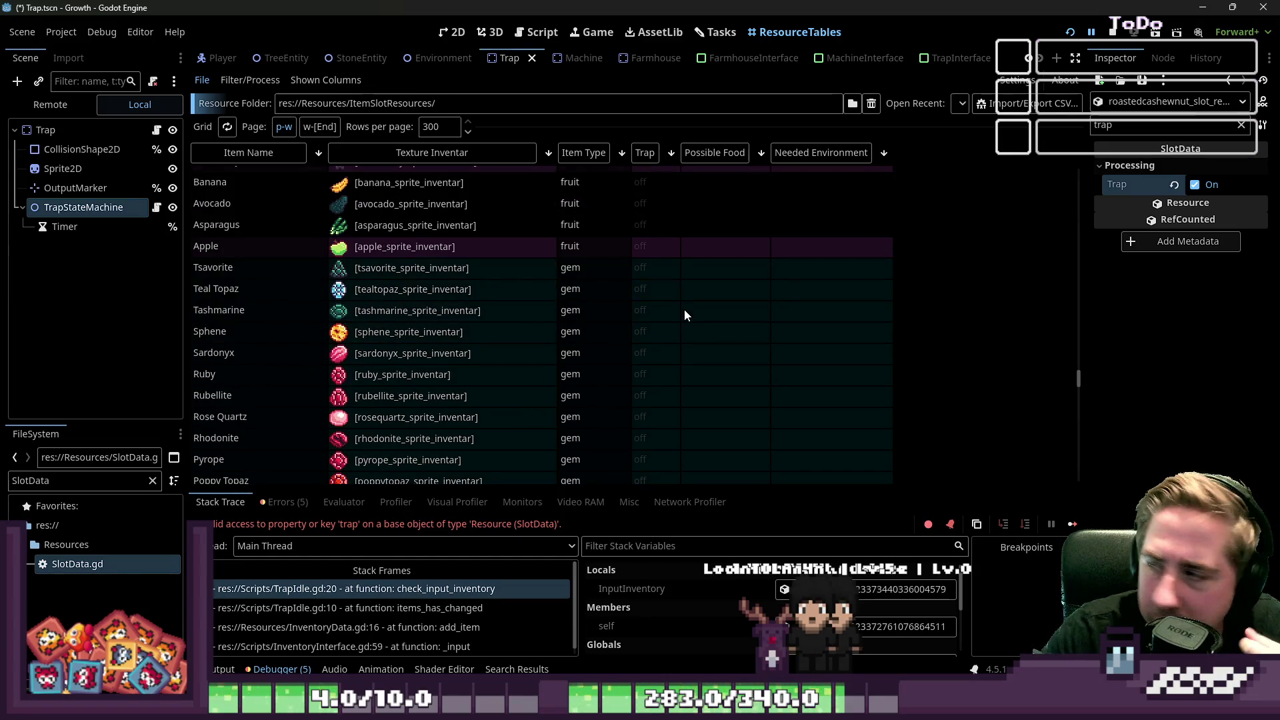
pyautogui.scroll(-10, 684, 311)
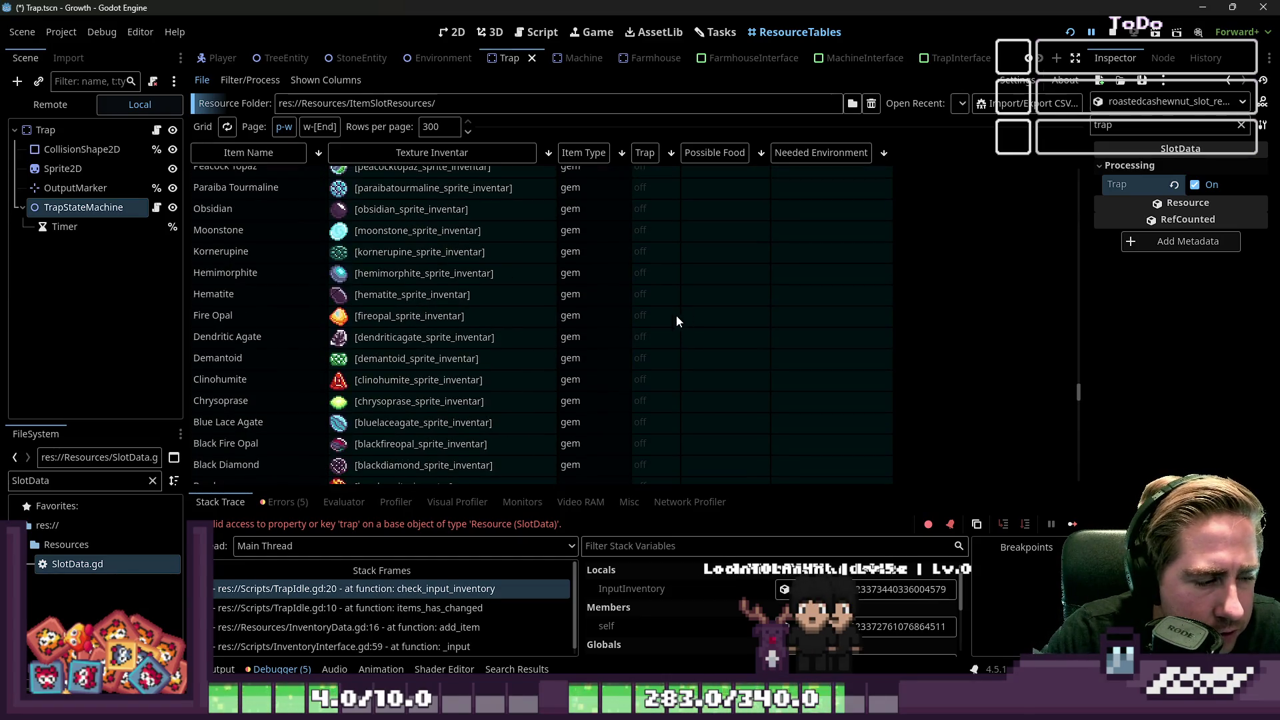
pyautogui.scroll(-8, 685, 313)
pyautogui.scroll(-10, 631, 353)
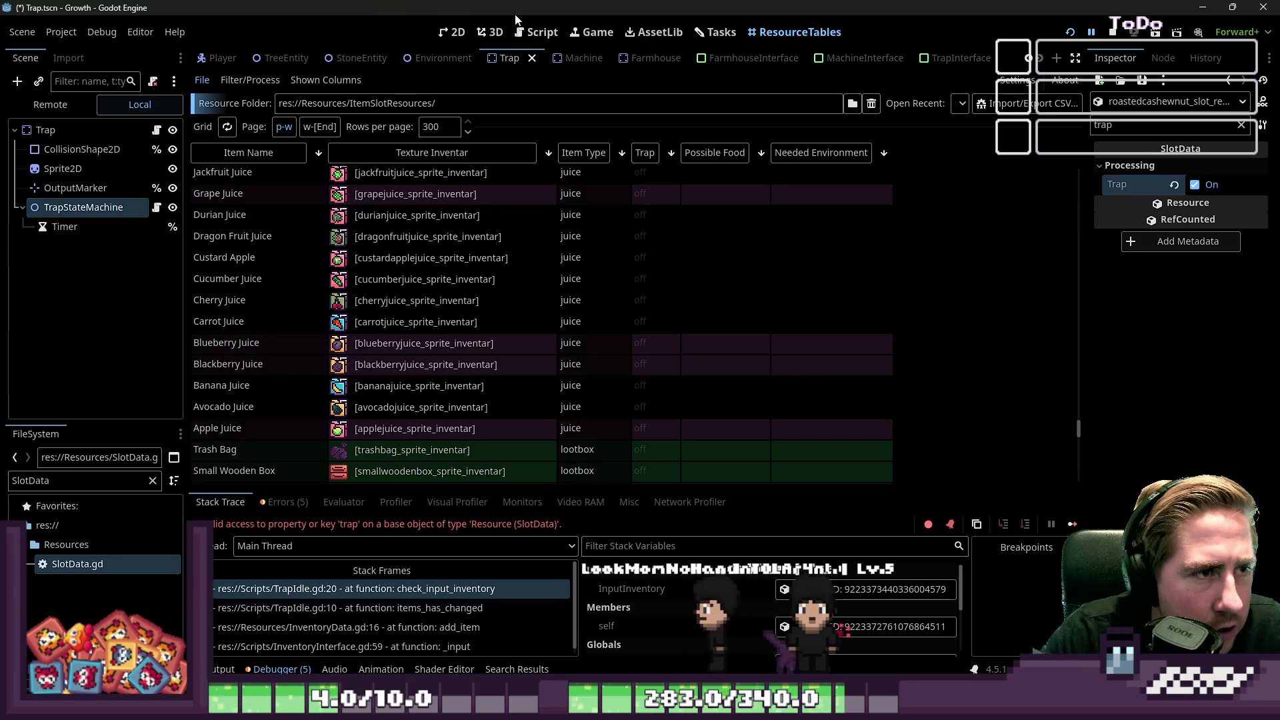
pyautogui.click(536, 32)
pyautogui.click(450, 33)
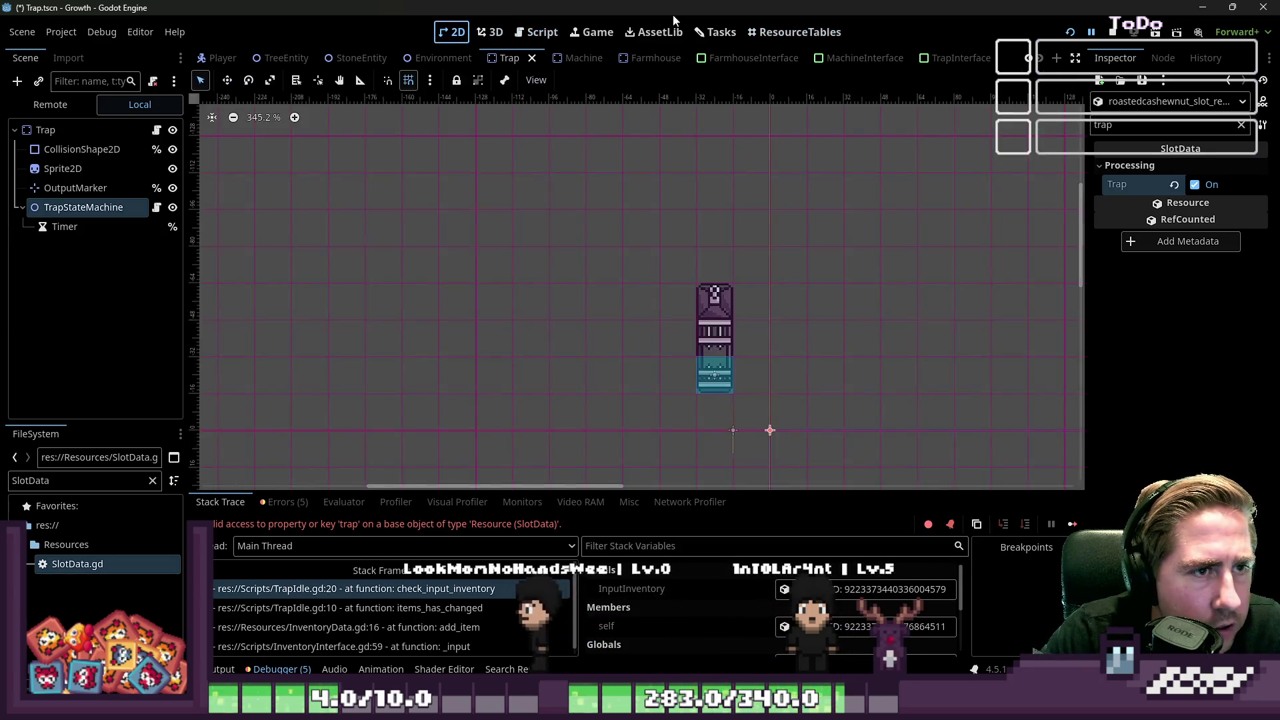
pyautogui.click(537, 32)
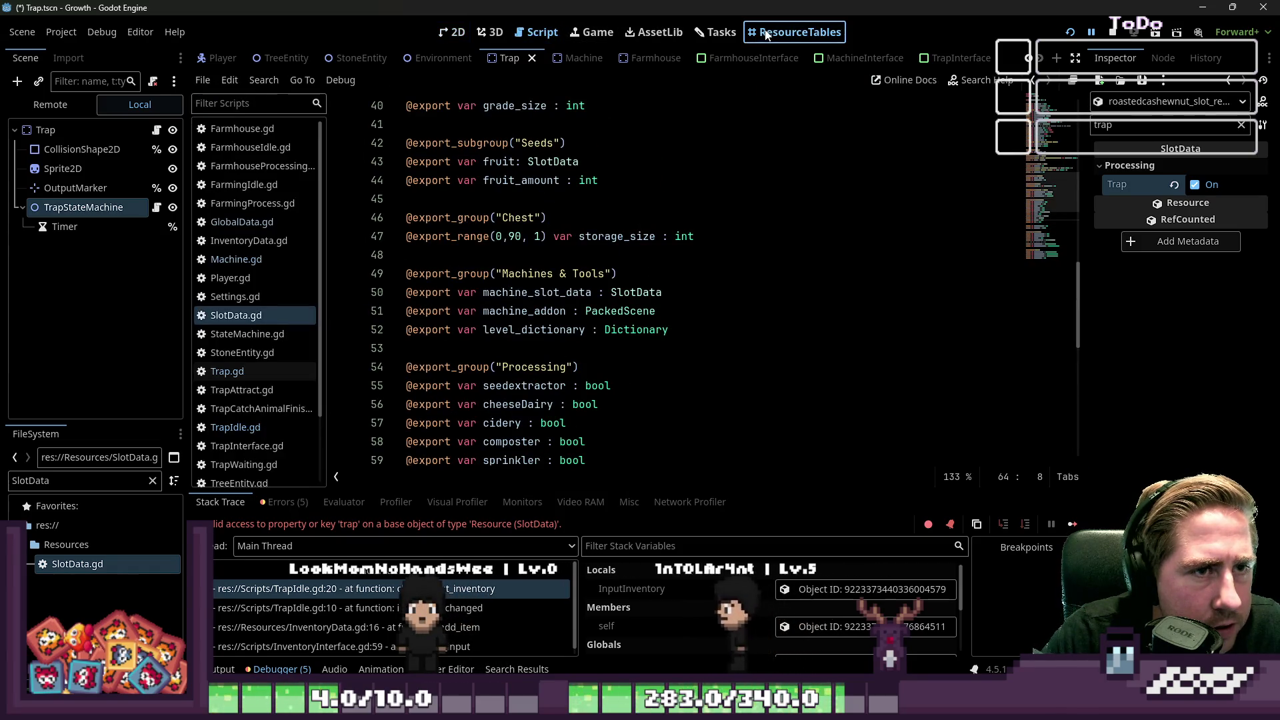
pyautogui.click(794, 32)
pyautogui.scroll(10, 547, 266)
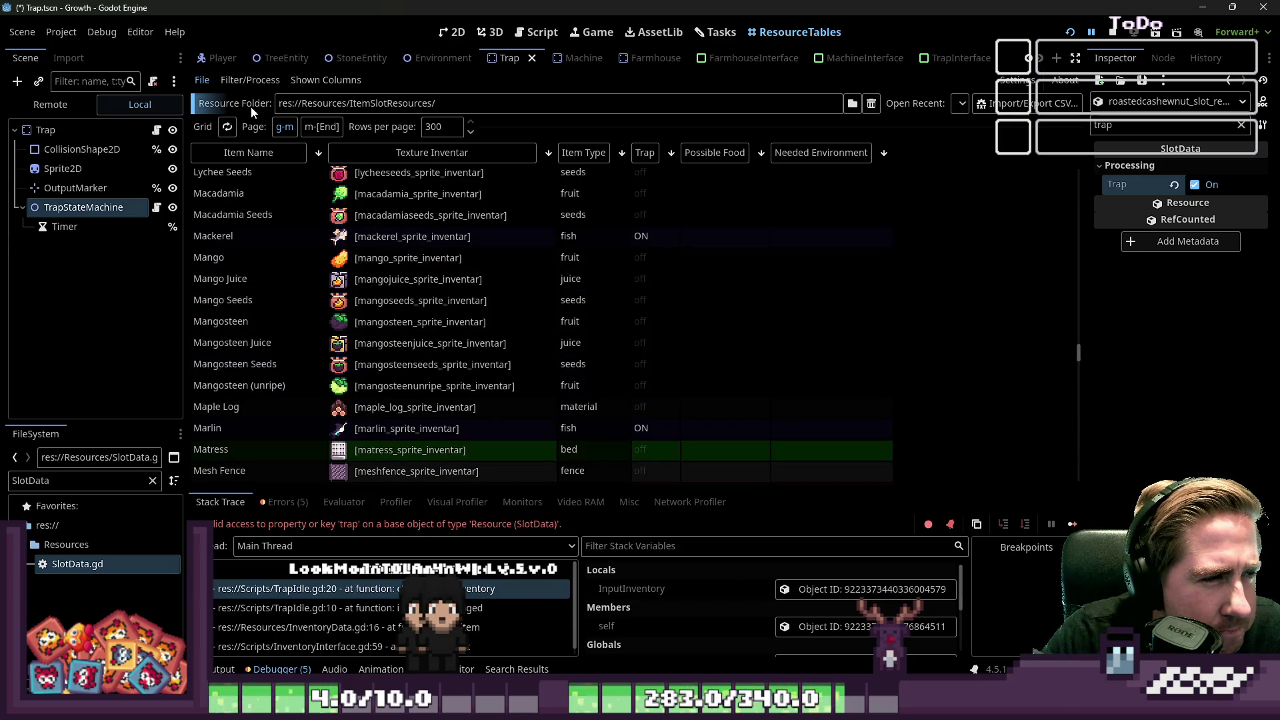
pyautogui.click(325, 80)
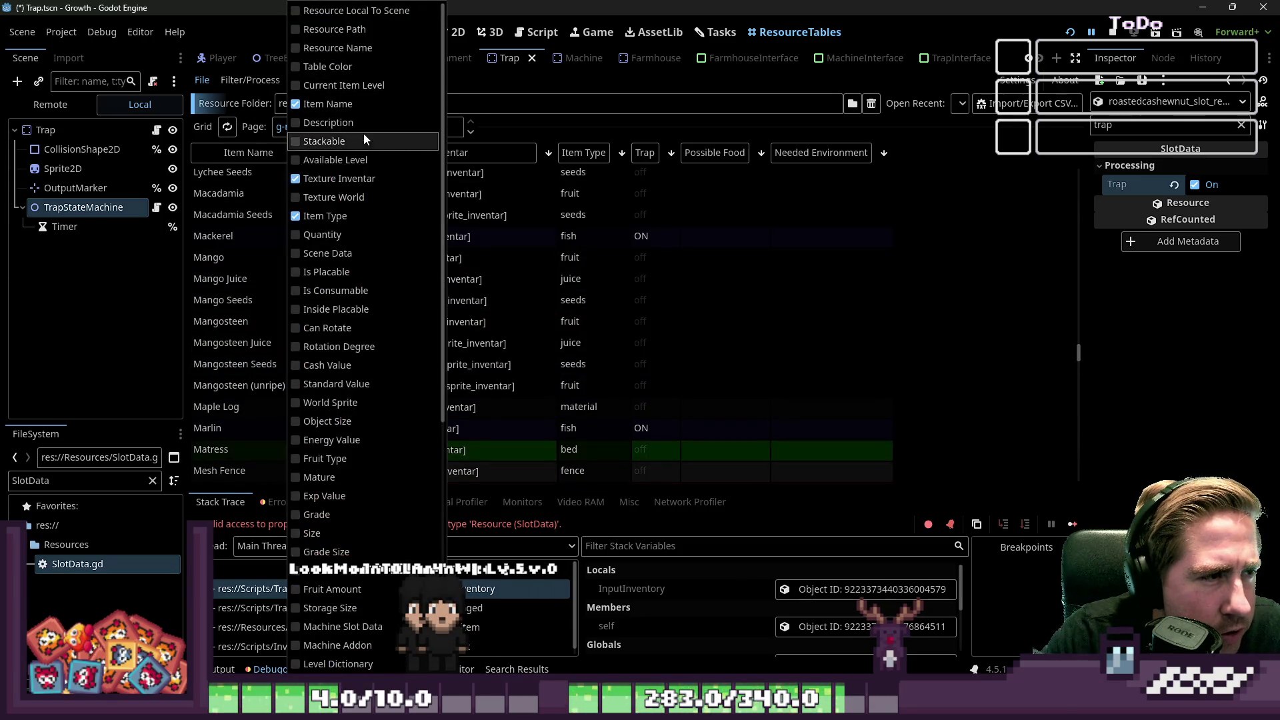
pyautogui.click(899, 283)
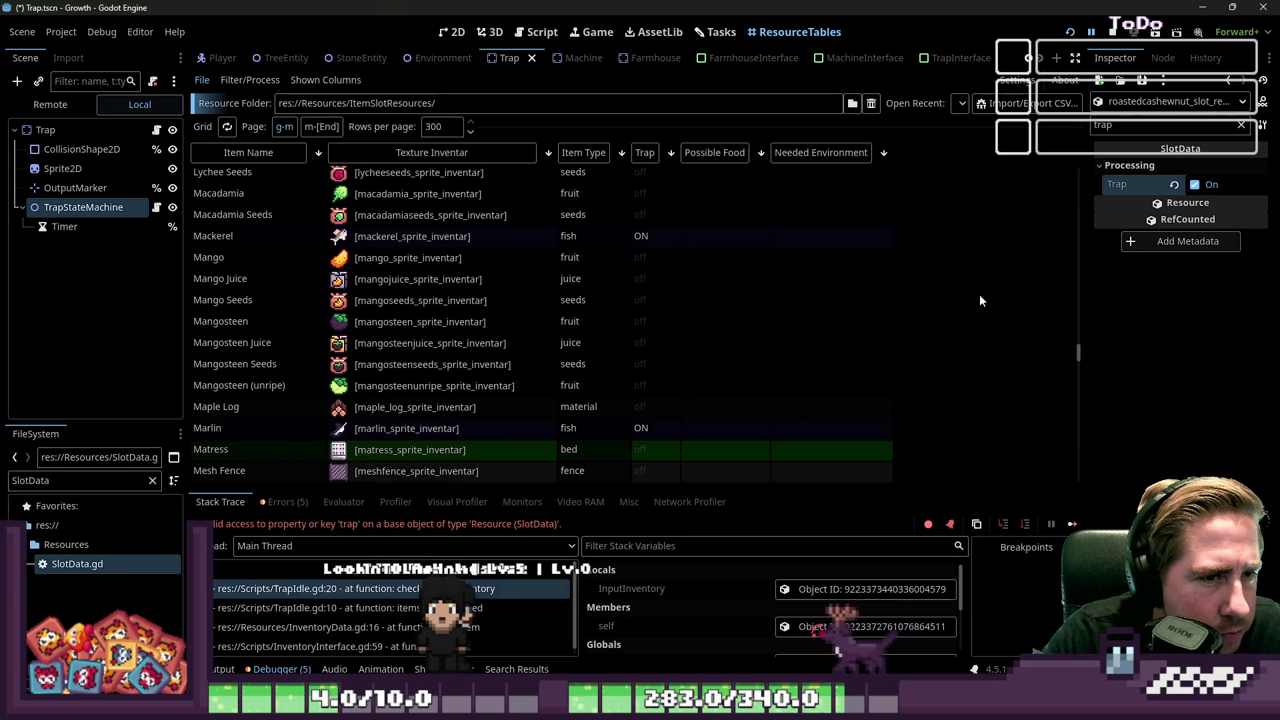
pyautogui.scroll(15, 987, 302)
pyautogui.moveTo(1078, 252); pyautogui.dragTo(1086, 288)
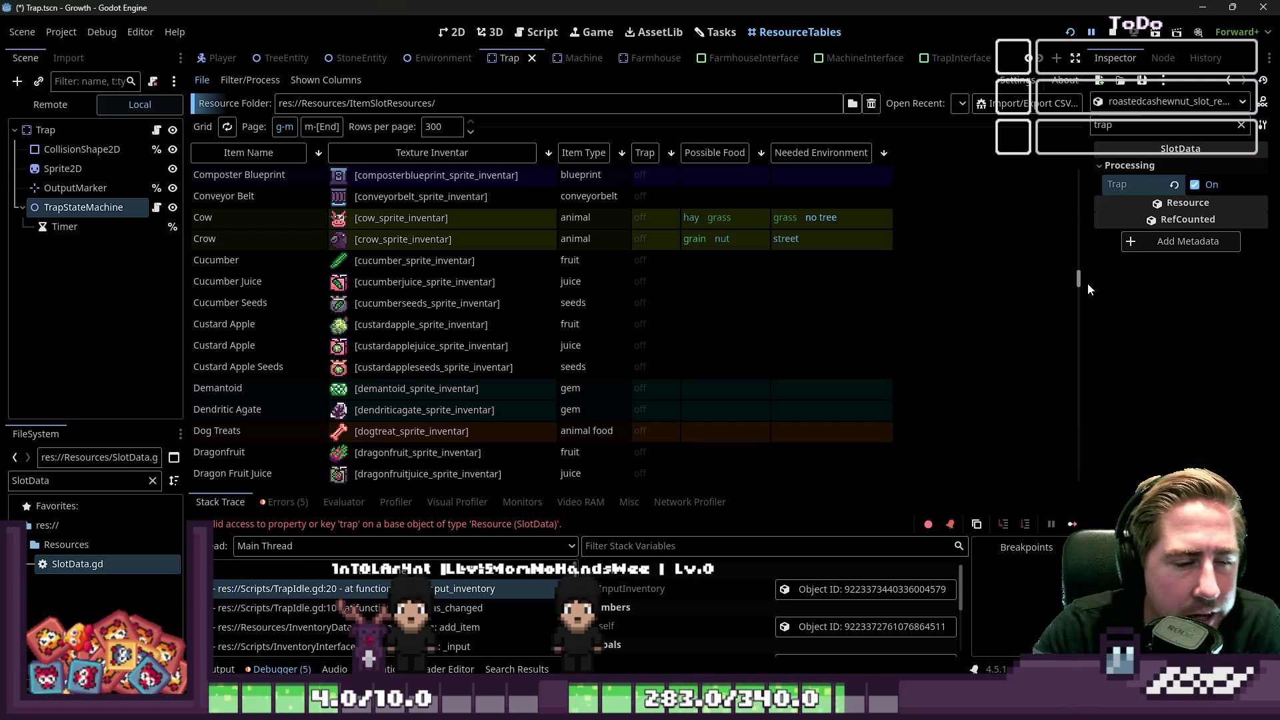
# Step: Find the grass row and switch its Trap flag on under Processing
pyautogui.scroll(-2, 633, 318)
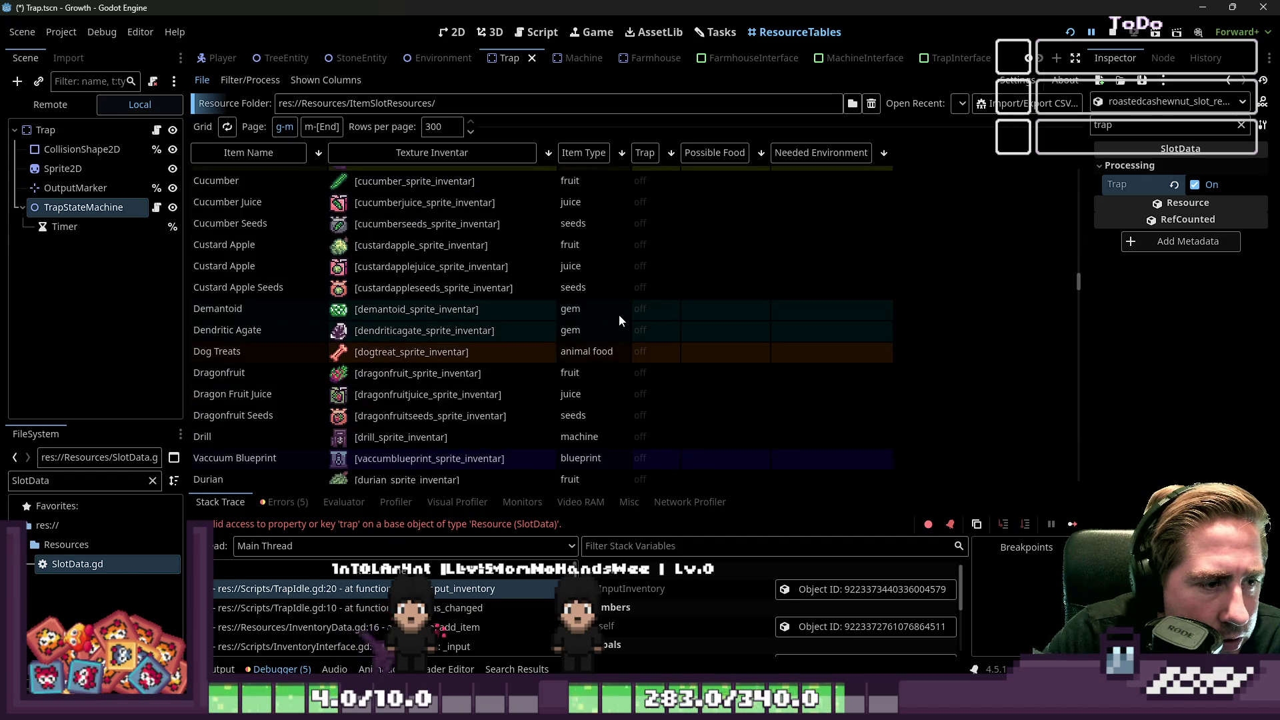
pyautogui.scroll(3, 618, 316)
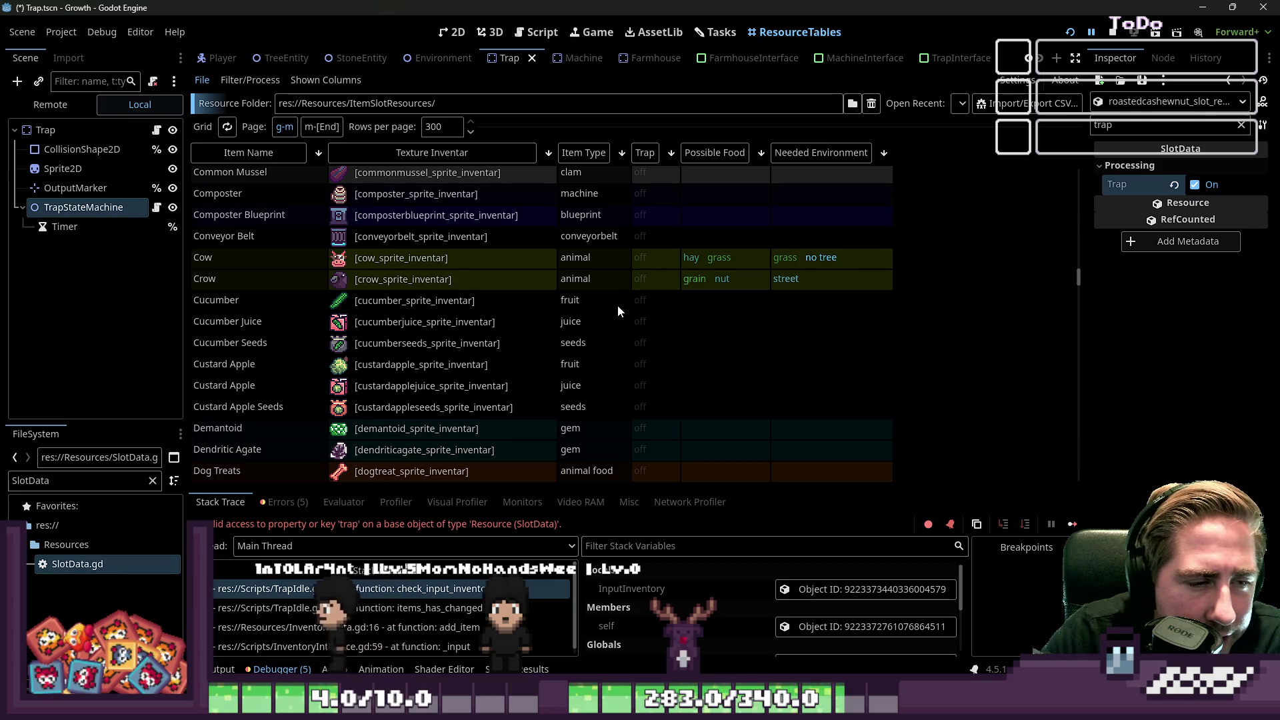
pyautogui.scroll(-2, 617, 305)
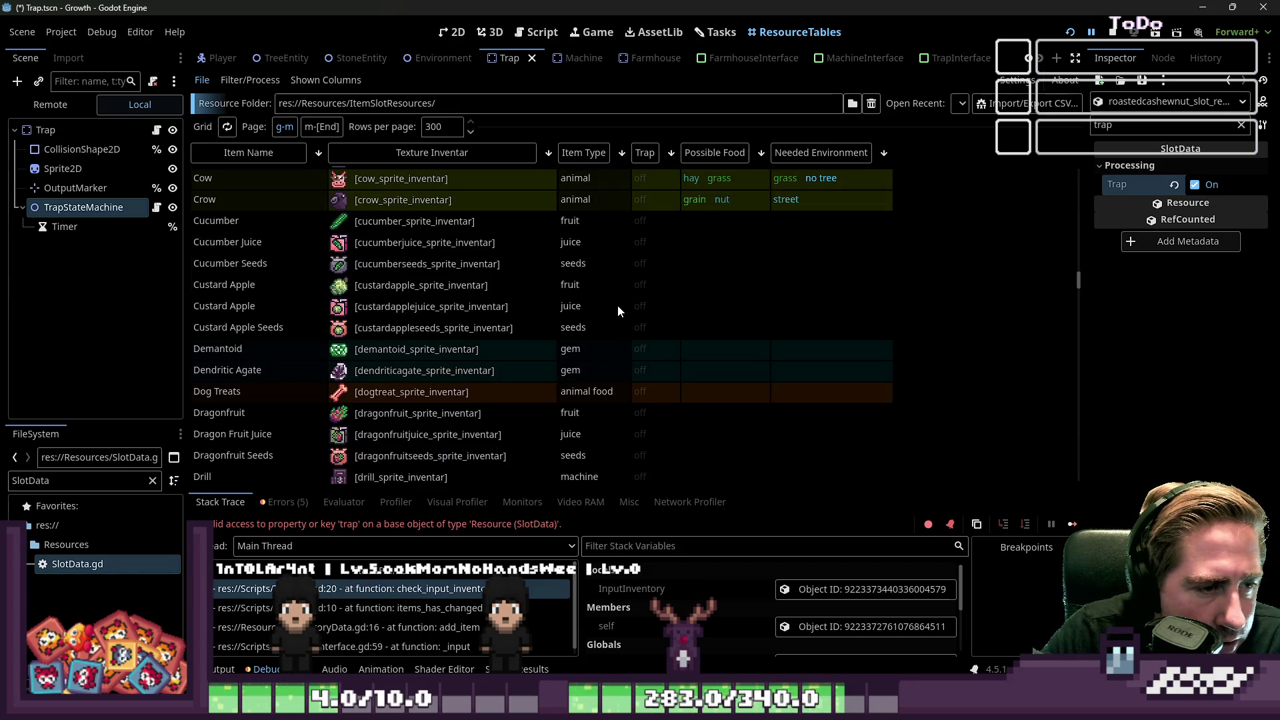
pyautogui.scroll(-20, 617, 305)
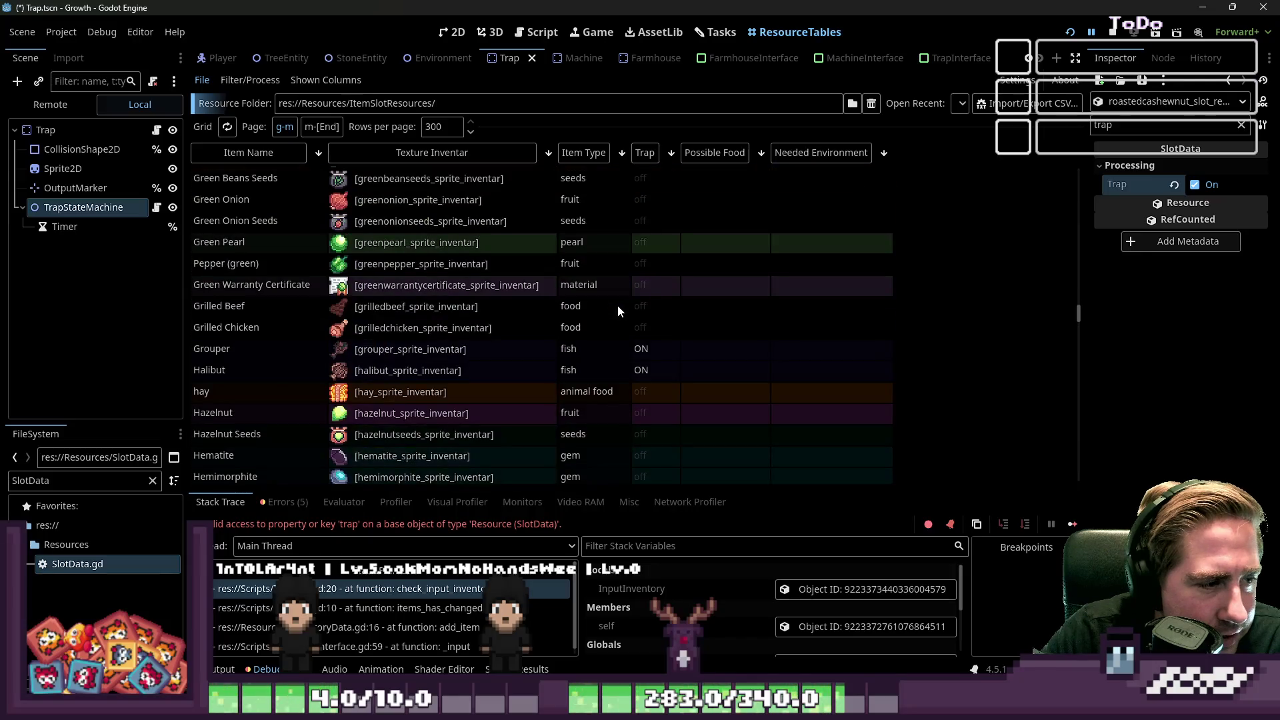
pyautogui.scroll(5, 617, 305)
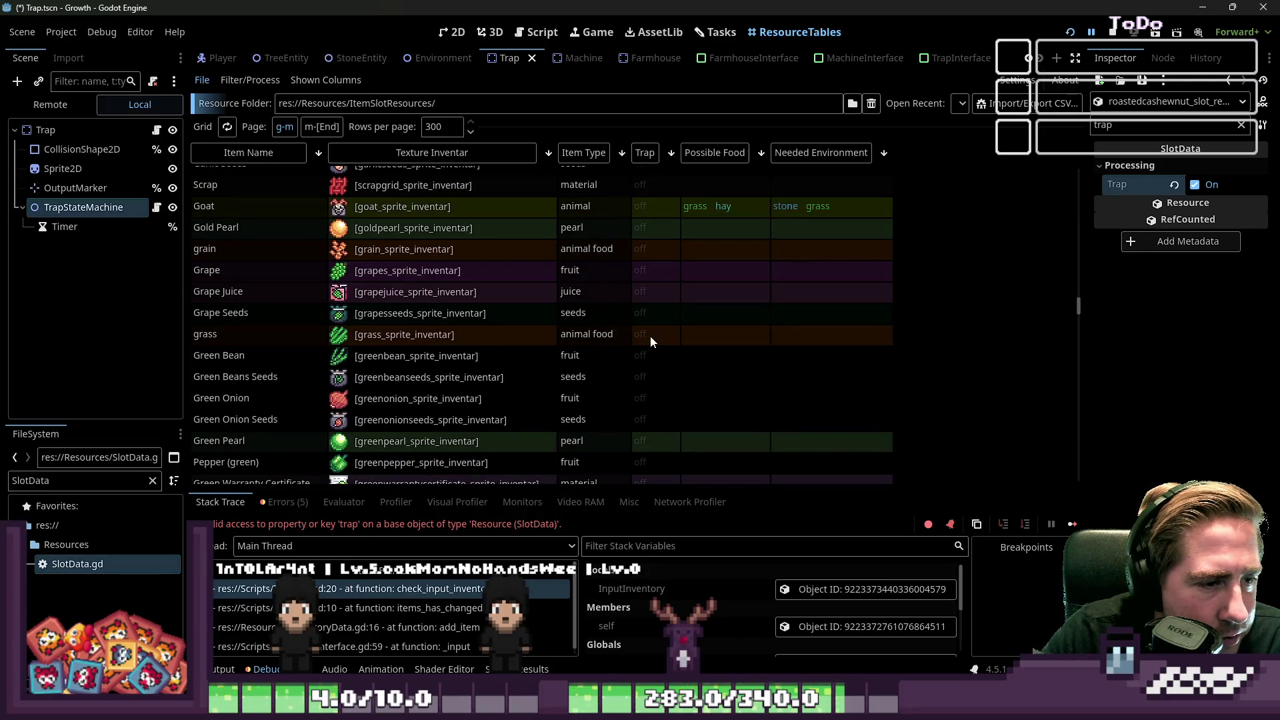
pyautogui.click(646, 335)
pyautogui.click(1127, 167)
pyautogui.click(1195, 185)
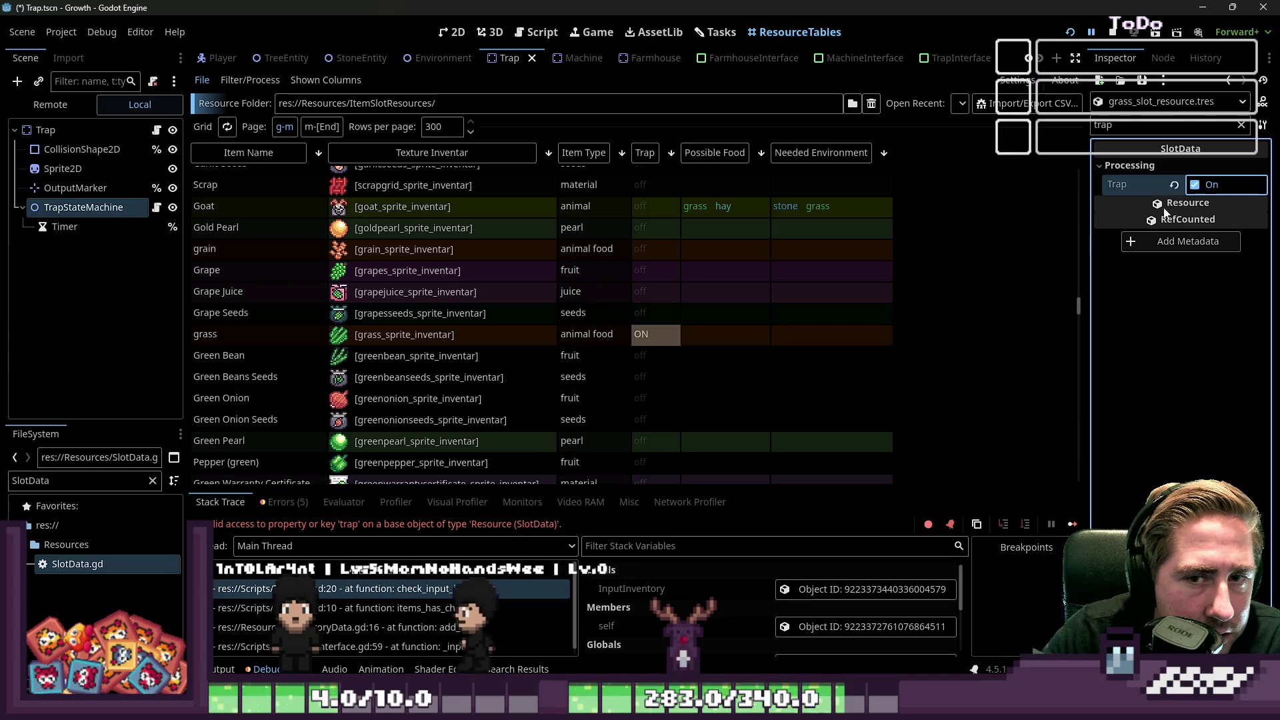
# Step: Scroll through the item table to review the Trap column
pyautogui.scroll(-2, 684, 338)
pyautogui.scroll(8, 684, 337)
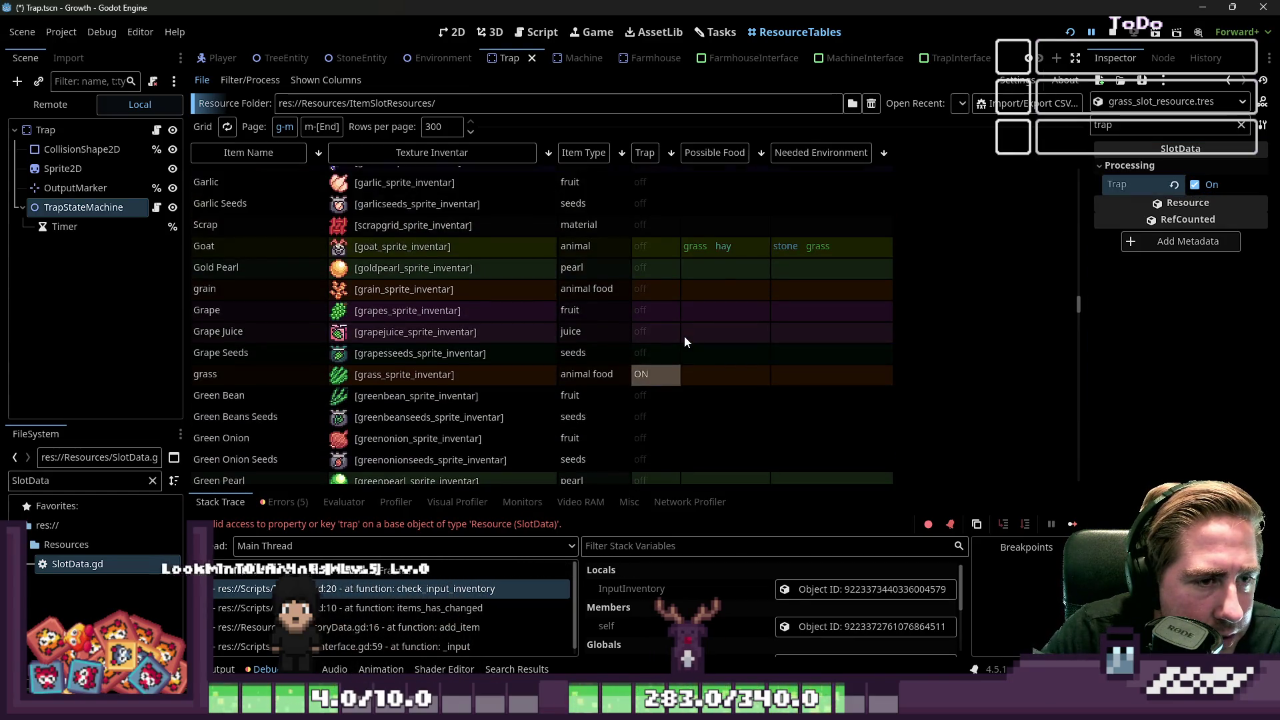
pyautogui.scroll(8, 687, 332)
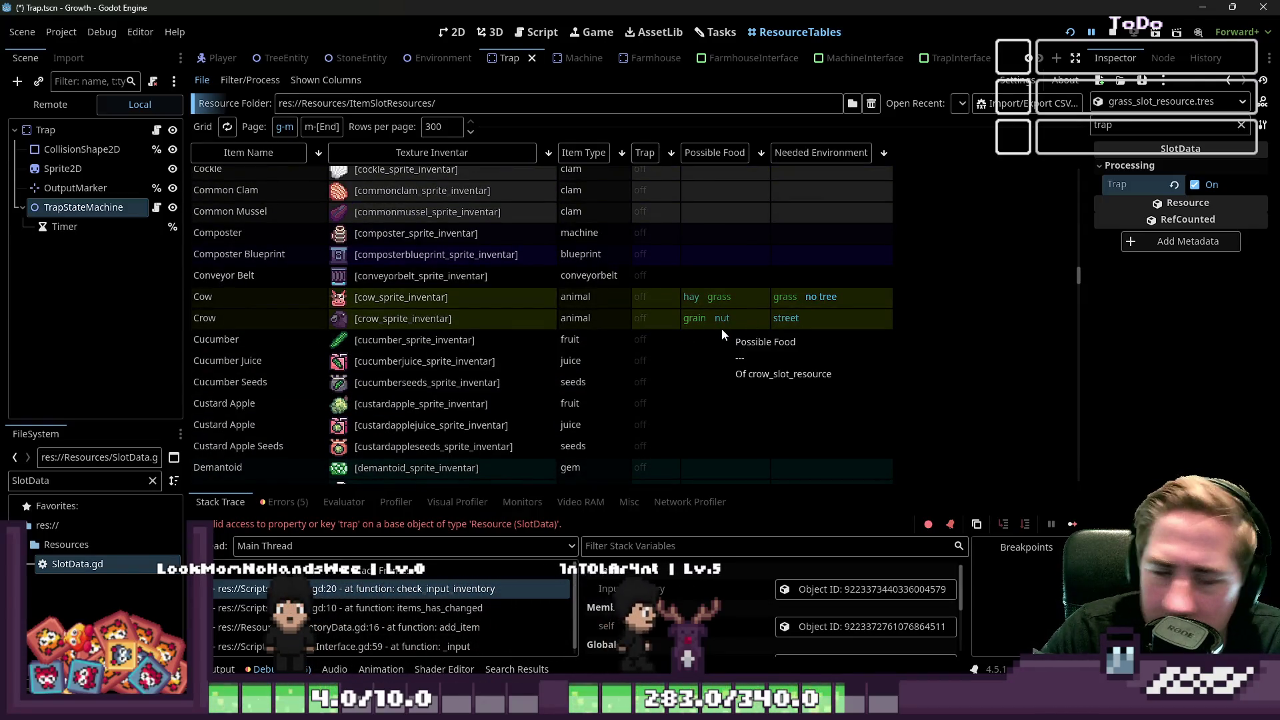
pyautogui.scroll(2, 723, 329)
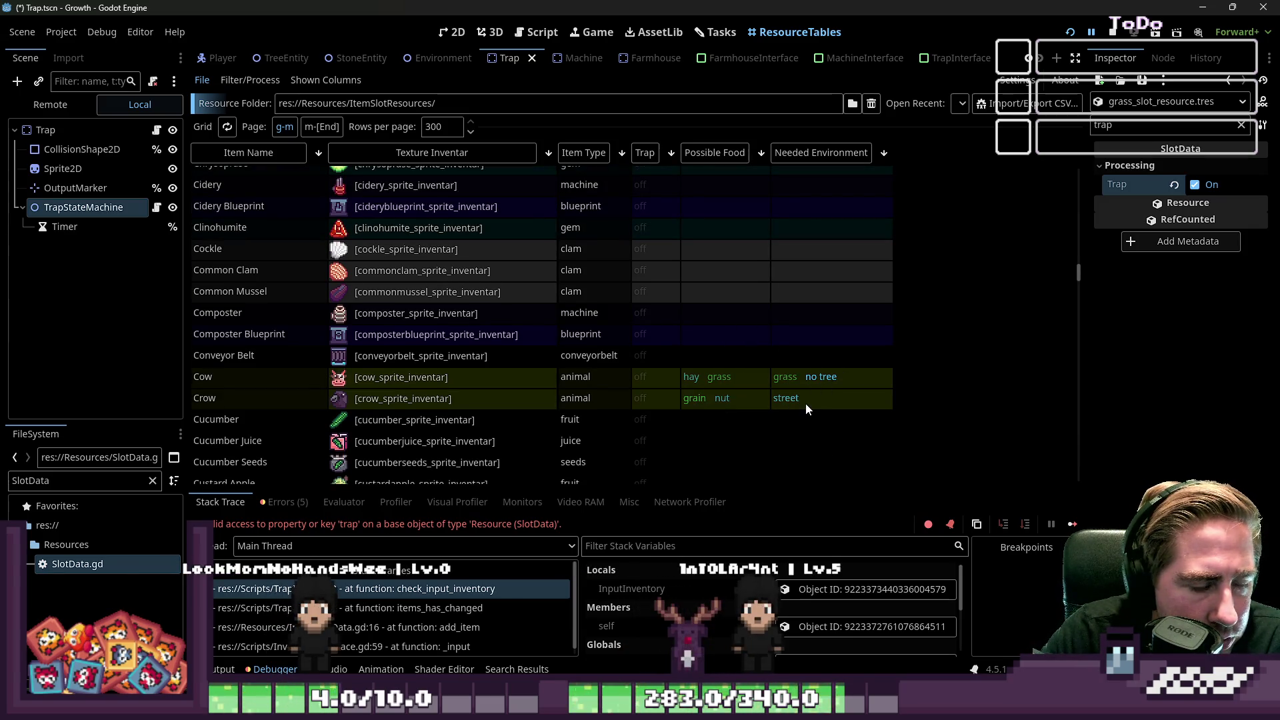
pyautogui.scroll(-3, 804, 404)
pyautogui.scroll(-1, 803, 405)
pyautogui.scroll(1, 803, 405)
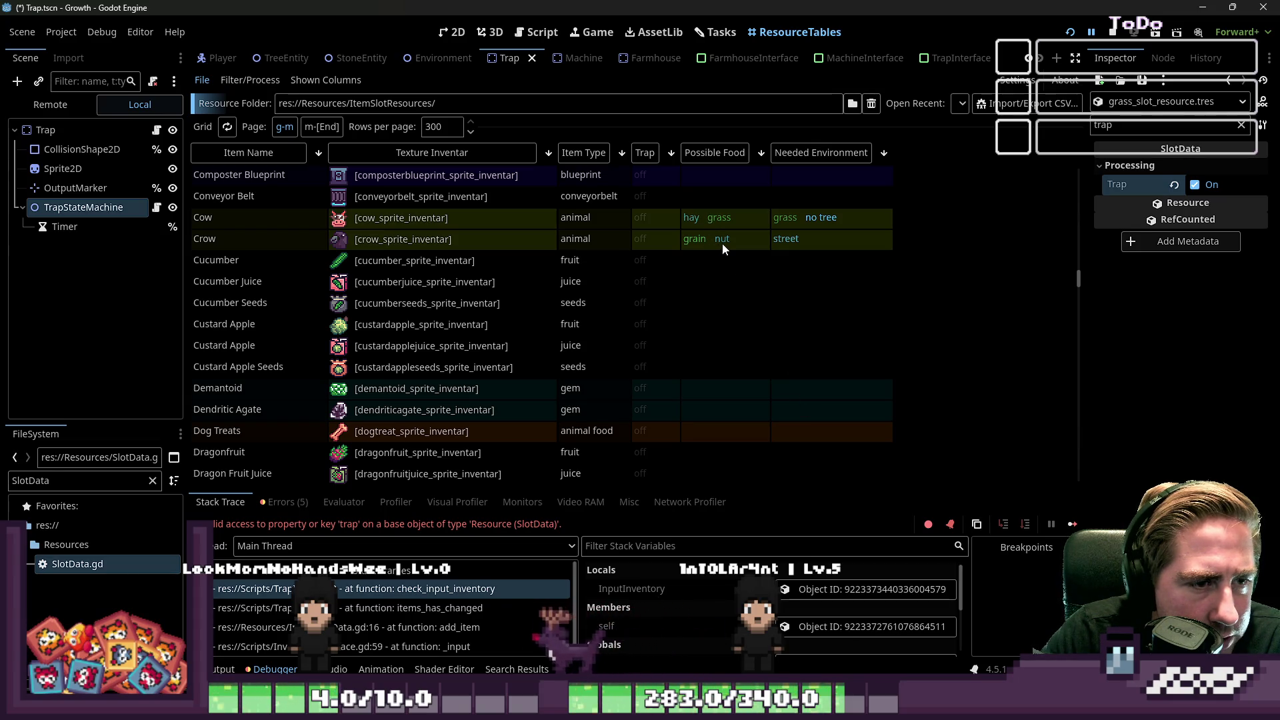
pyautogui.scroll(-10, 723, 245)
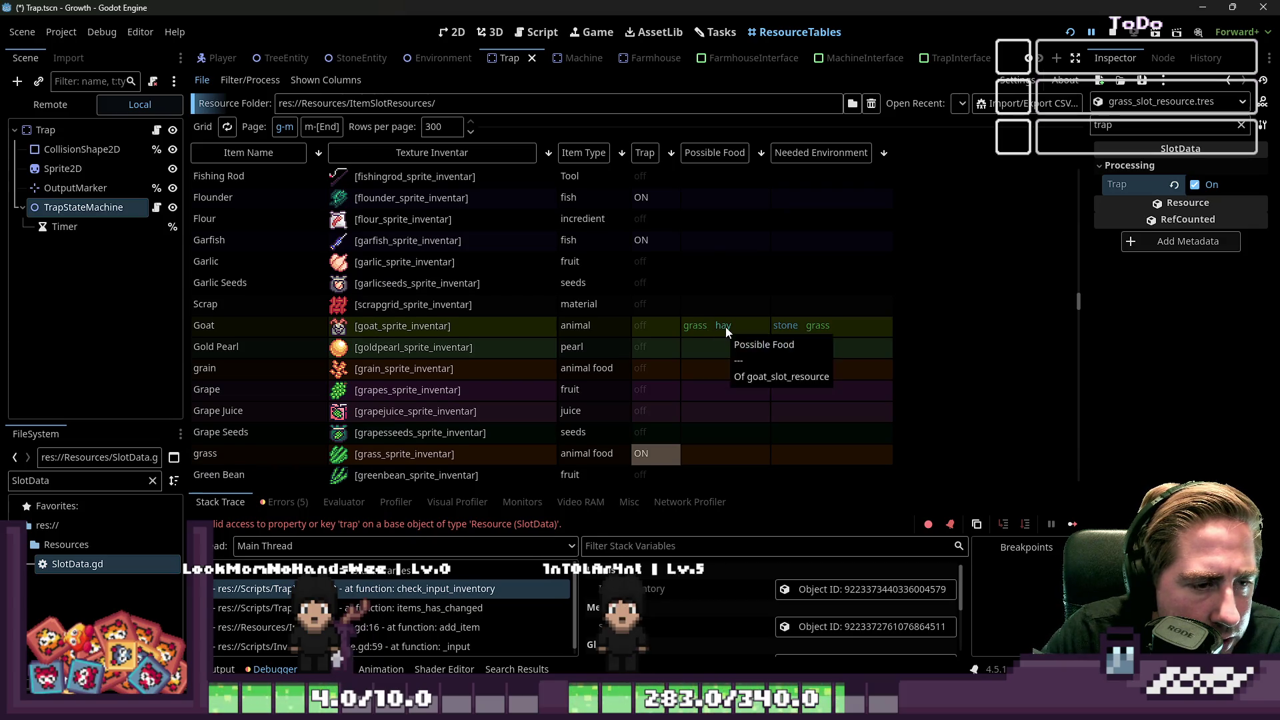
pyautogui.scroll(-2, 725, 326)
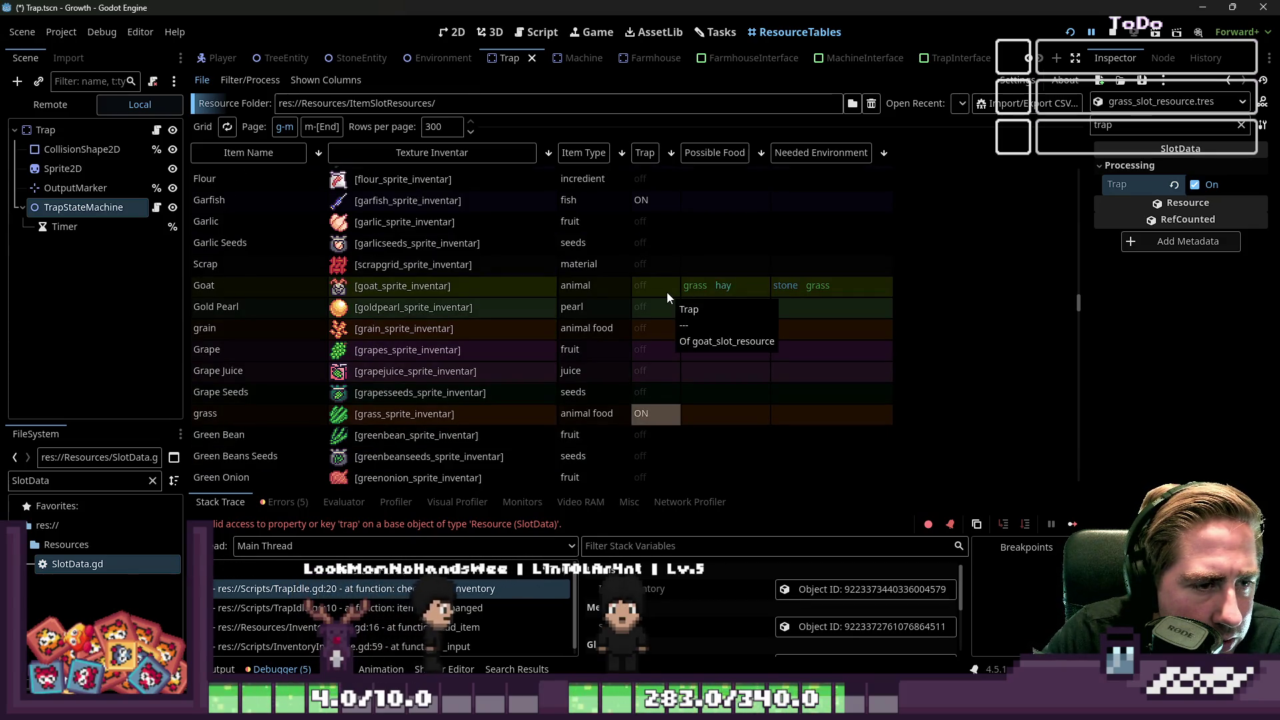
pyautogui.scroll(-4, 667, 293)
pyautogui.scroll(-15, 667, 294)
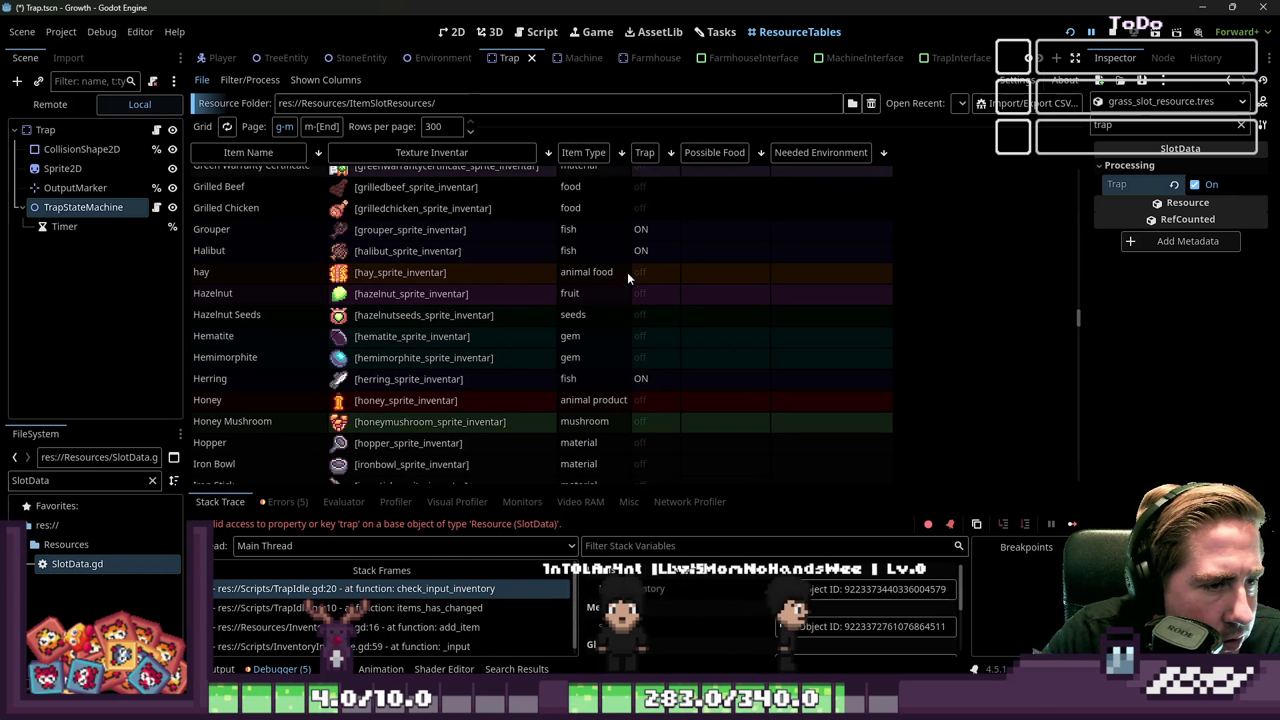
# Step: Switch the hay item's Trap flag on in the Inspector
pyautogui.click(640, 272)
pyautogui.click(1195, 184)
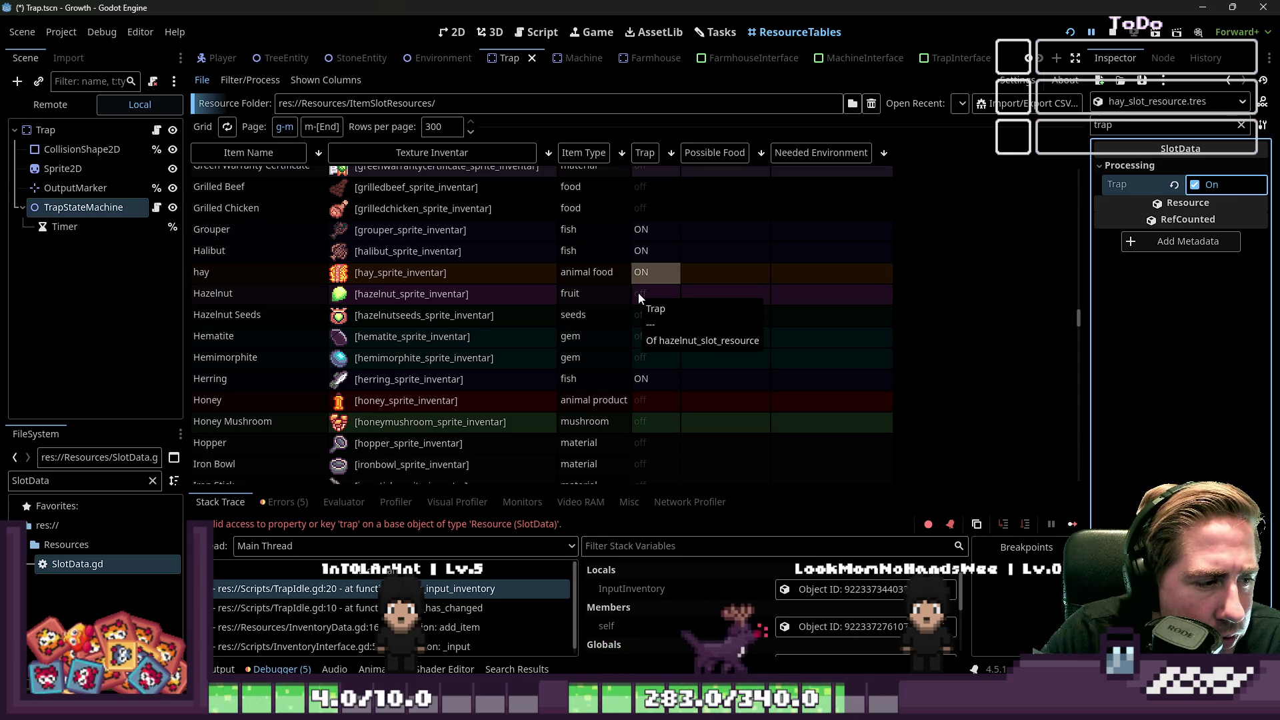
pyautogui.scroll(-15, 651, 298)
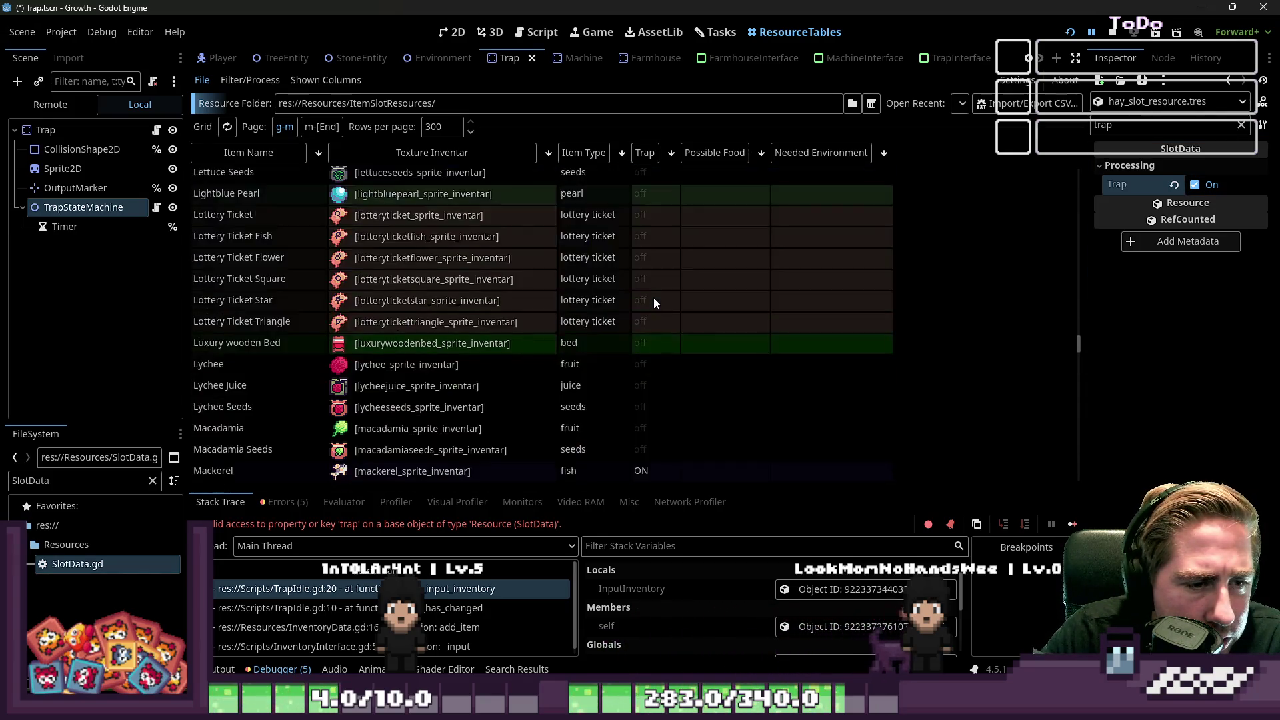
pyautogui.scroll(-5, 722, 269)
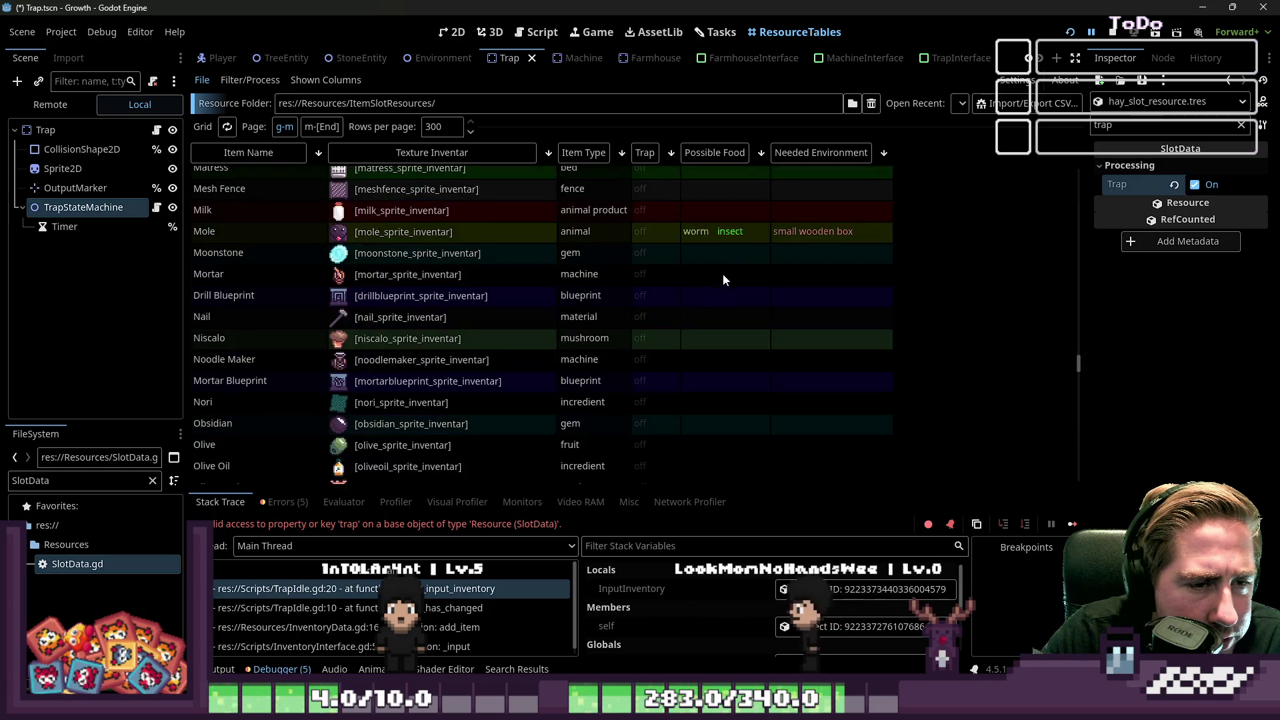
# Step: Scroll through the table to check the other items' Trap values
pyautogui.scroll(4, 718, 290)
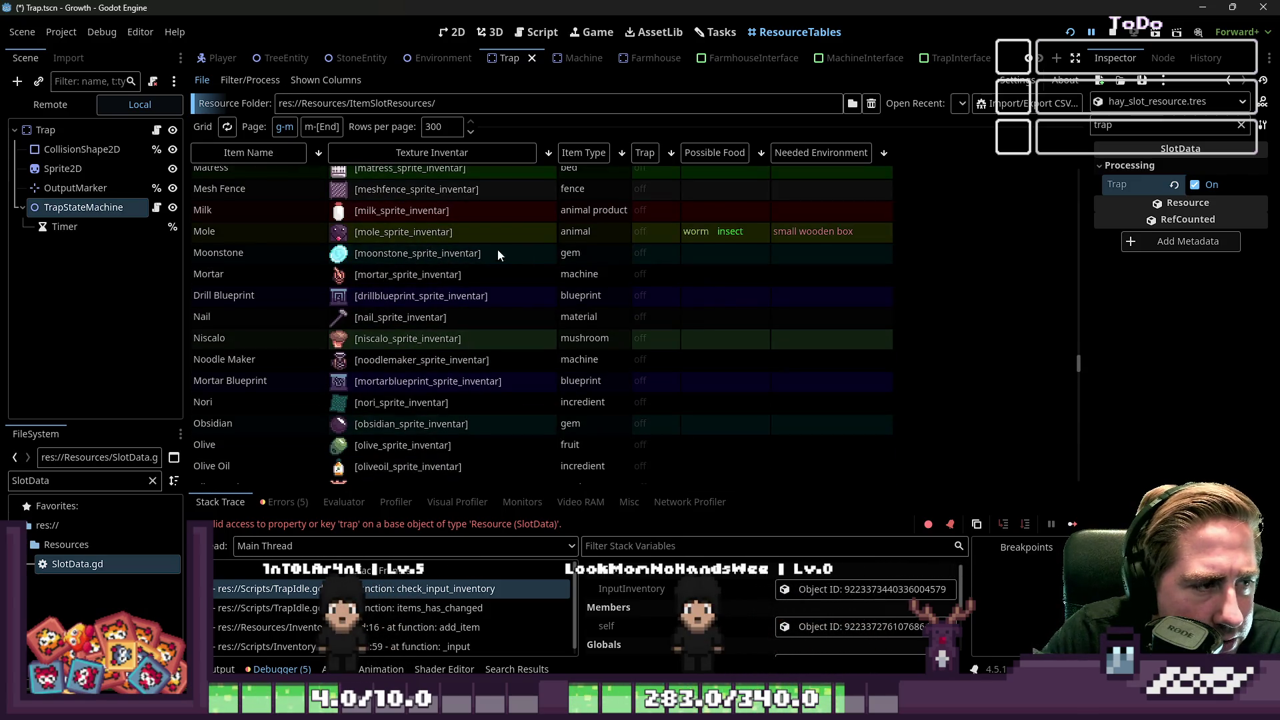
pyautogui.scroll(-8, 667, 234)
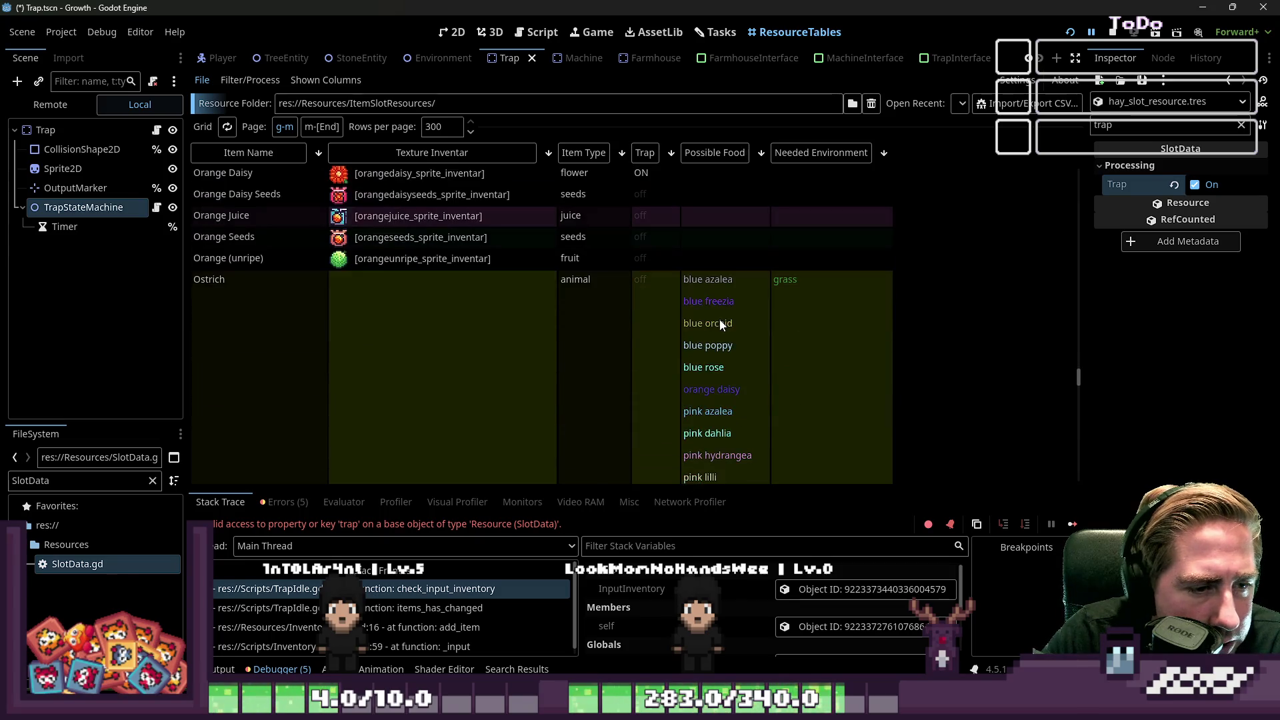
pyautogui.scroll(-10, 700, 306)
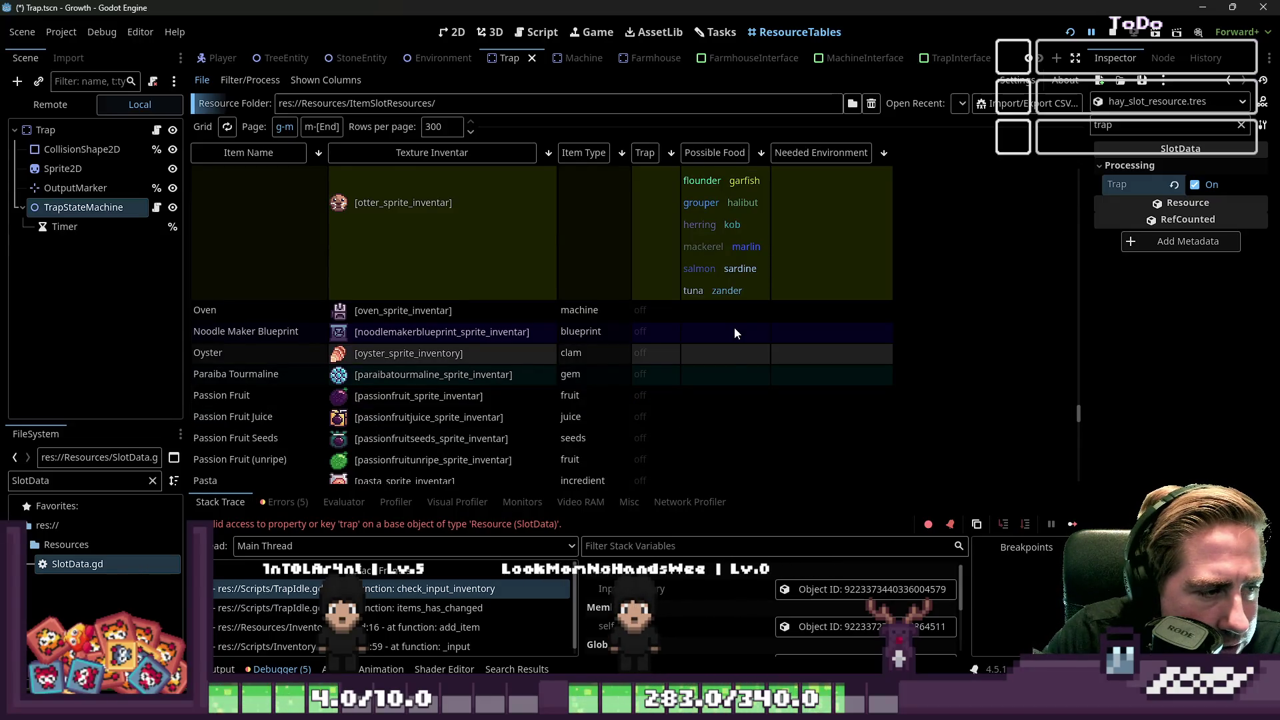
pyautogui.scroll(-3, 734, 327)
pyautogui.scroll(-10, 734, 327)
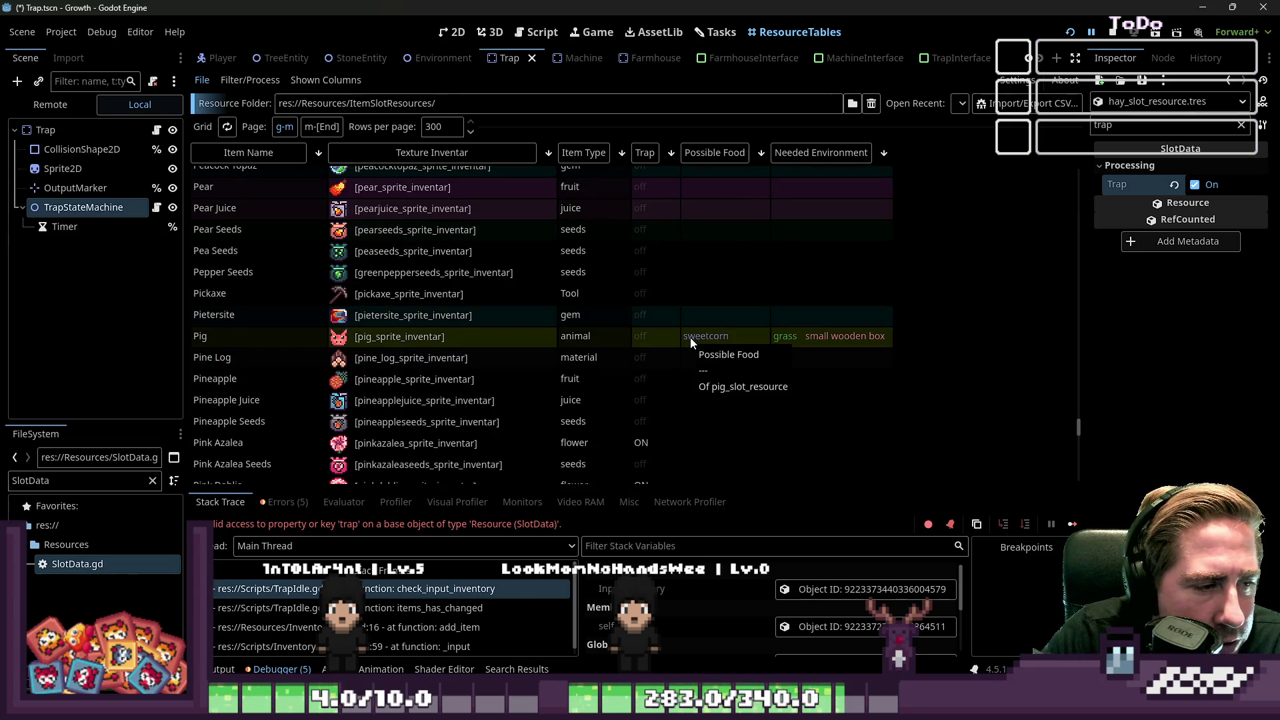
pyautogui.scroll(-2, 687, 338)
pyautogui.scroll(-20, 677, 346)
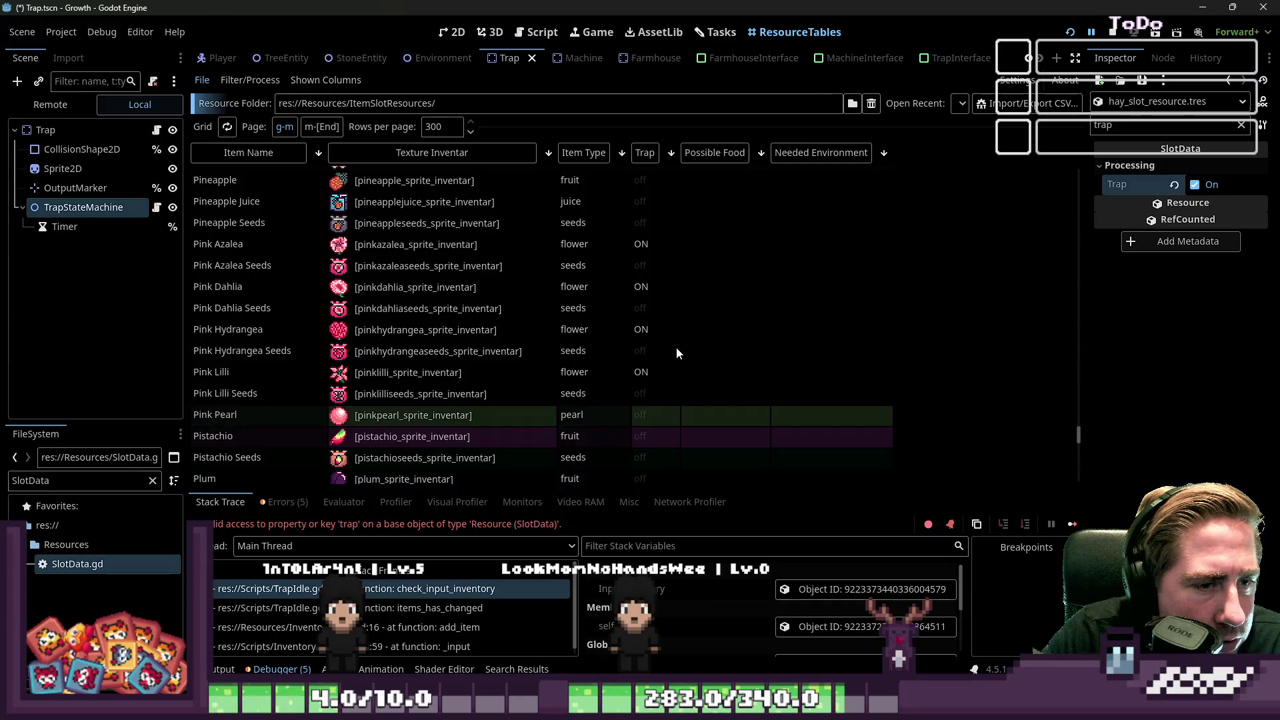
pyautogui.scroll(15, 672, 341)
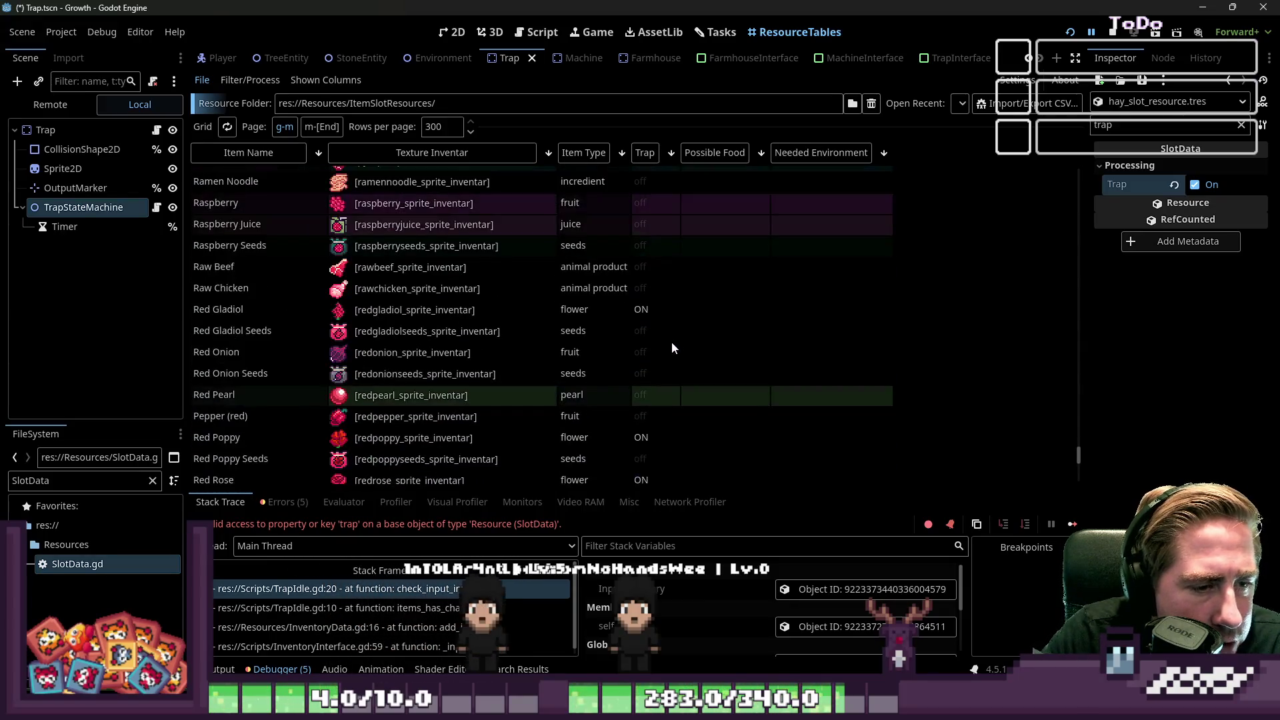
pyautogui.scroll(-2, 671, 339)
pyautogui.scroll(10, 670, 338)
pyautogui.scroll(3, 670, 338)
pyautogui.scroll(-20, 671, 338)
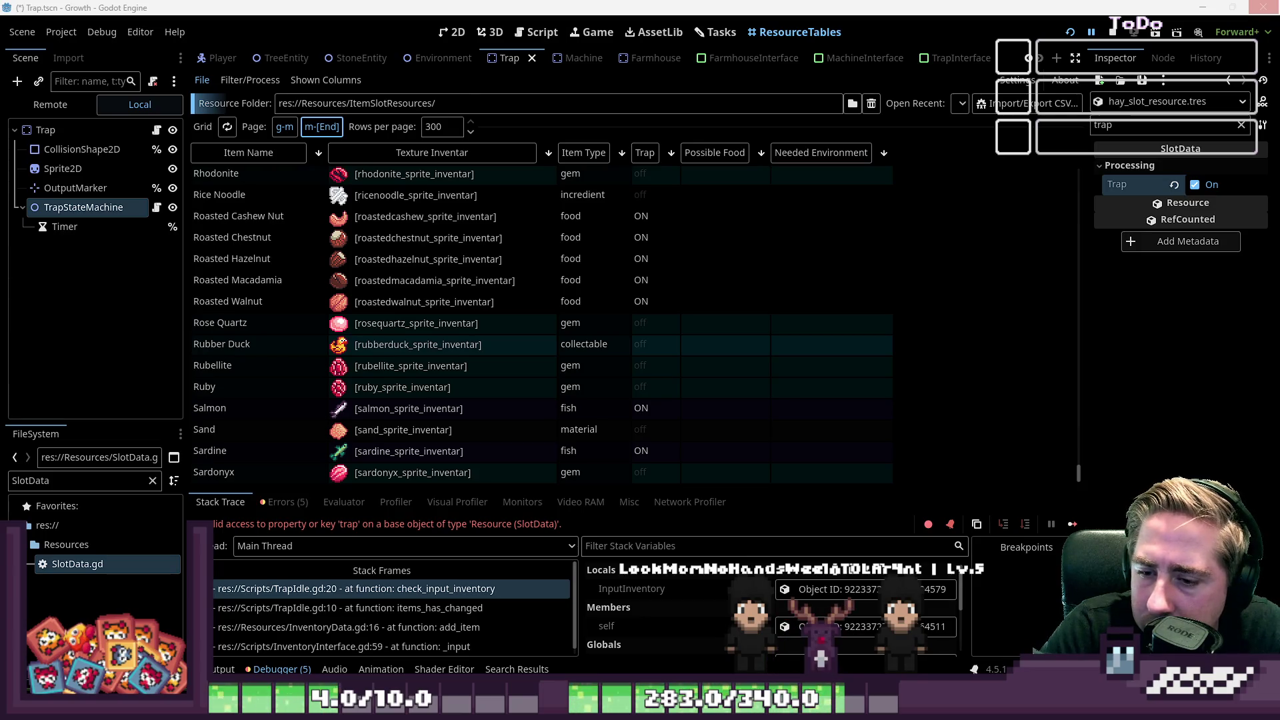
# Step: Sort the item table alphabetically by name and look for hay's Trap value
pyautogui.scroll(5, 597, 303)
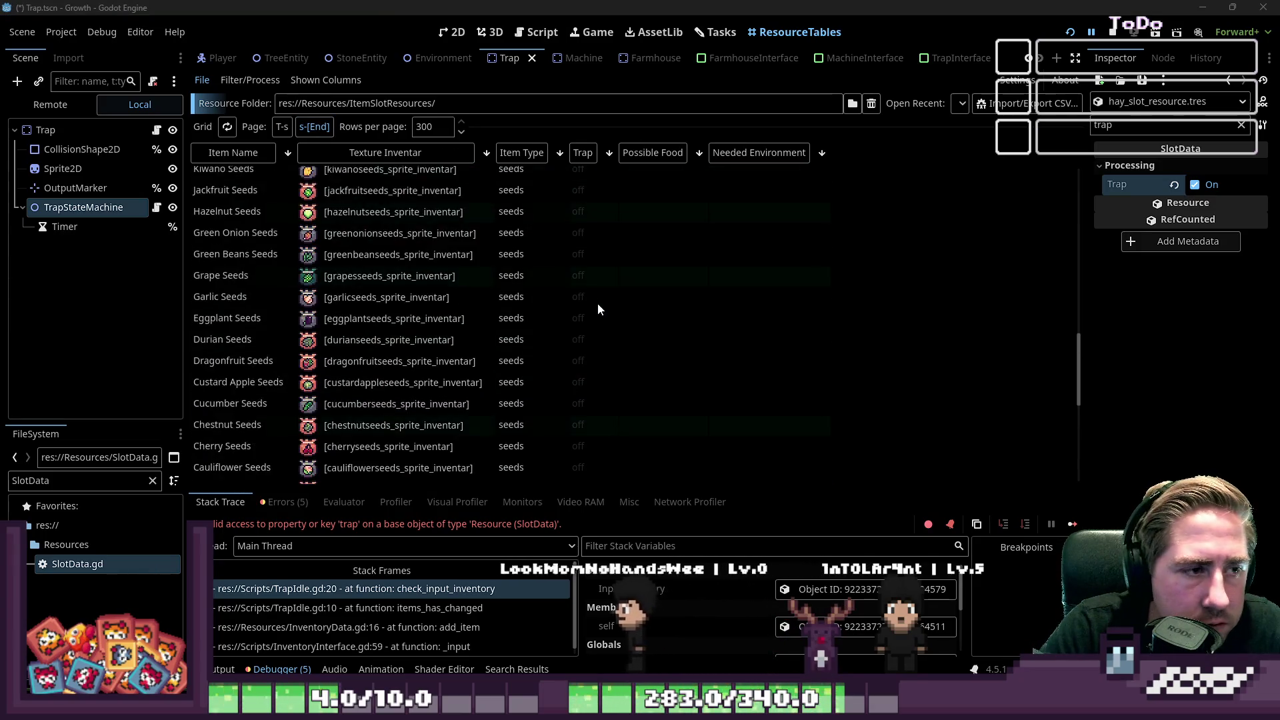
pyautogui.scroll(5, 598, 303)
pyautogui.scroll(-10, 598, 284)
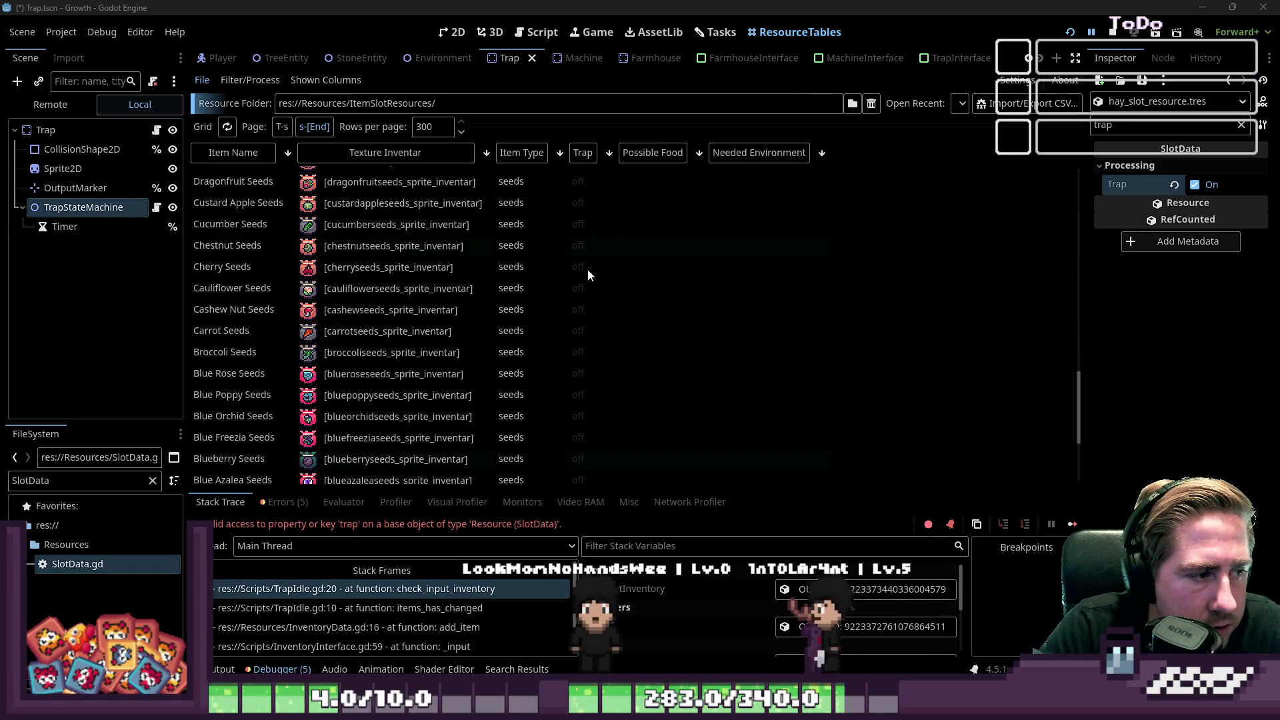
pyautogui.scroll(-5, 586, 270)
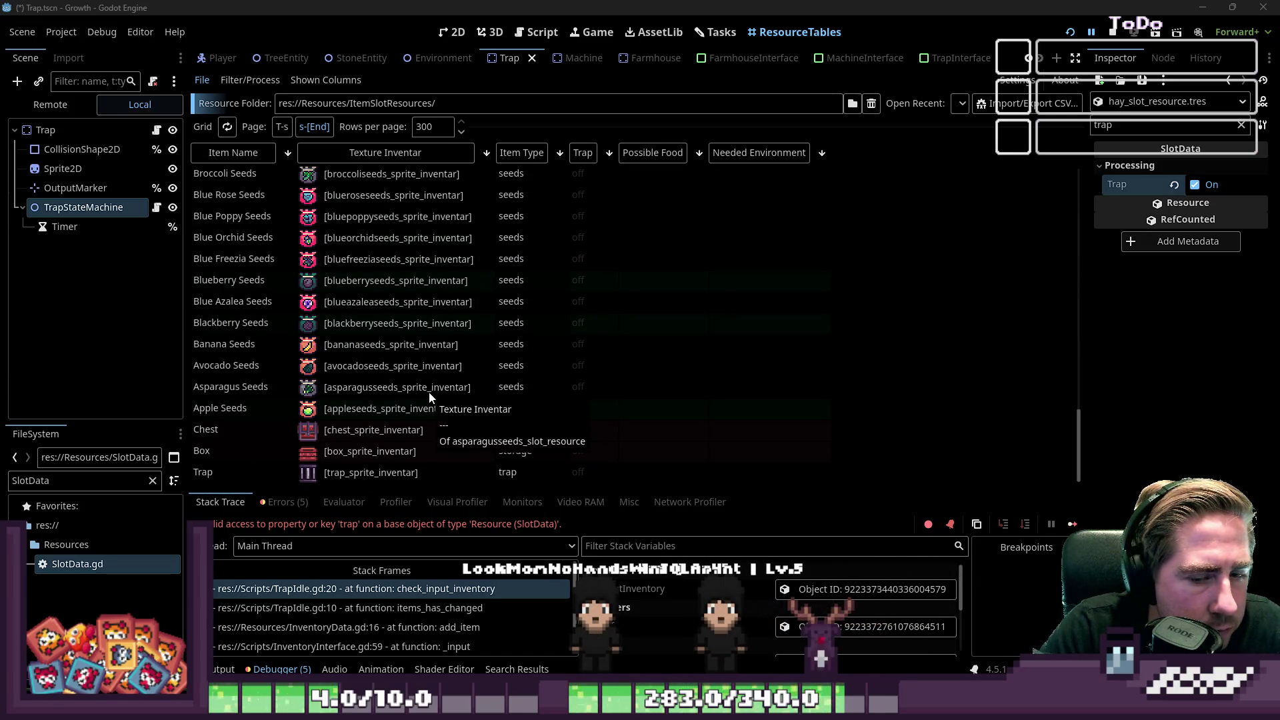
pyautogui.scroll(10, 779, 421)
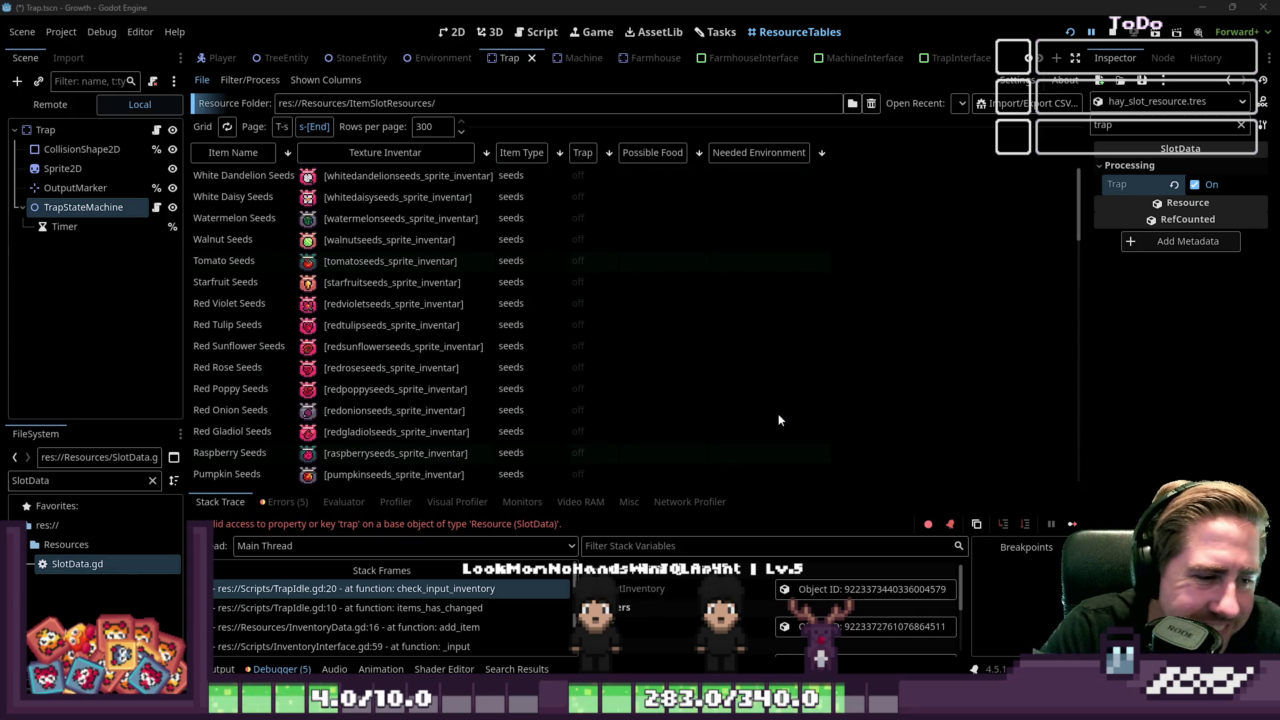
pyautogui.click(212, 159)
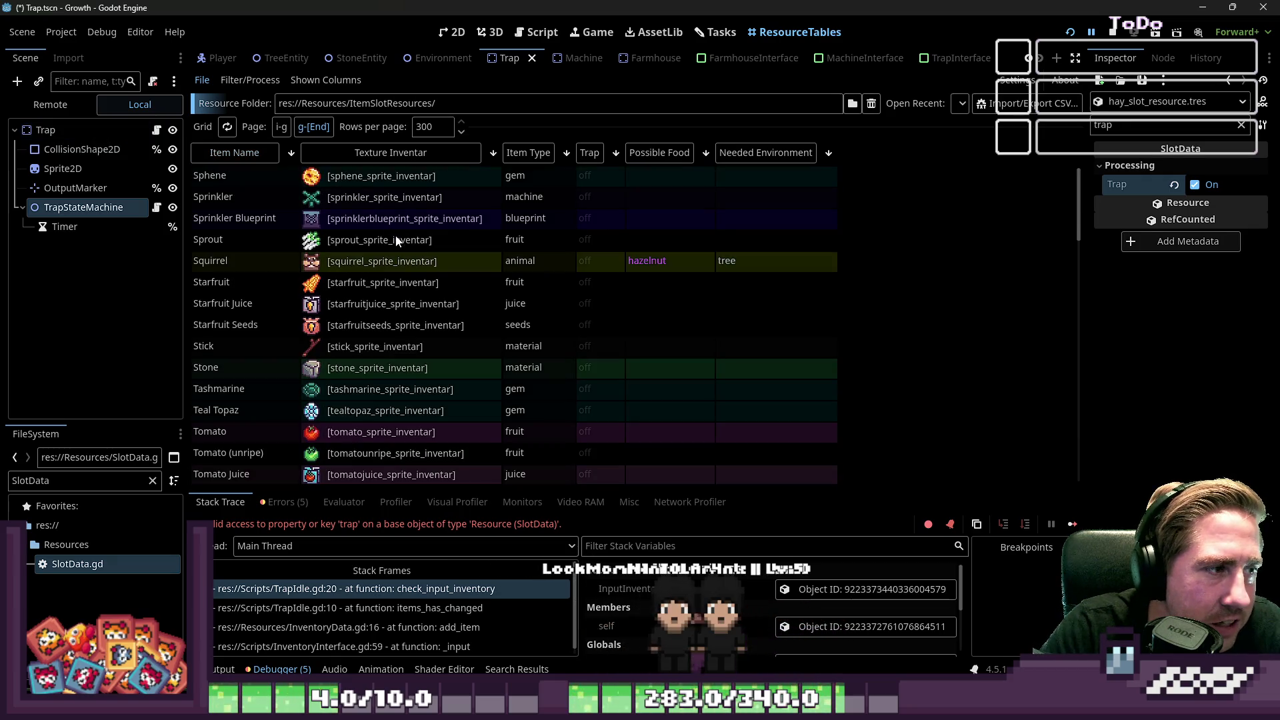
pyautogui.scroll(-3, 394, 235)
pyautogui.scroll(3, 394, 234)
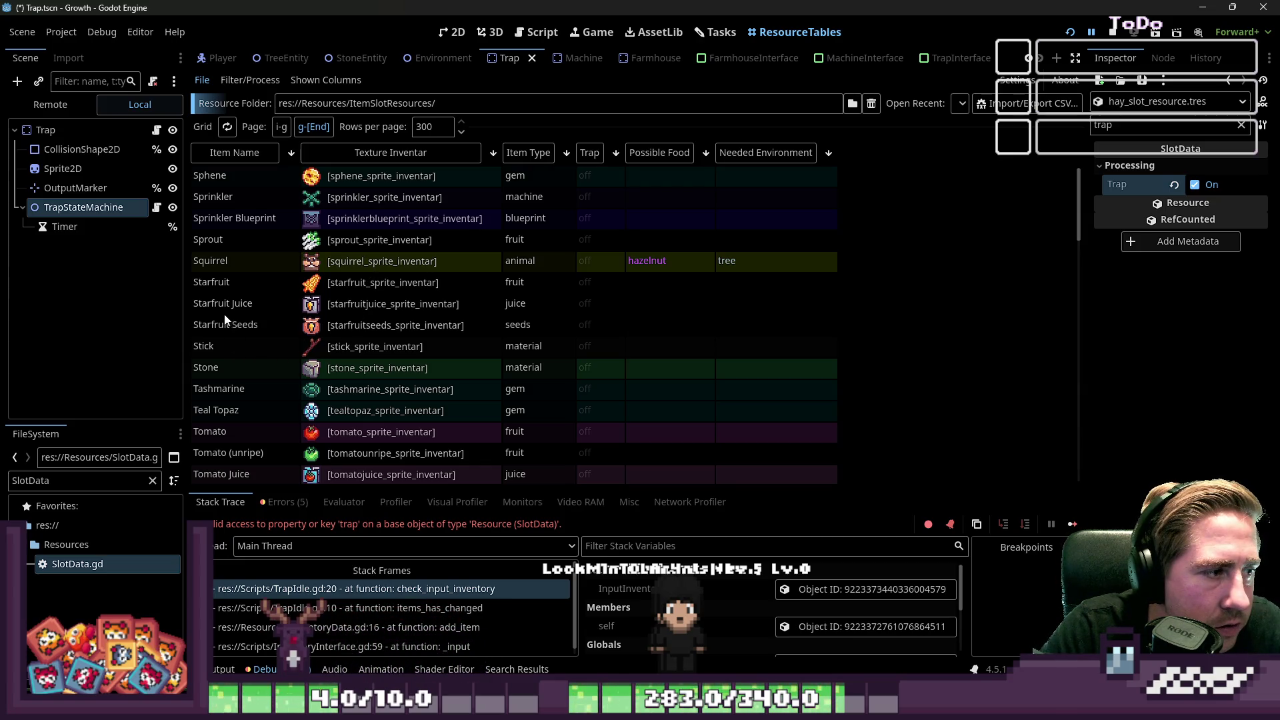
pyautogui.scroll(-15, 233, 198)
pyautogui.scroll(10, 239, 205)
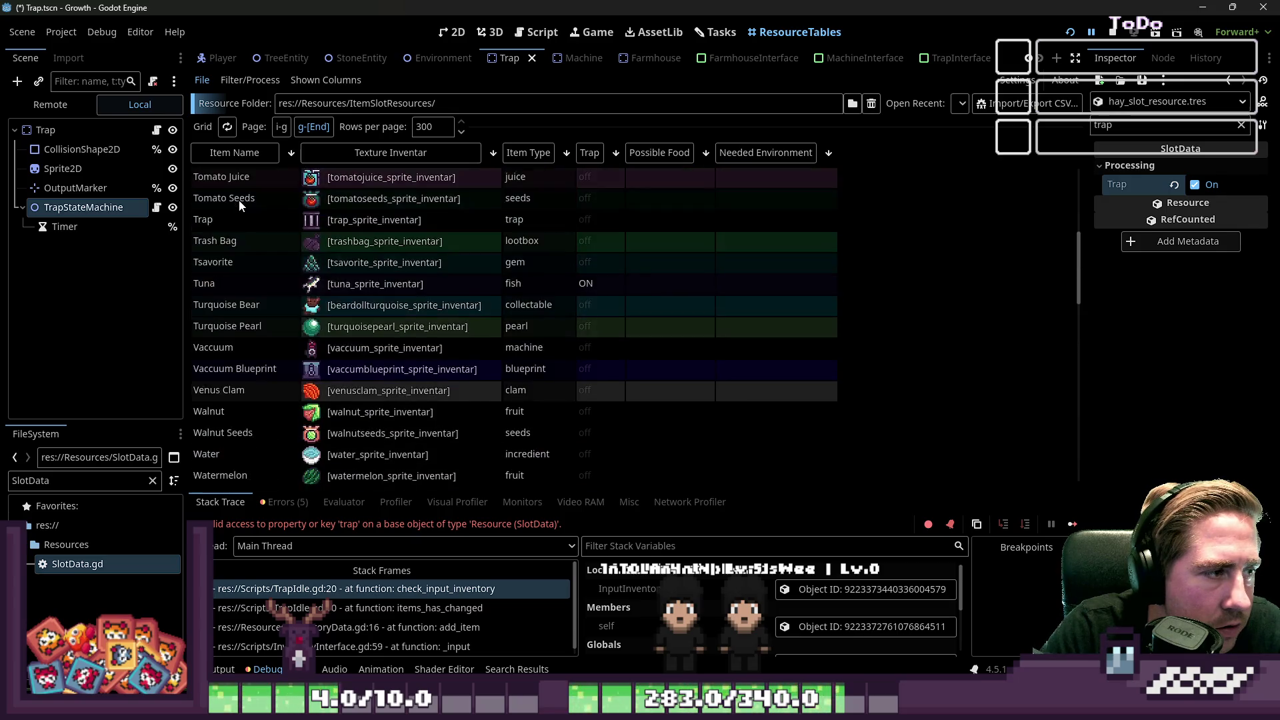
pyautogui.scroll(5, 238, 205)
pyautogui.scroll(5, 224, 290)
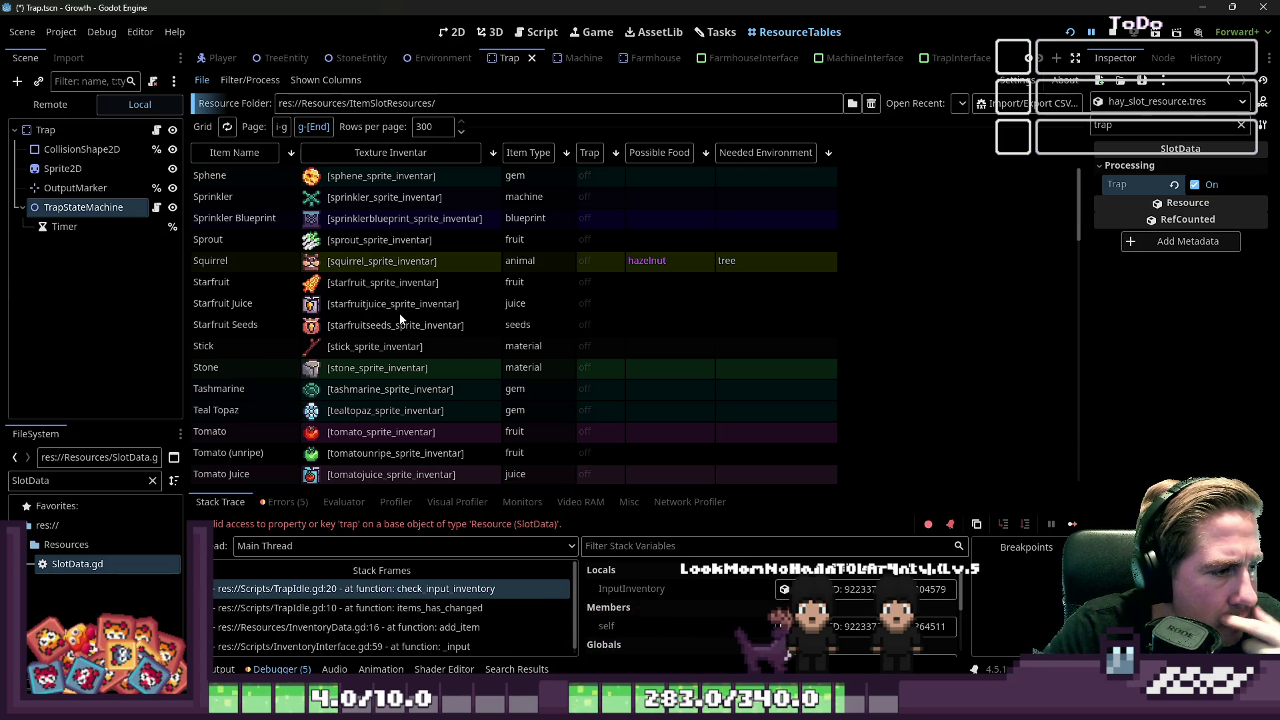
# Step: Confirm hay reads Trap ON, then select the old FileSystem filter text
pyautogui.scroll(-3, 402, 317)
pyautogui.scroll(-2, 406, 314)
pyautogui.scroll(5, 405, 317)
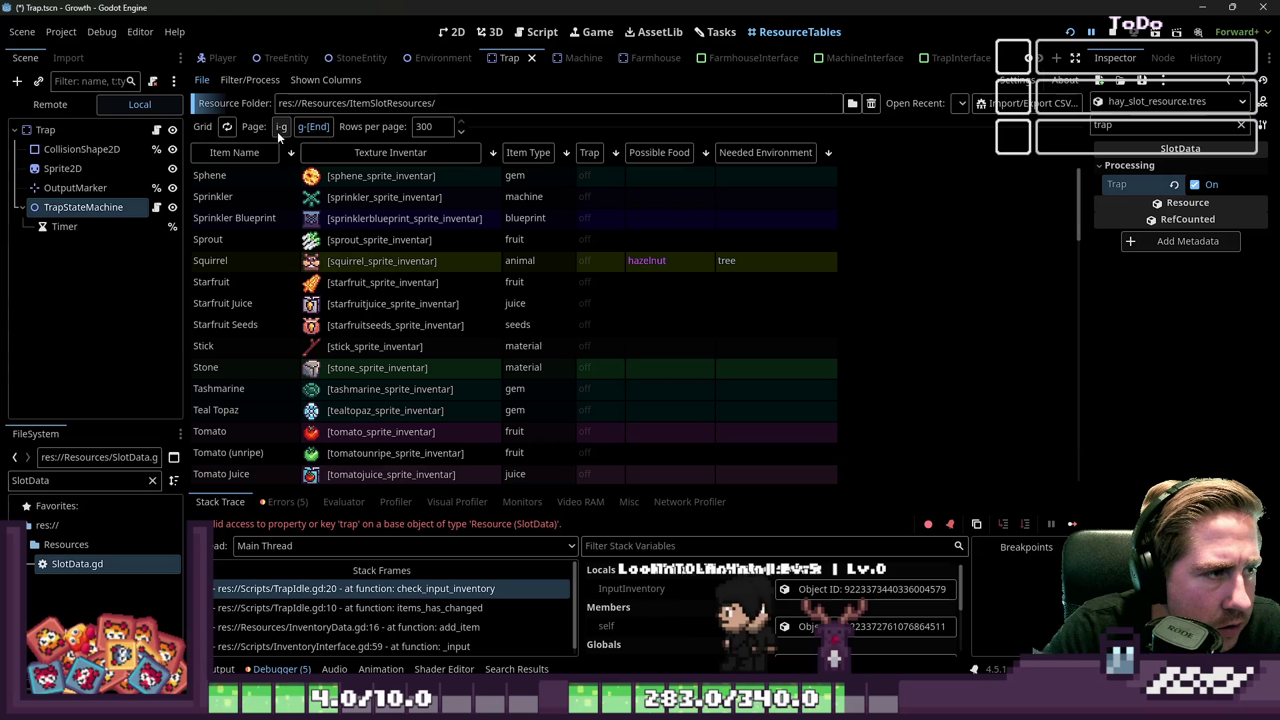
pyautogui.scroll(-15, 414, 301)
pyautogui.scroll(-2, 417, 300)
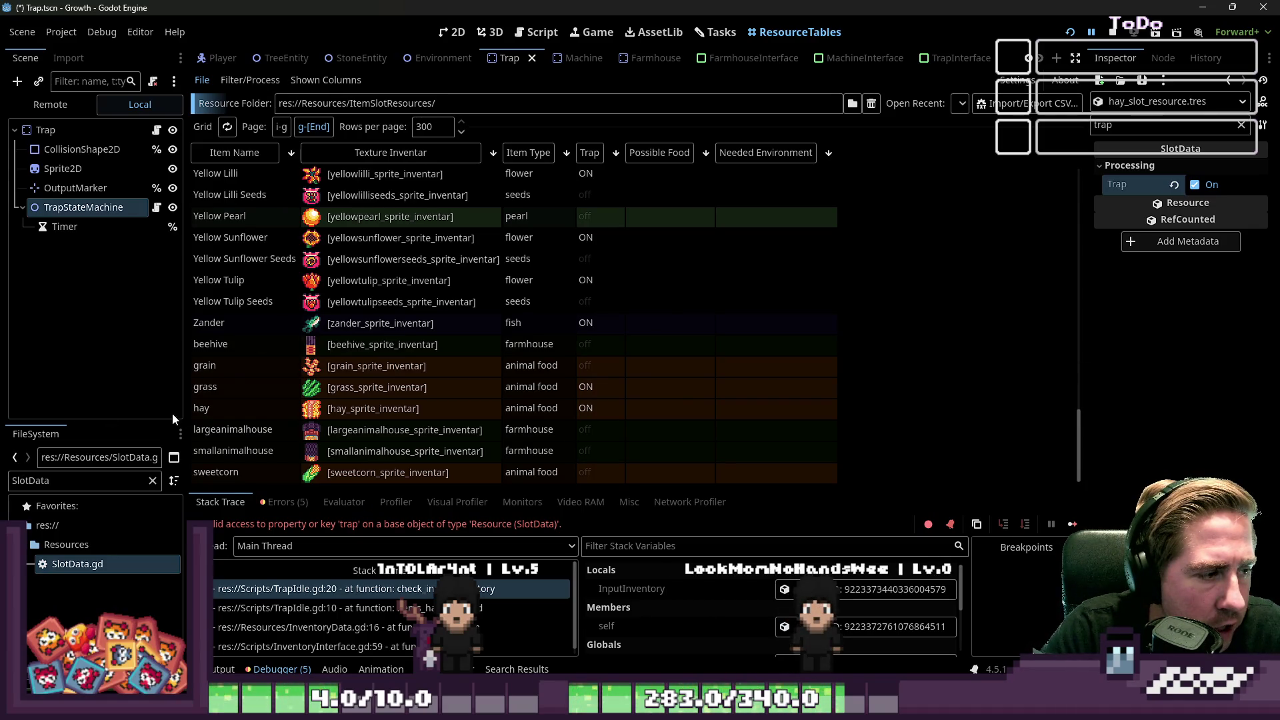
pyautogui.scroll(3, 211, 387)
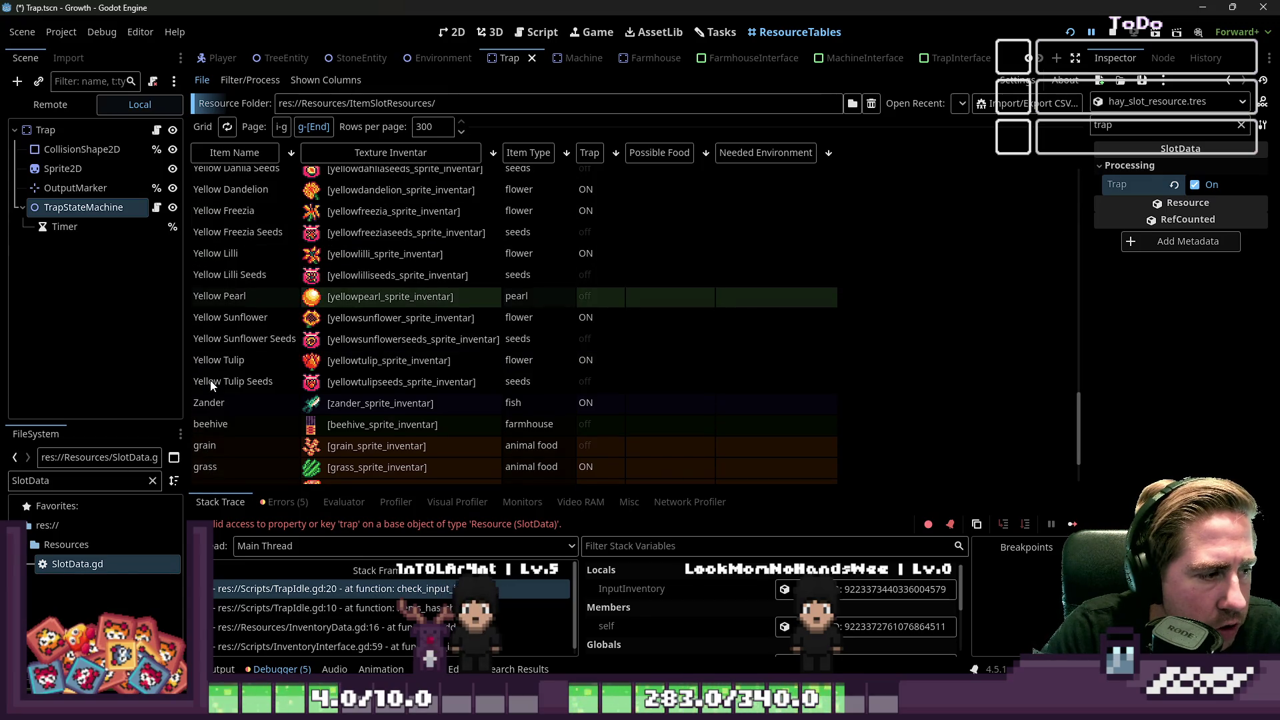
pyautogui.scroll(5, 211, 385)
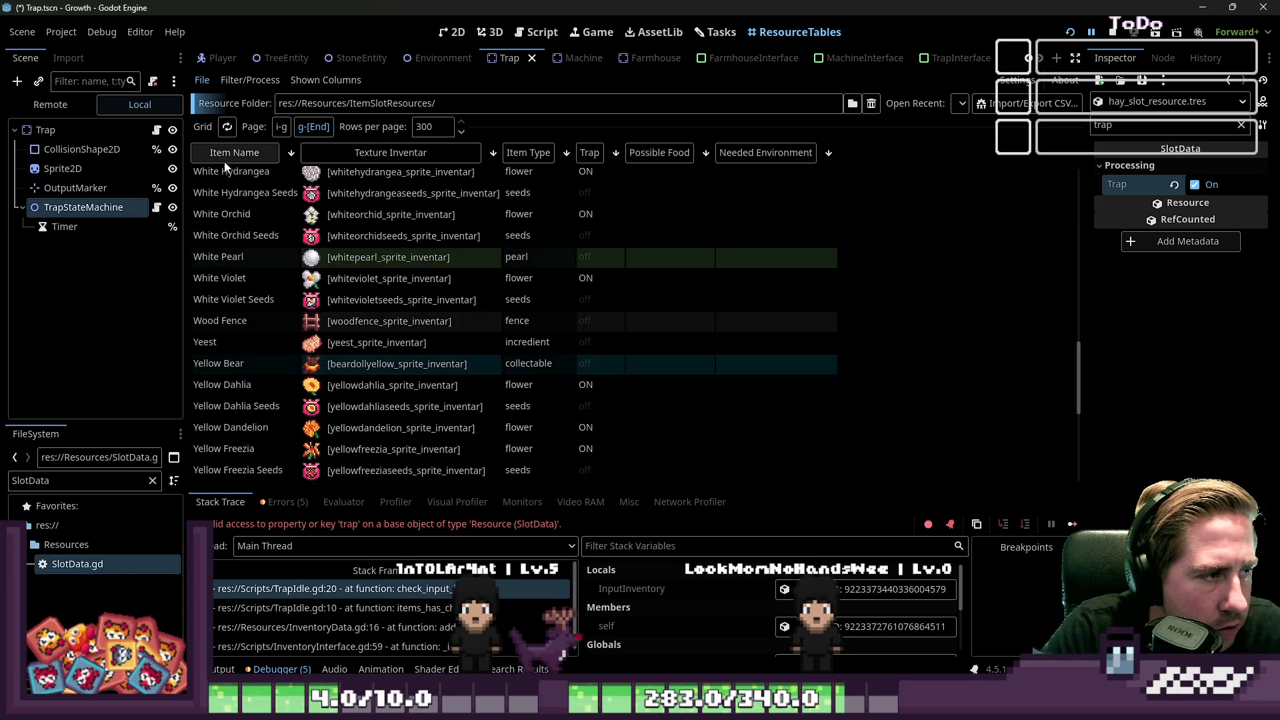
pyautogui.scroll(-6, 225, 173)
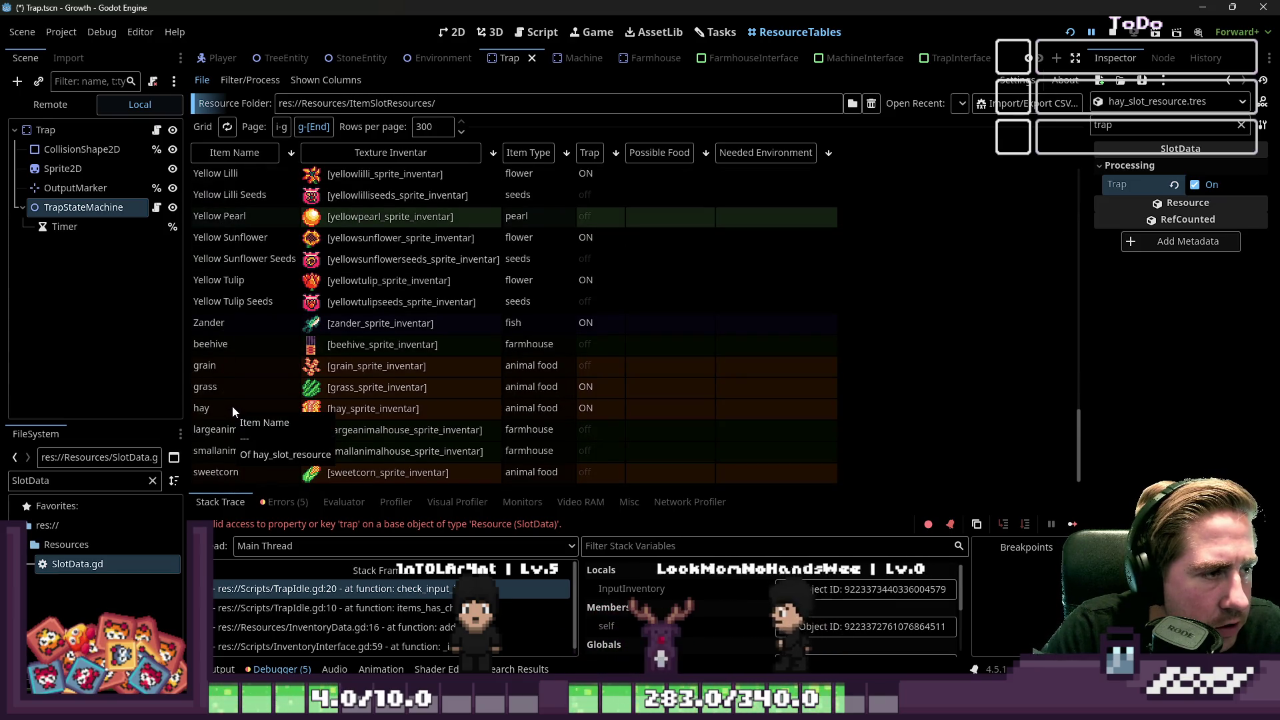
pyautogui.doubleClick(44, 480)
# Step: Filter the FileSystem for 'sw' and load sweetcorn_slot_resource into the Inspector
pyautogui.write('swwe')
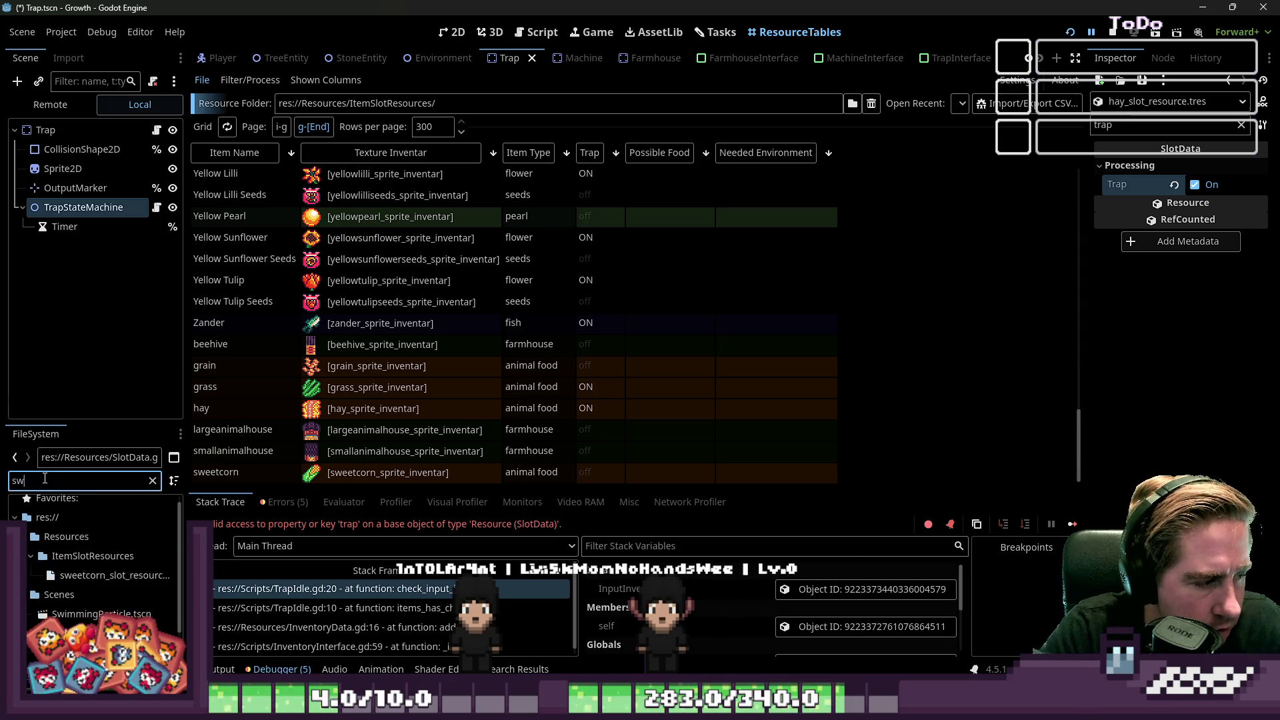
pyautogui.press('BackSpace')
pyautogui.press('BackSpace')
pyautogui.click(114, 575)
pyautogui.scroll(10, 487, 255)
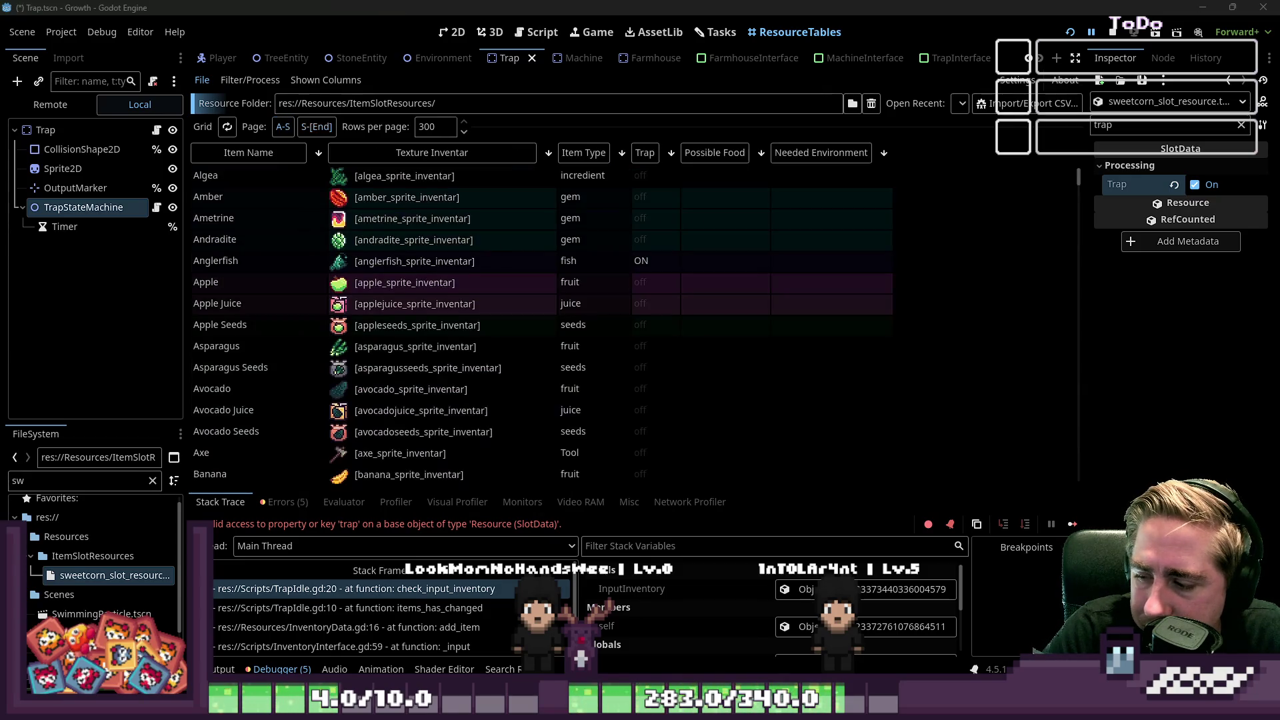
pyautogui.scroll(-5, 408, 326)
pyautogui.scroll(5, 408, 326)
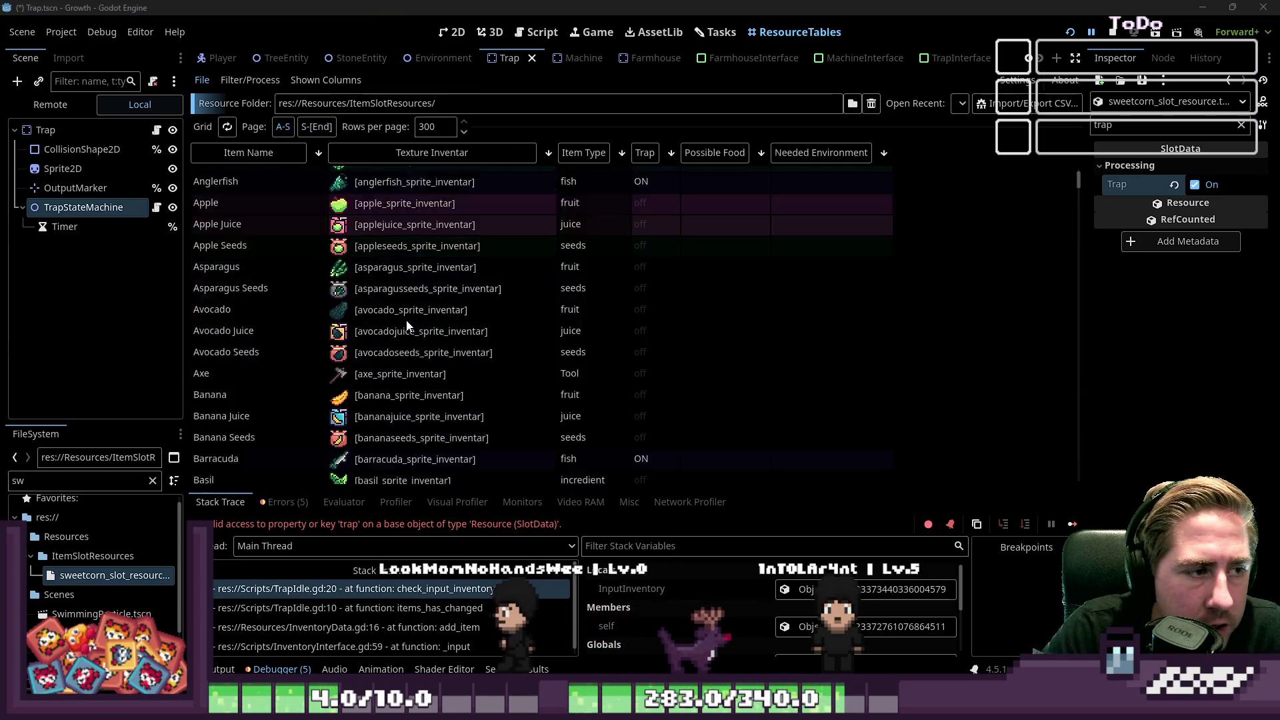
pyautogui.scroll(-2, 408, 325)
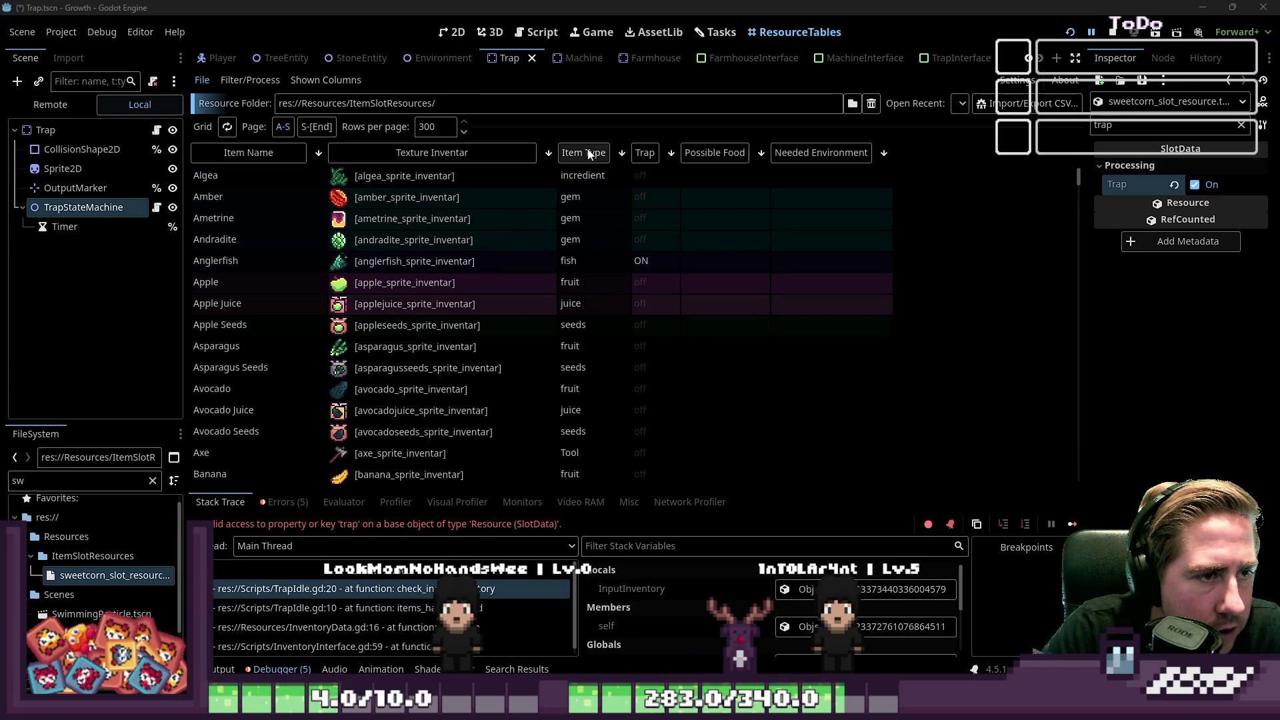
# Step: Sort the item table by Item Type and load the Crow slot resource
pyautogui.click(583, 153)
pyautogui.scroll(-15, 607, 223)
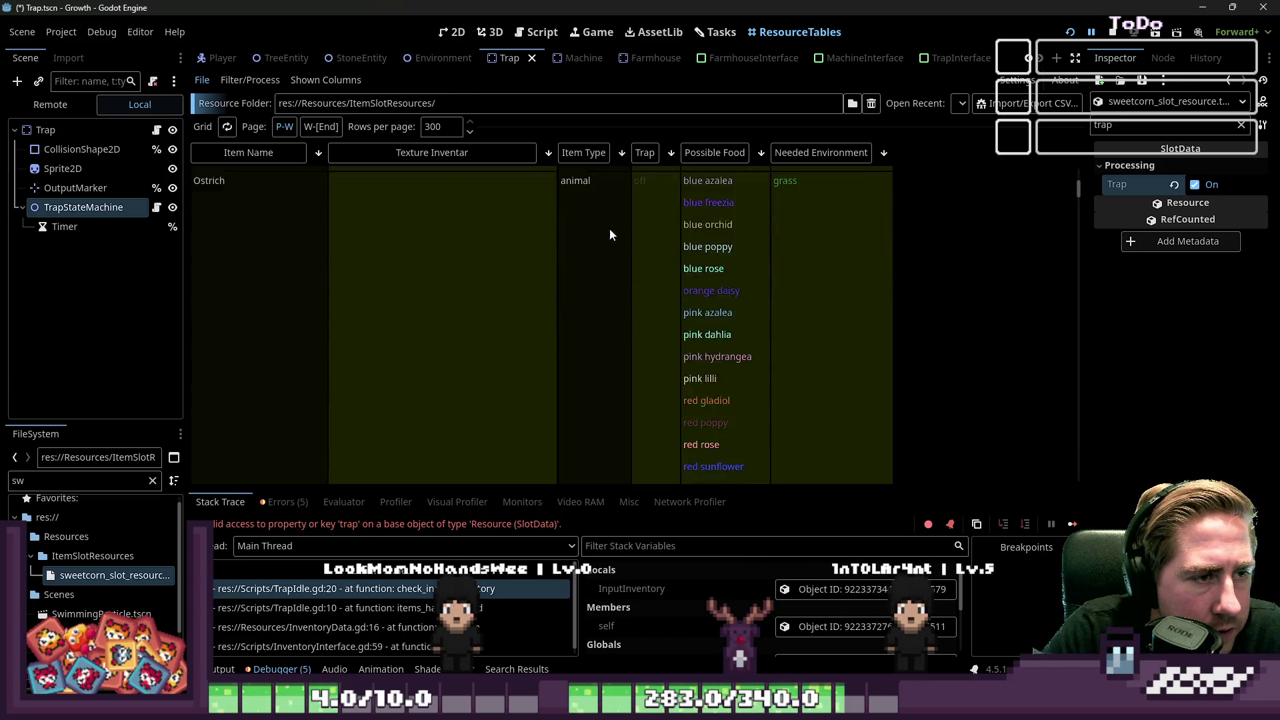
pyautogui.scroll(-20, 655, 223)
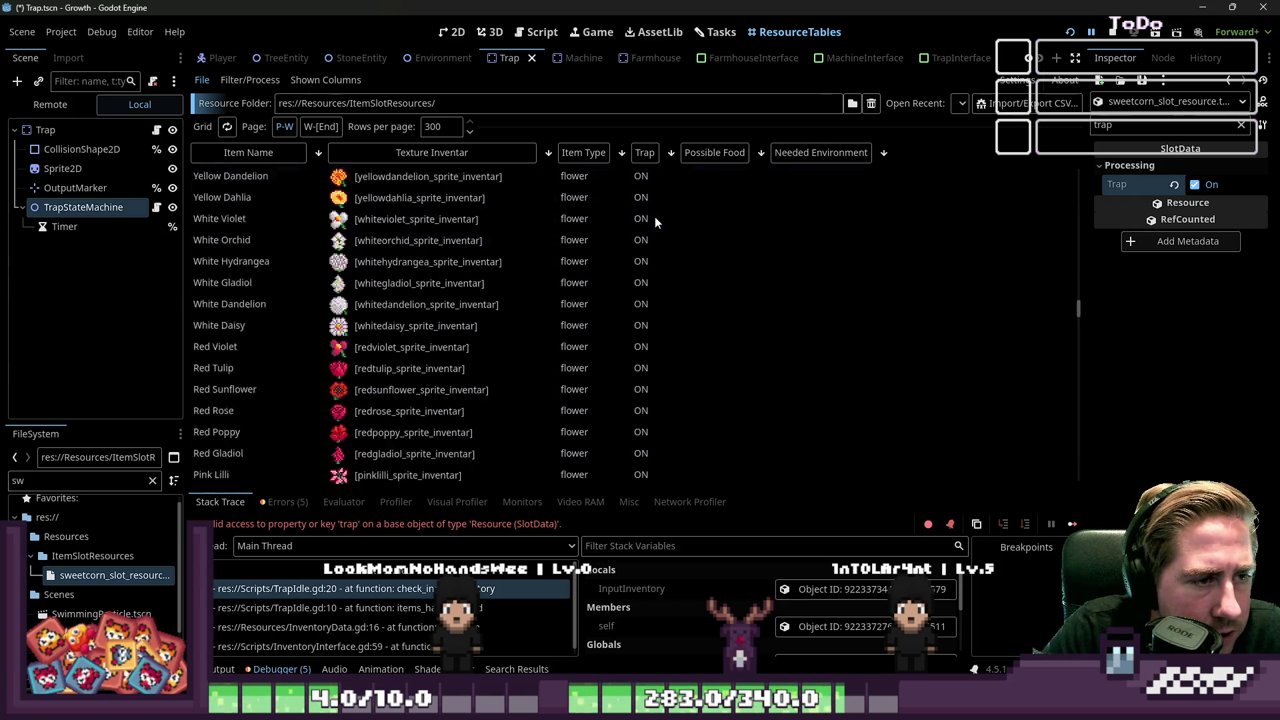
pyautogui.scroll(10, 655, 218)
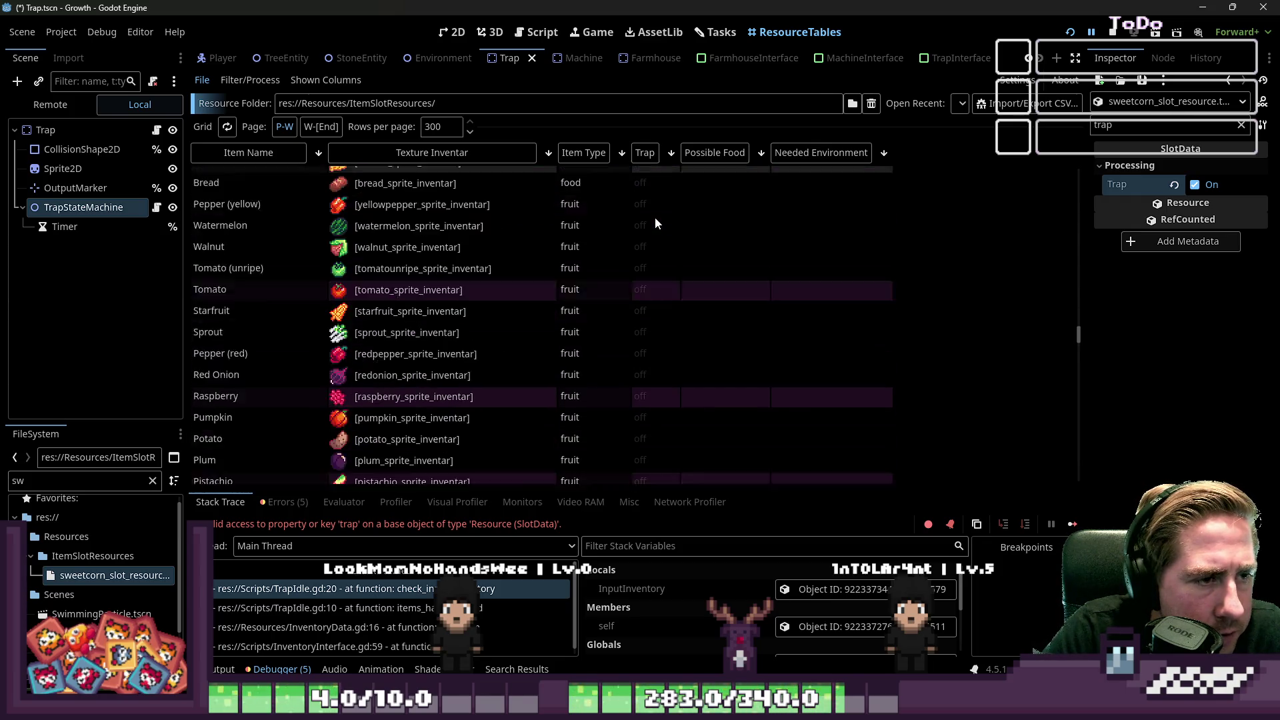
pyautogui.scroll(-15, 655, 217)
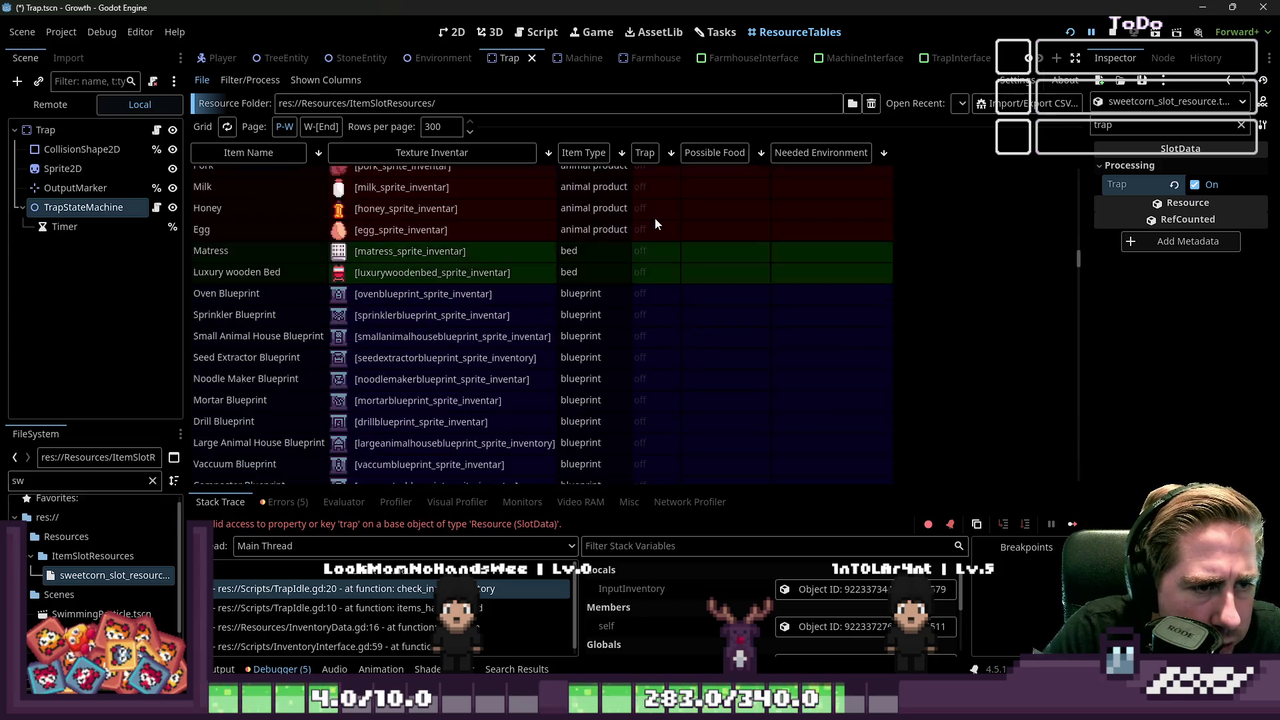
pyautogui.scroll(-5, 655, 220)
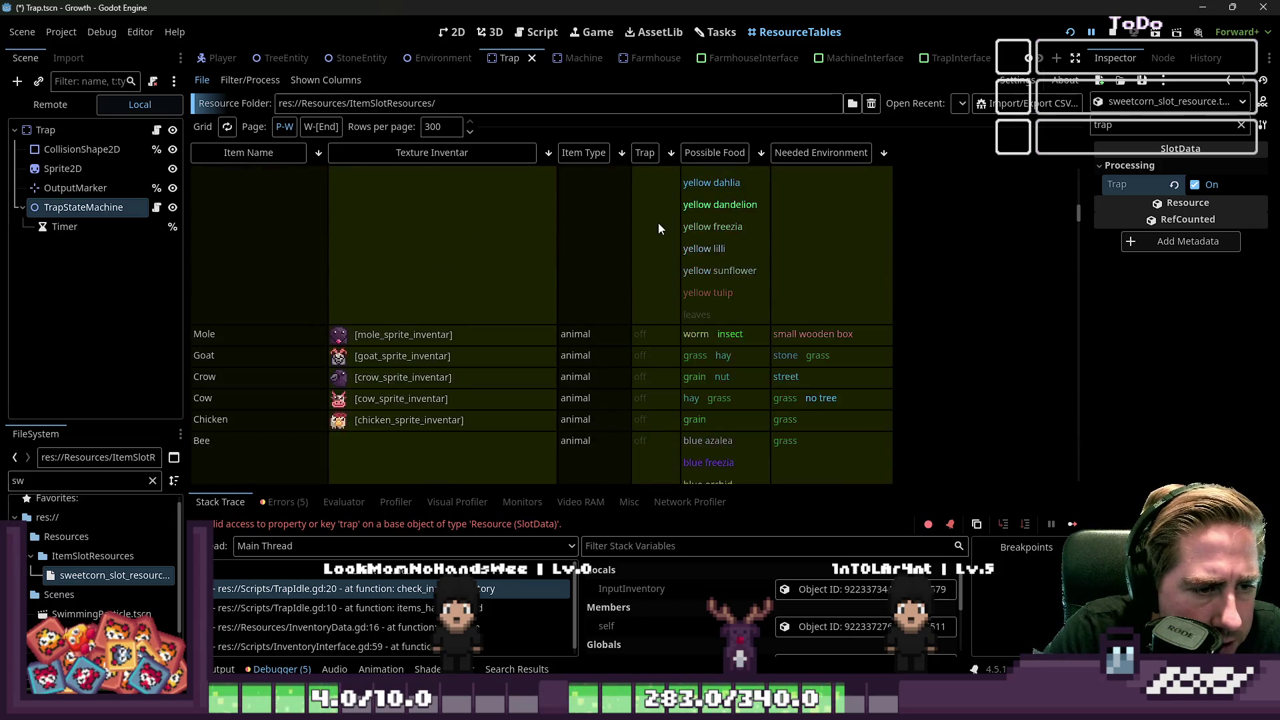
pyautogui.click(700, 337)
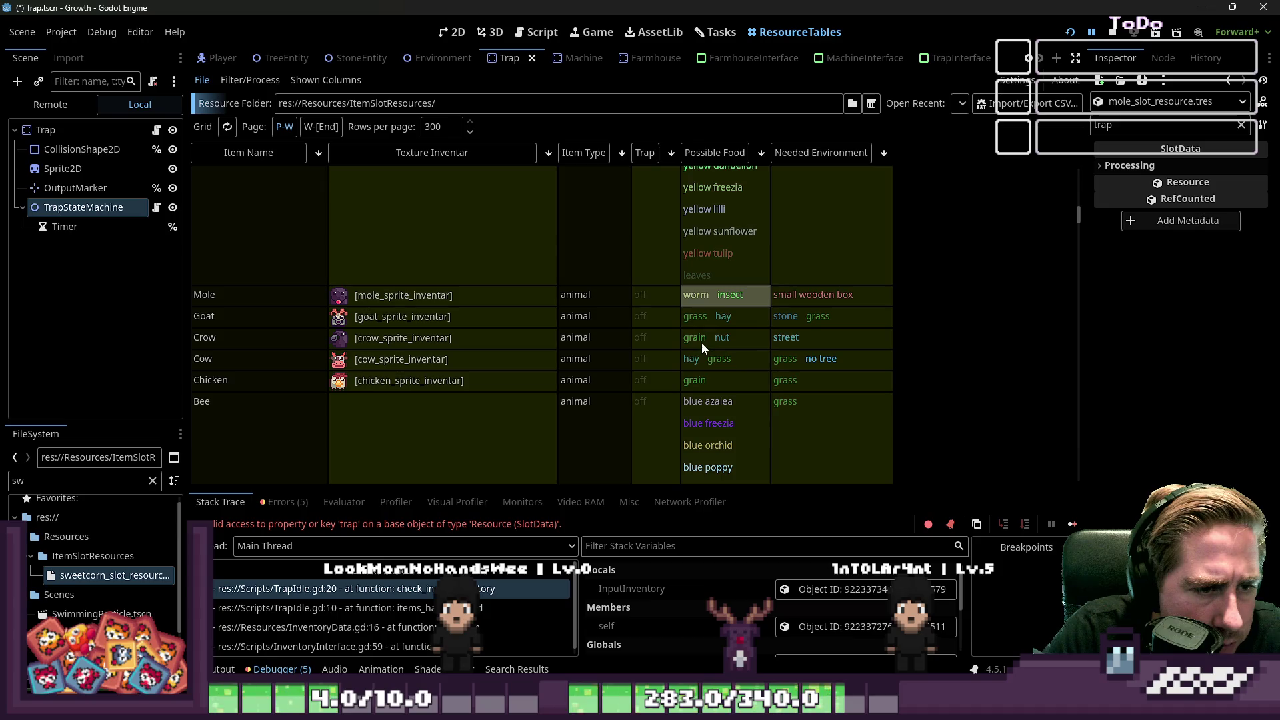
# Step: Expand Processing, filter the Inspector for 'possi', and widen the property panel
pyautogui.click(1143, 171)
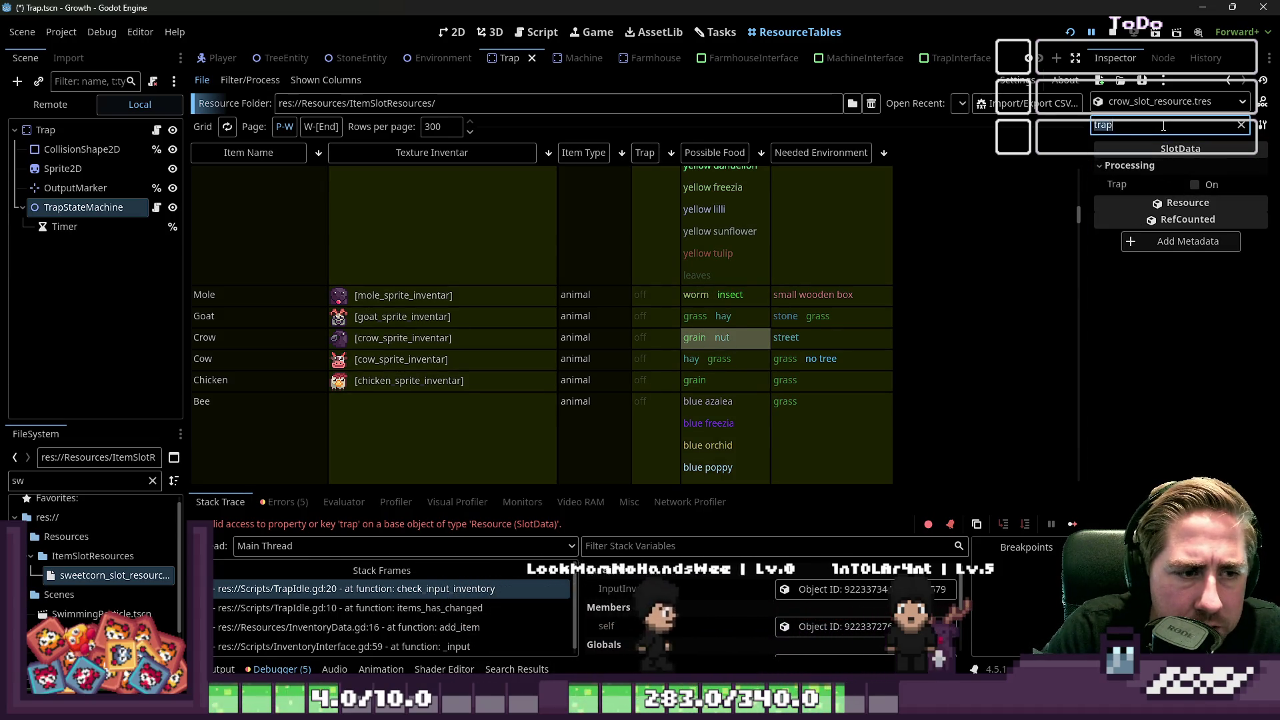
pyautogui.press('BackSpace')
pyautogui.press('BackSpace')
pyautogui.press('BackSpace')
pyautogui.write('possi')
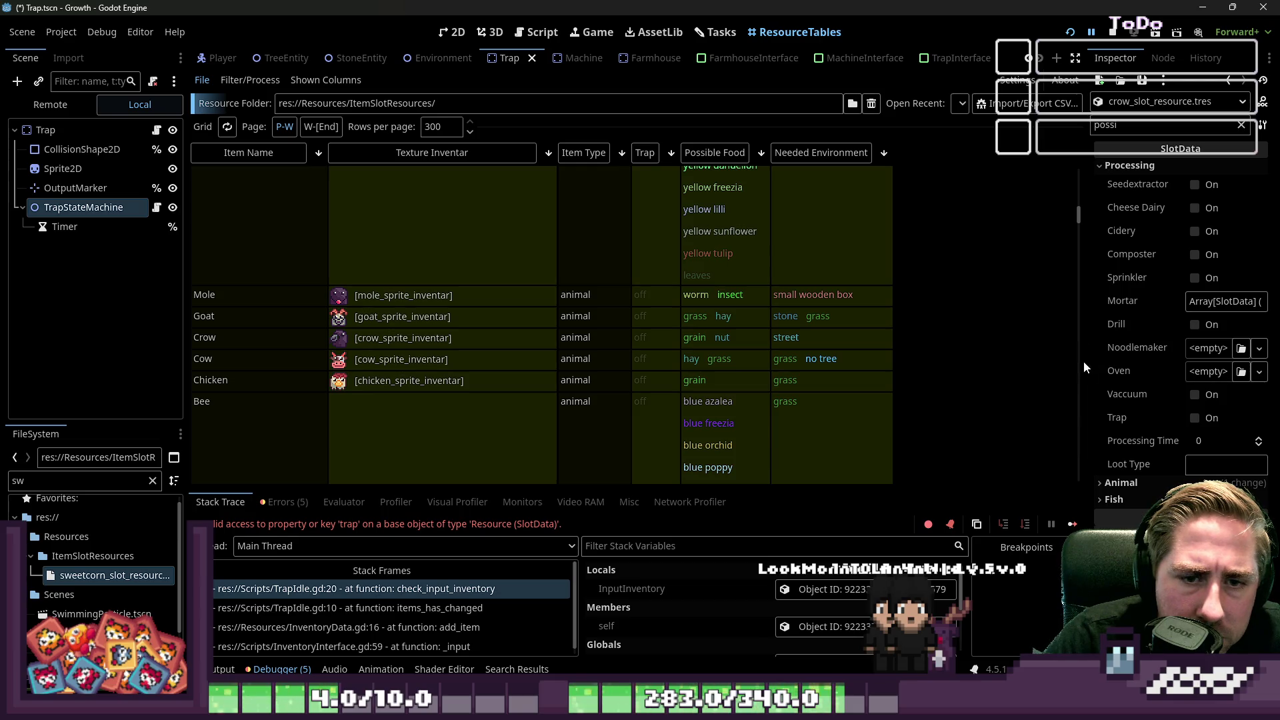
pyautogui.moveTo(1086, 362); pyautogui.dragTo(946, 374)
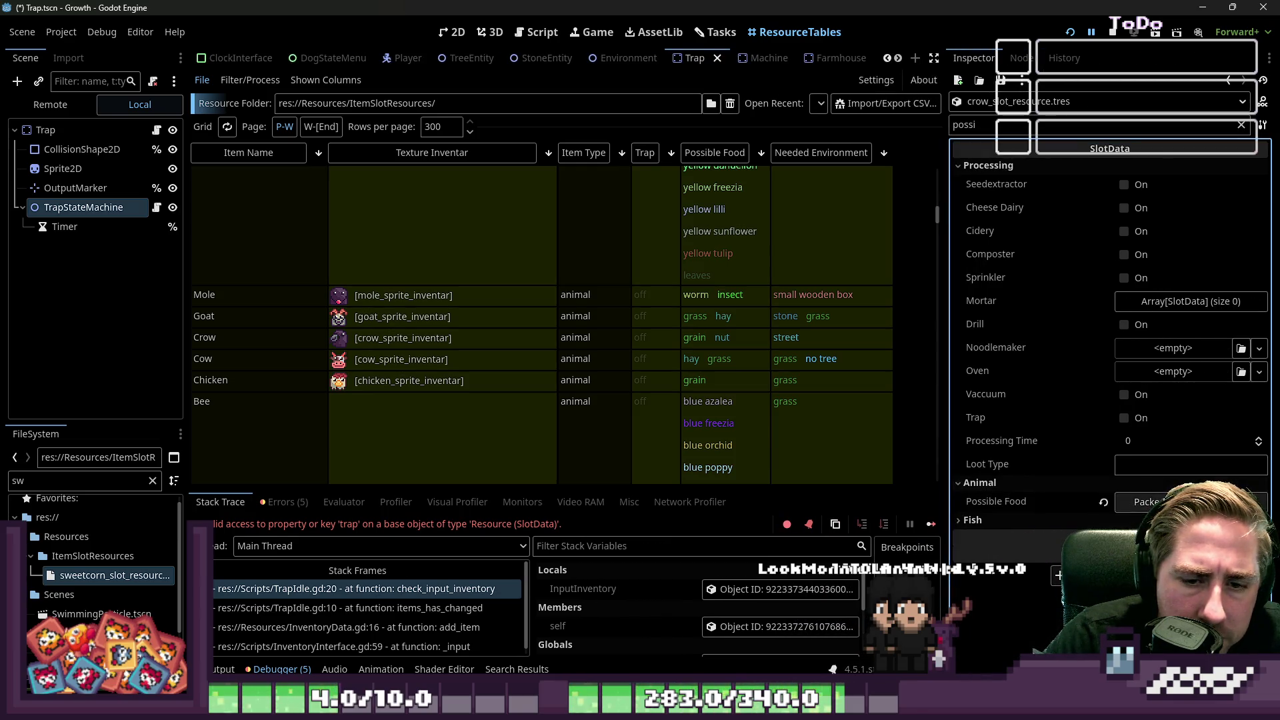
# Step: Expand the crow's Possible Food list to 5 entries
pyautogui.click(1149, 501)
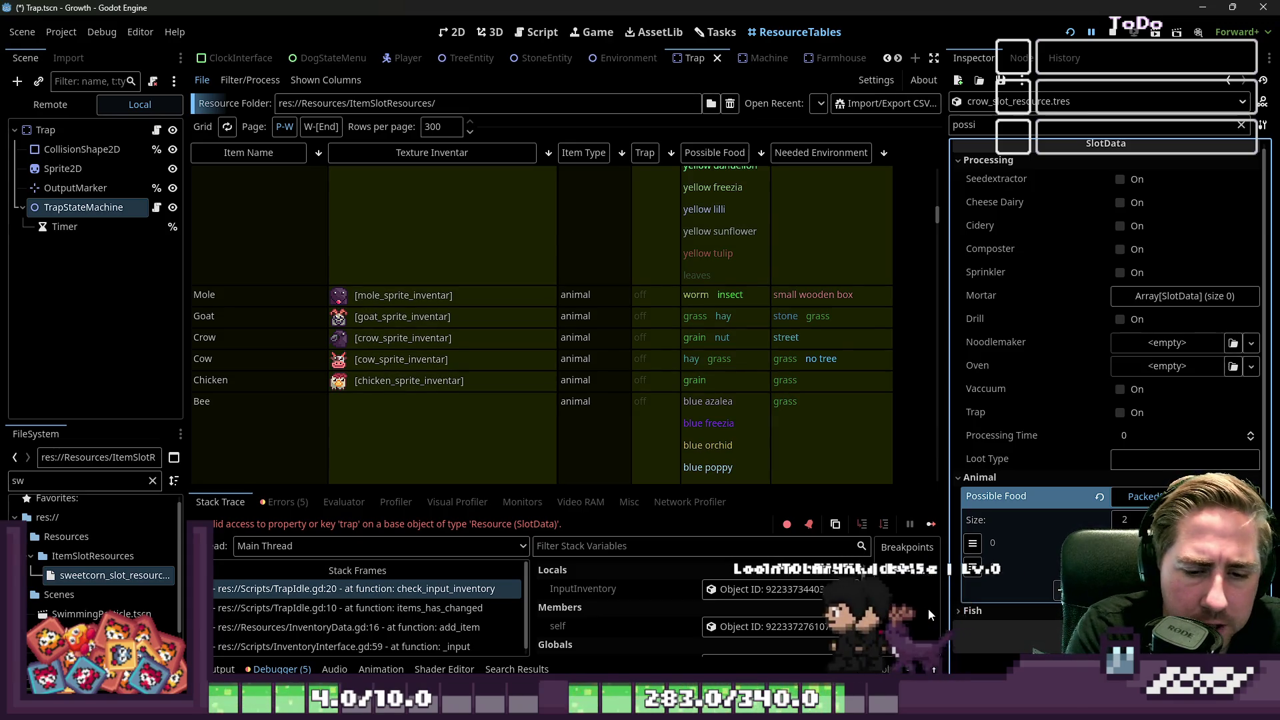
pyautogui.scroll(3, 1134, 519)
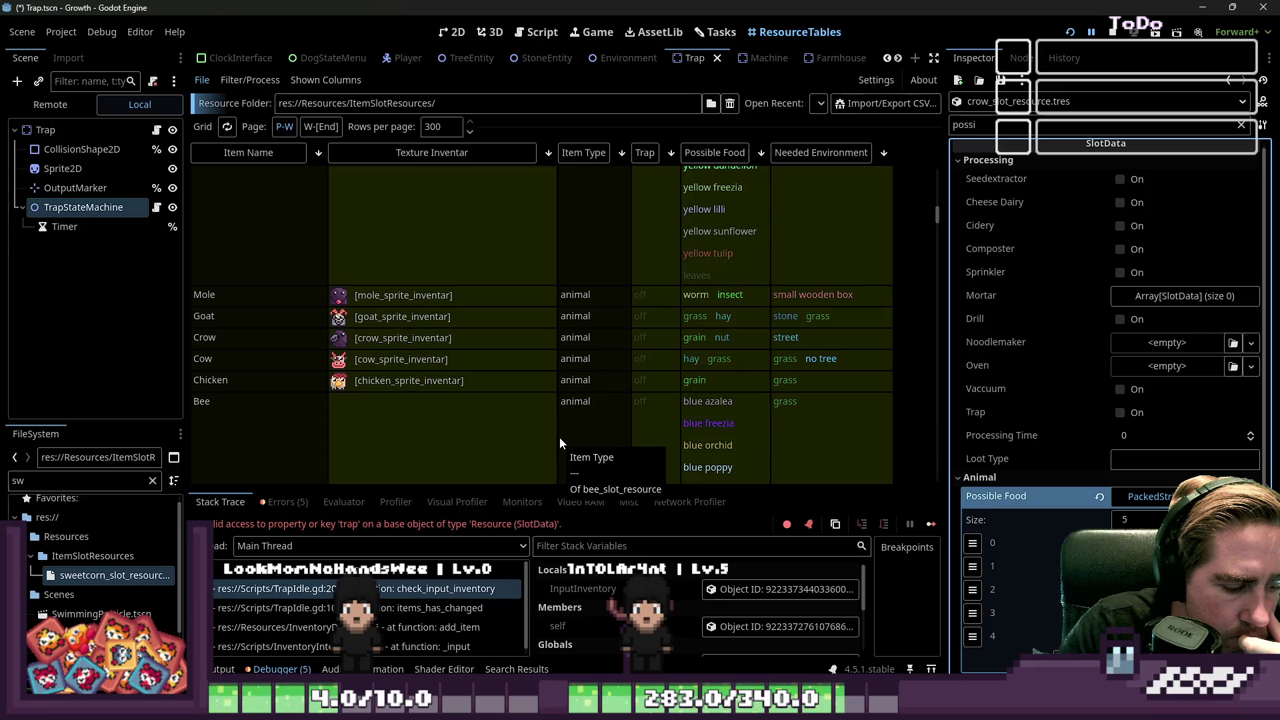
pyautogui.scroll(-10, 514, 343)
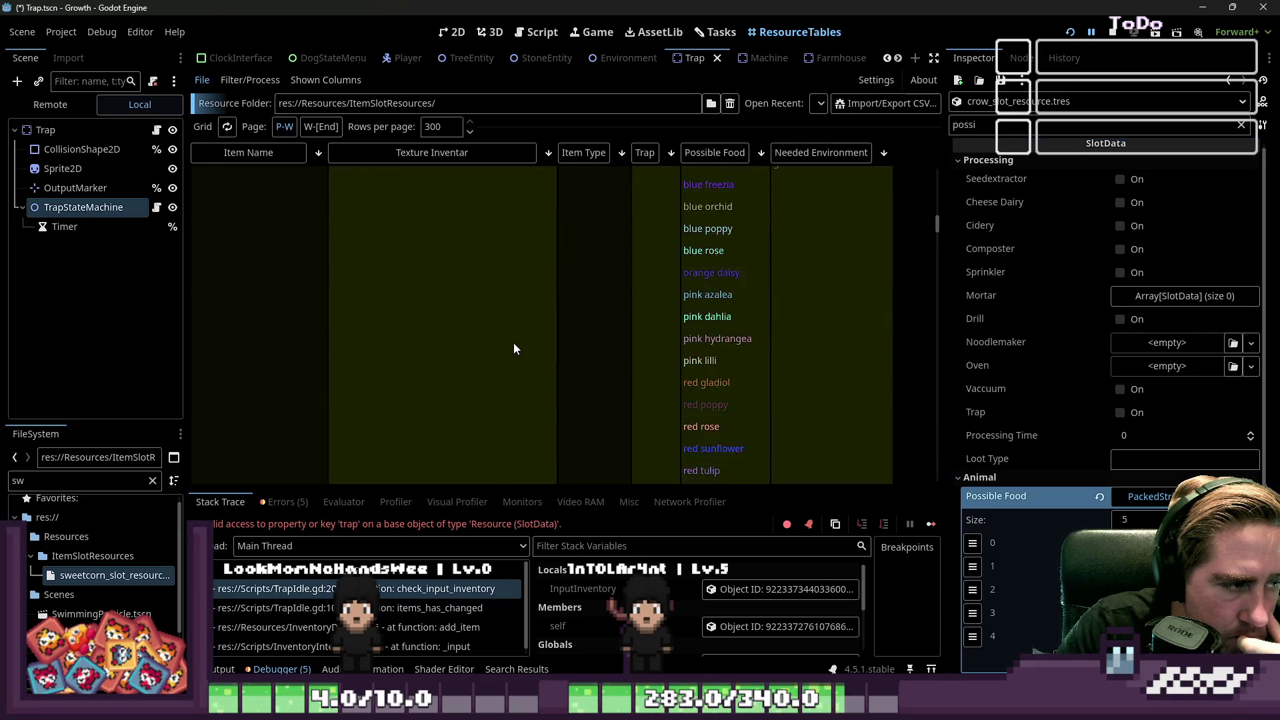
# Step: Scroll the ResourceTables grid to check which items have Trap on
pyautogui.scroll(-2, 518, 340)
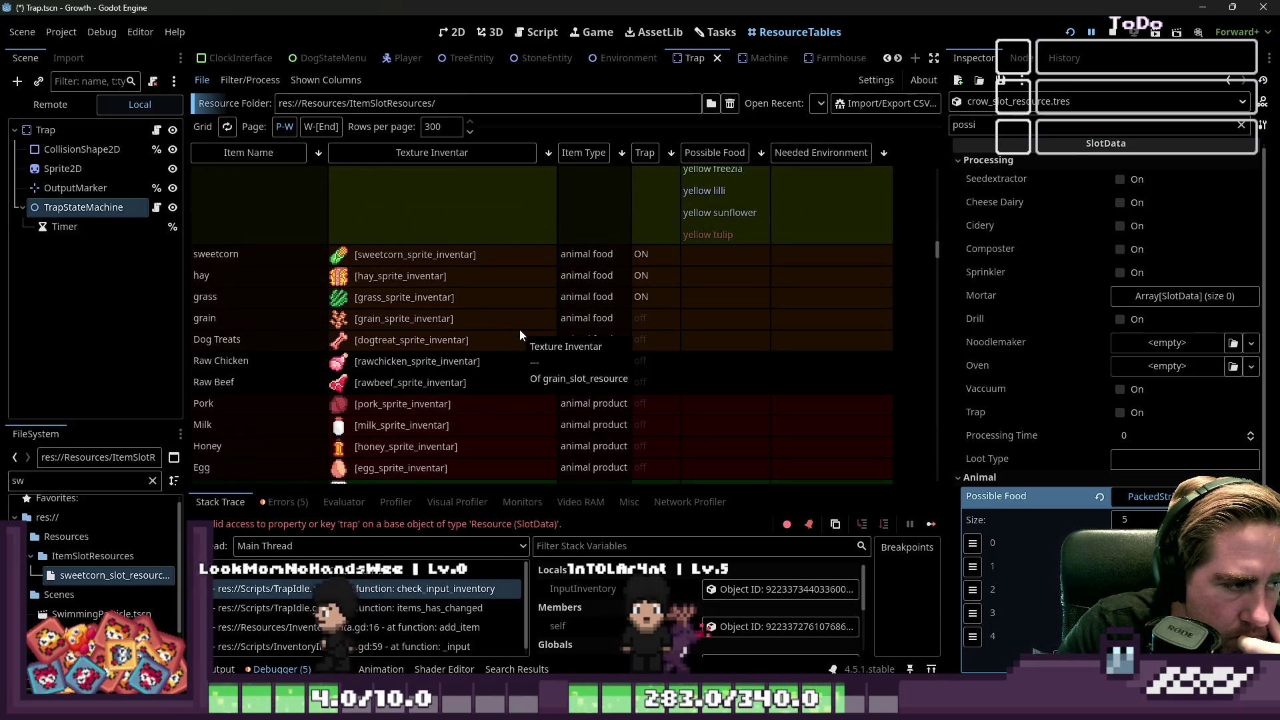
pyautogui.scroll(-3, 519, 330)
pyautogui.scroll(-12, 519, 329)
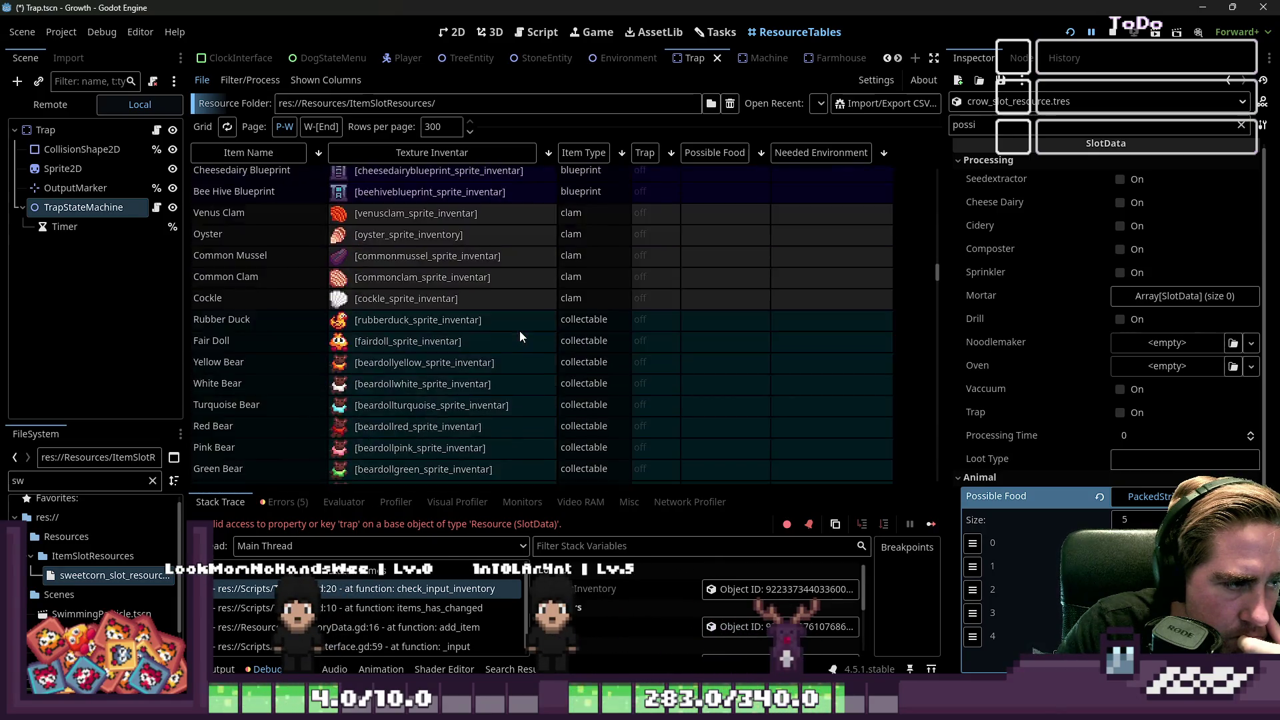
pyautogui.scroll(-15, 520, 332)
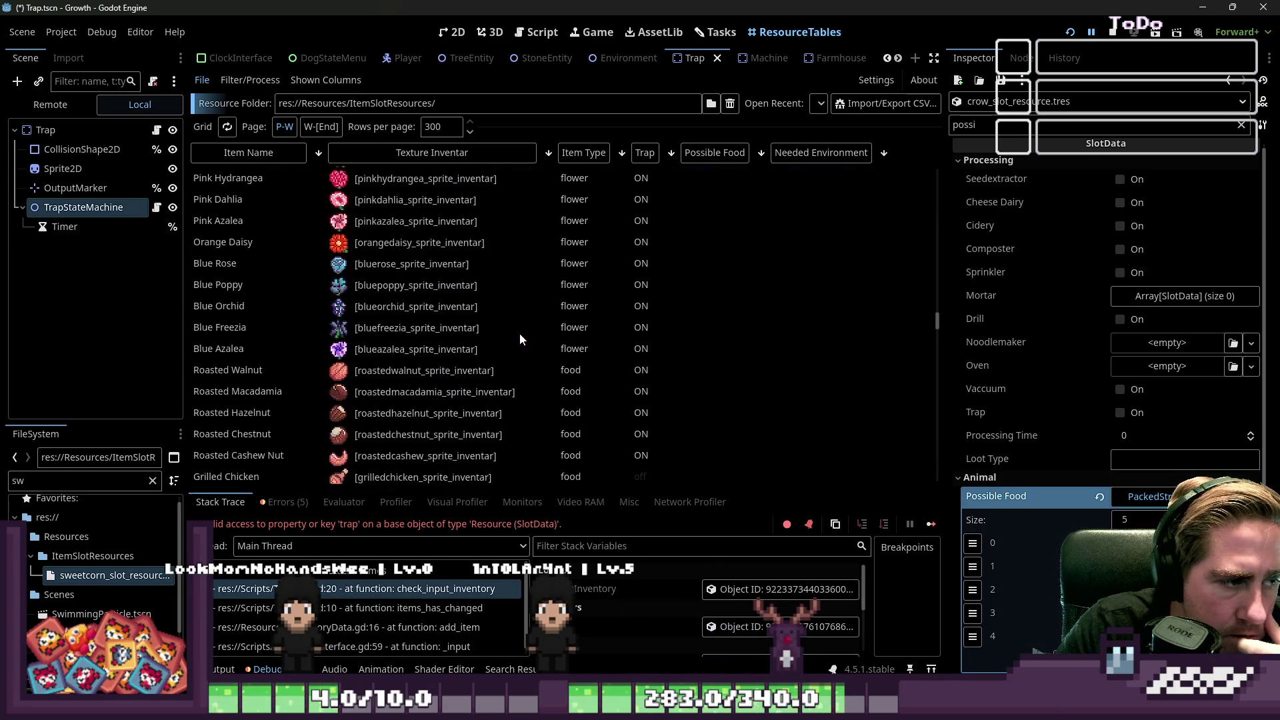
pyautogui.scroll(-15, 519, 330)
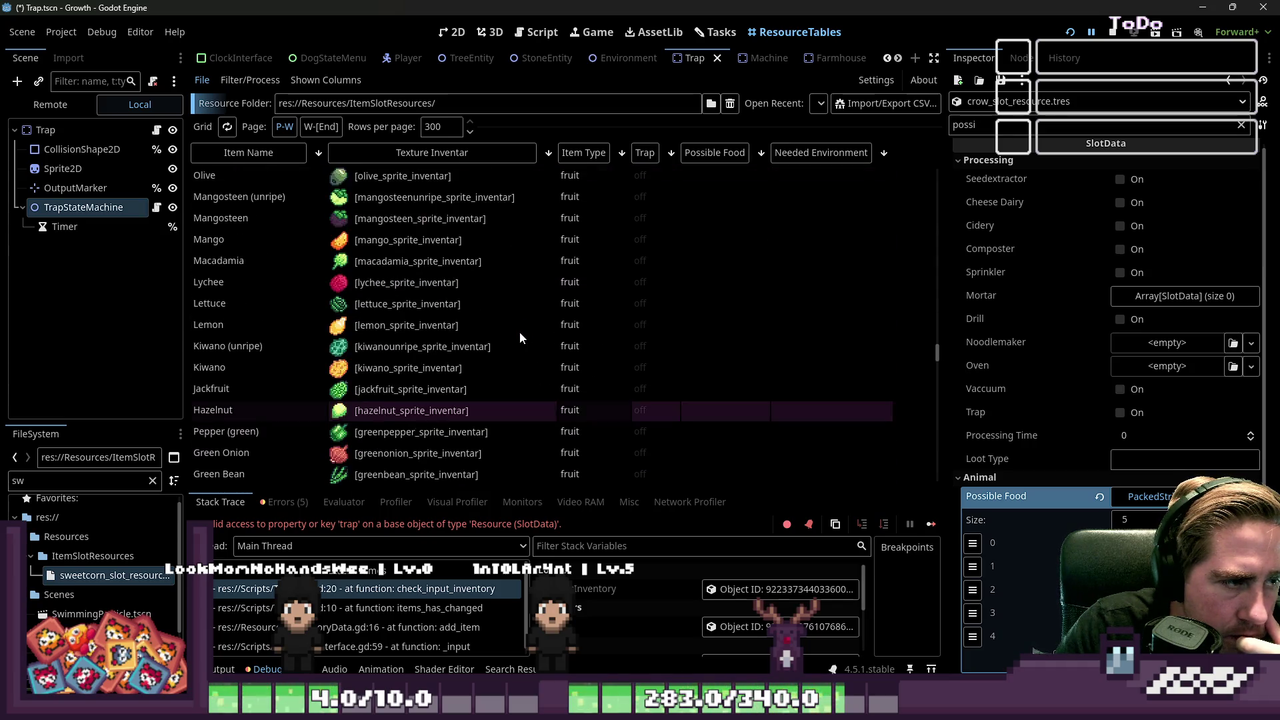
pyautogui.scroll(-7, 518, 331)
pyautogui.scroll(3, 518, 330)
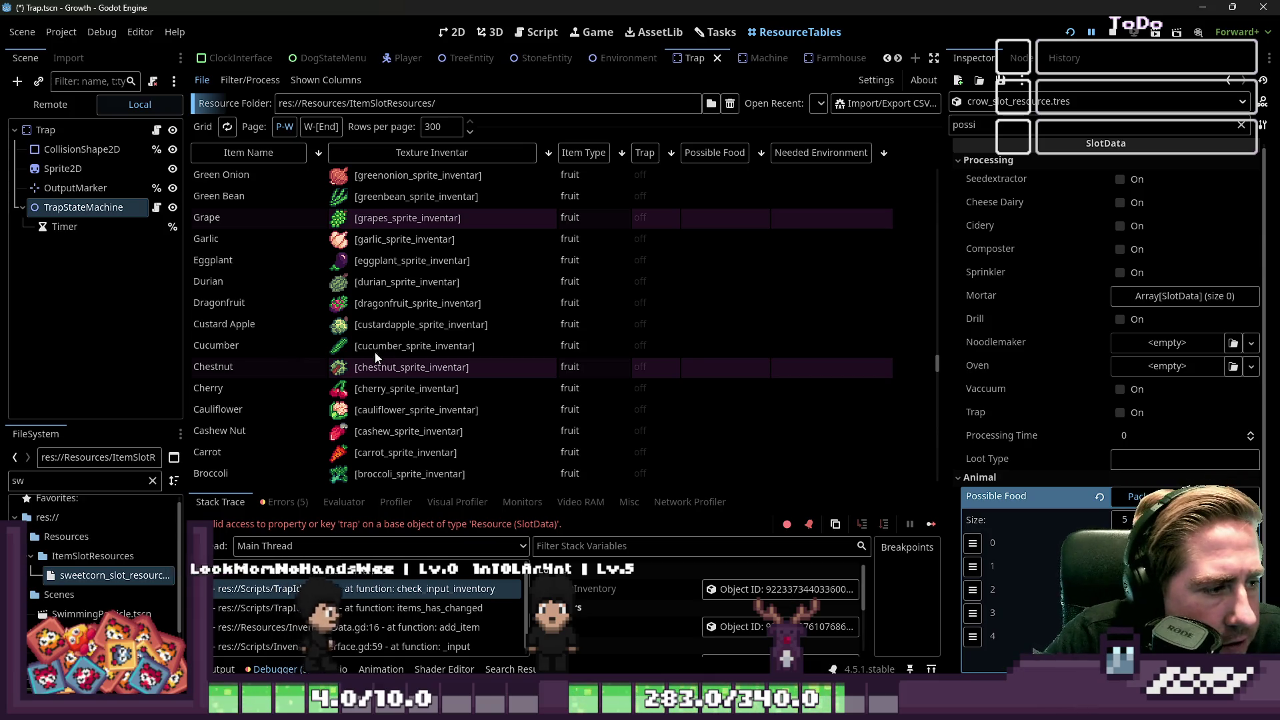
pyautogui.scroll(4, 350, 360)
pyautogui.scroll(10, 347, 368)
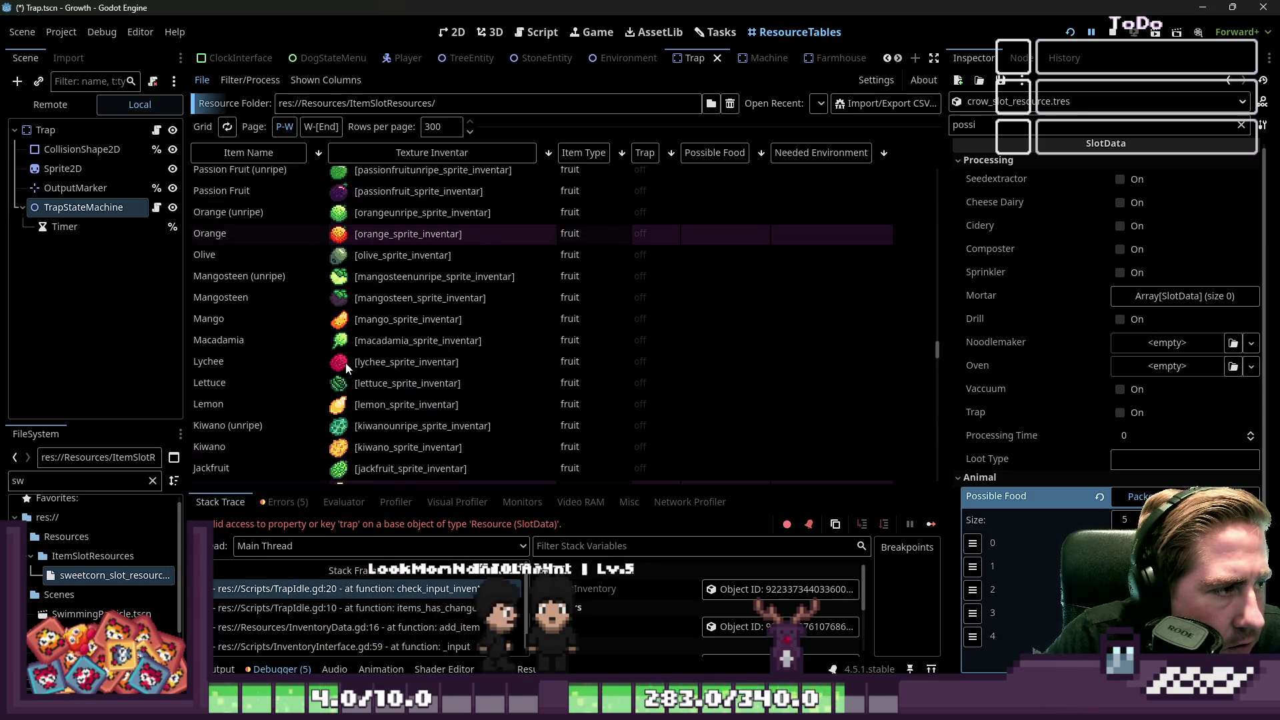
pyautogui.scroll(8, 347, 367)
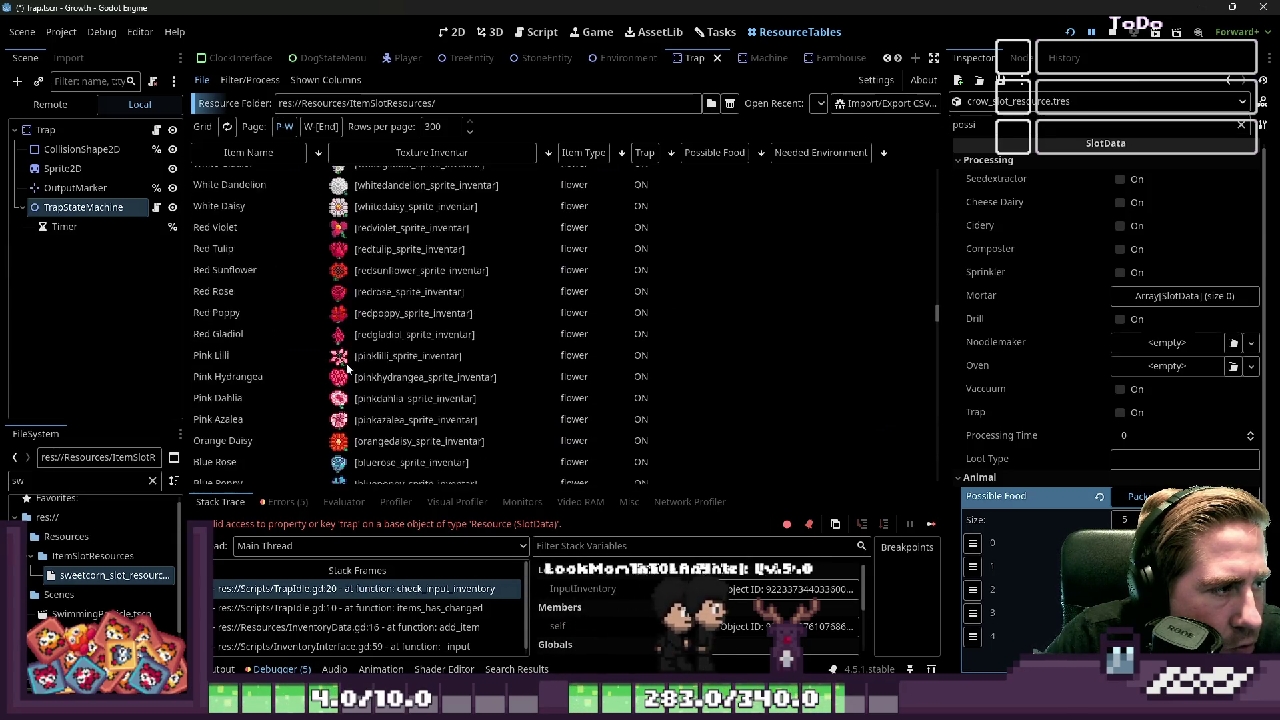
pyautogui.scroll(-3, 353, 366)
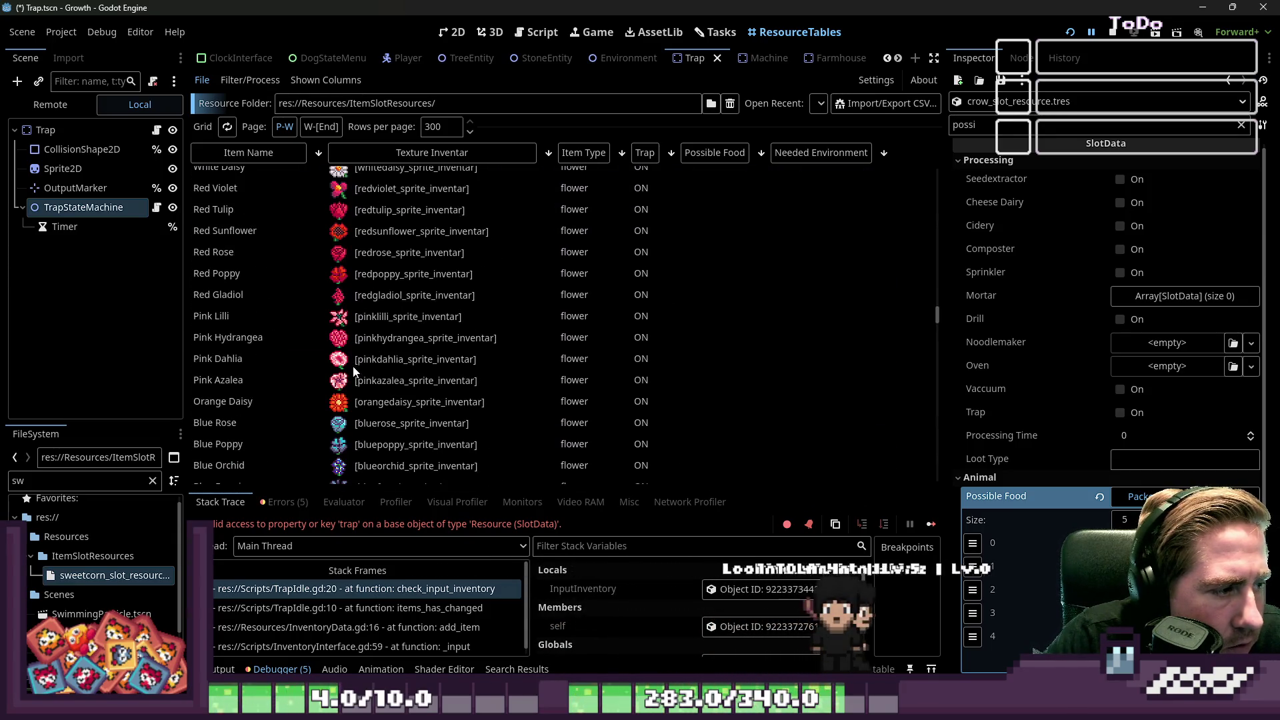
pyautogui.scroll(-4, 353, 366)
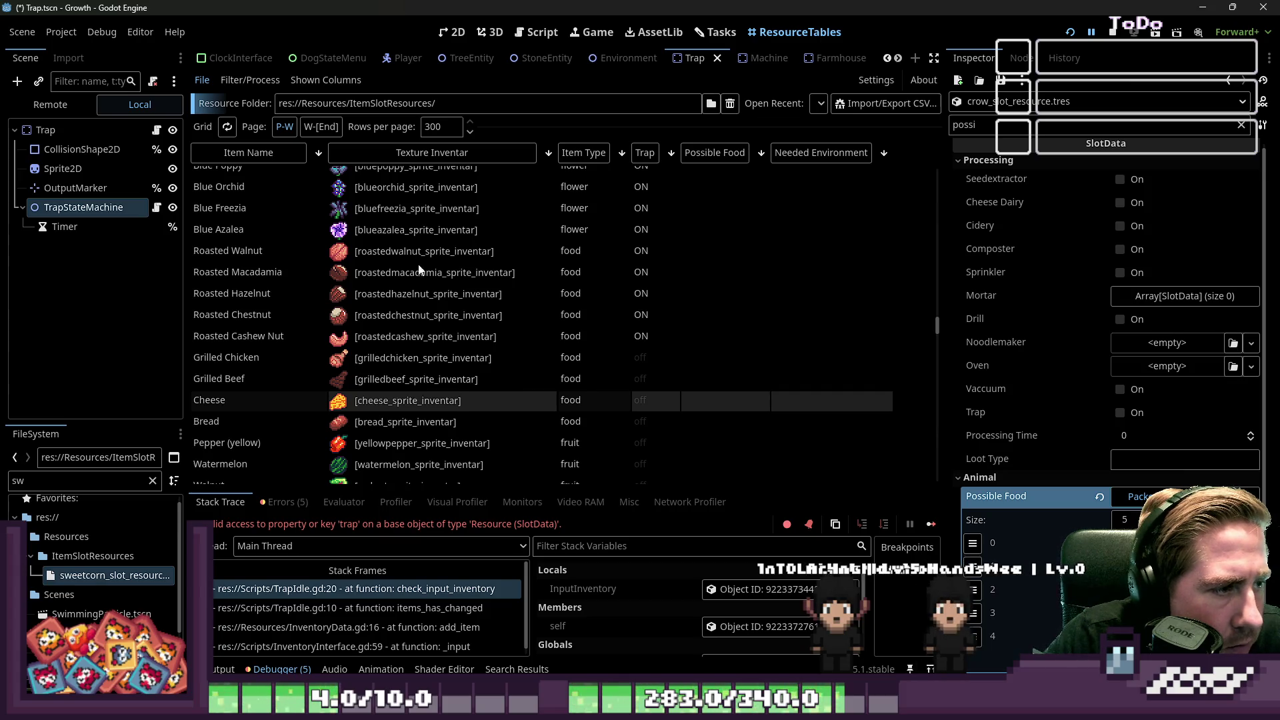
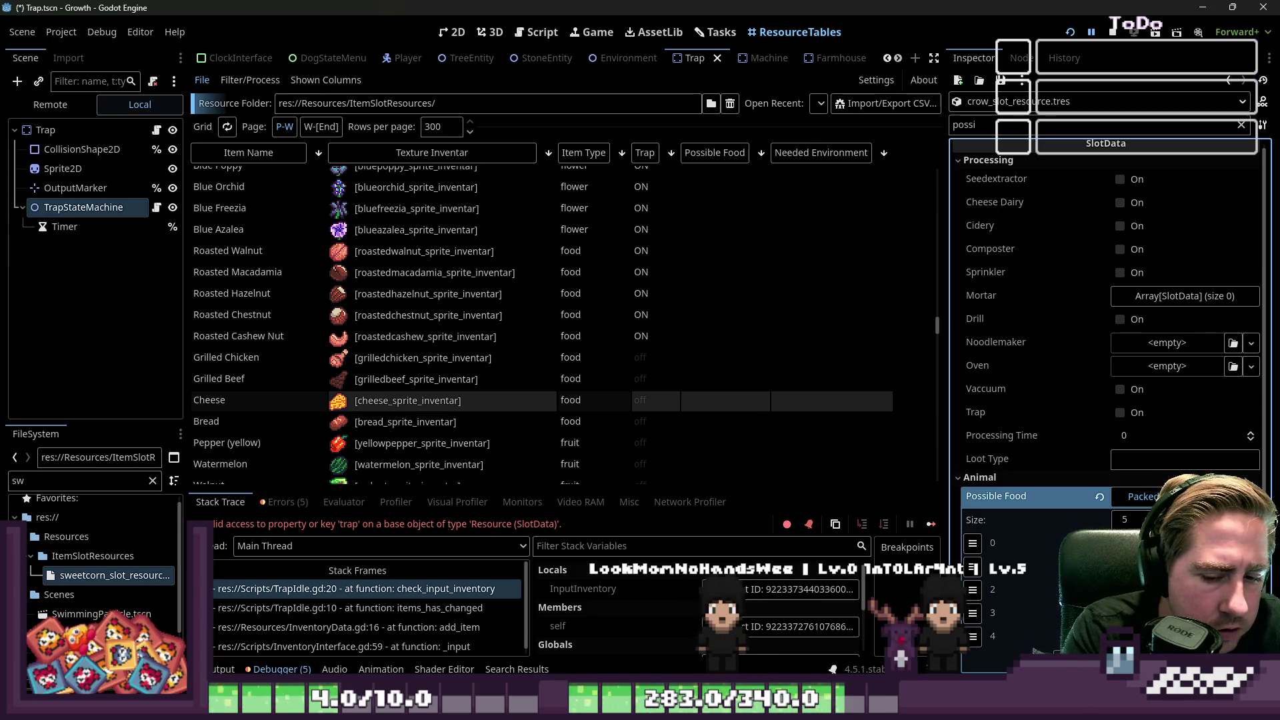
# Step: Set the crow's Possible Food array size to 6 in the Inspector
pyautogui.write('6')
pyautogui.press('Return')
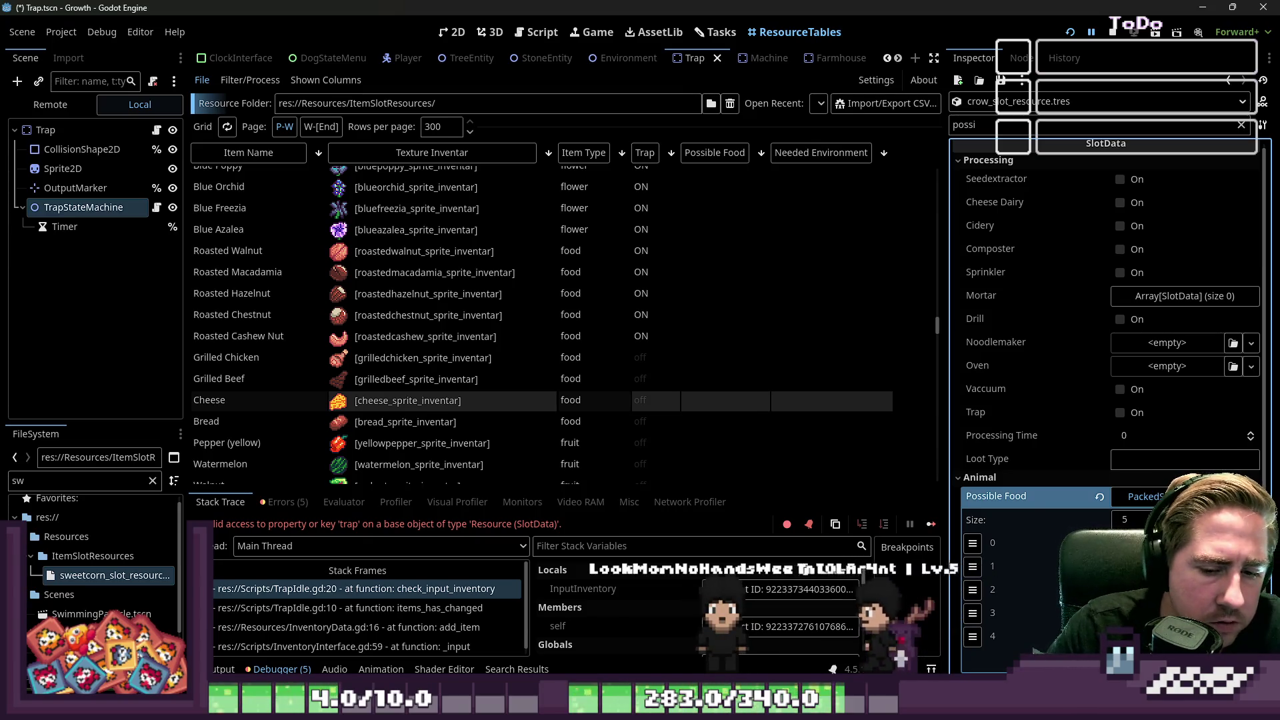
pyautogui.scroll(-3, 1107, 367)
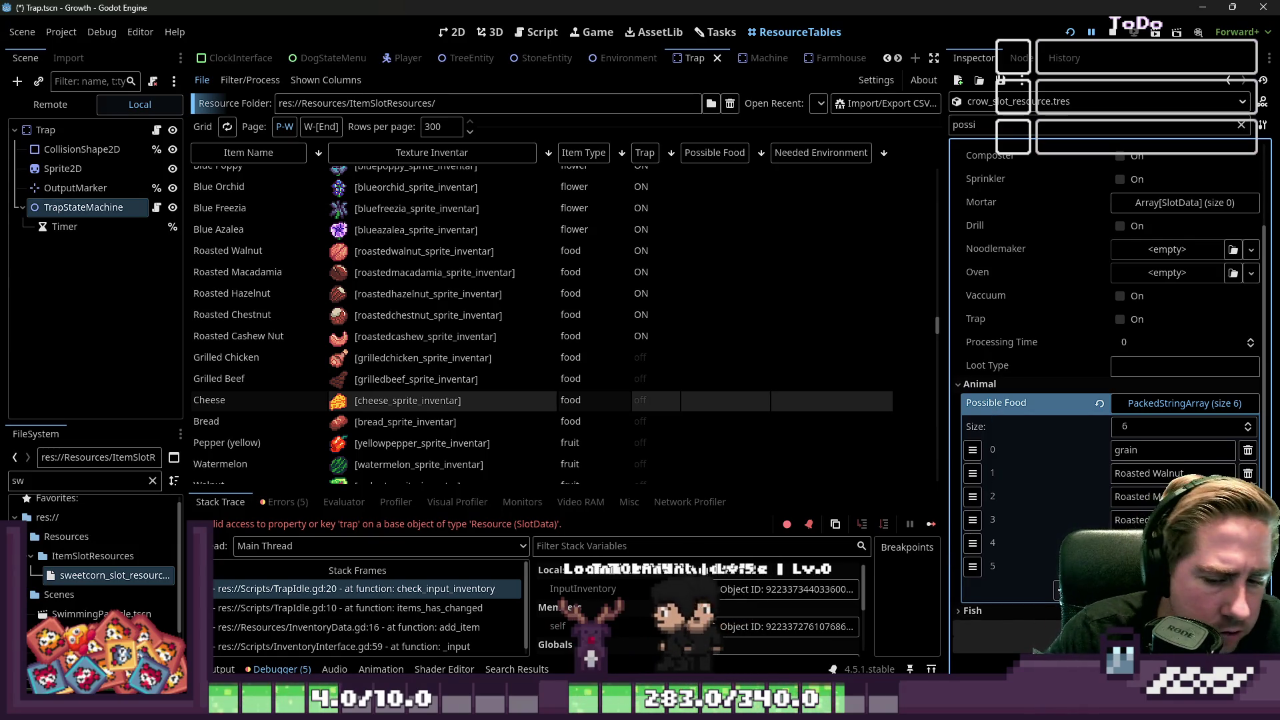
# Step: Save the Trap scene with the six-entry Possible Food list
pyautogui.hotkey('ctrl', 's')
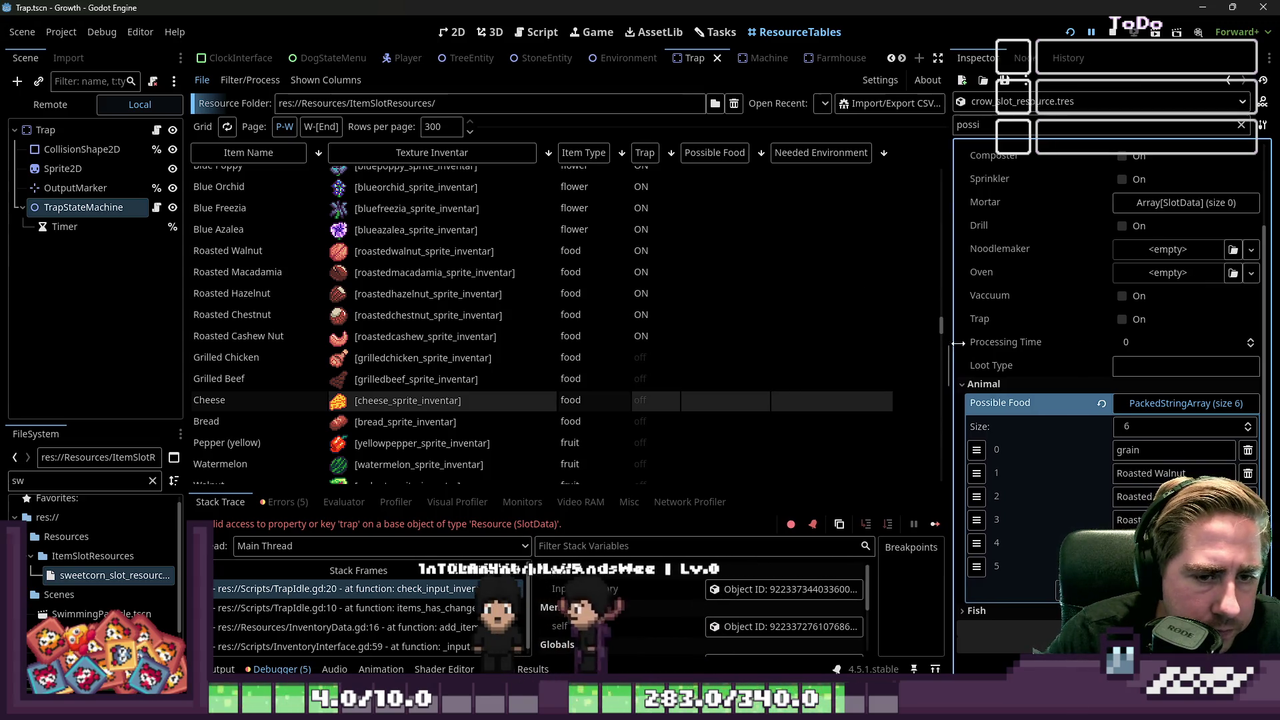
pyautogui.moveTo(952, 343); pyautogui.dragTo(1050, 343)
pyautogui.scroll(-15, 654, 324)
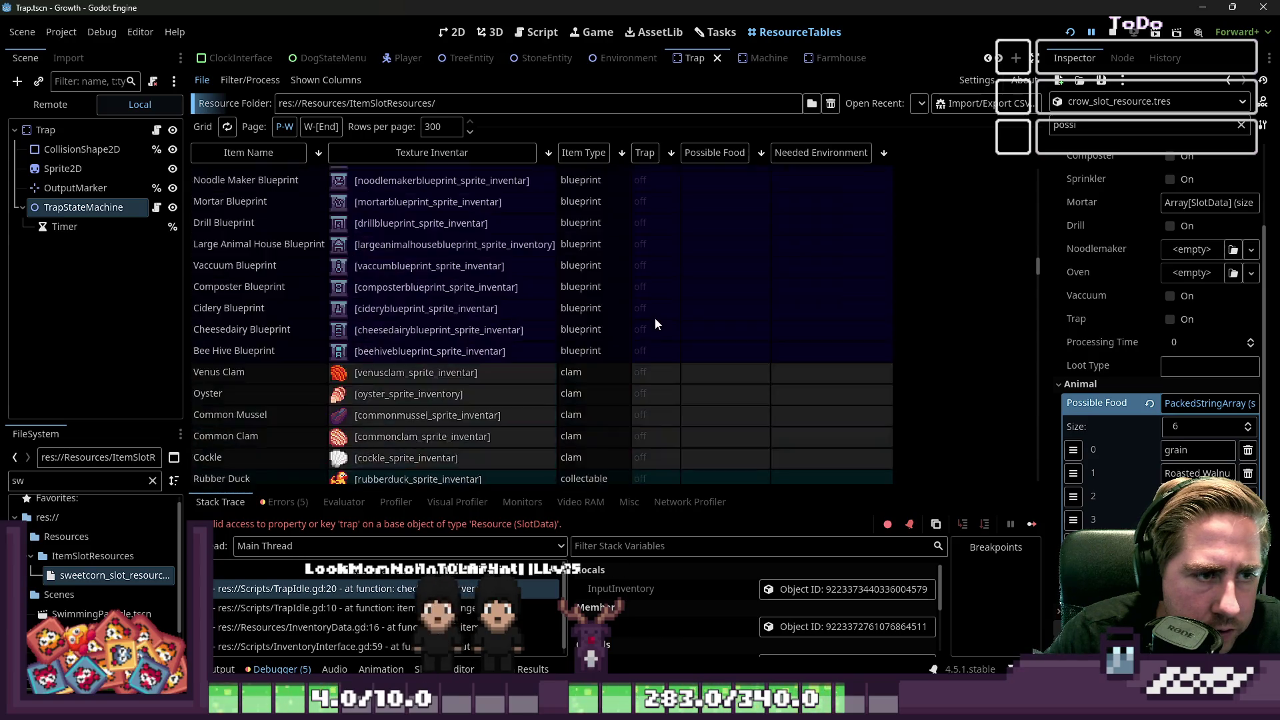
pyautogui.scroll(5, 655, 317)
pyautogui.scroll(5, 656, 321)
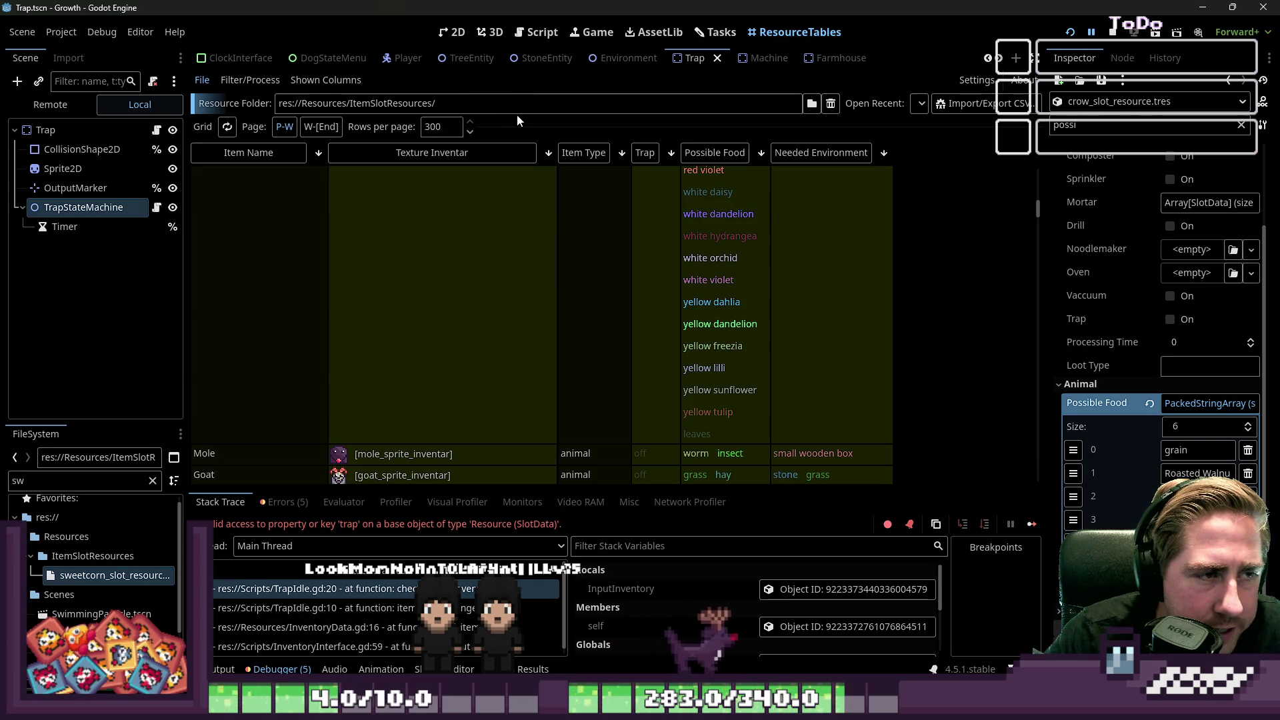
pyautogui.hotkey('ctrl', 's')
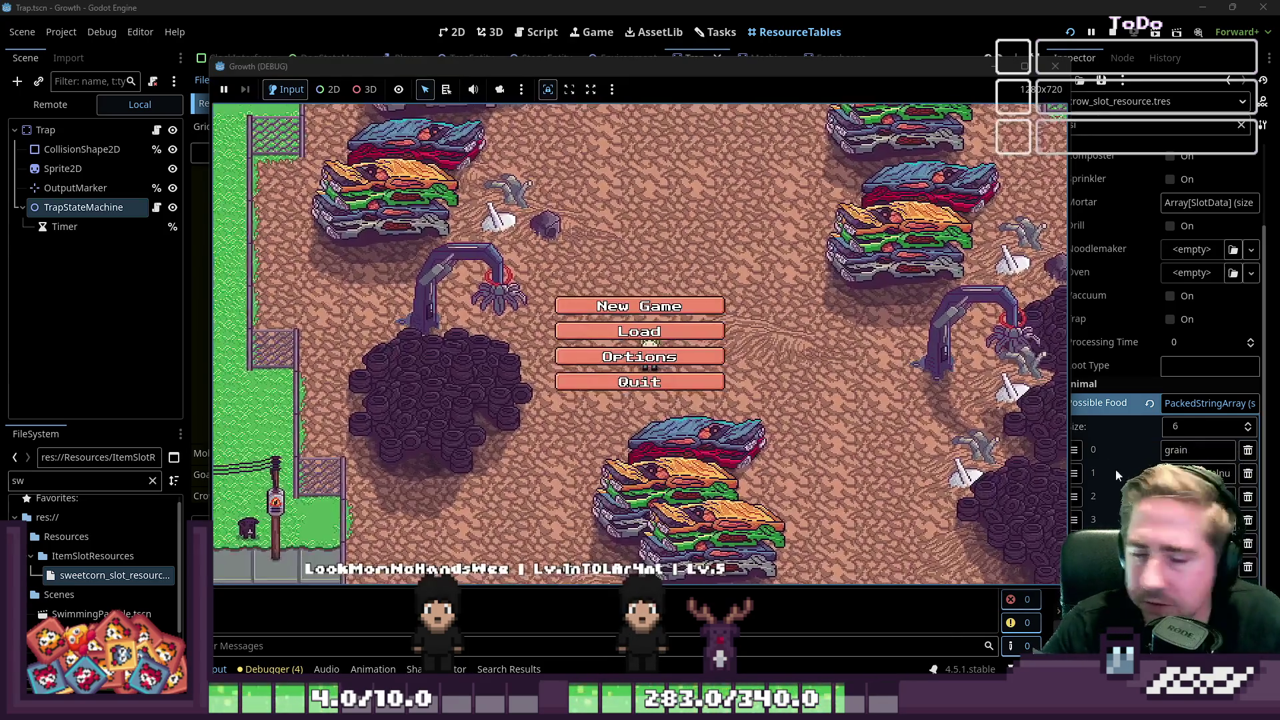
# Step: Start a new game with a character name and put the Trap into hotbar slot 1
pyautogui.write('asdgh')
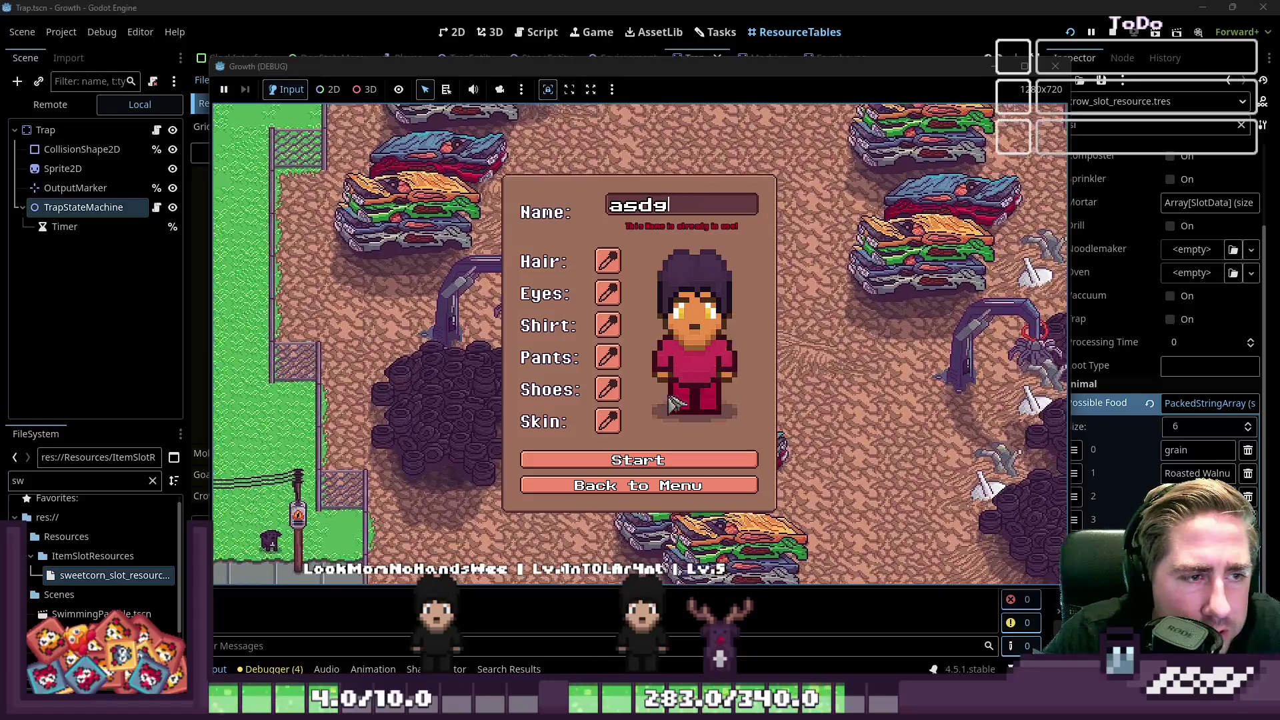
pyautogui.click(630, 452)
pyautogui.press('i')
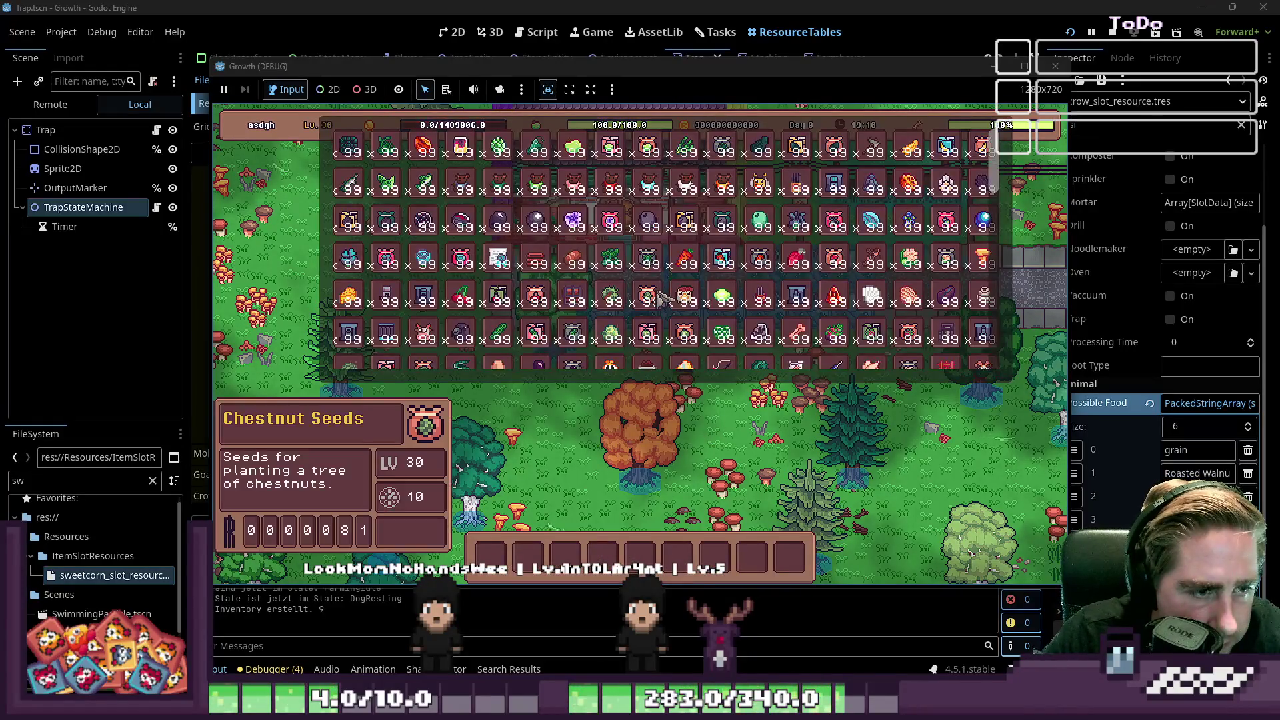
pyautogui.scroll(-10, 434, 293)
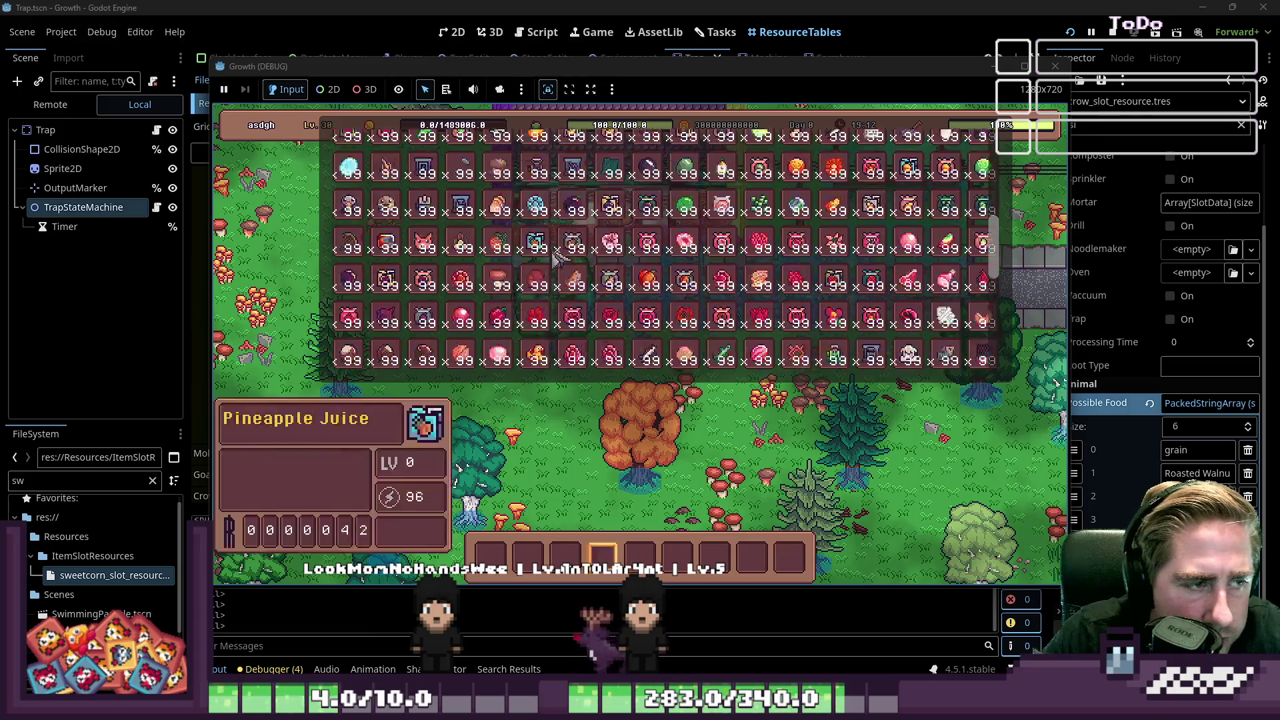
pyautogui.moveTo(387, 307)
pyautogui.mouseDown()
pyautogui.moveTo(512, 529)
pyautogui.moveTo(490, 556)
pyautogui.mouseUp()
pyautogui.scroll(-2, 673, 237)
pyautogui.scroll(4, 673, 240)
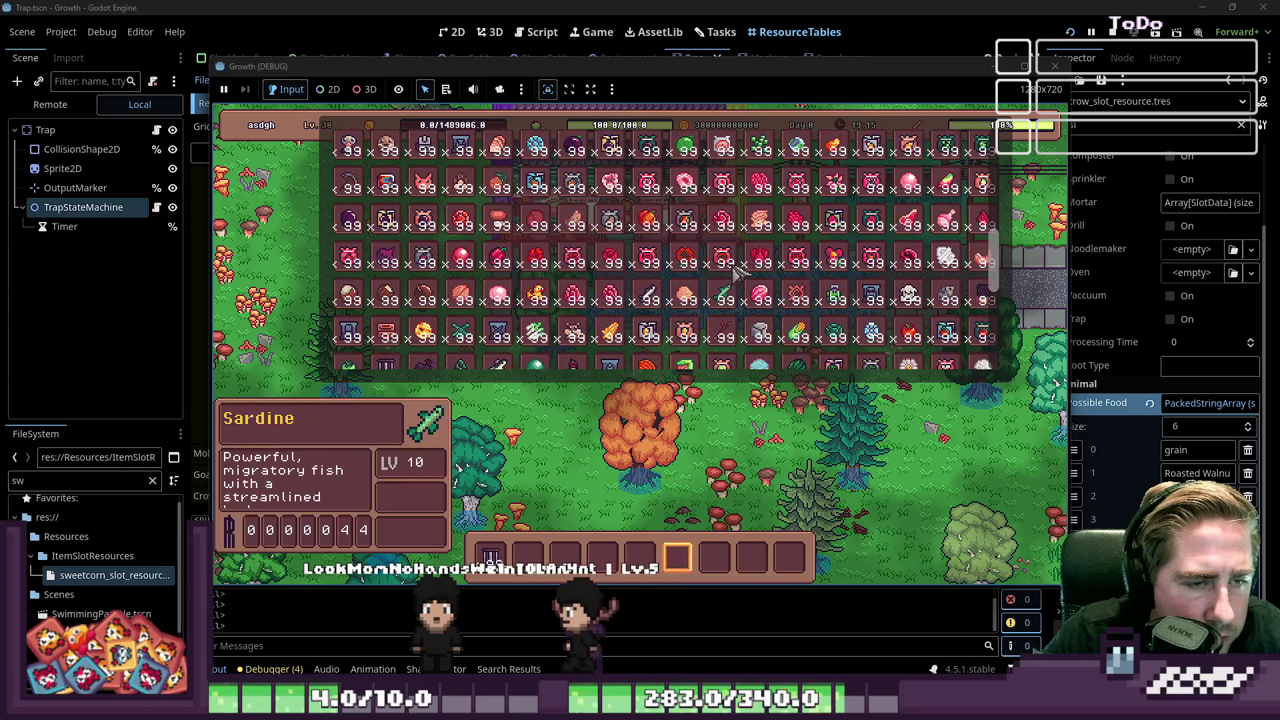
pyautogui.scroll(-3, 674, 246)
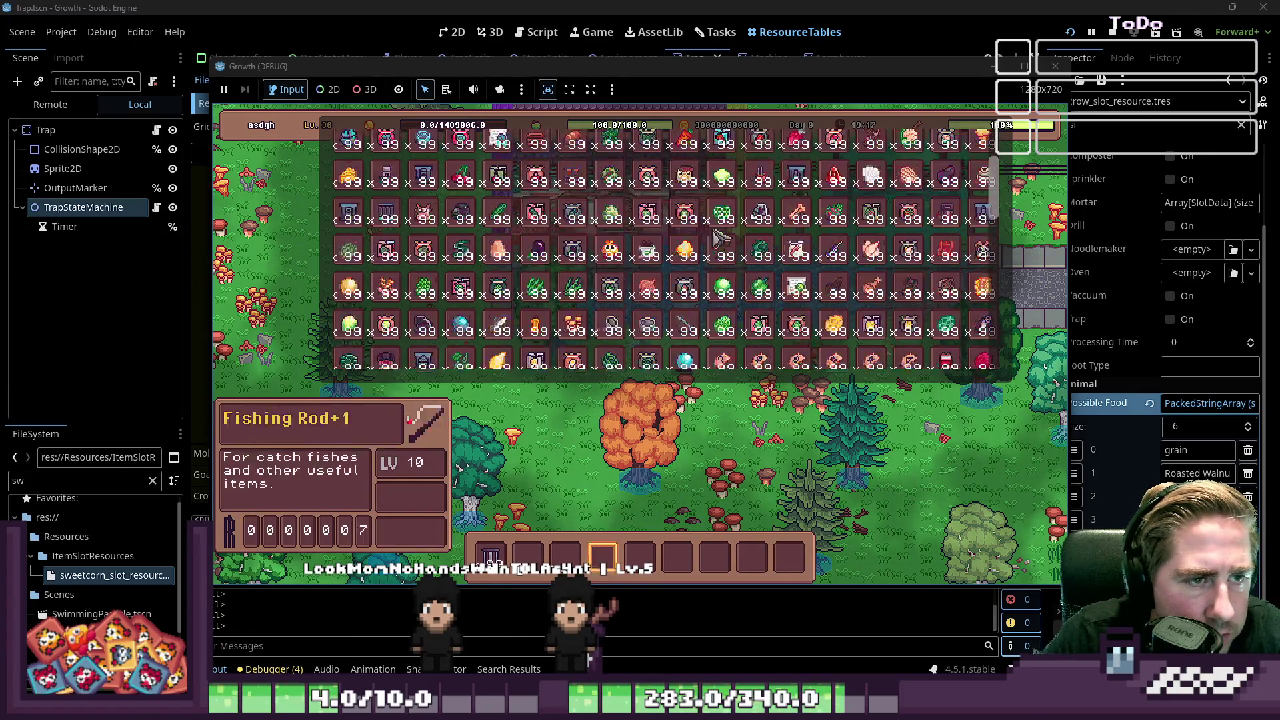
pyautogui.scroll(-5, 761, 185)
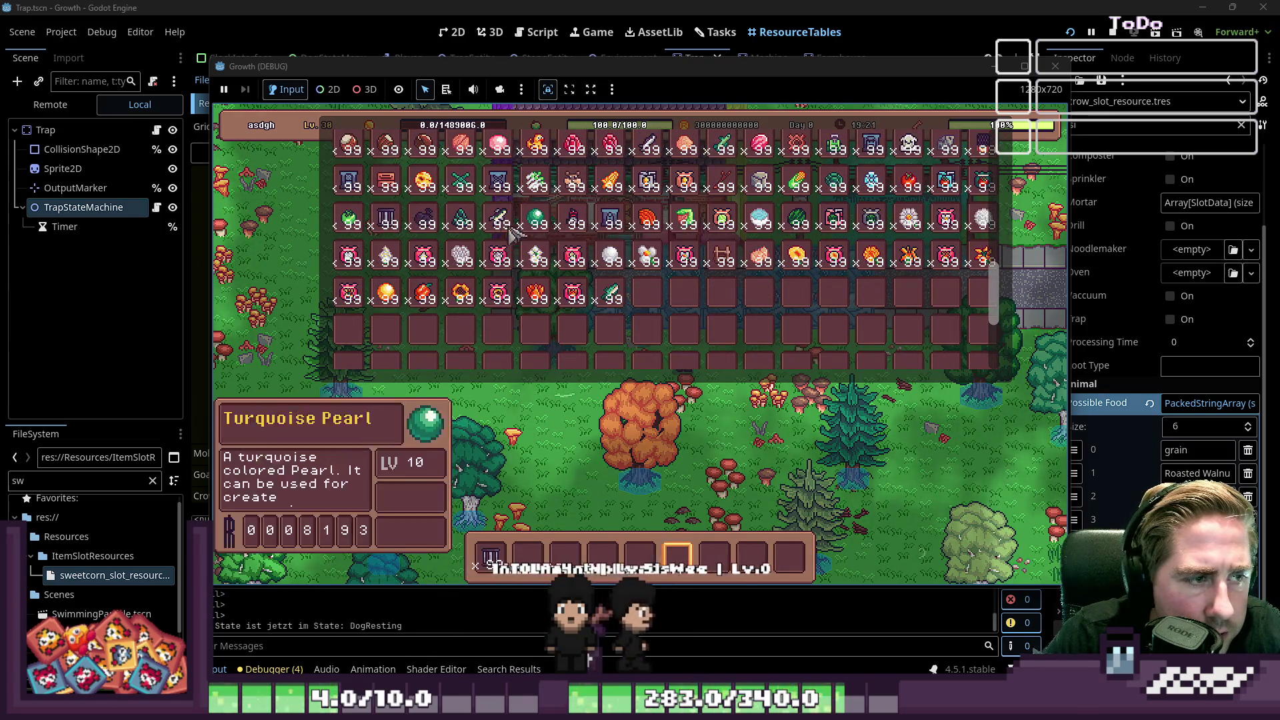
pyautogui.press('Escape')
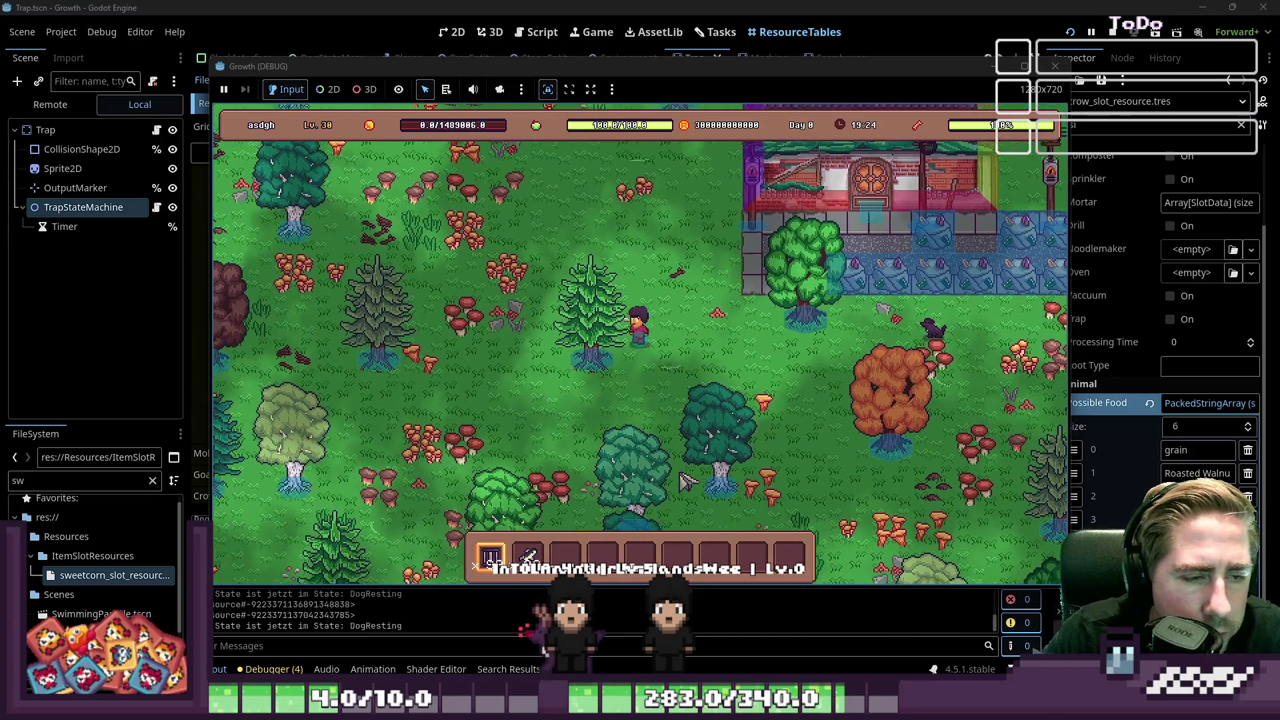
# Step: Walk the character up and left to the edge of the pond
pyautogui.press('a')
pyautogui.press('w')
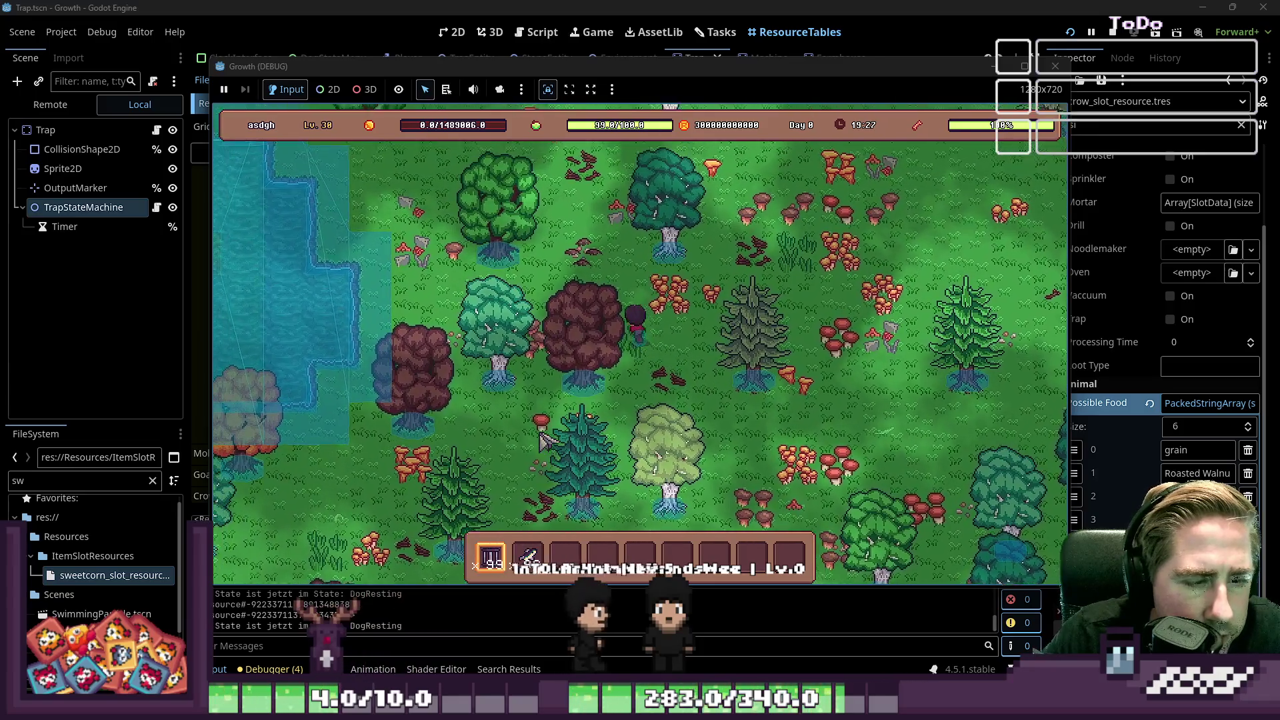
pyautogui.press('a')
pyautogui.press('w')
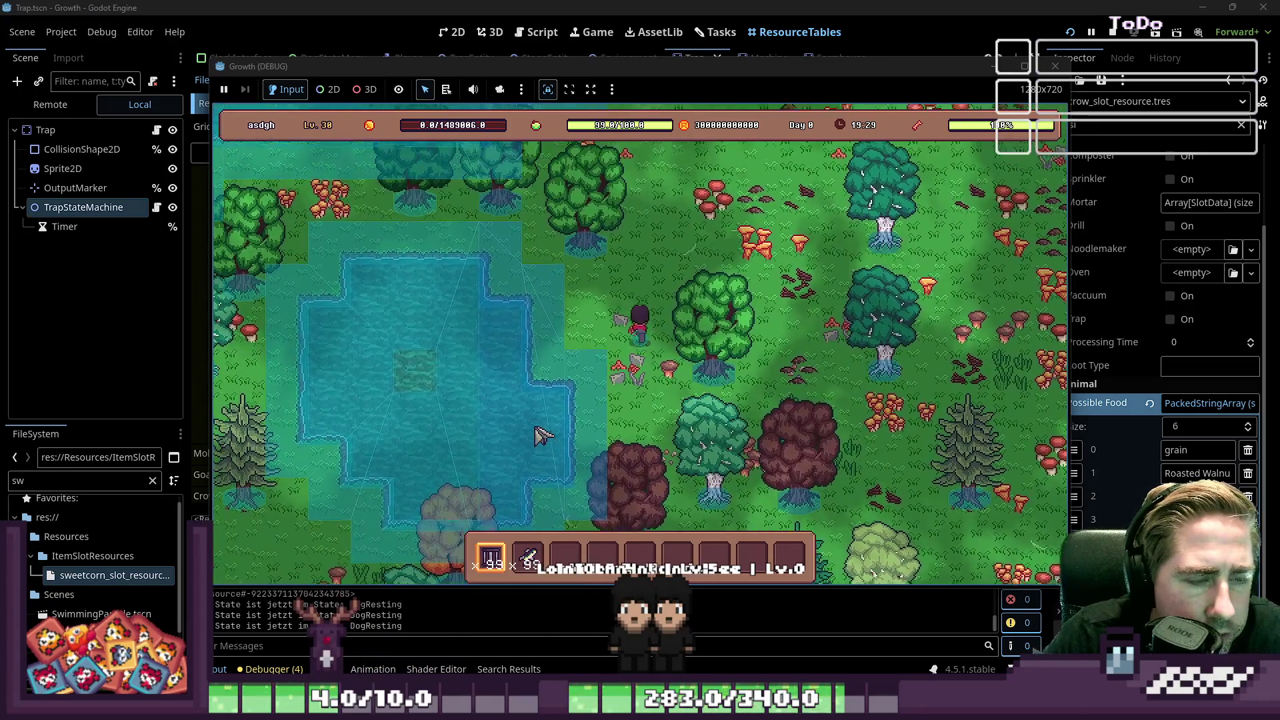
pyautogui.press('w')
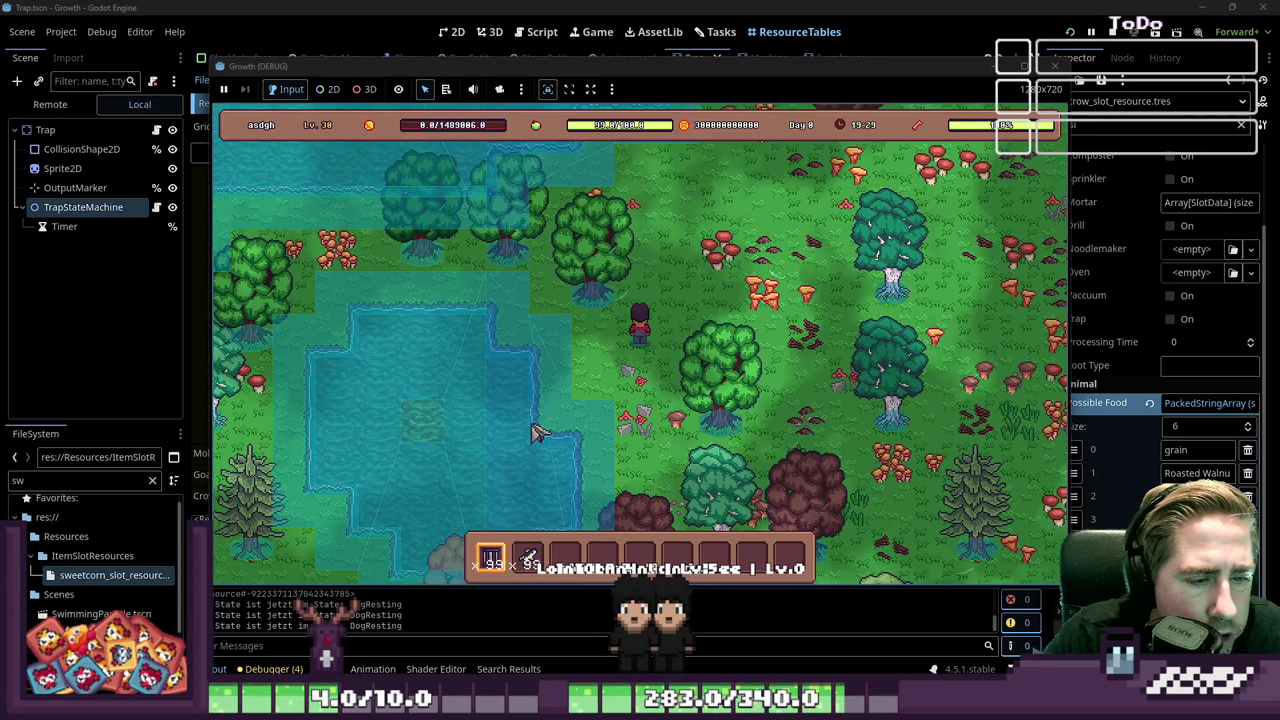
pyautogui.press('i')
pyautogui.press('i')
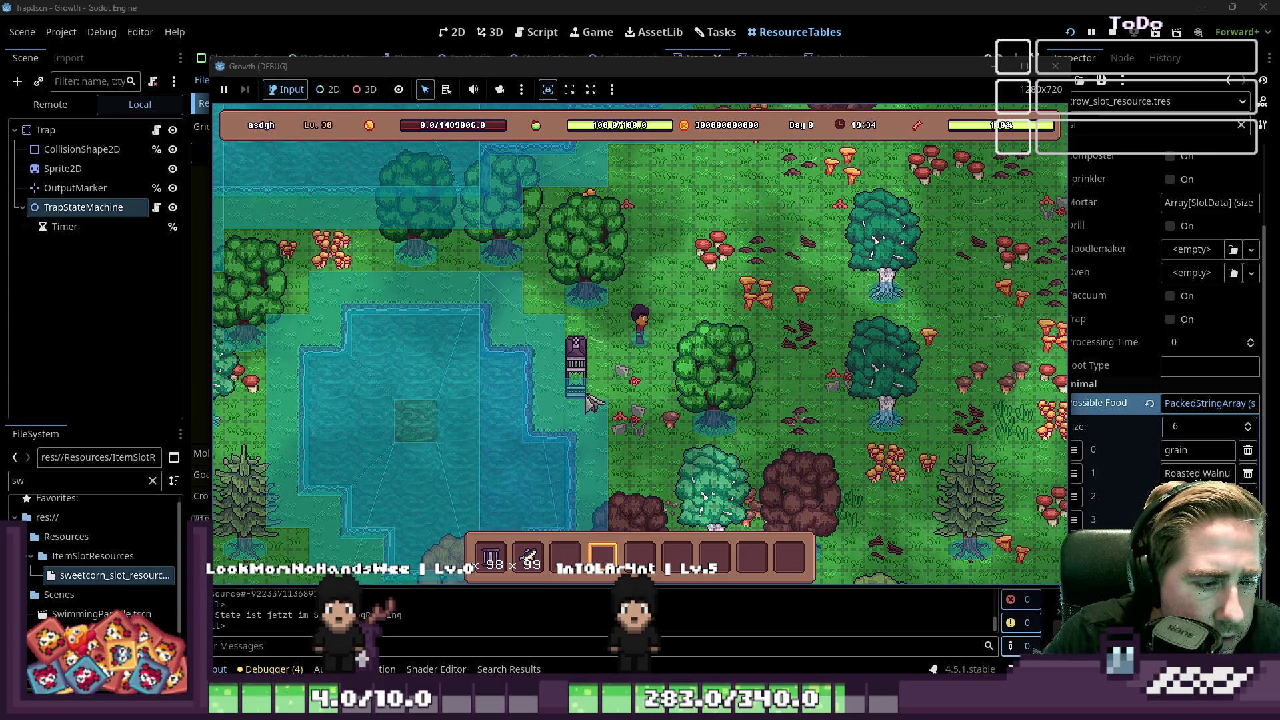
# Step: Load the sword stack into the trap's input slot, then put the caret on line 73 of TrapAttract.gd
pyautogui.click(603, 396)
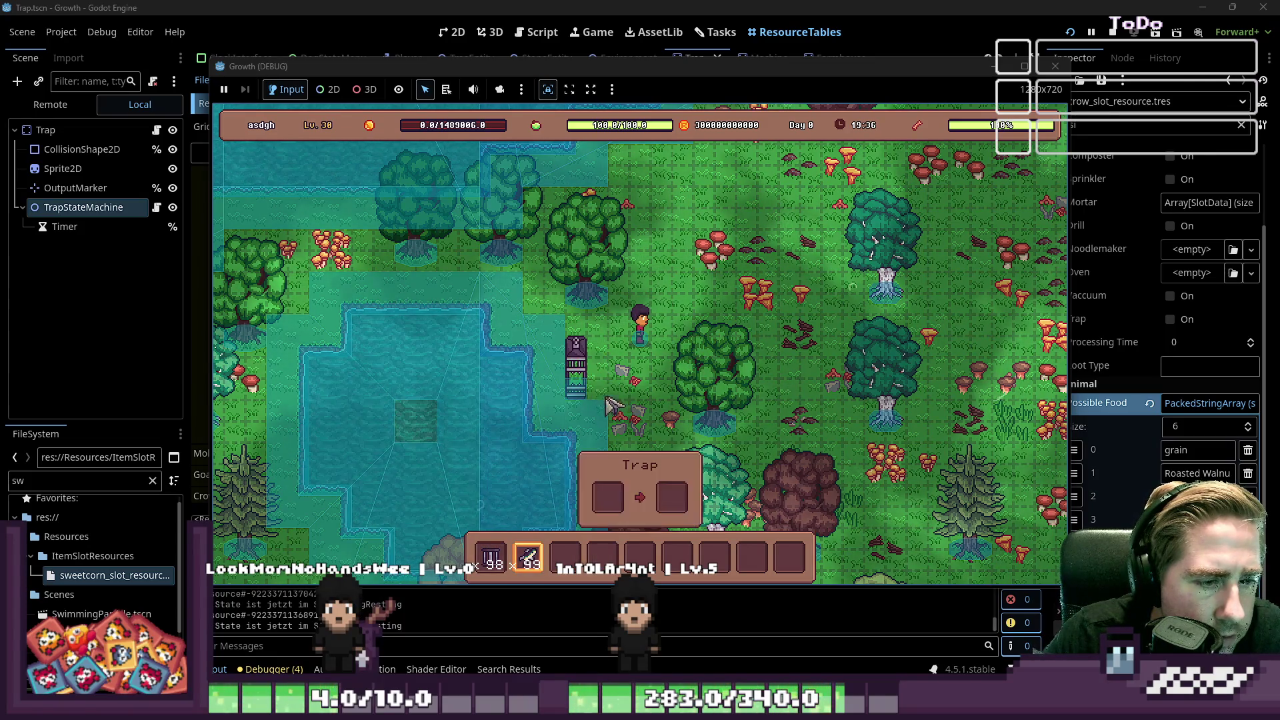
pyautogui.click(607, 498)
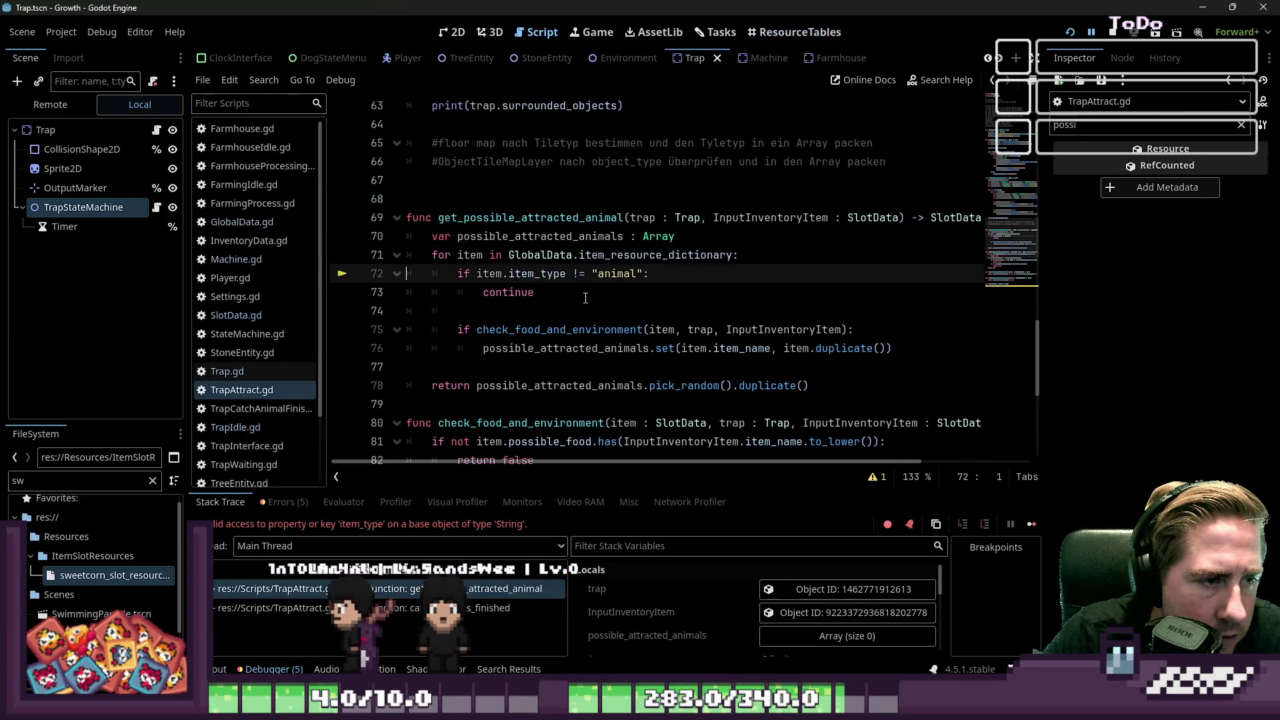
pyautogui.click(581, 299)
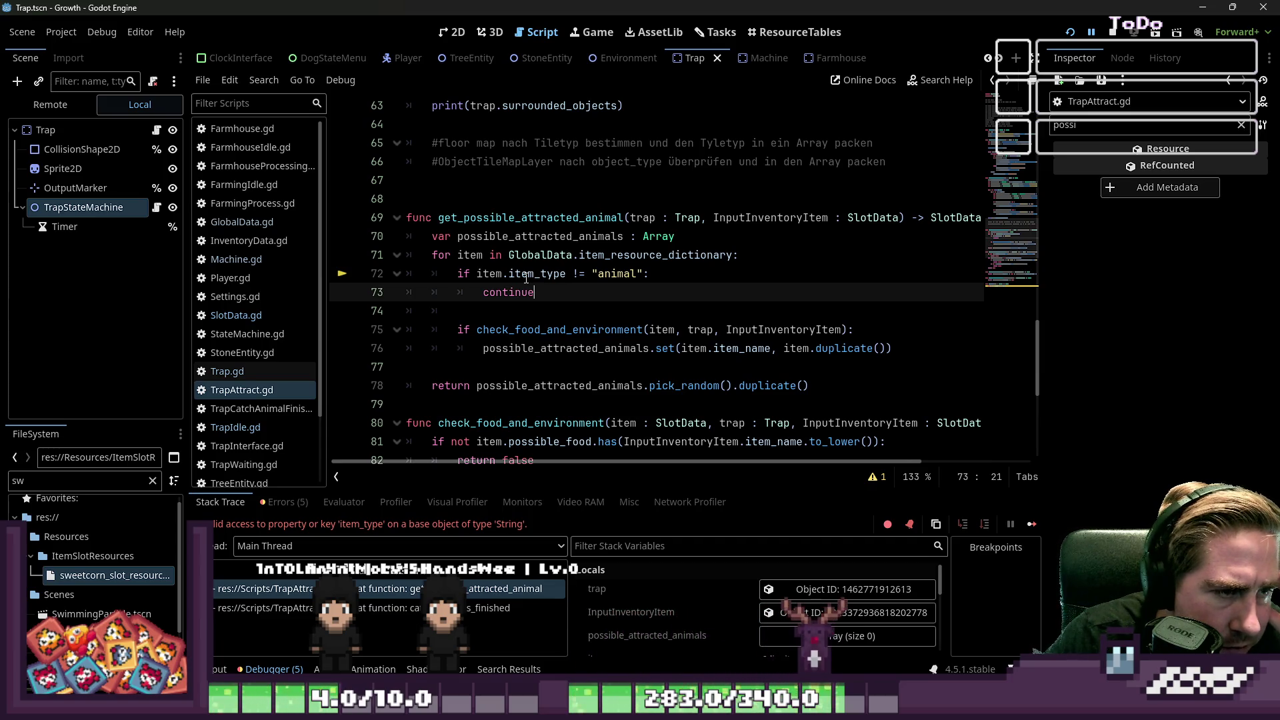
# Step: Inspect item_type and item_resource_dictionary, then open a new indented line after line 71
pyautogui.click(526, 275)
pyautogui.doubleClick(514, 275)
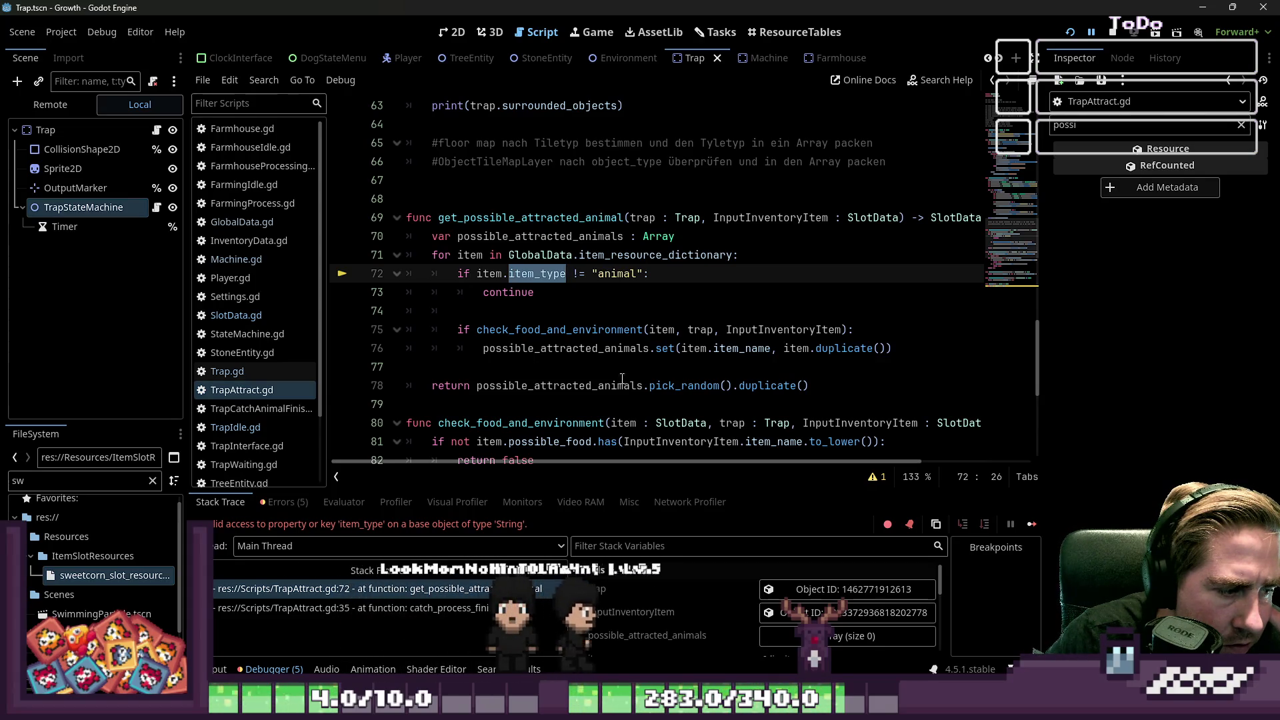
pyautogui.scroll(-1, 694, 611)
pyautogui.scroll(-2, 695, 610)
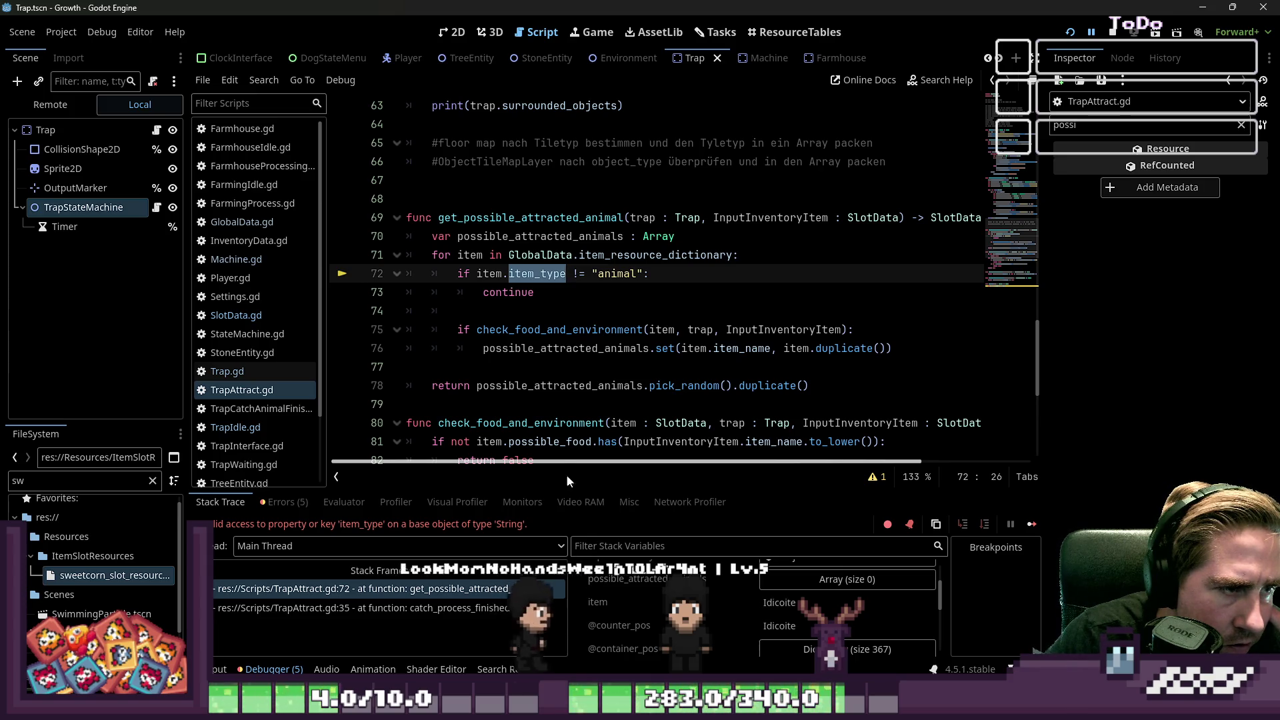
pyautogui.doubleClick(637, 255)
pyautogui.moveTo(638, 252)
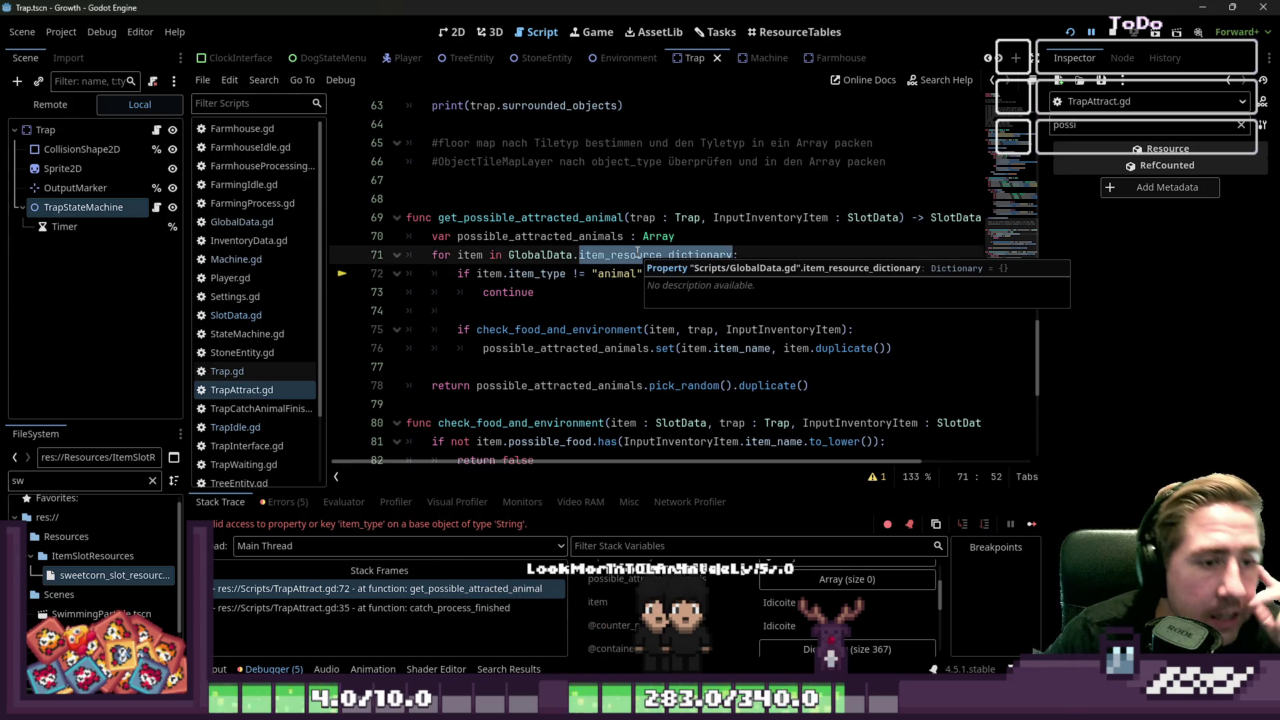
pyautogui.press('End')
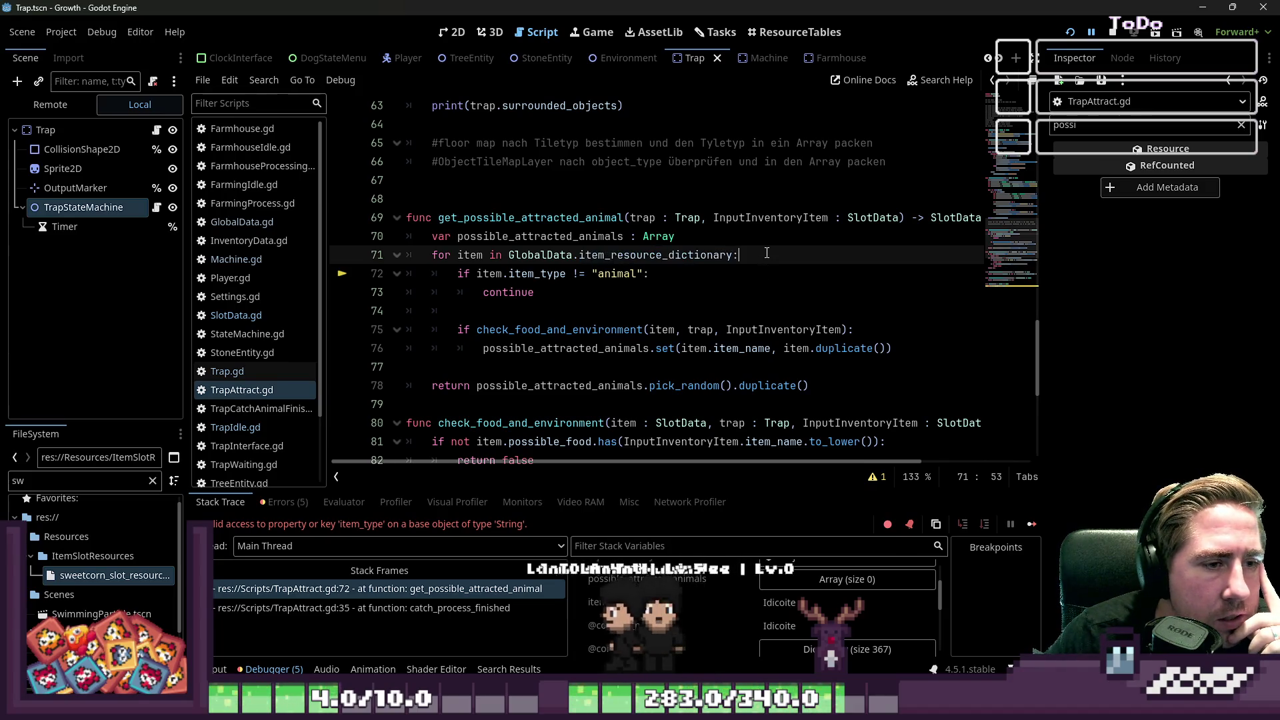
pyautogui.press('Return')
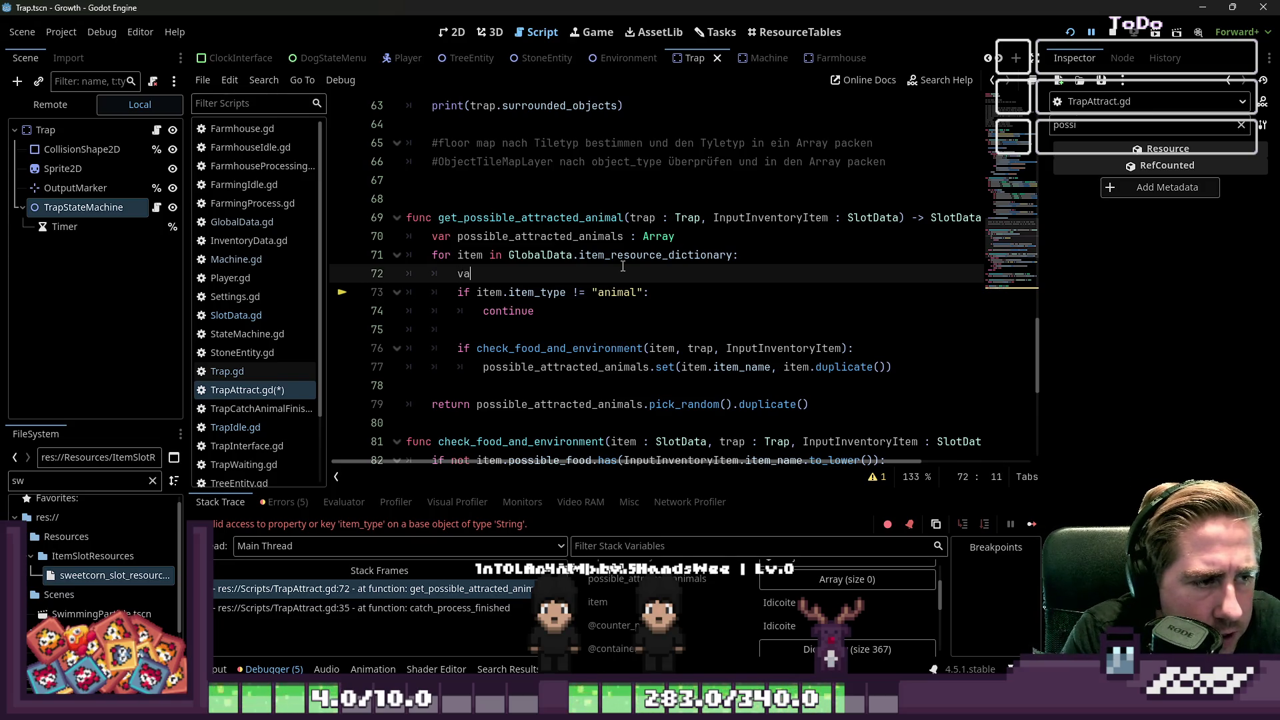
# Step: Declare item_resource as GlobalData.item_resource_dictionary.get(item) on line 72
pyautogui.write('r item_reso')
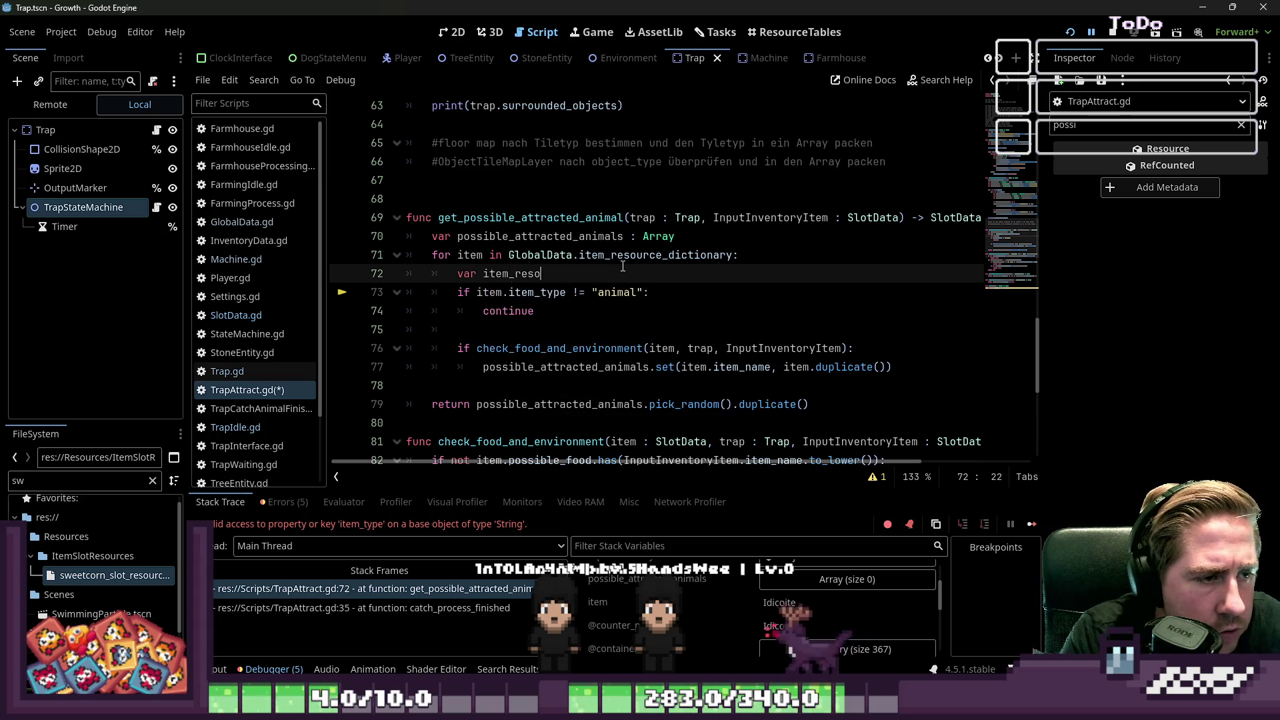
pyautogui.hotkey('ctrl', 'space')
pyautogui.press('Escape')
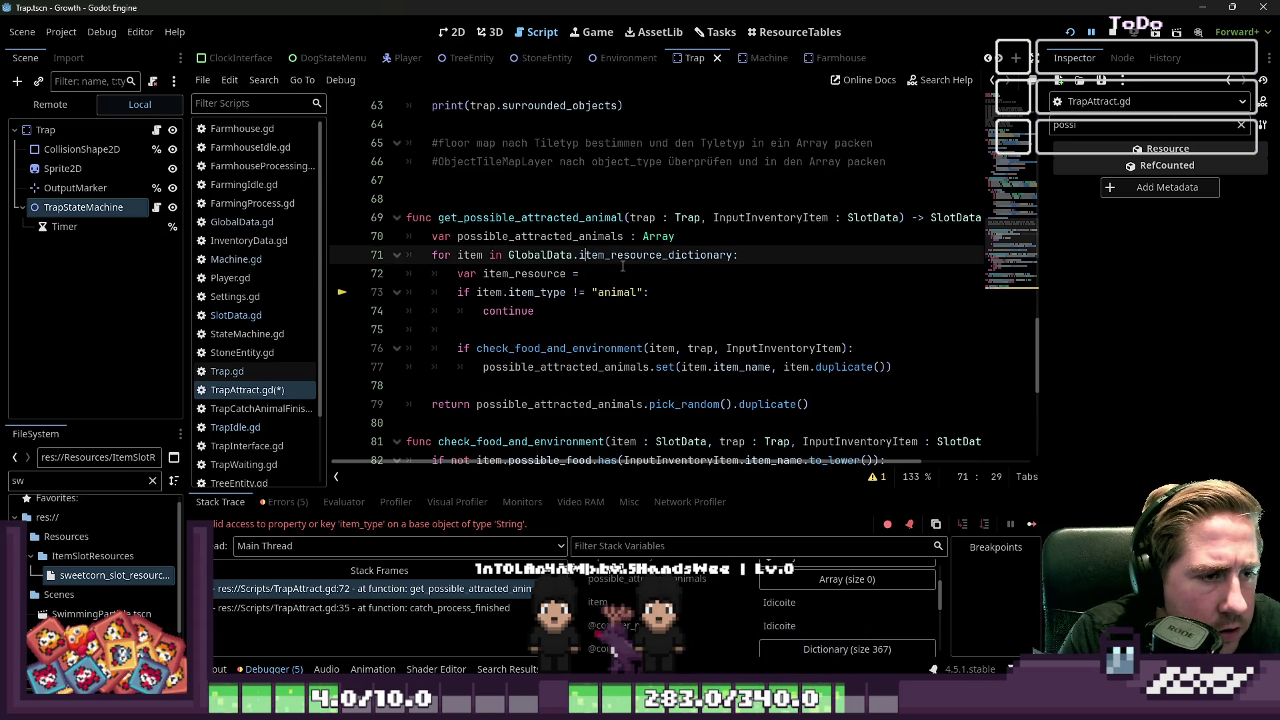
pyautogui.press('Up')
pyautogui.hotkey('ctrl', 'Left')
pyautogui.hotkey('ctrl', 'Left')
pyautogui.hotkey('ctrl', 'shift', 'Right')
pyautogui.hotkey('ctrl', 'shift', 'Right')
pyautogui.hotkey('ctrl', 'shift', 'Right')
pyautogui.hotkey('ctrl', 'c')
pyautogui.press('Down')
pyautogui.press('End')
pyautogui.hotkey('ctrl', 'v')
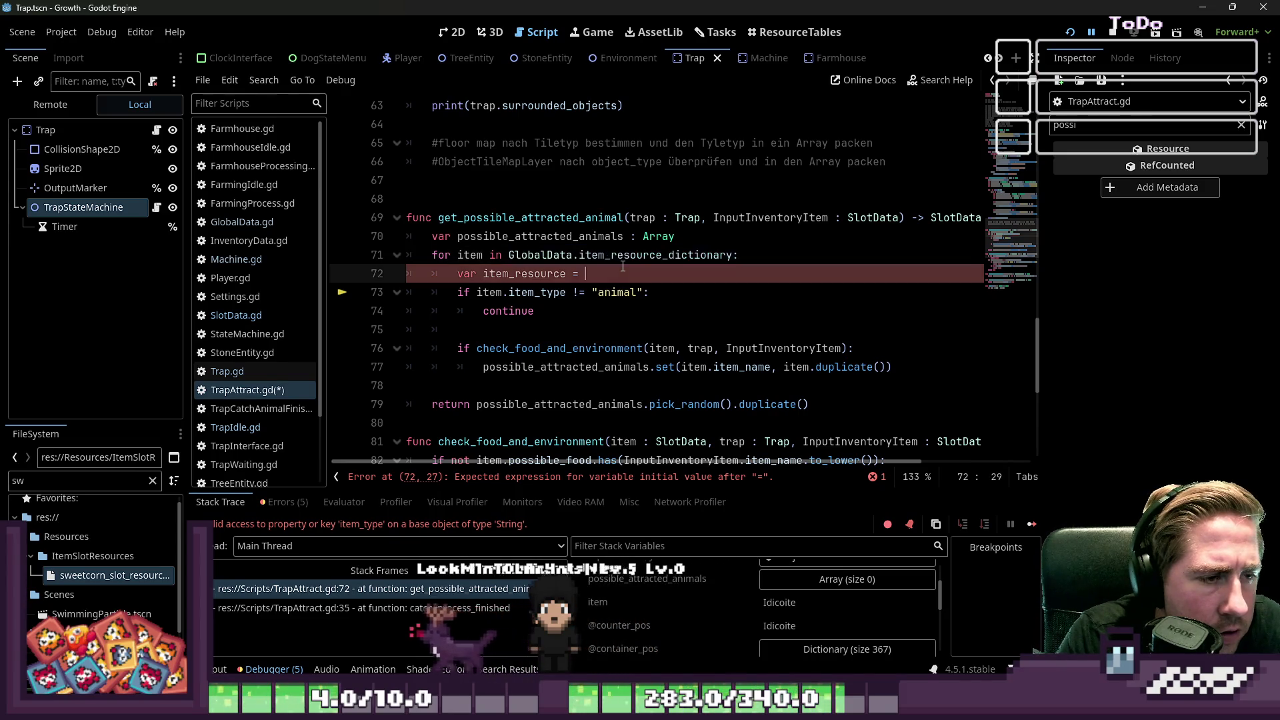
pyautogui.write('.get(')
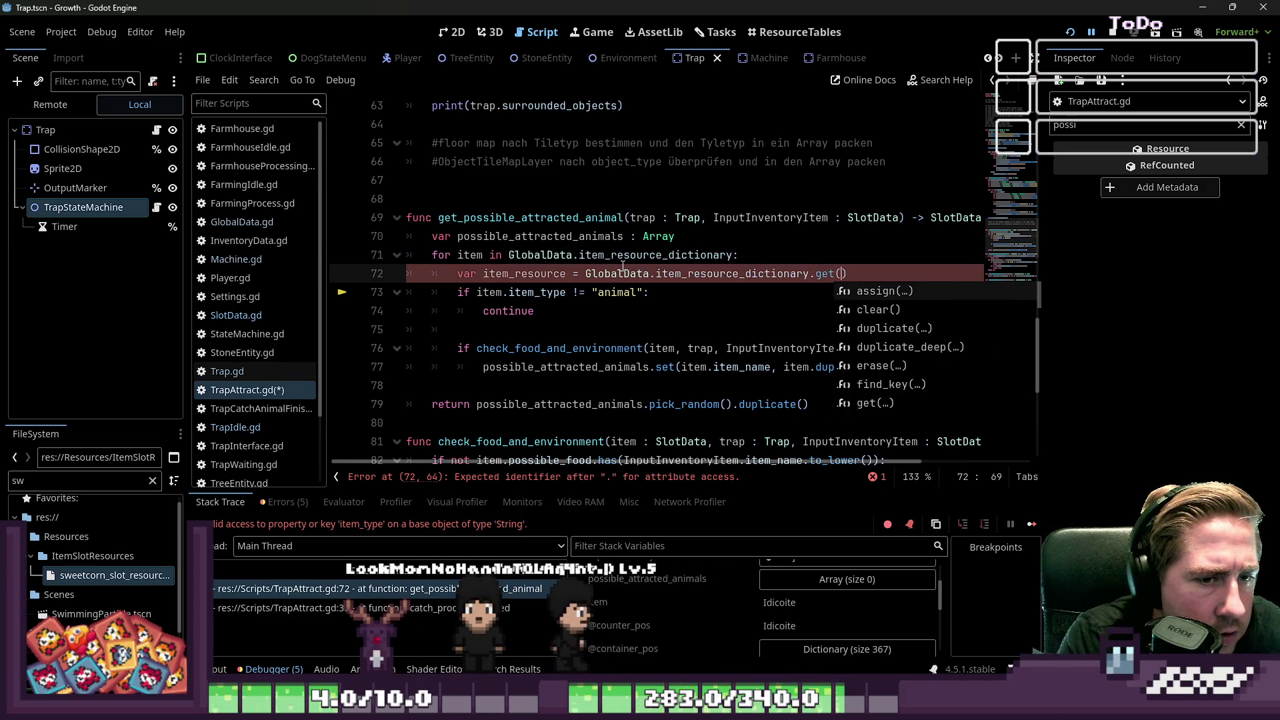
pyautogui.press('Return')
pyautogui.write('em')
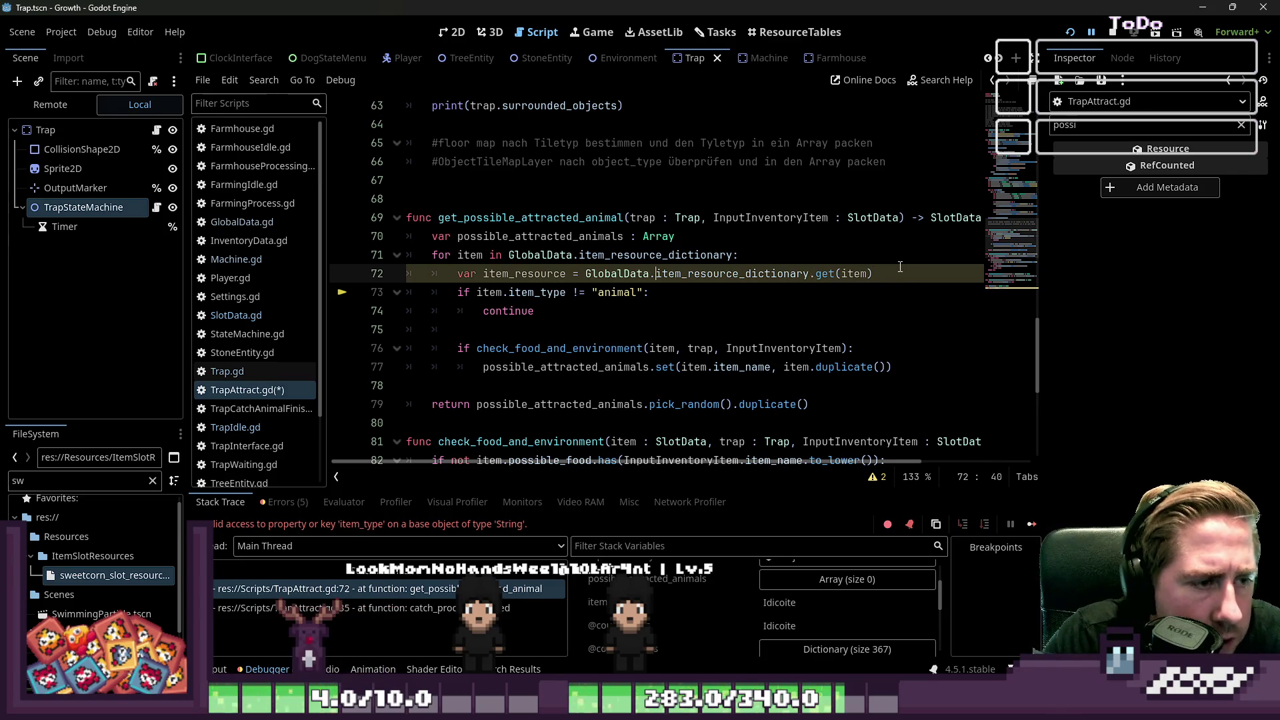
# Step: Use item_resource in the item type check and the check_food_and_environment call, then save
pyautogui.press('Down')
pyautogui.hotkey('ctrl', 'Left')
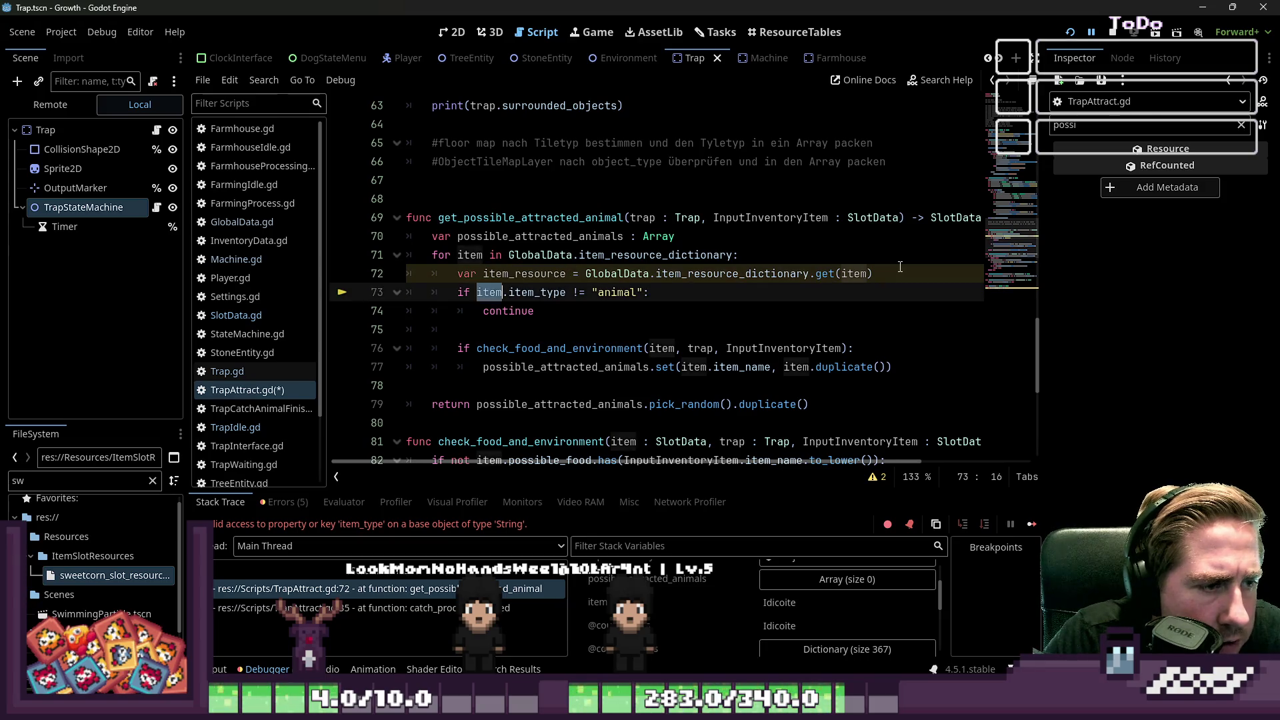
pyautogui.write('item_resource')
pyautogui.press('Down')
pyautogui.press('Down')
pyautogui.press('Down')
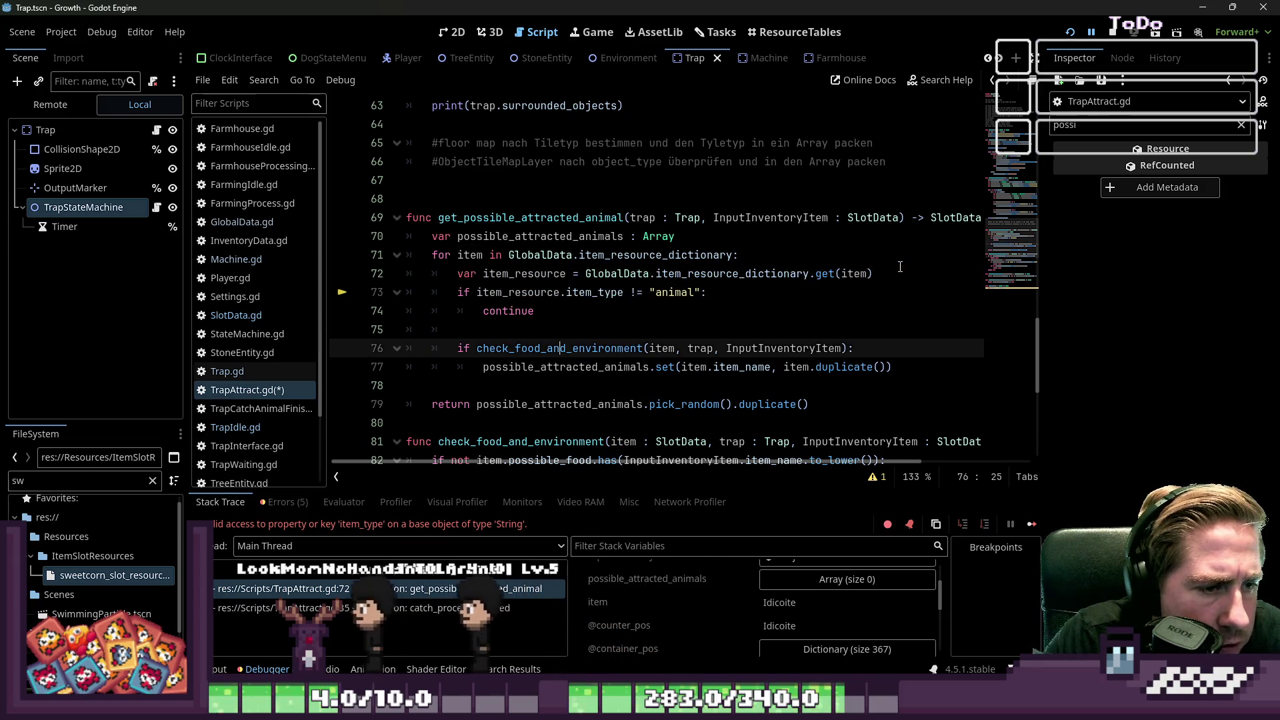
pyautogui.hotkey('ctrl', 'Right')
pyautogui.hotkey('ctrl', 'Right')
pyautogui.write('_resource')
pyautogui.press('Down')
pyautogui.press('End')
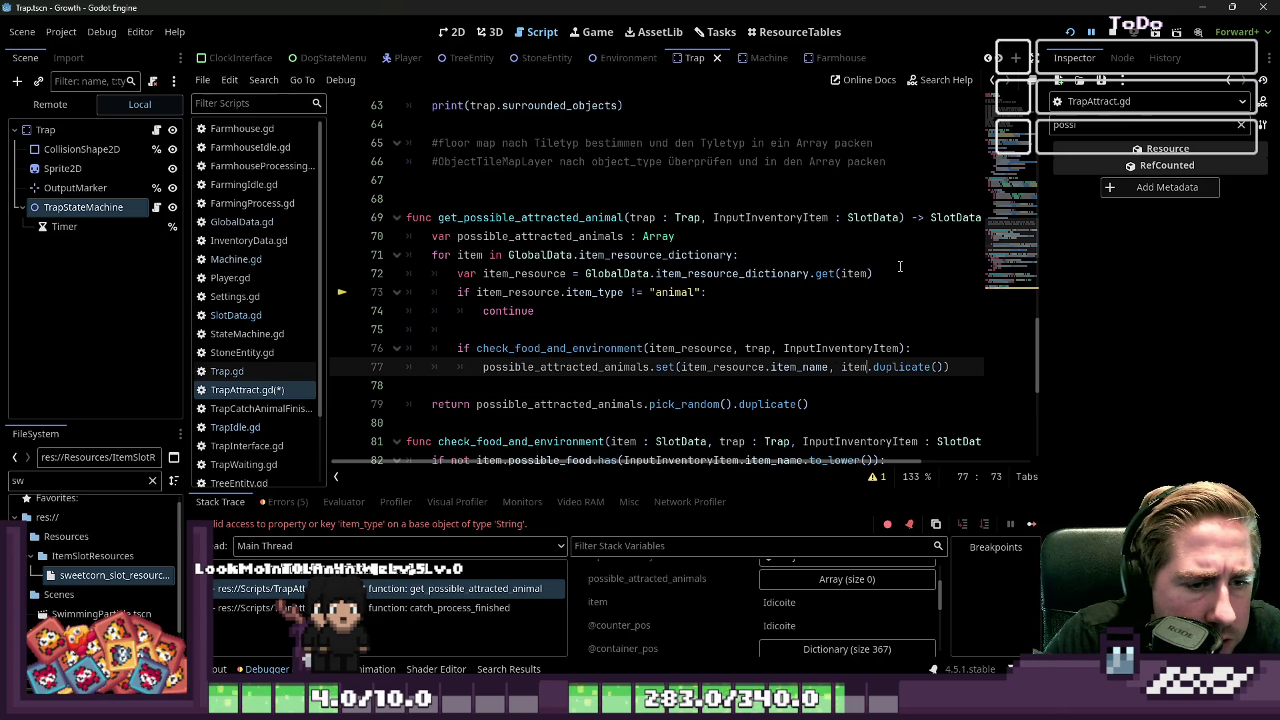
pyautogui.press('Down')
pyautogui.press('Down')
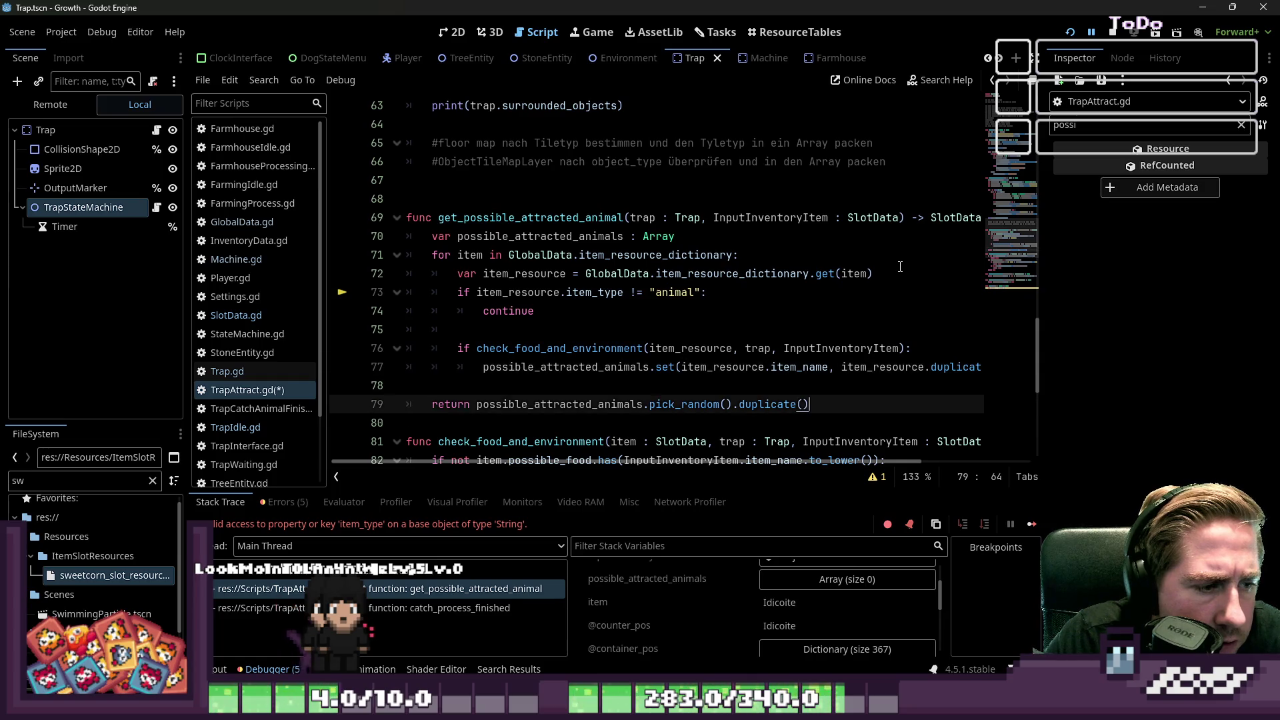
pyautogui.hotkey('ctrl', 's')
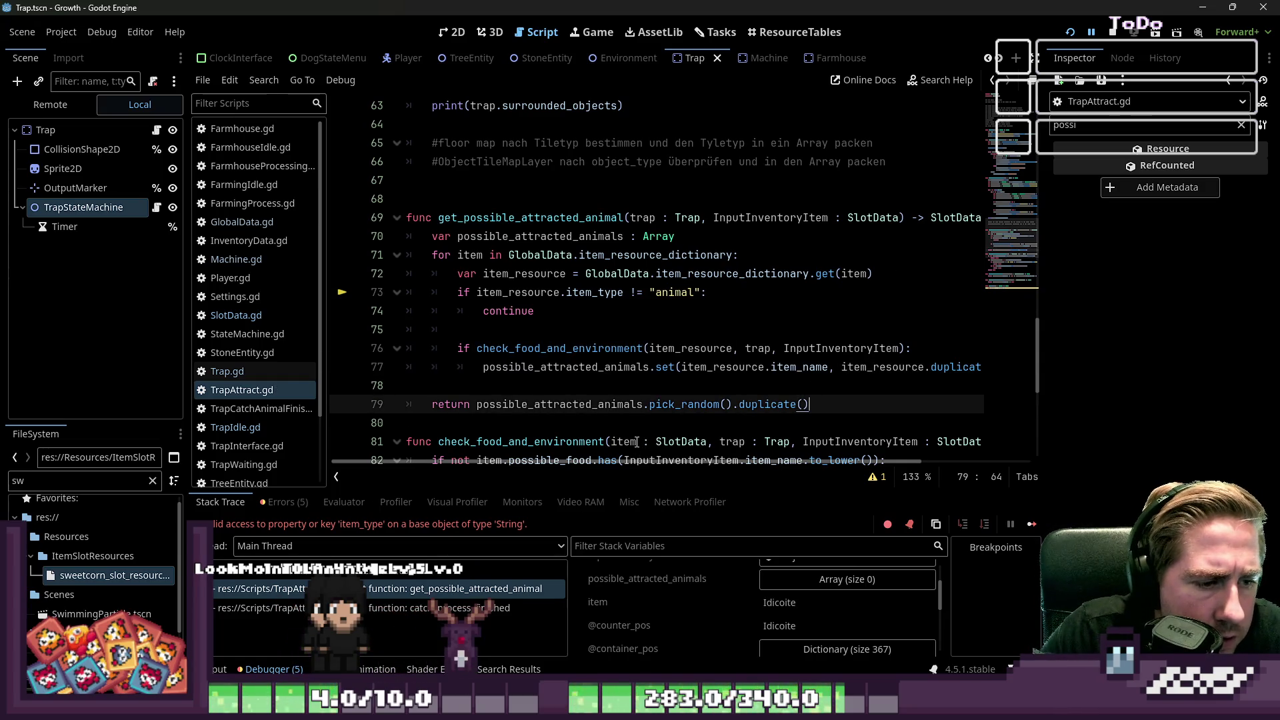
# Step: Rename item to item_resource on lines 82 and 84, then relaunch the game to character creation
pyautogui.doubleClick(636, 441)
pyautogui.scroll(-4, 687, 374)
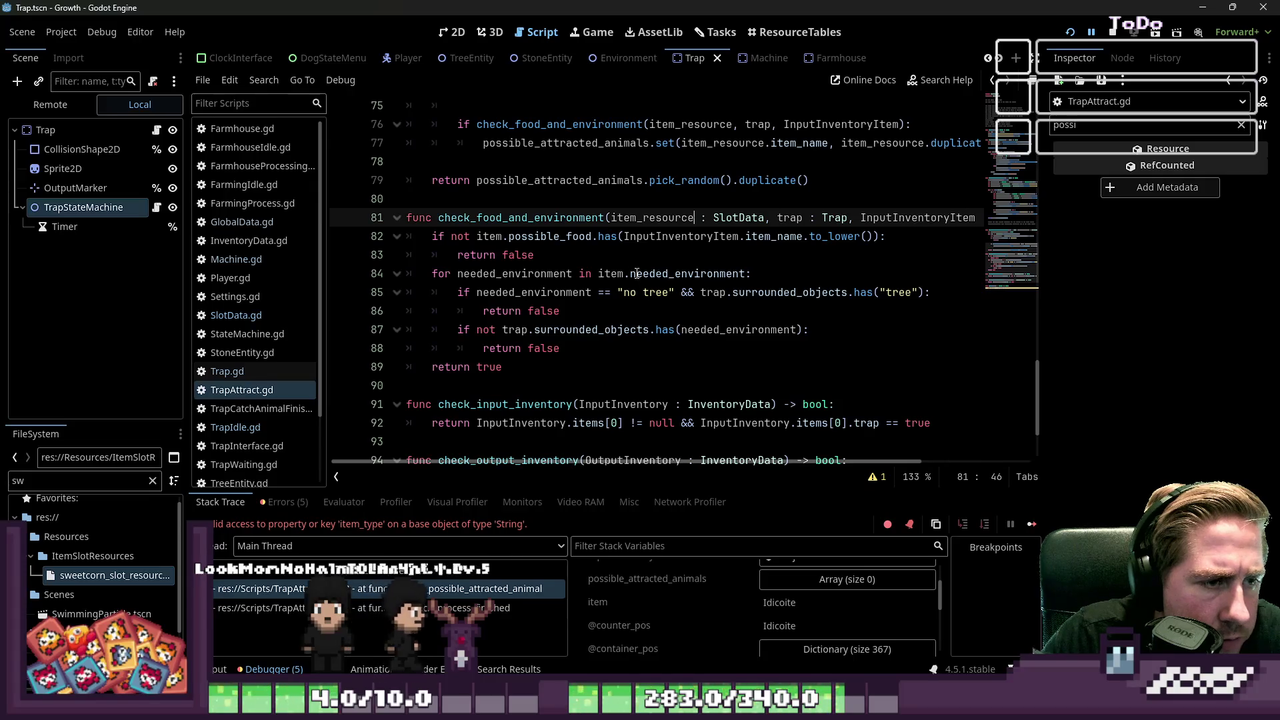
pyautogui.click(512, 239)
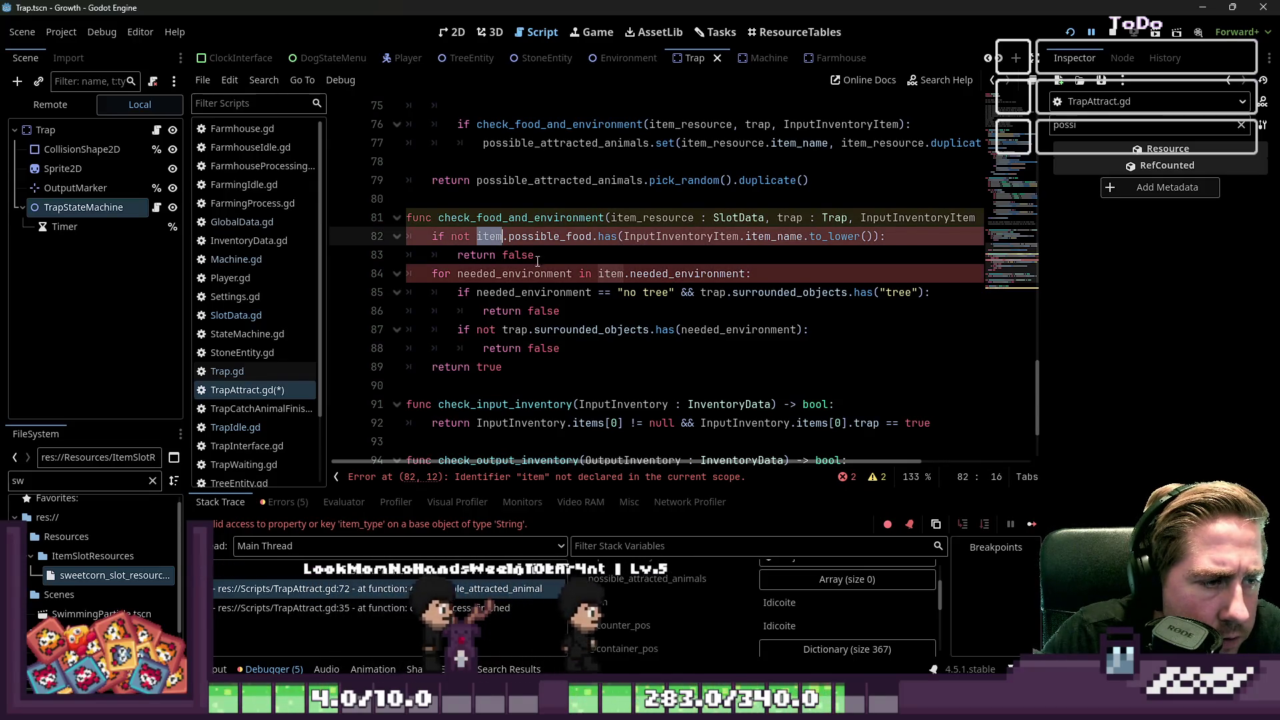
pyautogui.doubleClick(490, 237)
pyautogui.write('item_resource')
pyautogui.click(681, 274)
pyautogui.write('_resource')
pyautogui.scroll(-2, 629, 335)
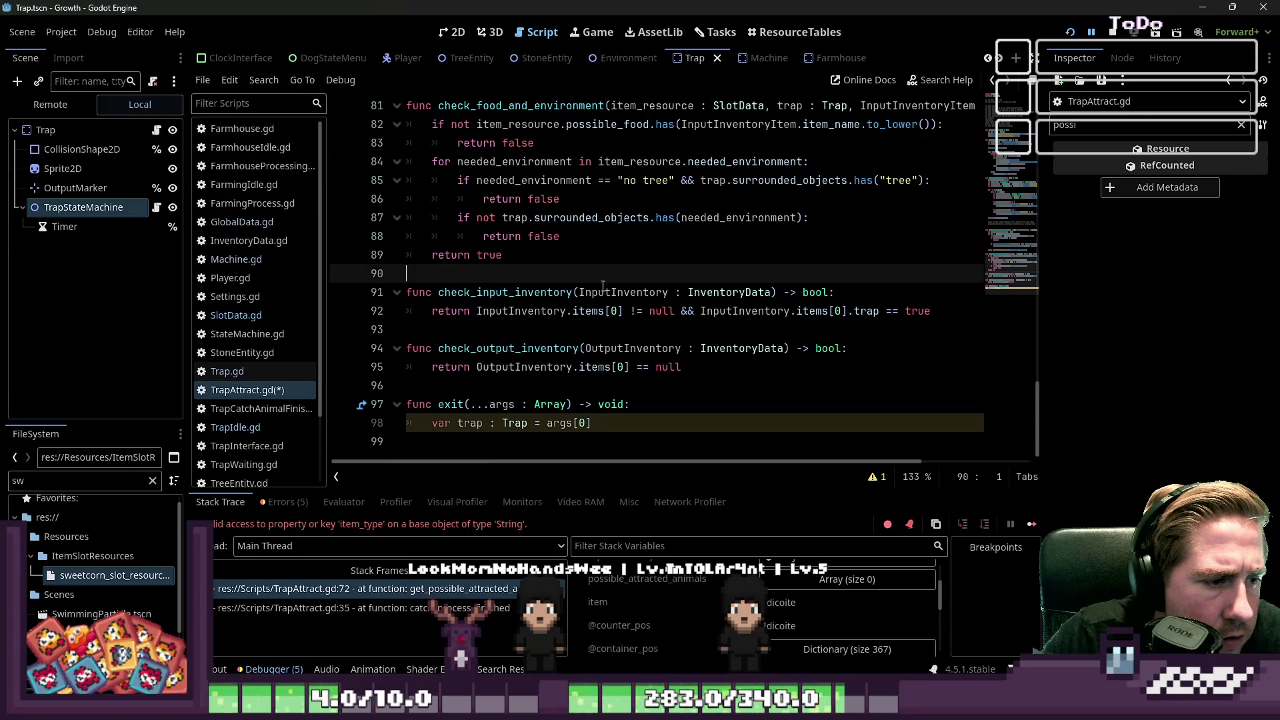
pyautogui.click(586, 422)
pyautogui.scroll(3, 902, 158)
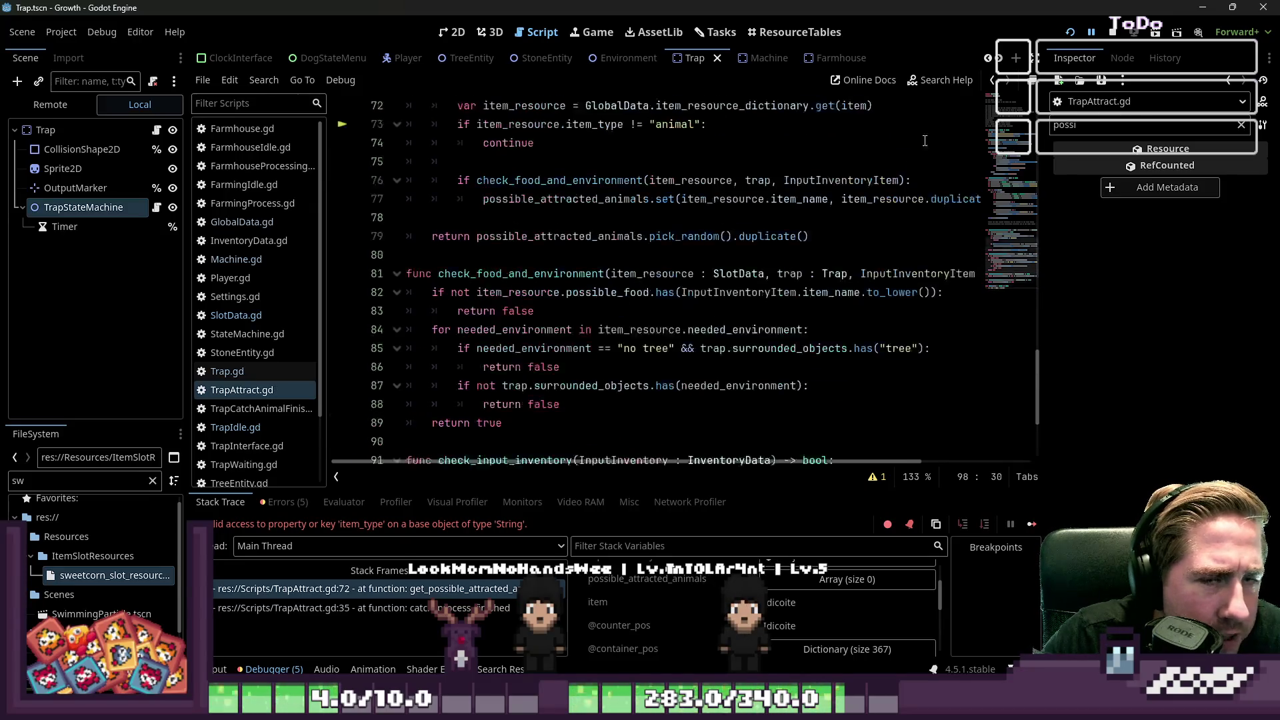
pyautogui.click(1125, 40)
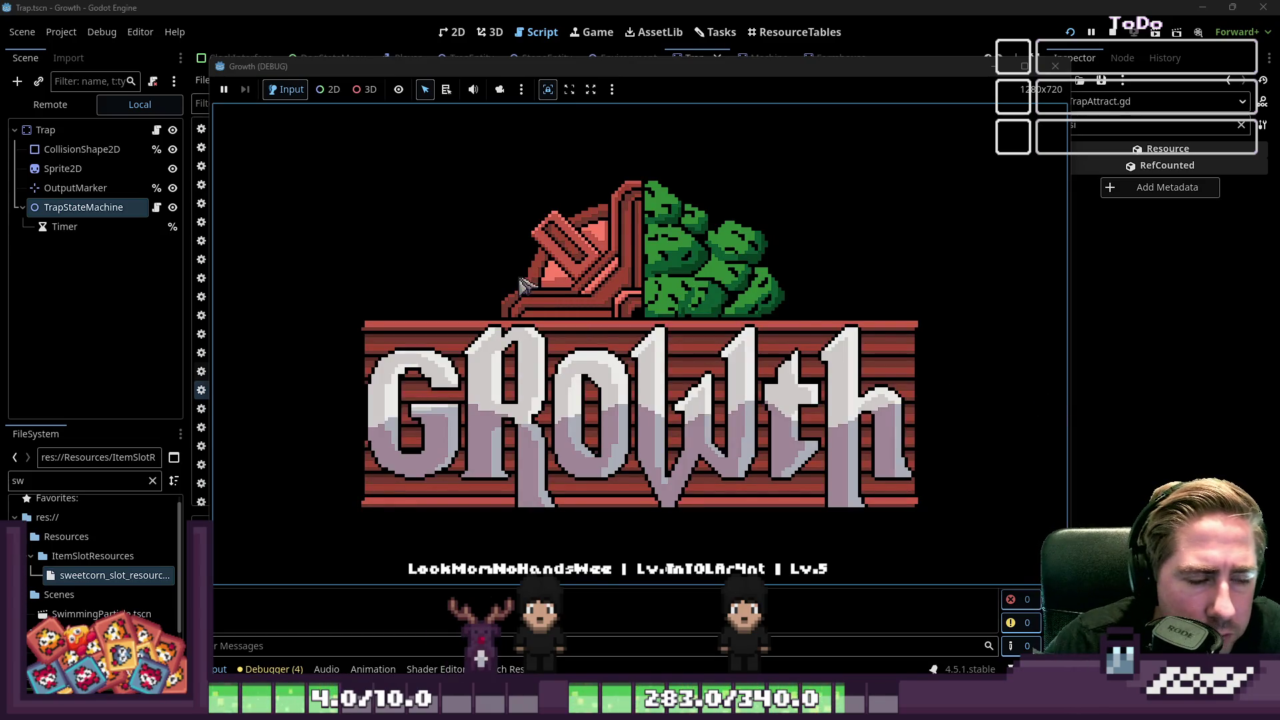
pyautogui.click(661, 306)
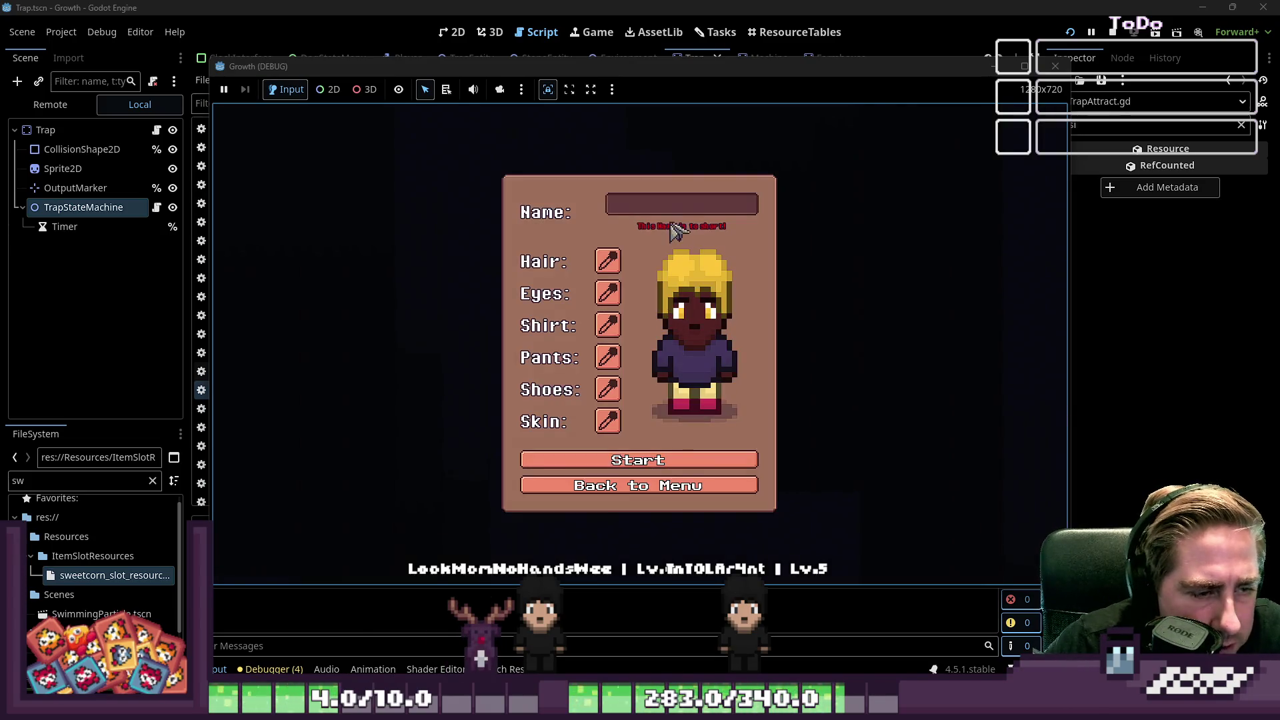
# Step: Start the game with a new character name and browse the inventory
pyautogui.write('waddw')
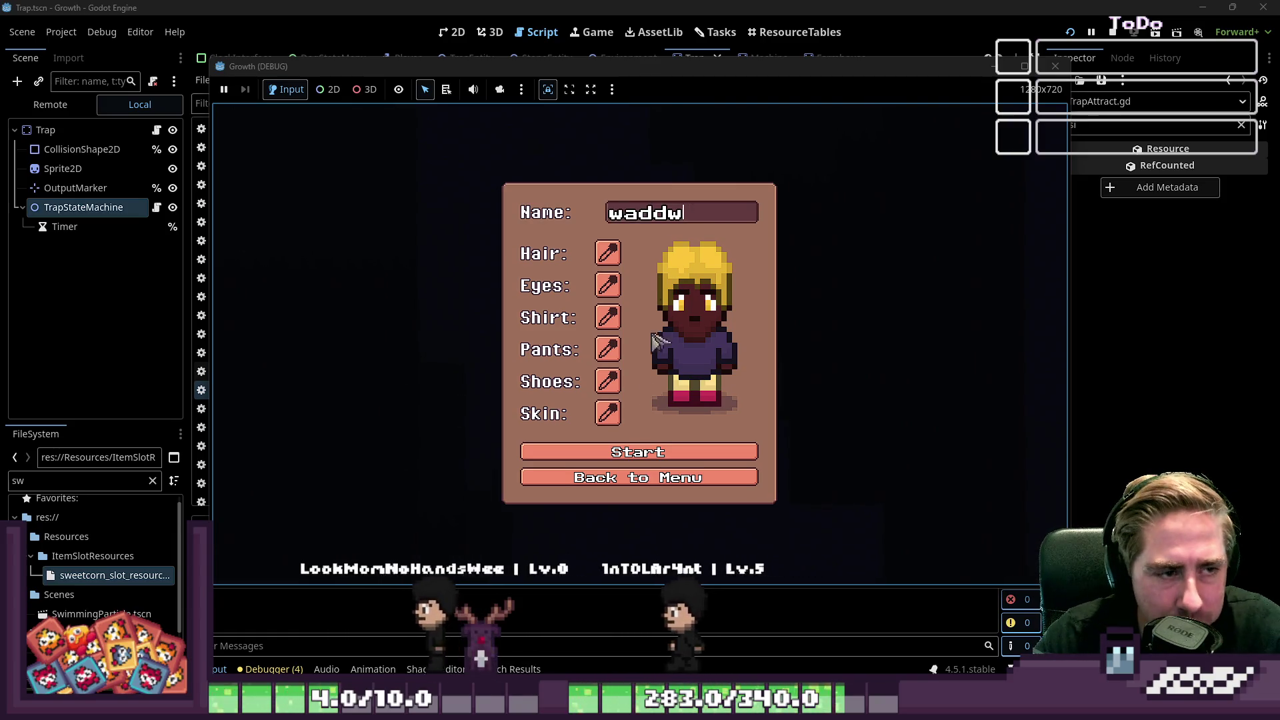
pyautogui.click(646, 458)
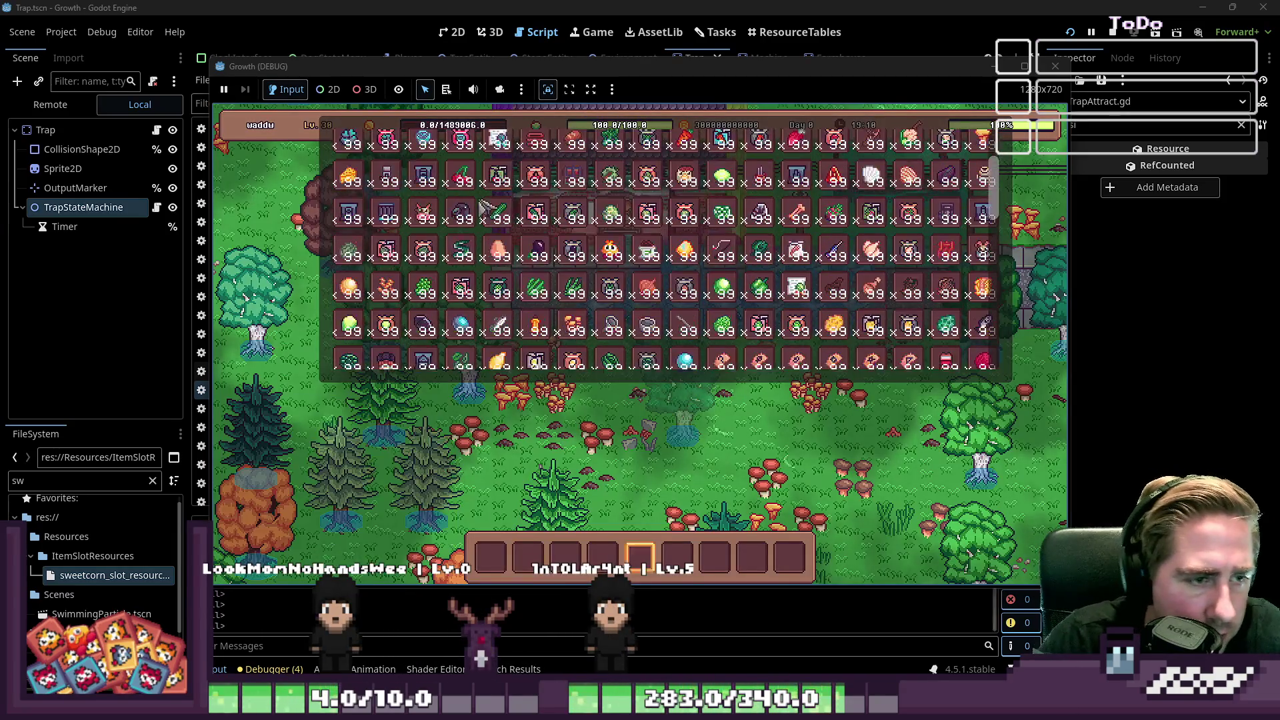
pyautogui.scroll(-5, 470, 218)
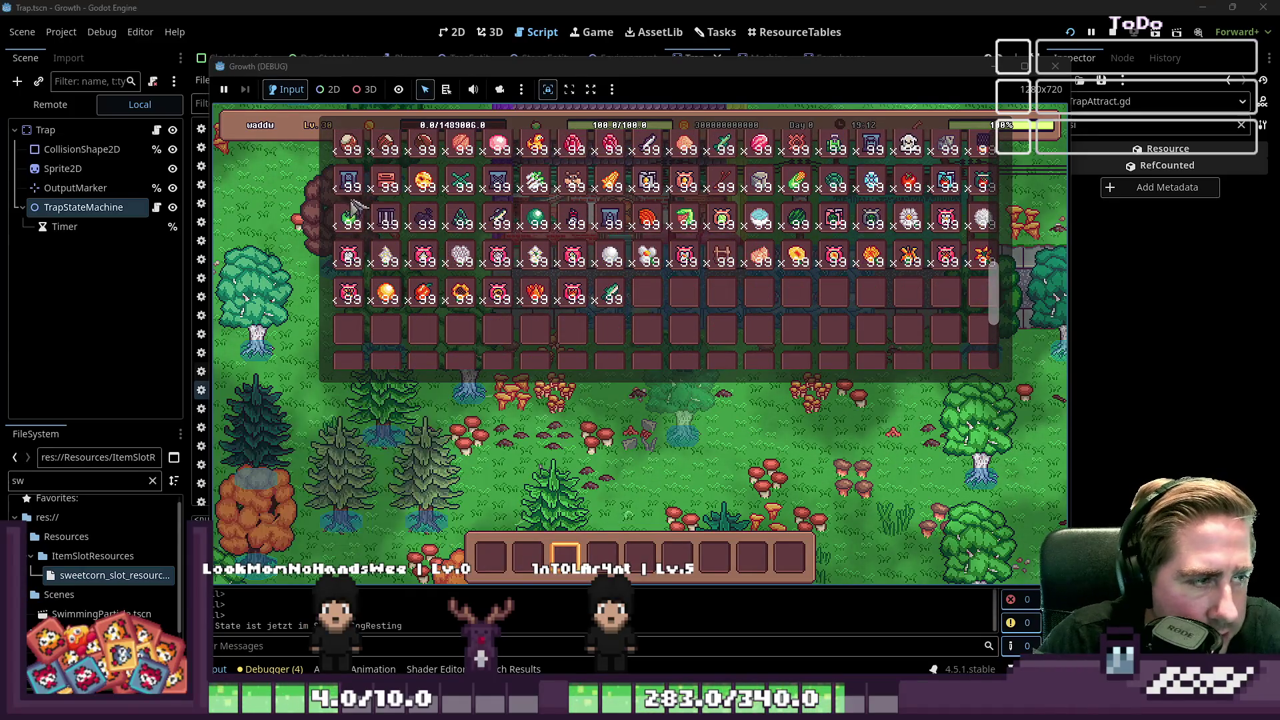
pyautogui.scroll(8, 794, 280)
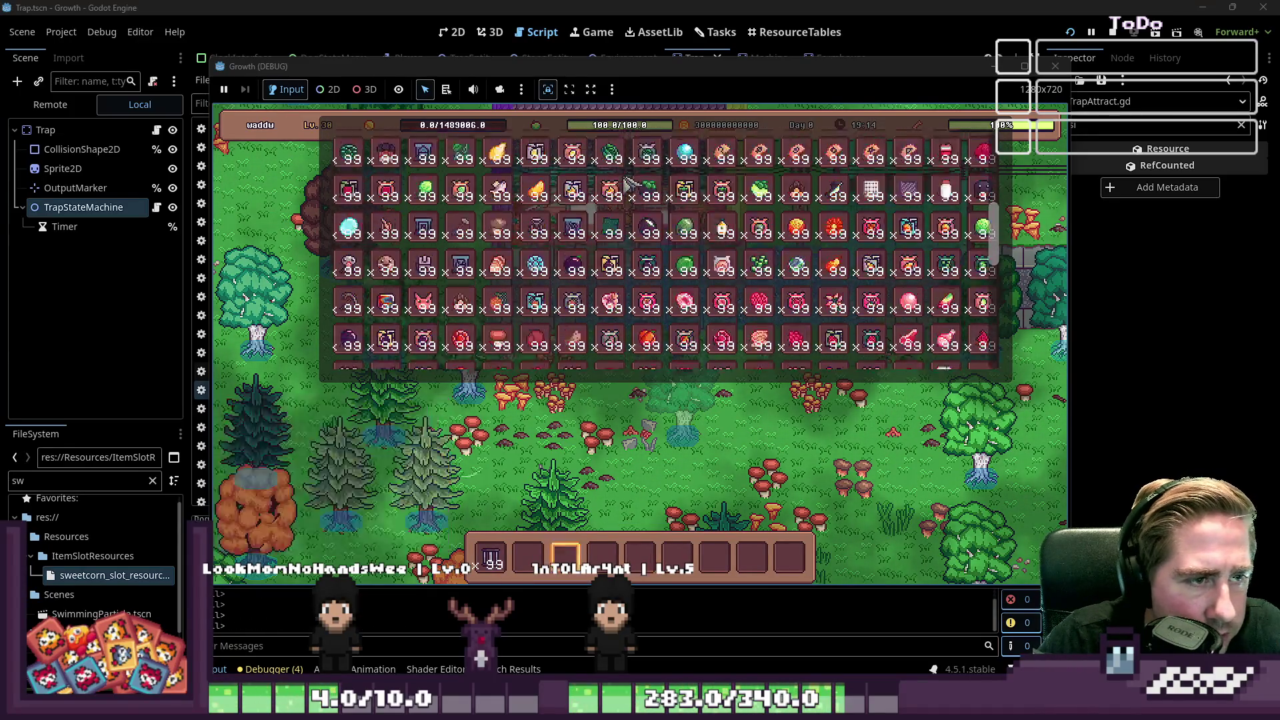
pyautogui.scroll(-3, 687, 293)
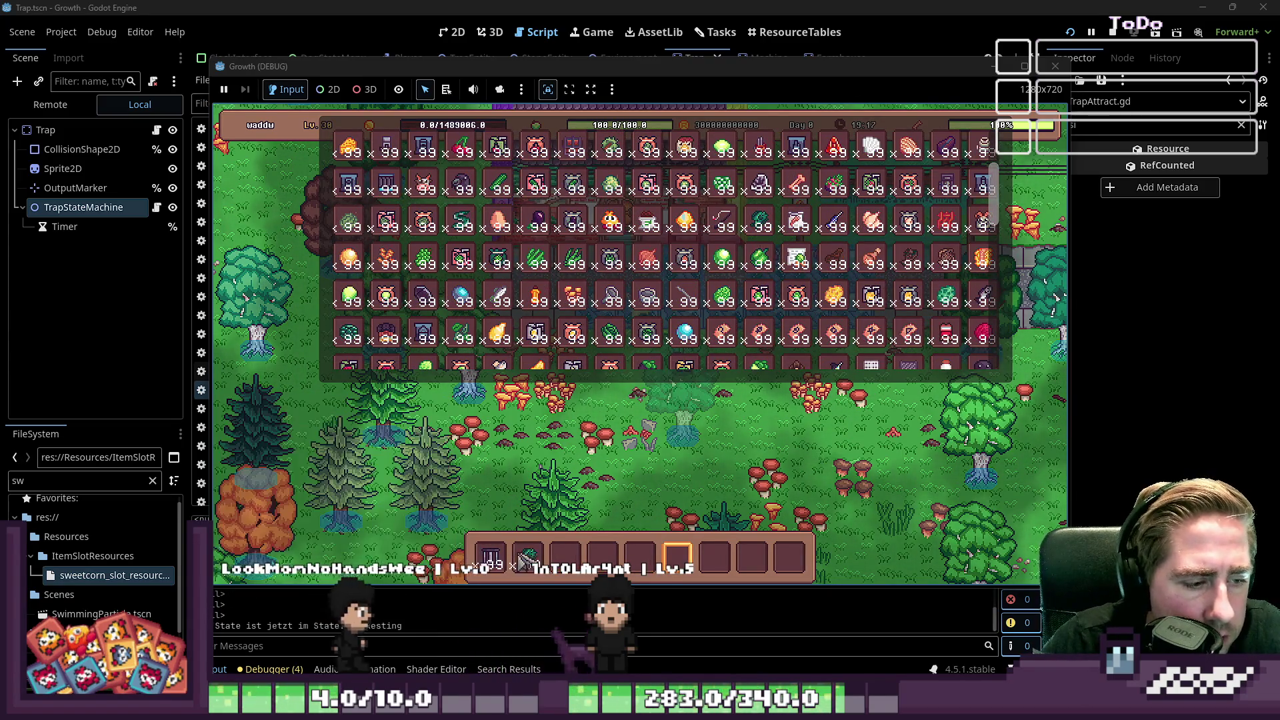
pyautogui.press('i')
pyautogui.scroll(4, 600, 500)
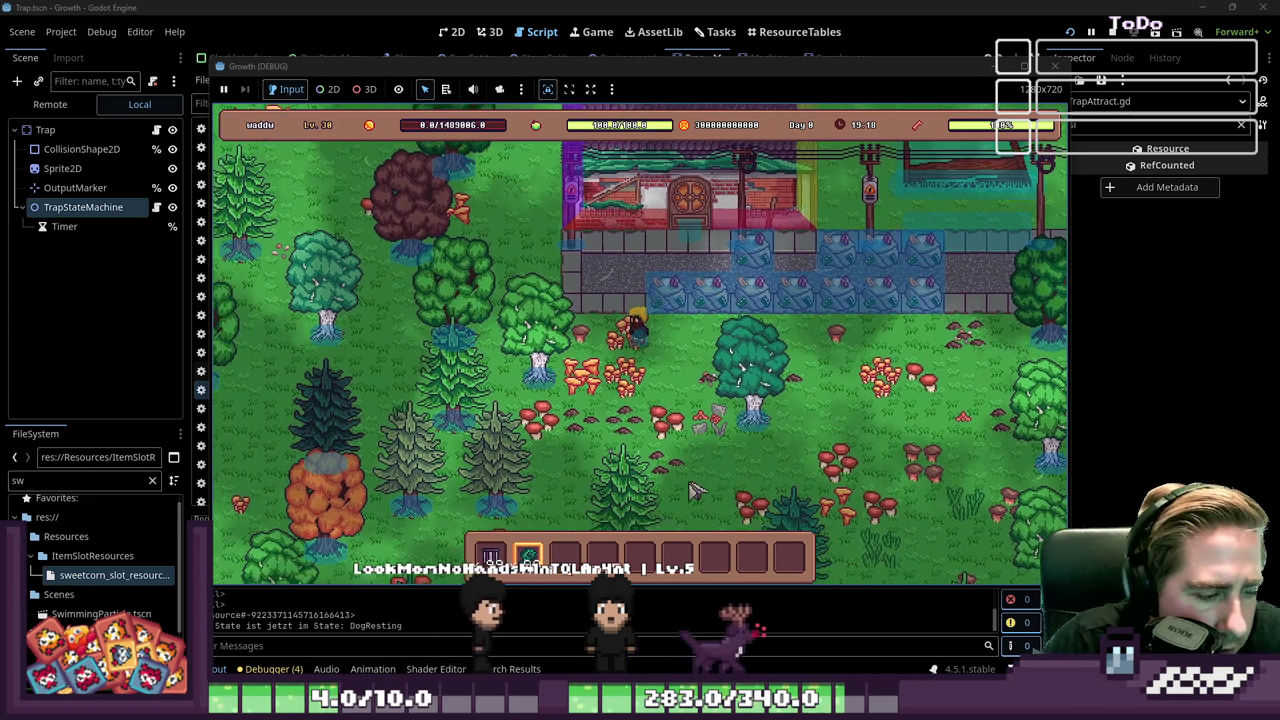
# Step: Walk the character up and left to the pond and equip the trap from hotbar slot 1
pyautogui.moveTo(530, 554)
pyautogui.press('a')
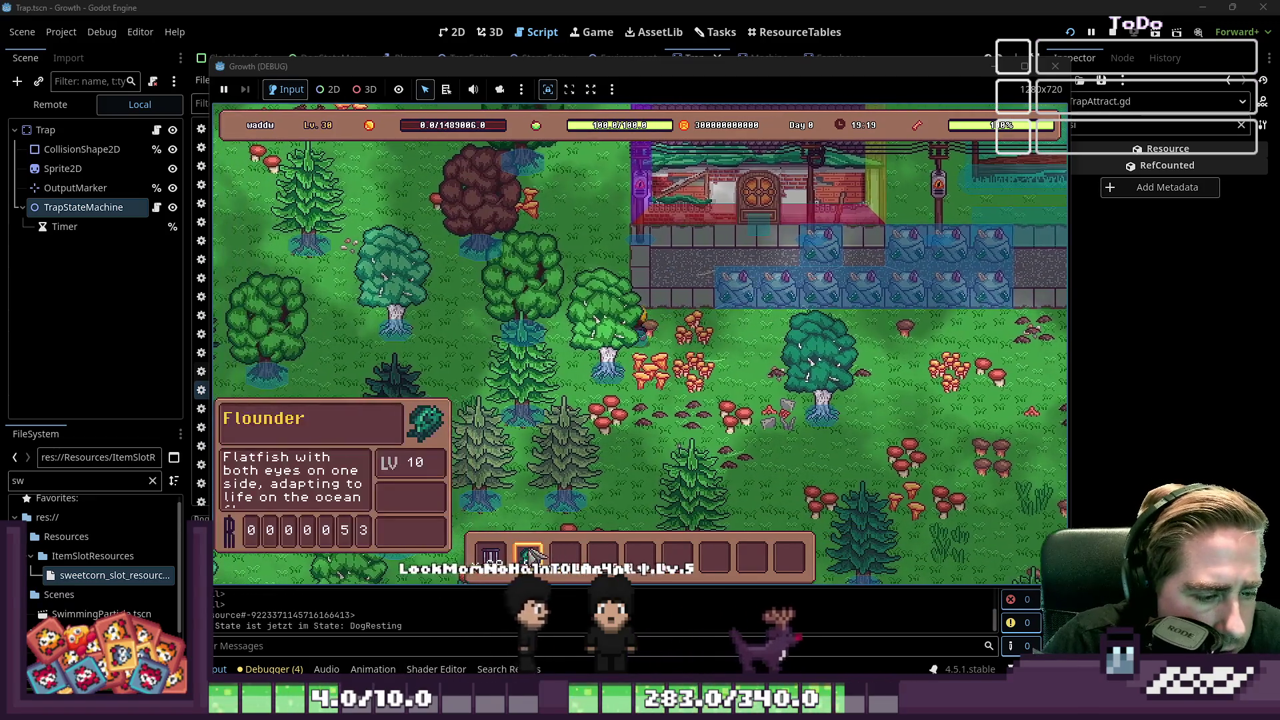
pyautogui.press('w')
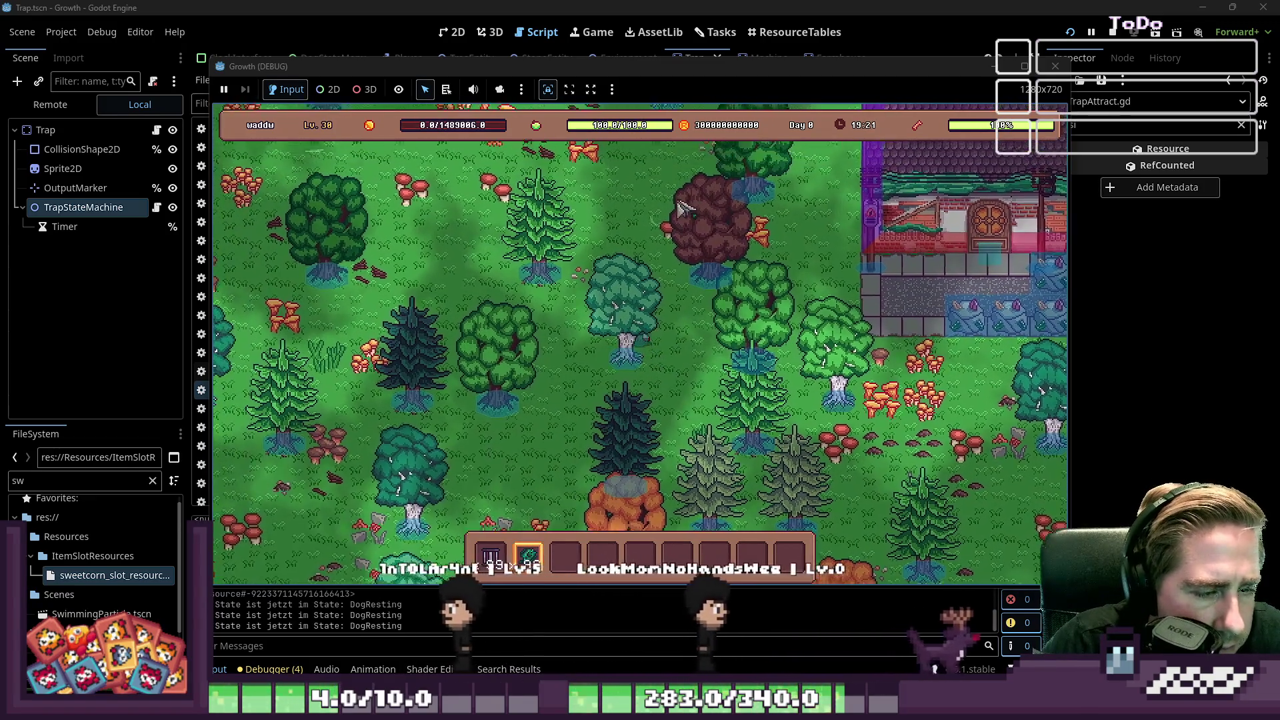
pyautogui.press('w')
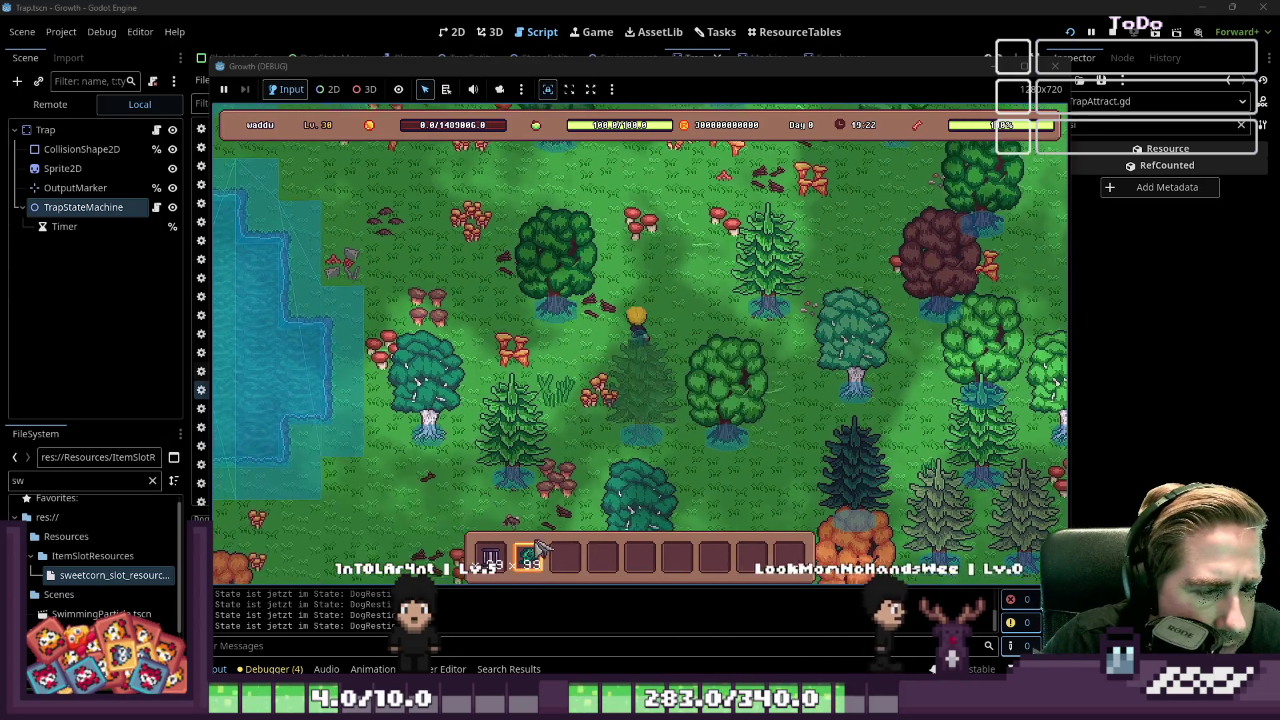
pyautogui.press('a')
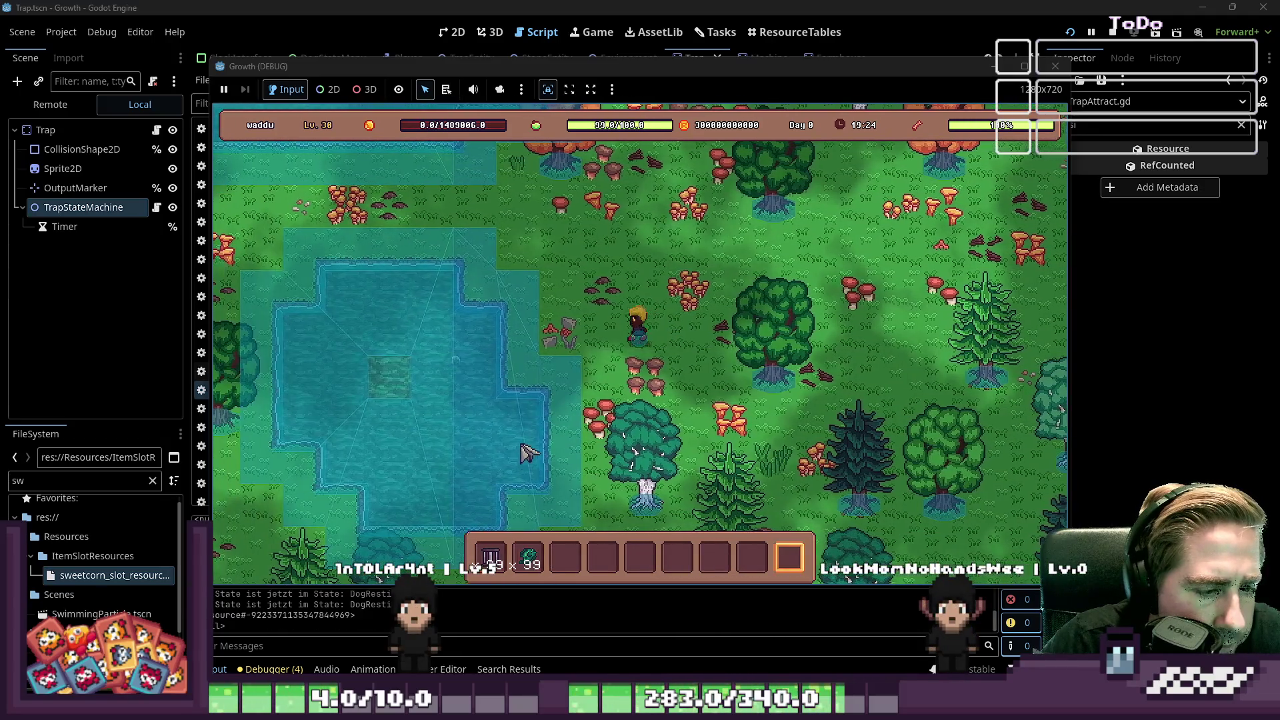
pyautogui.press('1')
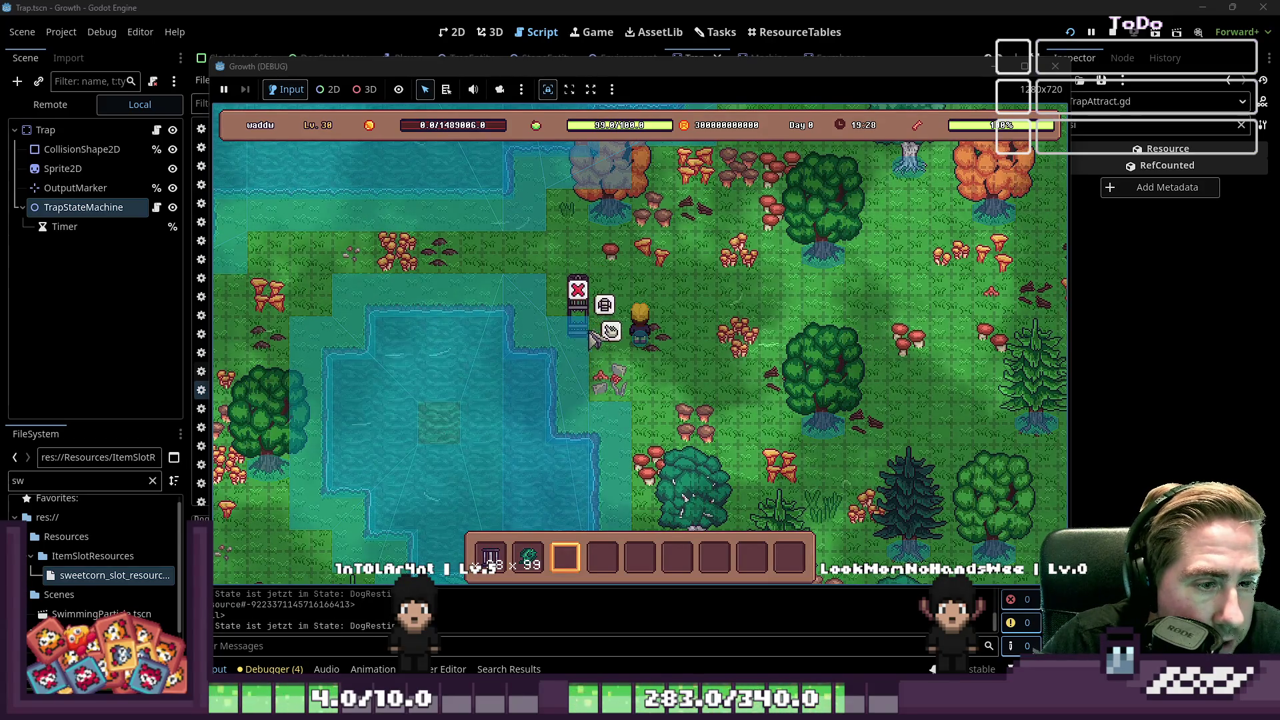
# Step: Put the flounder stack into the placed trap's input slot, then stop the running game
pyautogui.click(588, 333)
pyautogui.click(528, 557)
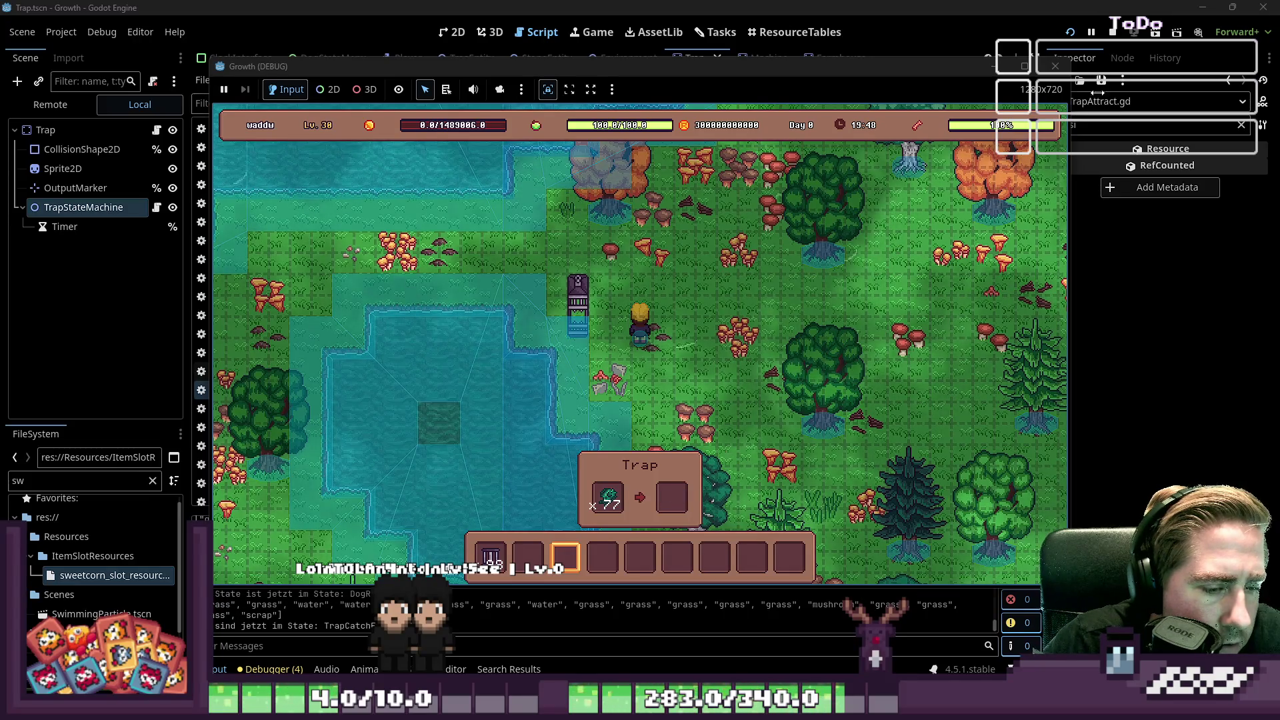
pyautogui.click(1065, 69)
# Step: Review the trap's catch-success state script and its TrapAttract transition, then return to TrapAttract.gd
pyautogui.click(598, 292)
pyautogui.scroll(3, 605, 290)
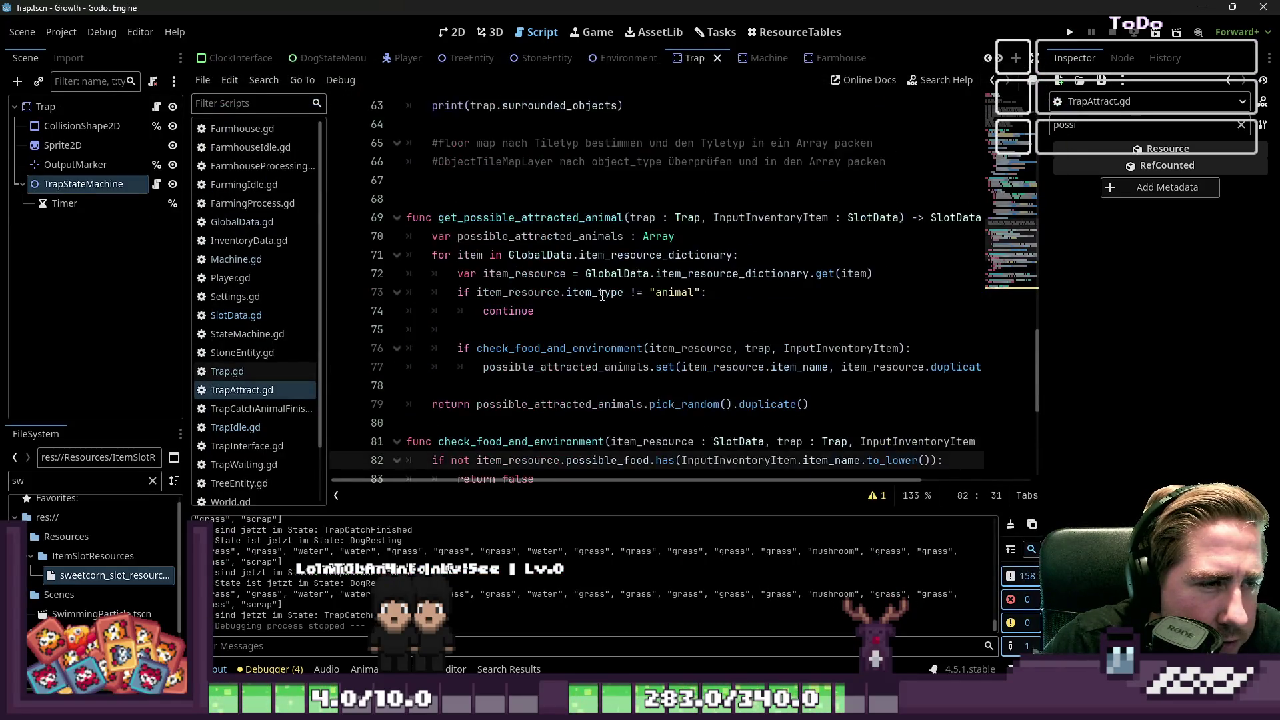
pyautogui.scroll(5, 605, 289)
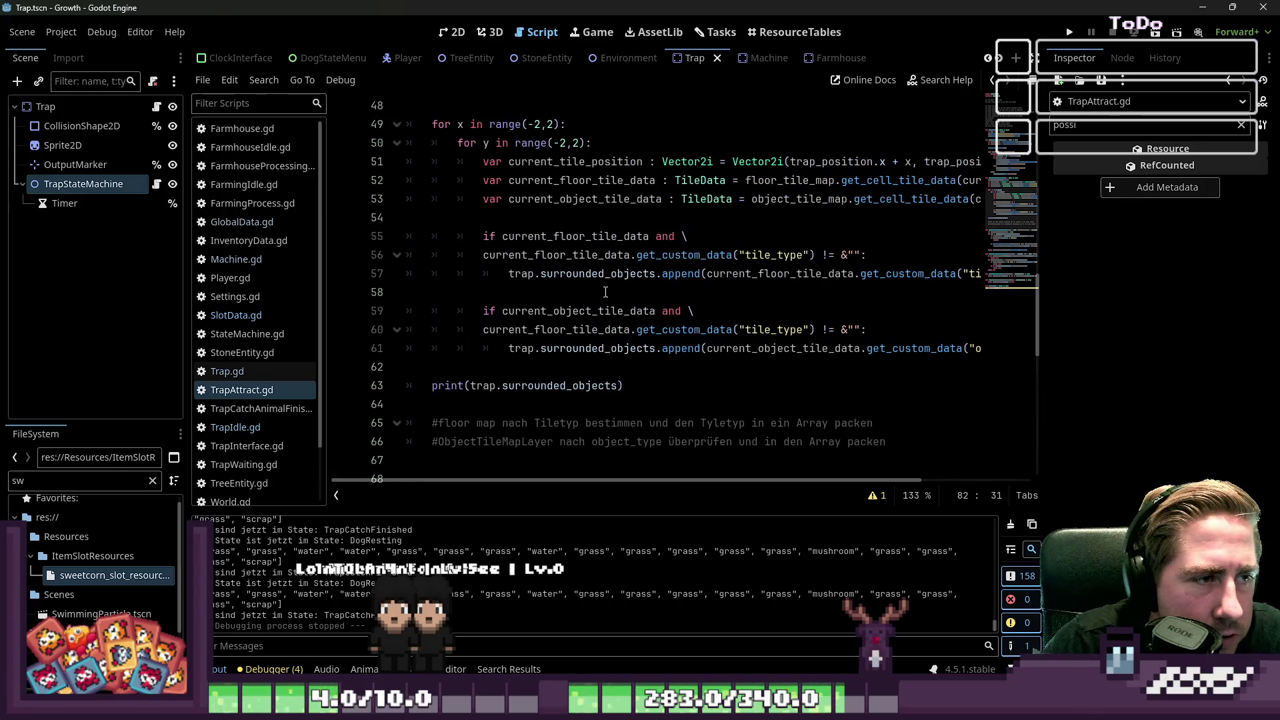
pyautogui.click(261, 408)
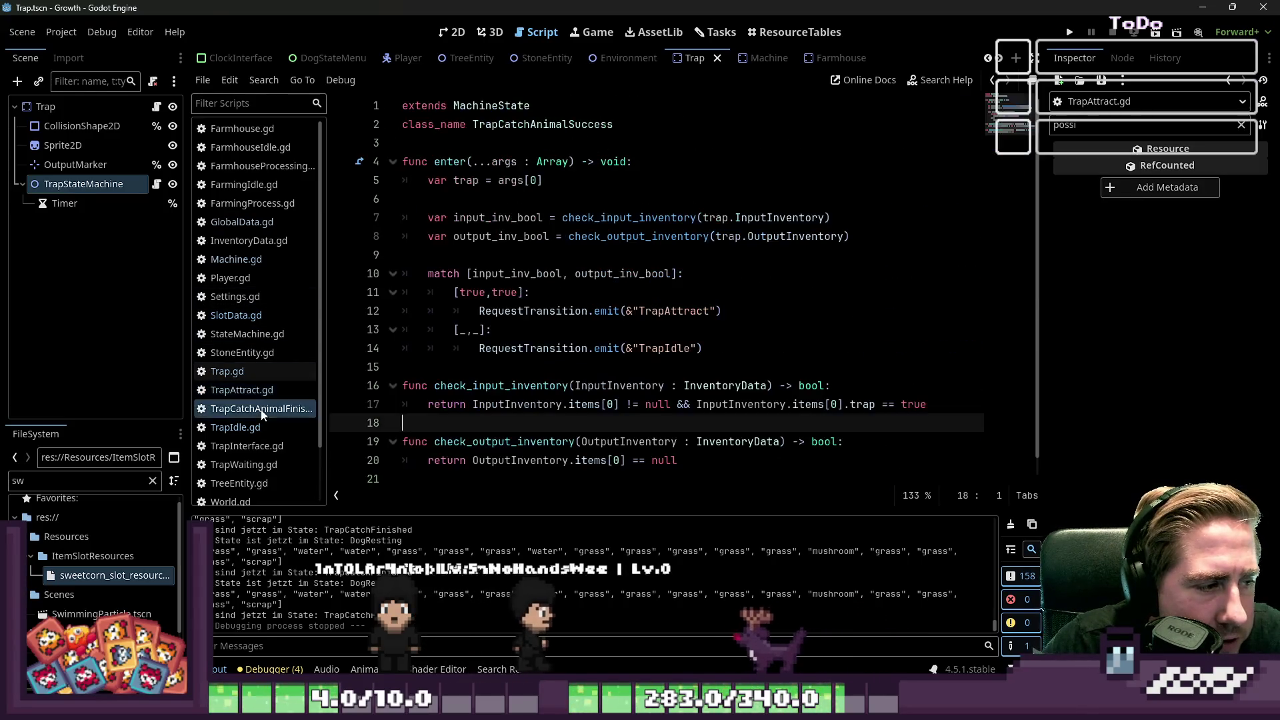
pyautogui.scroll(-1, 464, 370)
pyautogui.click(736, 292)
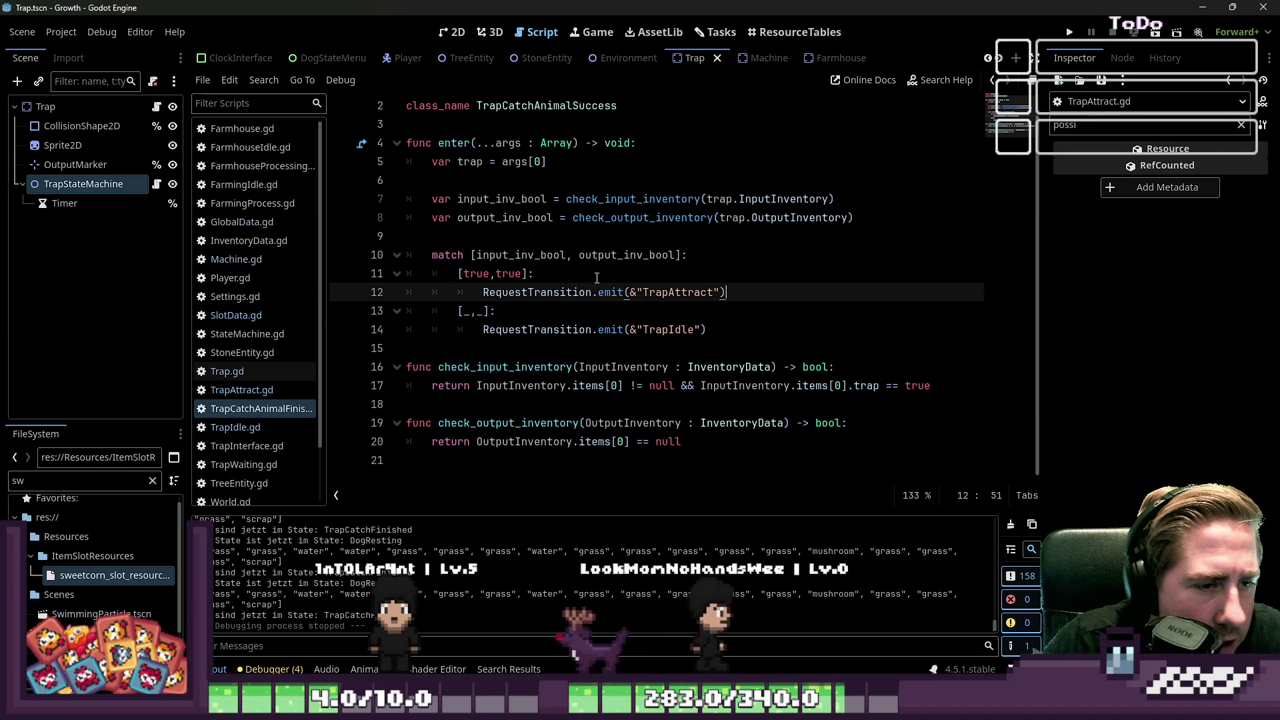
pyautogui.click(568, 268)
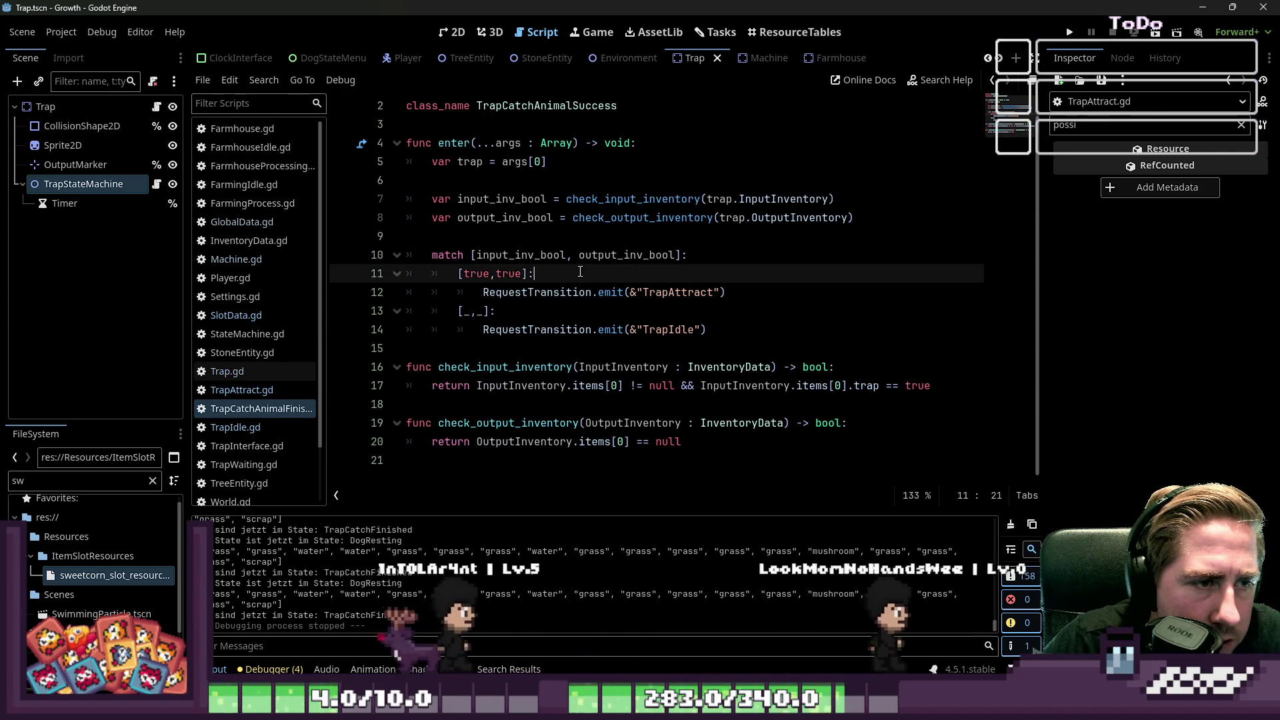
pyautogui.click(280, 390)
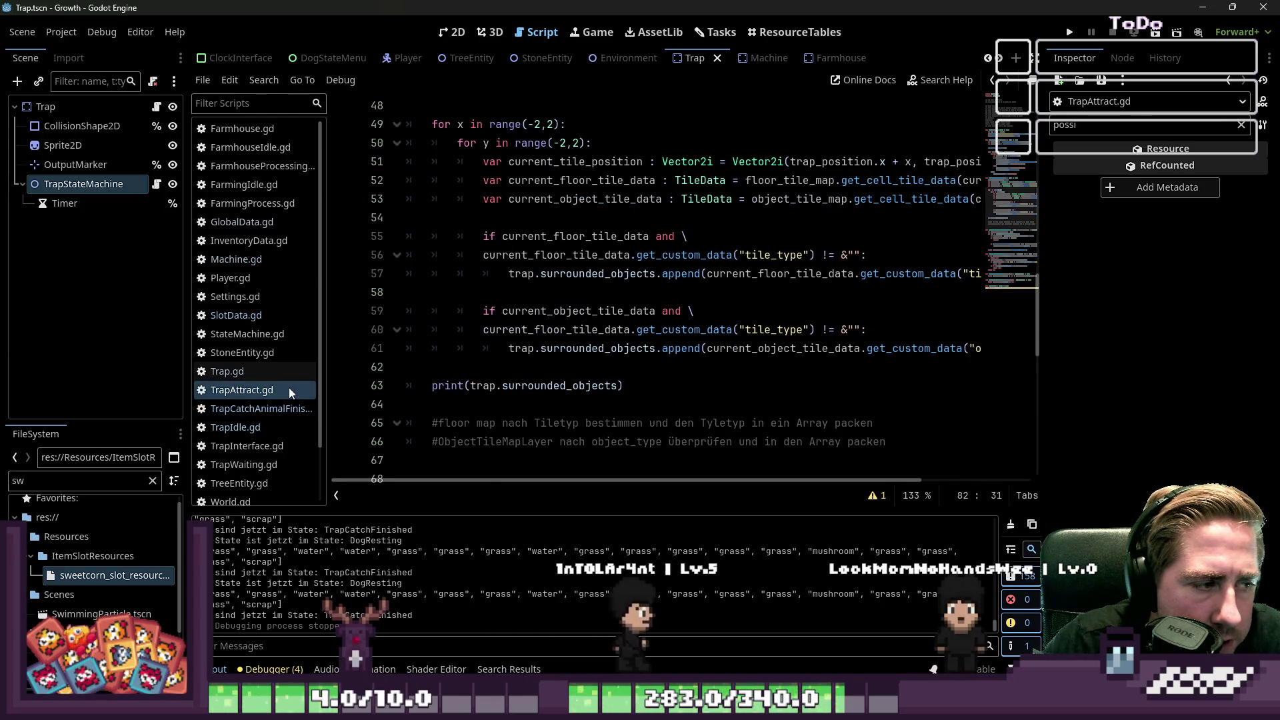
pyautogui.scroll(3, 553, 360)
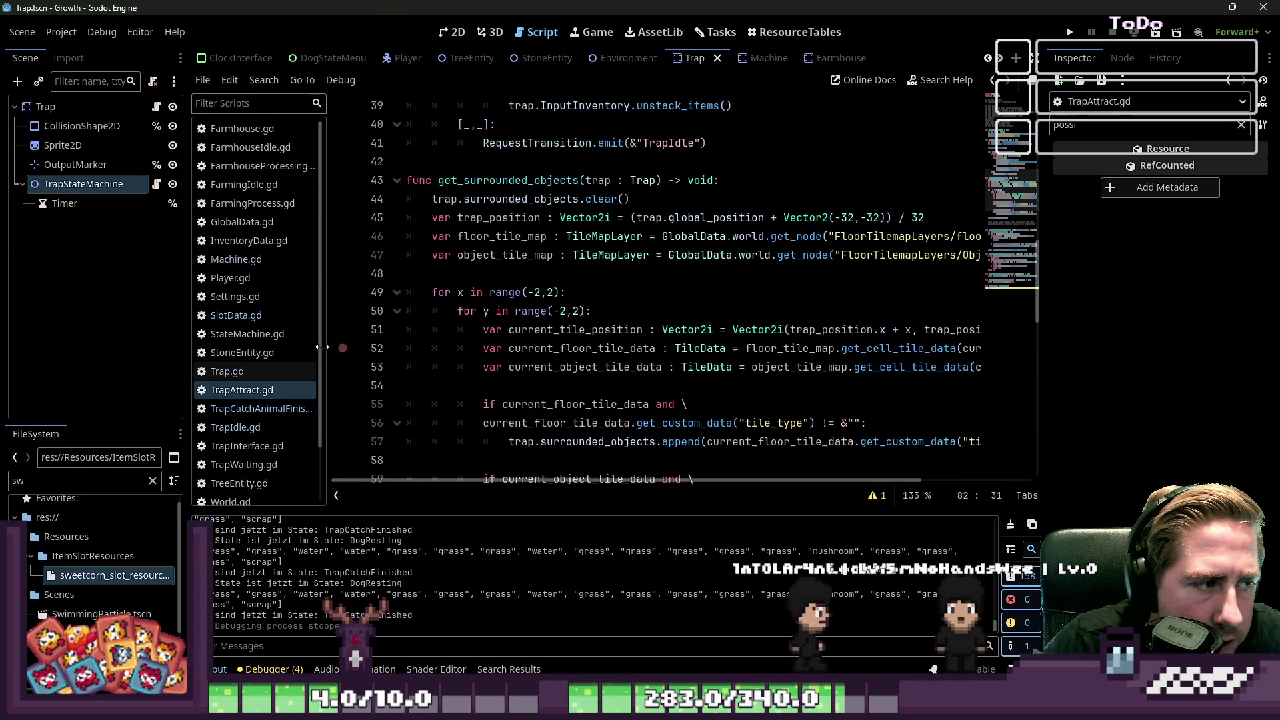
# Step: Glance at Trap.gd, return to TrapAttract.gd, and narrow the Scene/FileSystem dock
pyautogui.click(230, 371)
pyautogui.click(247, 390)
pyautogui.scroll(-2, 593, 360)
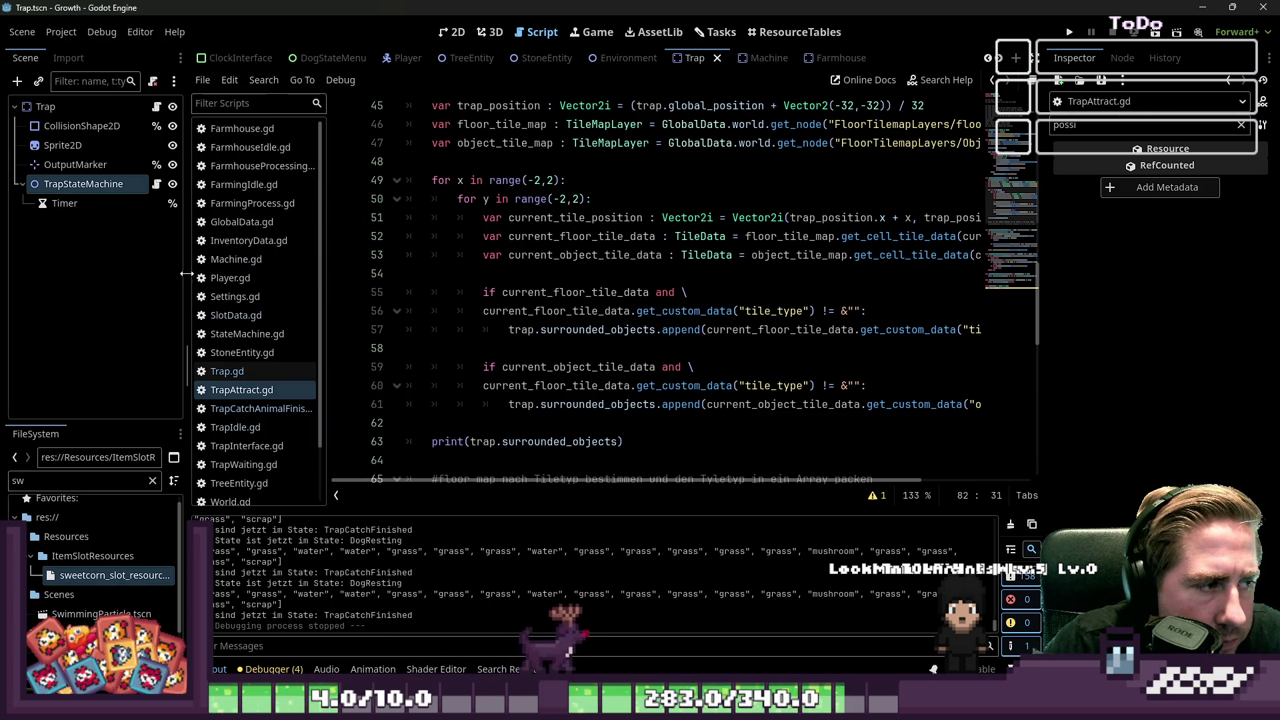
pyautogui.moveTo(186, 274); pyautogui.dragTo(2, 248)
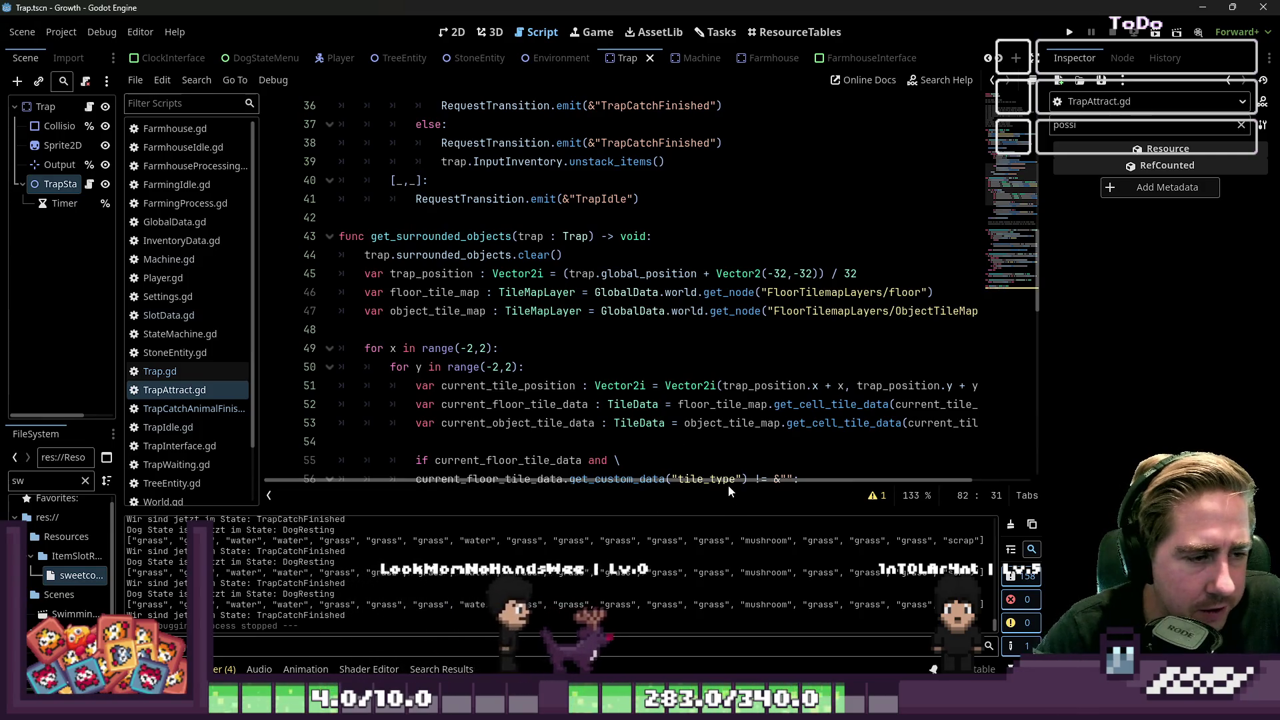
# Step: Add the missing colon at the end of line 33 in TrapAttract.gd
pyautogui.scroll(-1, 699, 387)
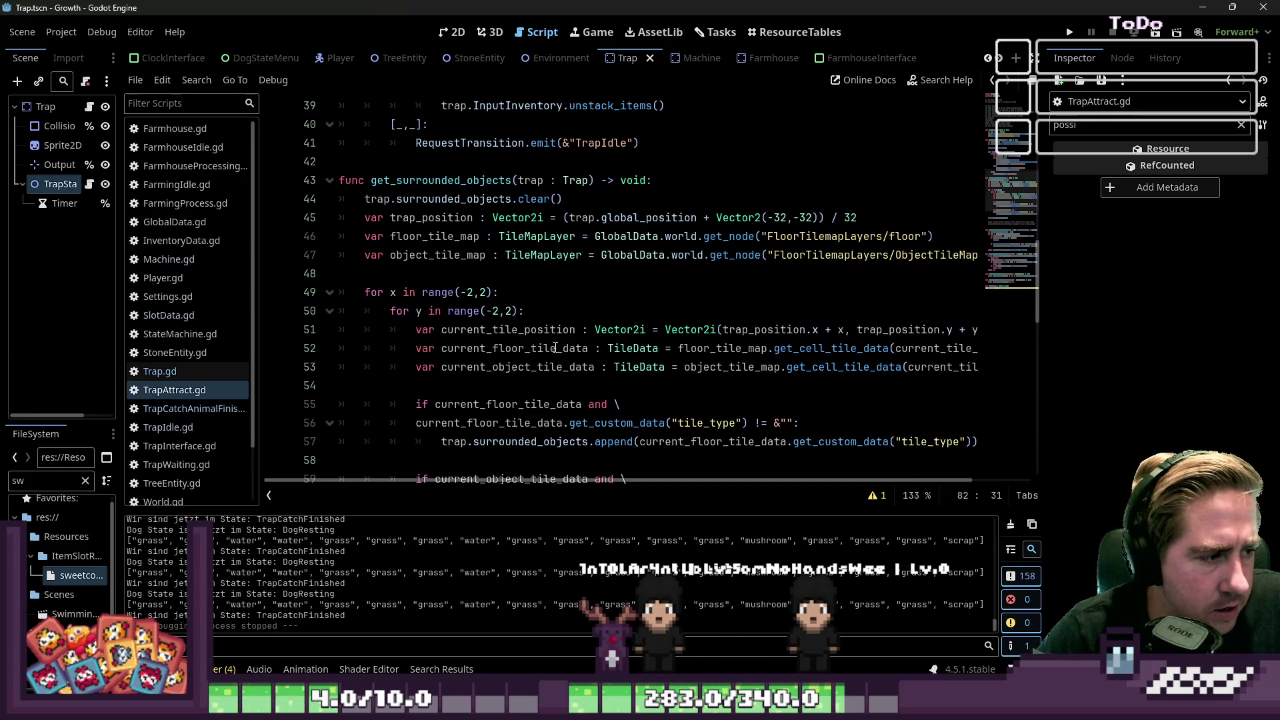
pyautogui.scroll(-8, 554, 347)
pyautogui.scroll(-3, 549, 340)
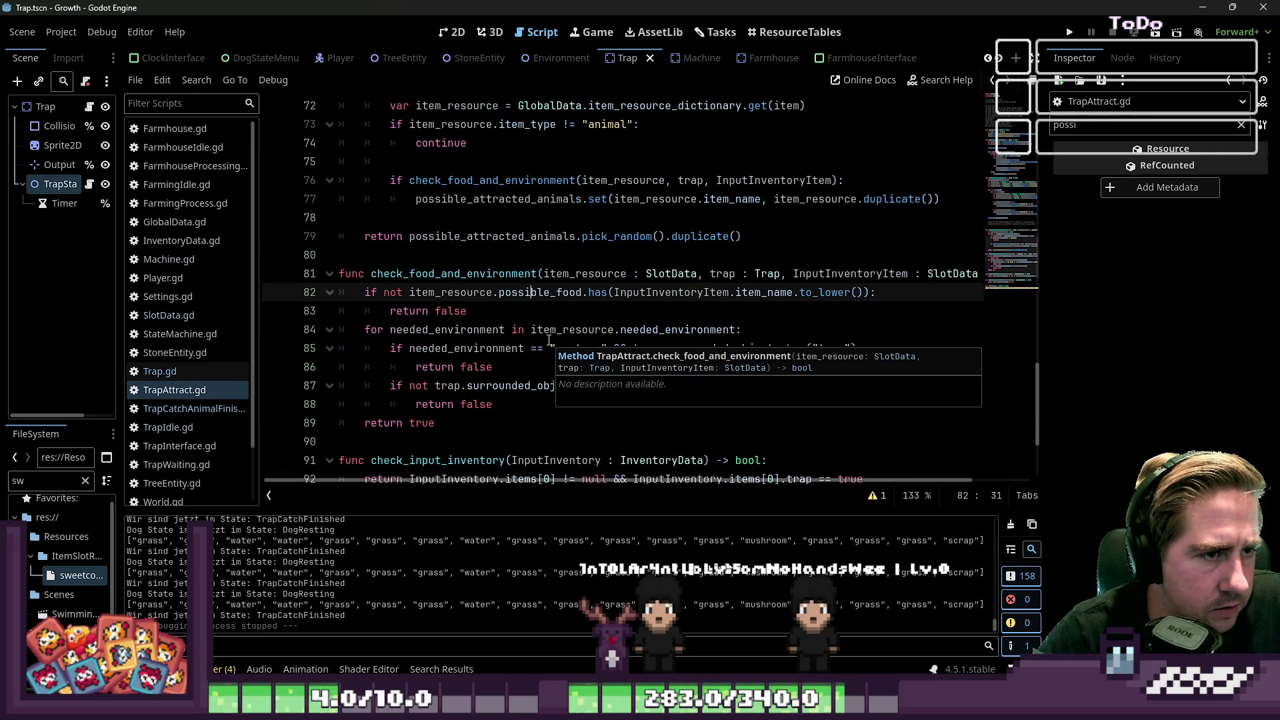
pyautogui.scroll(14, 549, 340)
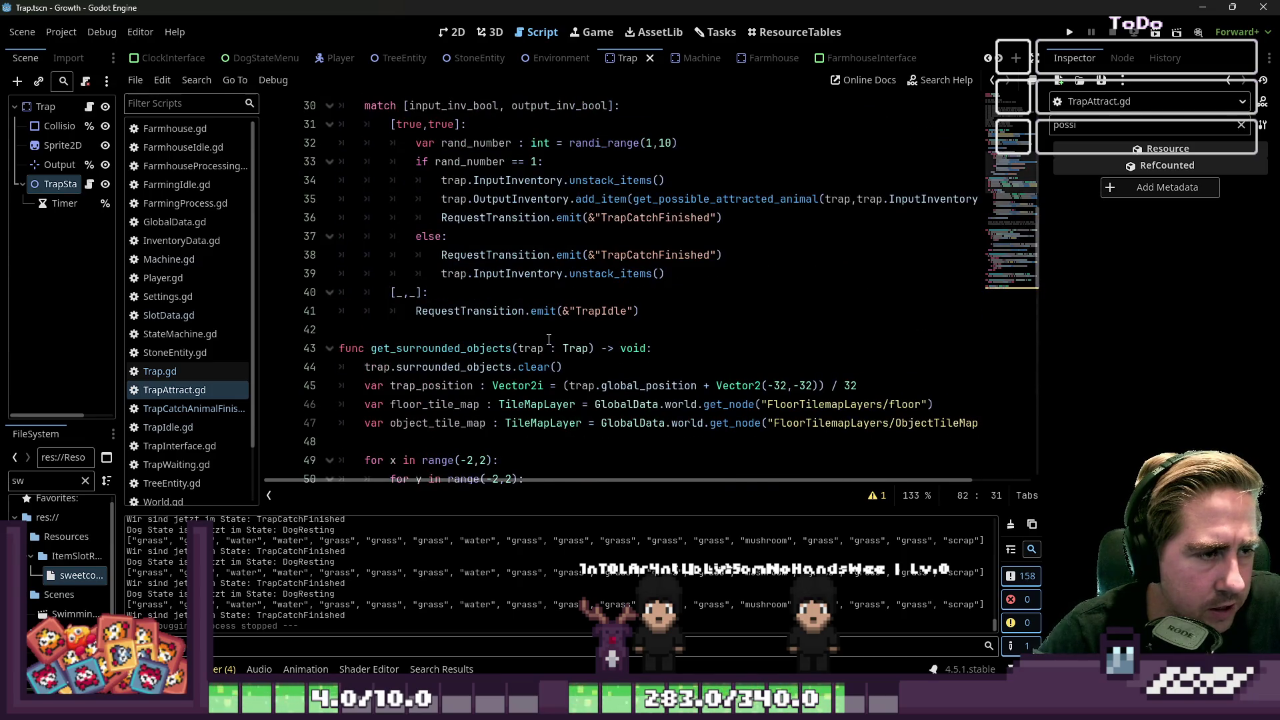
pyautogui.scroll(1, 548, 341)
pyautogui.click(456, 218)
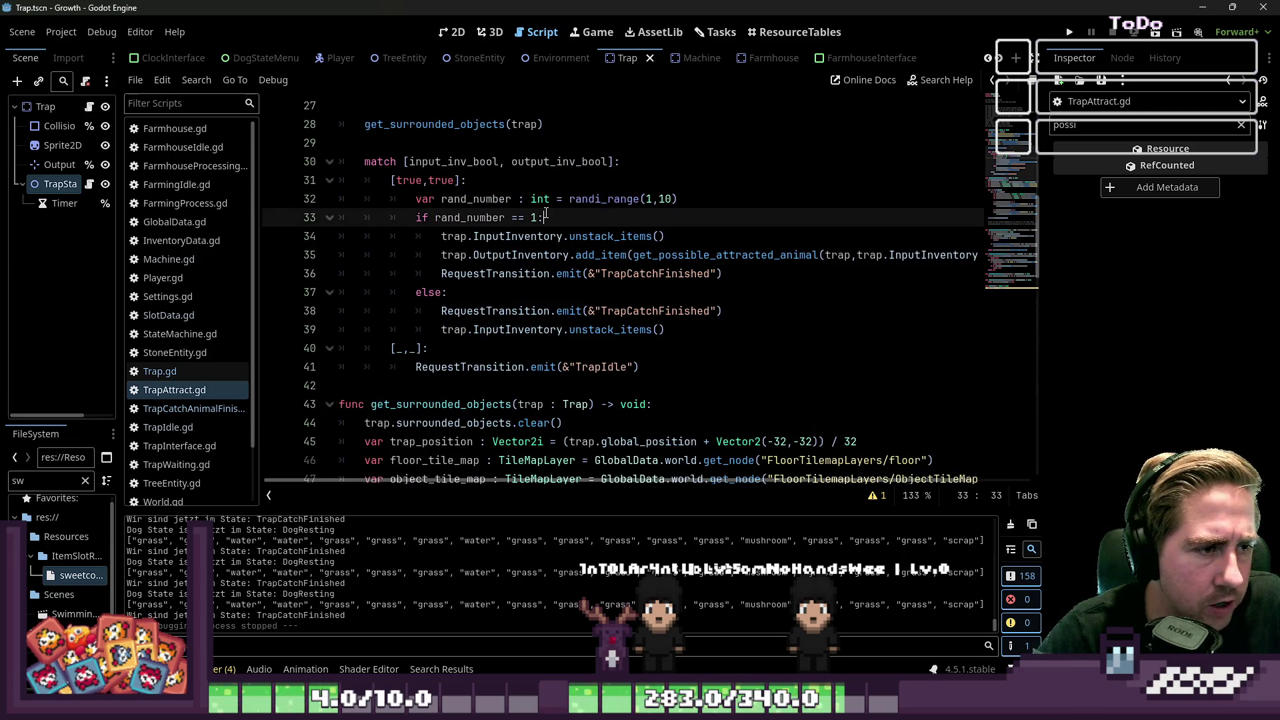
pyautogui.write(':')
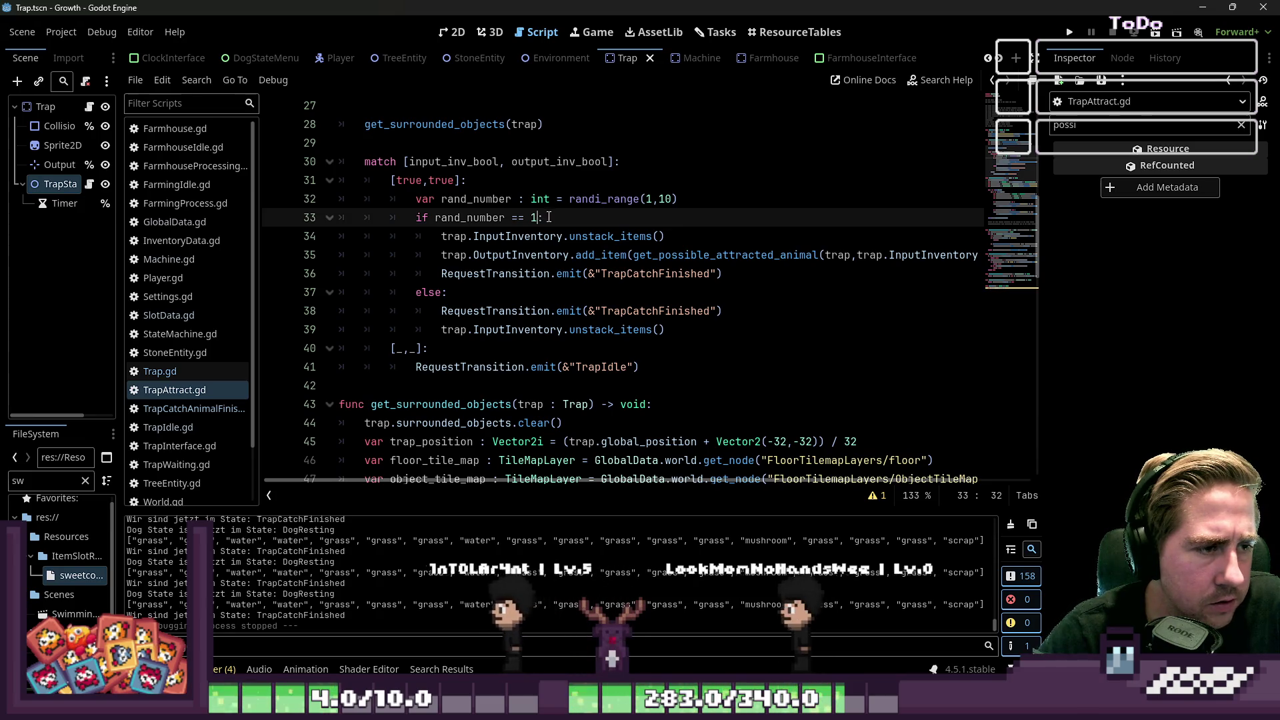
pyautogui.click(757, 267)
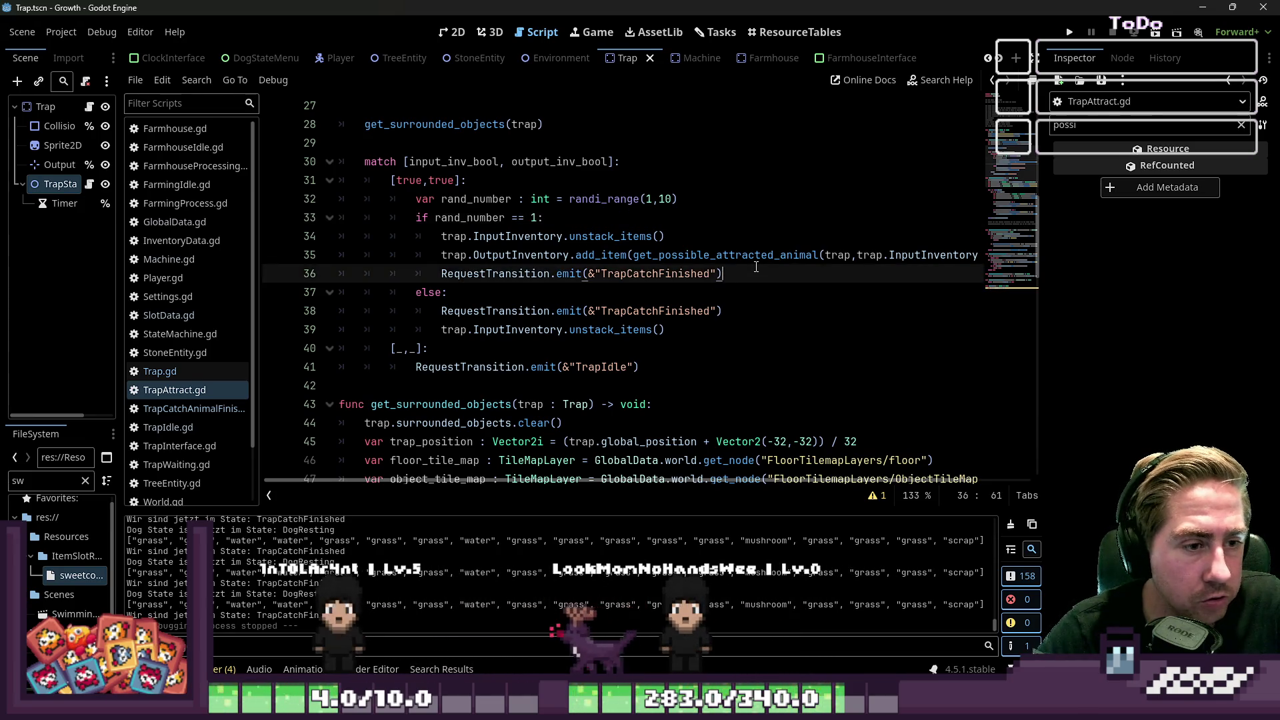
pyautogui.click(731, 287)
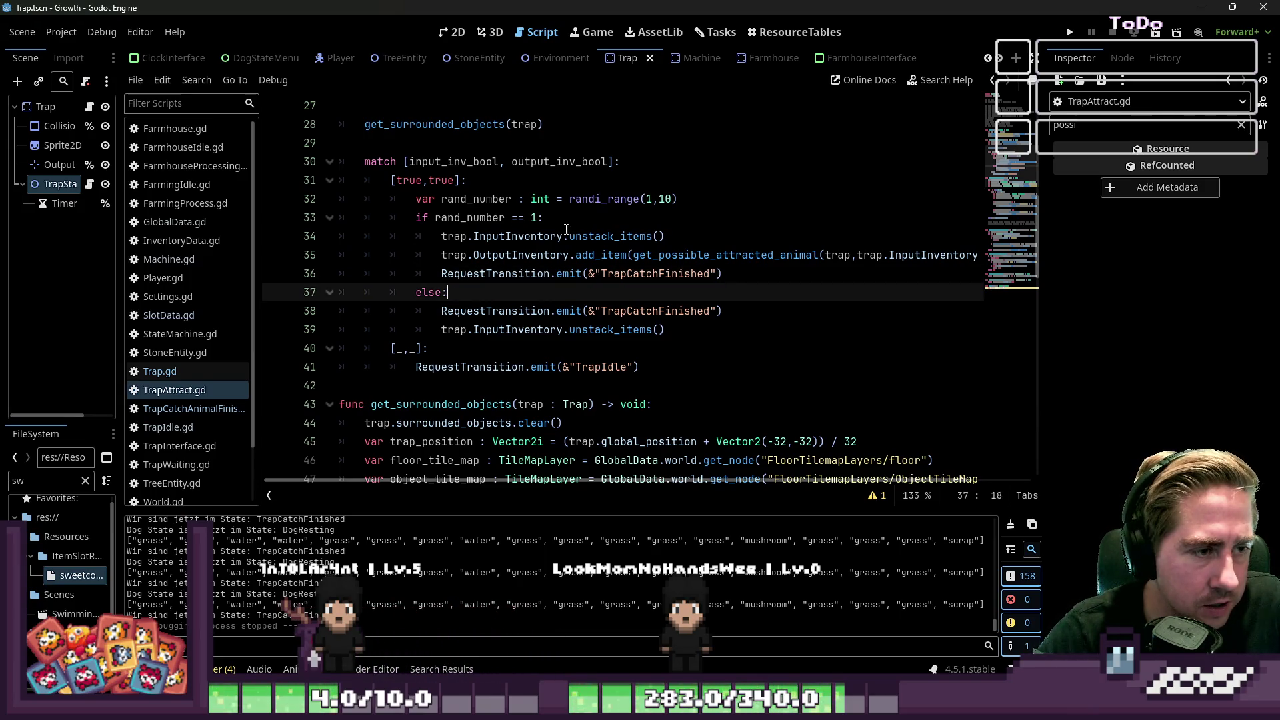
pyautogui.moveTo(497, 217); pyautogui.dragTo(540, 217)
pyautogui.click(638, 274)
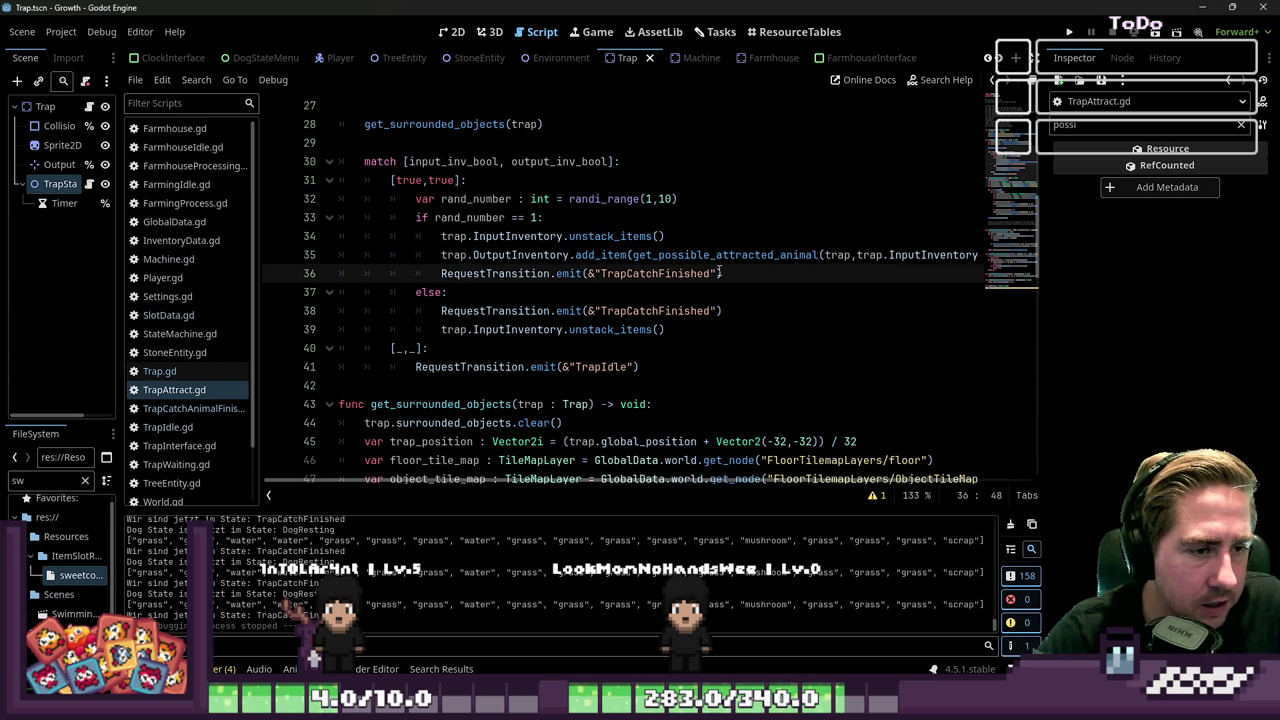
# Step: Add print("Catch Successful!") after line 36 and print("Fail") in the else branch, then save and run
pyautogui.press('Return')
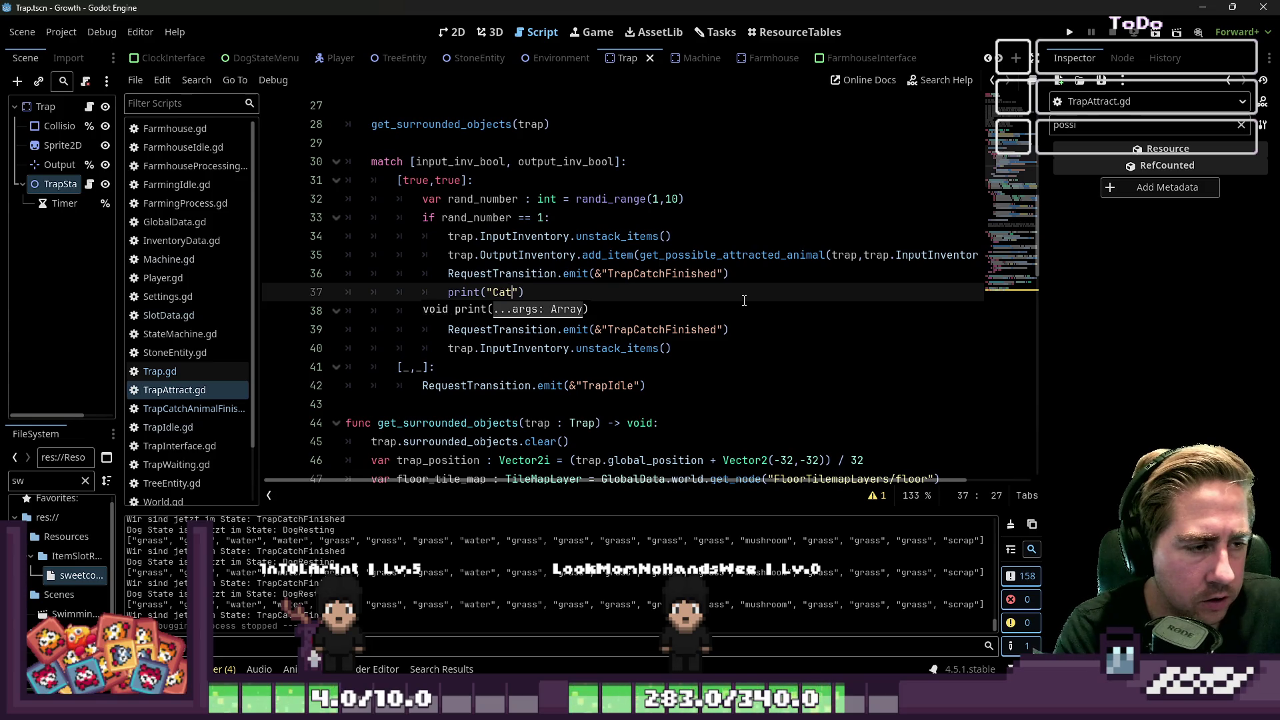
pyautogui.press('BackSpace')
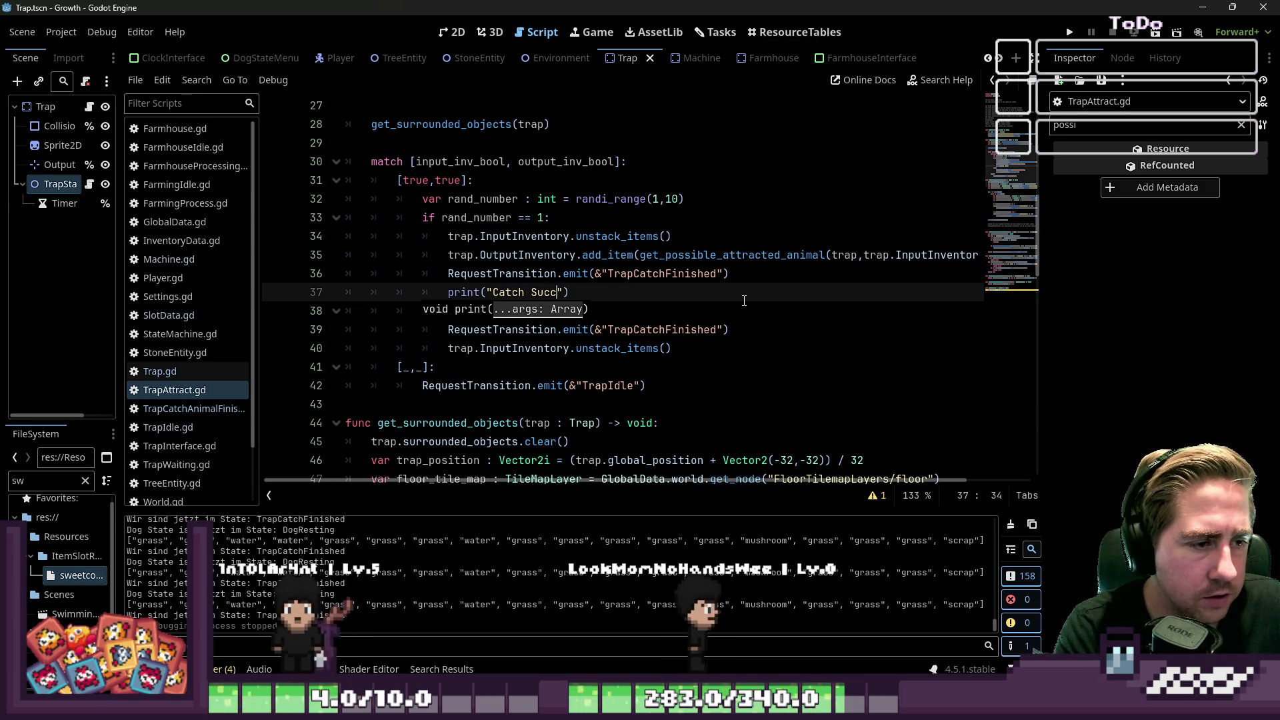
pyautogui.write('ccessful!')
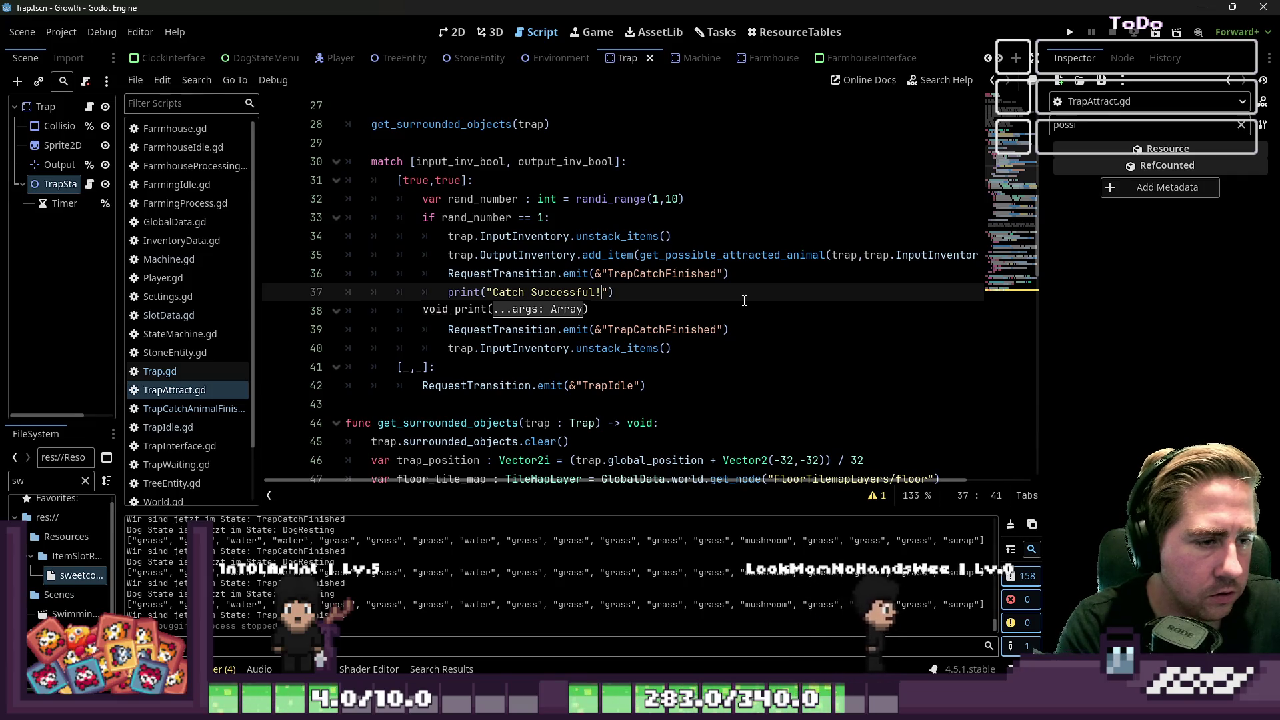
pyautogui.hotkey('ctrl', 'shift', 'Left')
pyautogui.hotkey('ctrl', 'shift', 'Left')
pyautogui.hotkey('ctrl', 'shift', 'Left')
pyautogui.press('Down')
pyautogui.press('Down')
pyautogui.press('Down')
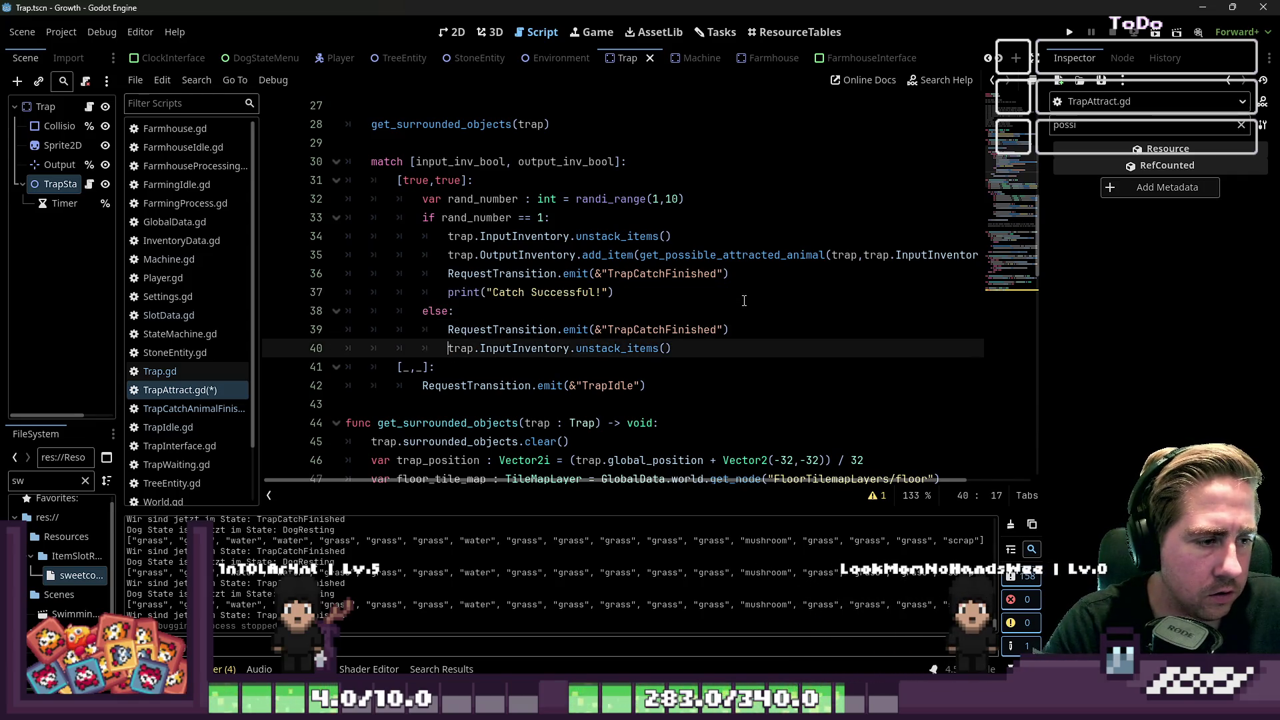
pyautogui.press('Return')
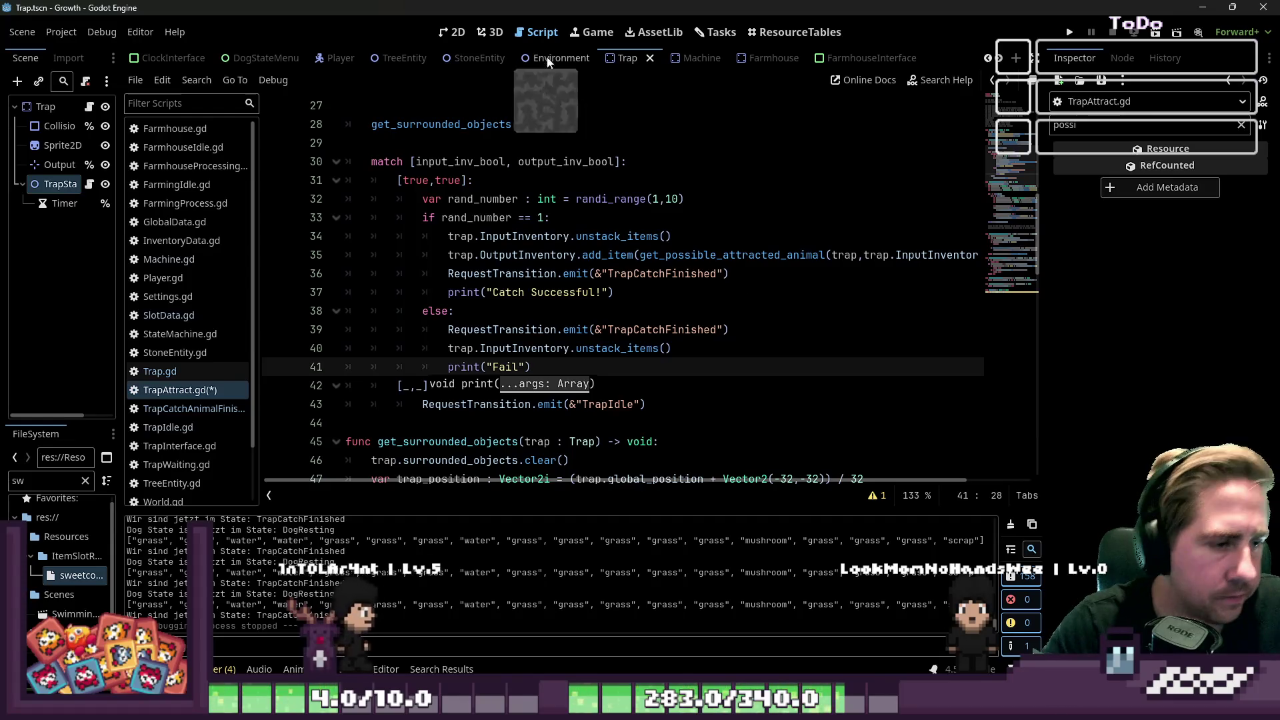
pyautogui.click(723, 129)
pyautogui.click(1069, 32)
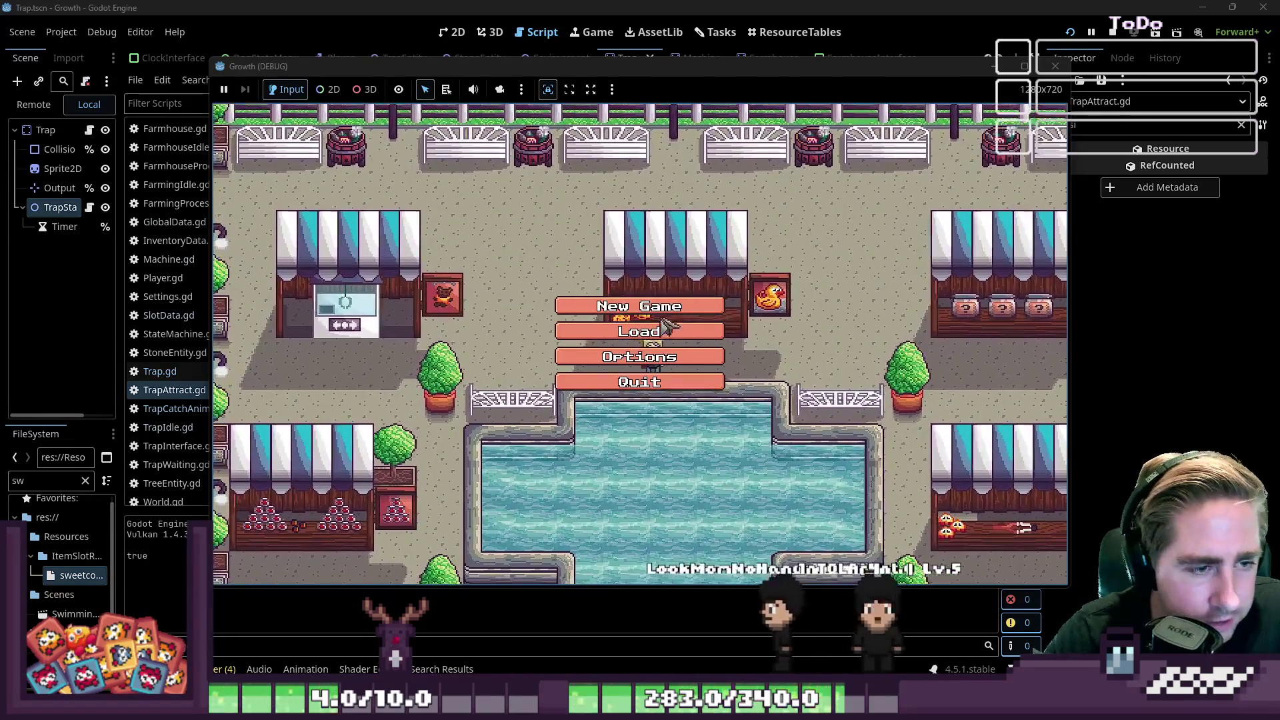
# Step: Start a new game, entering a character name and confirming with Enter
pyautogui.click(639, 306)
pyautogui.click(686, 205)
pyautogui.write('adw')
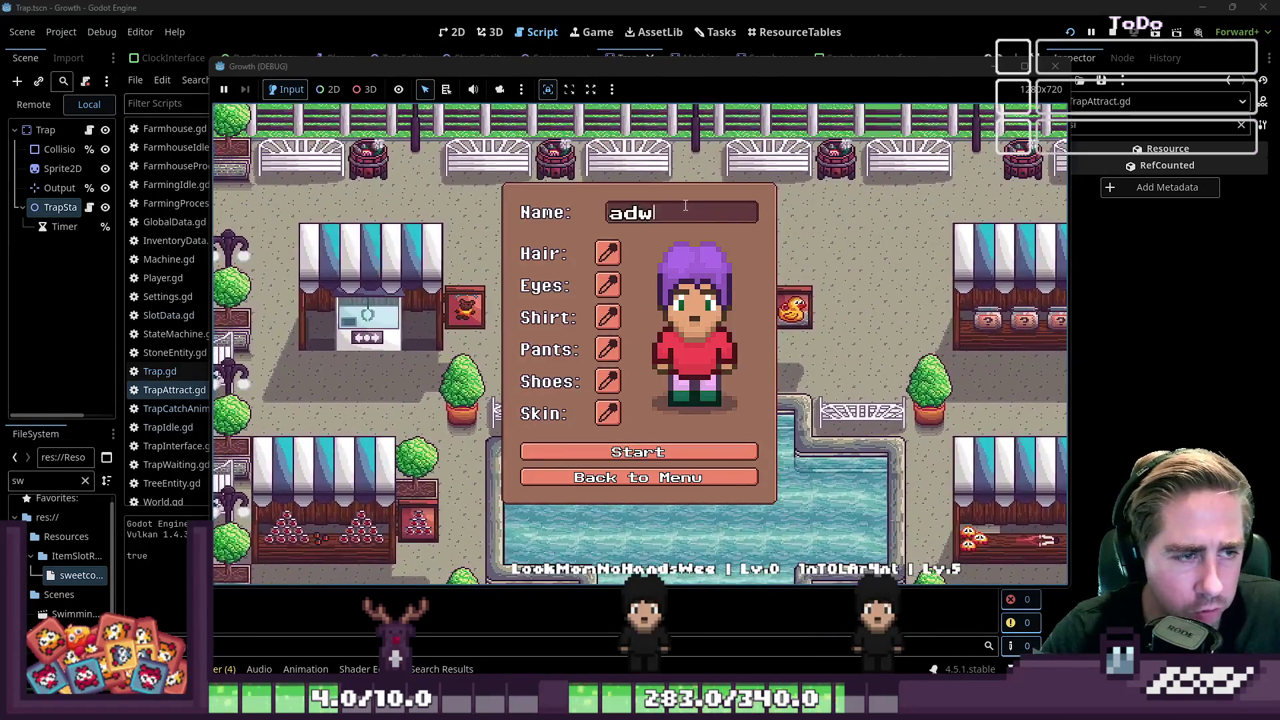
pyautogui.press('Return')
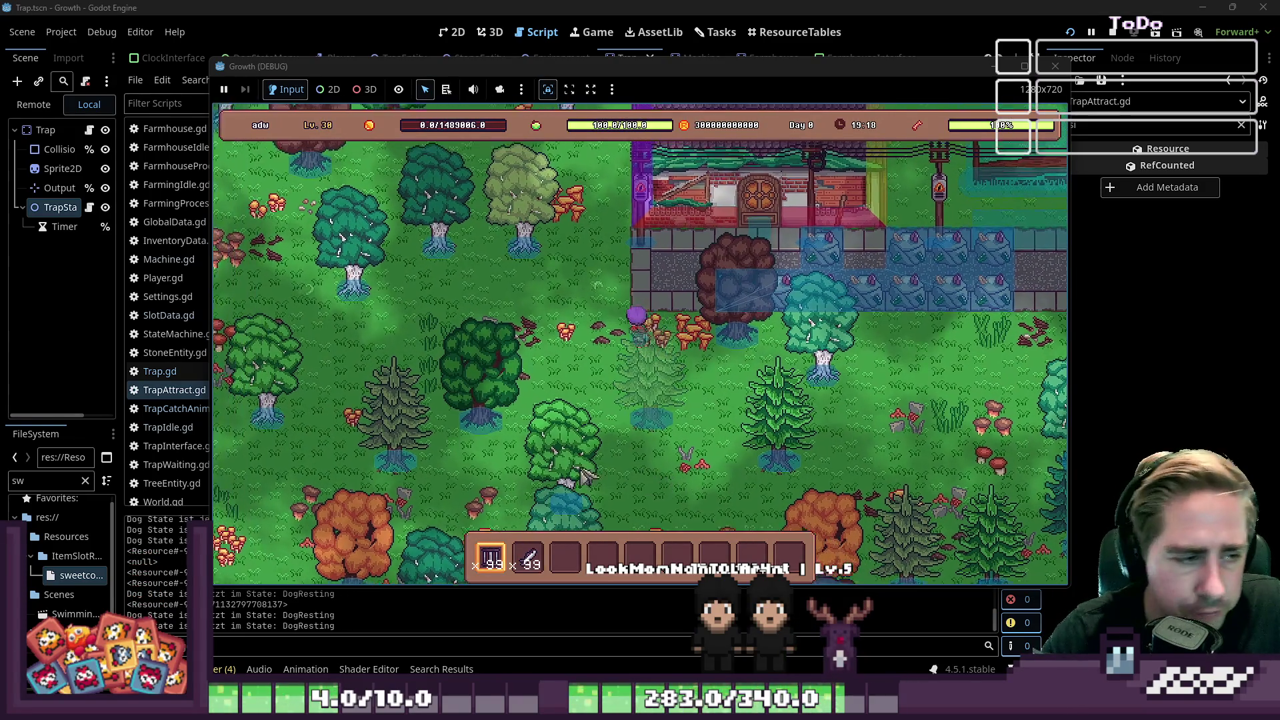
# Step: Walk the player up and left to the trap by the pond and open its panel
pyautogui.press('a')
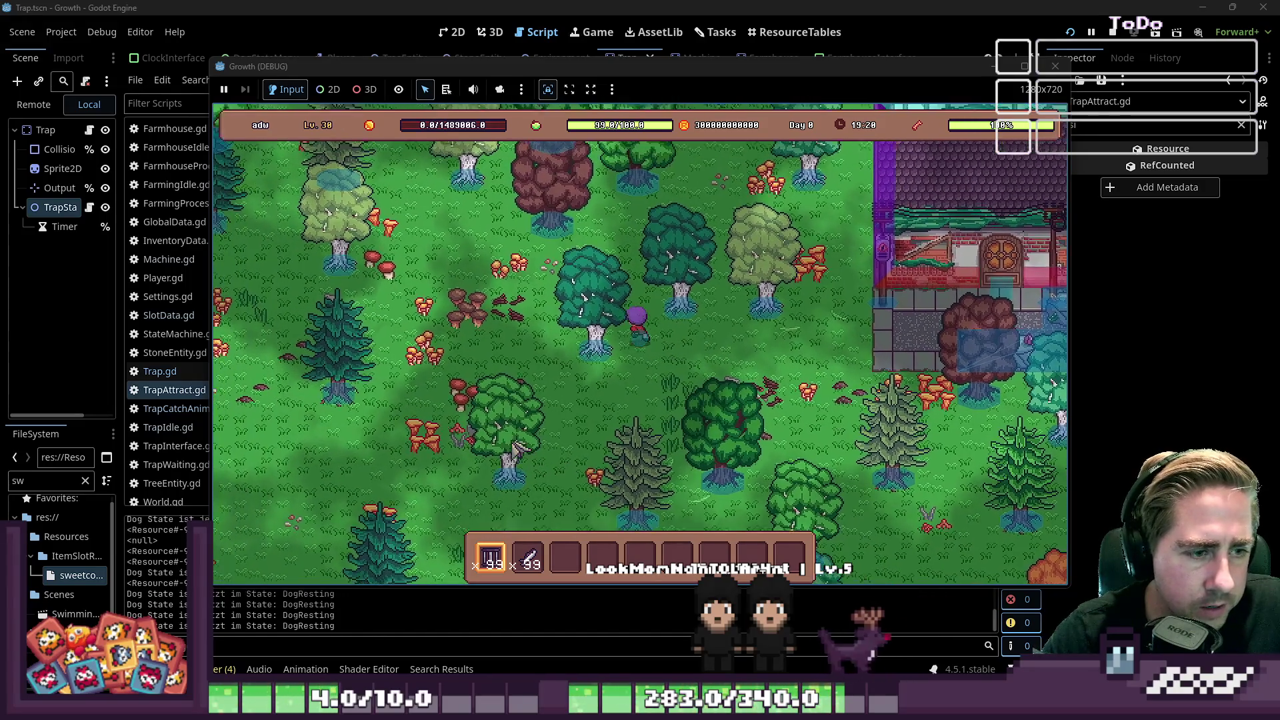
pyautogui.press('a')
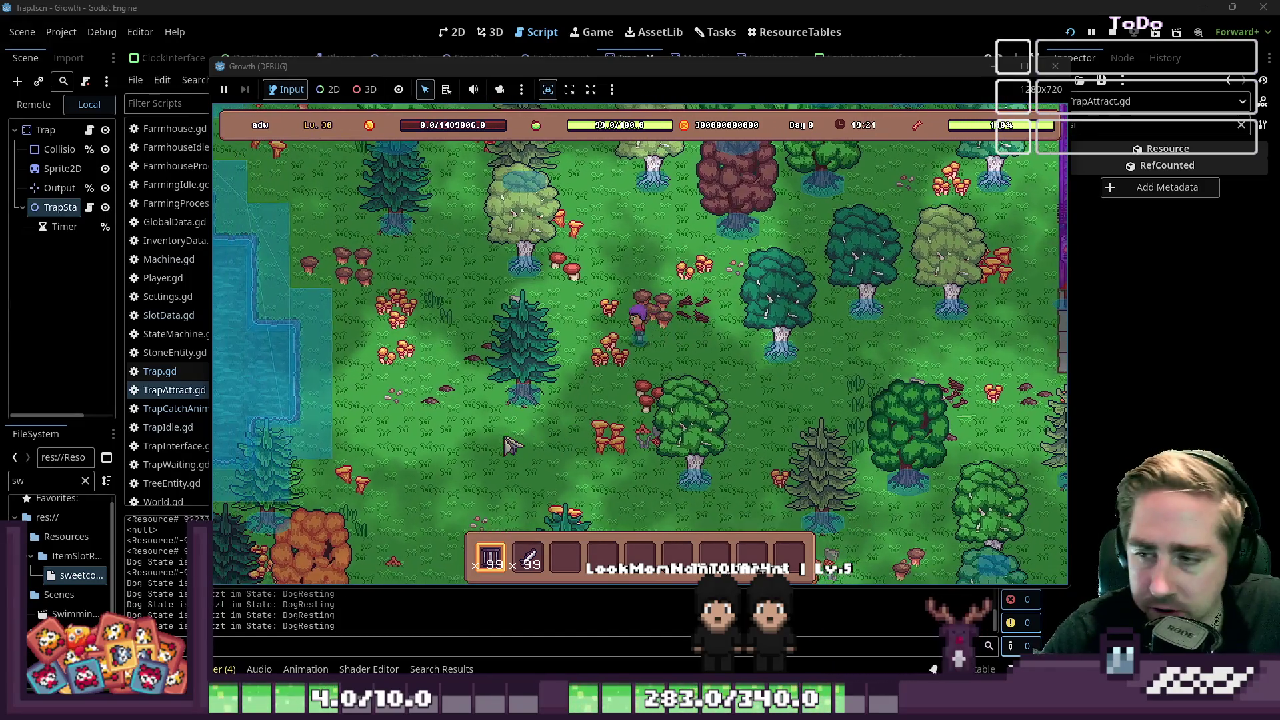
pyautogui.press('a')
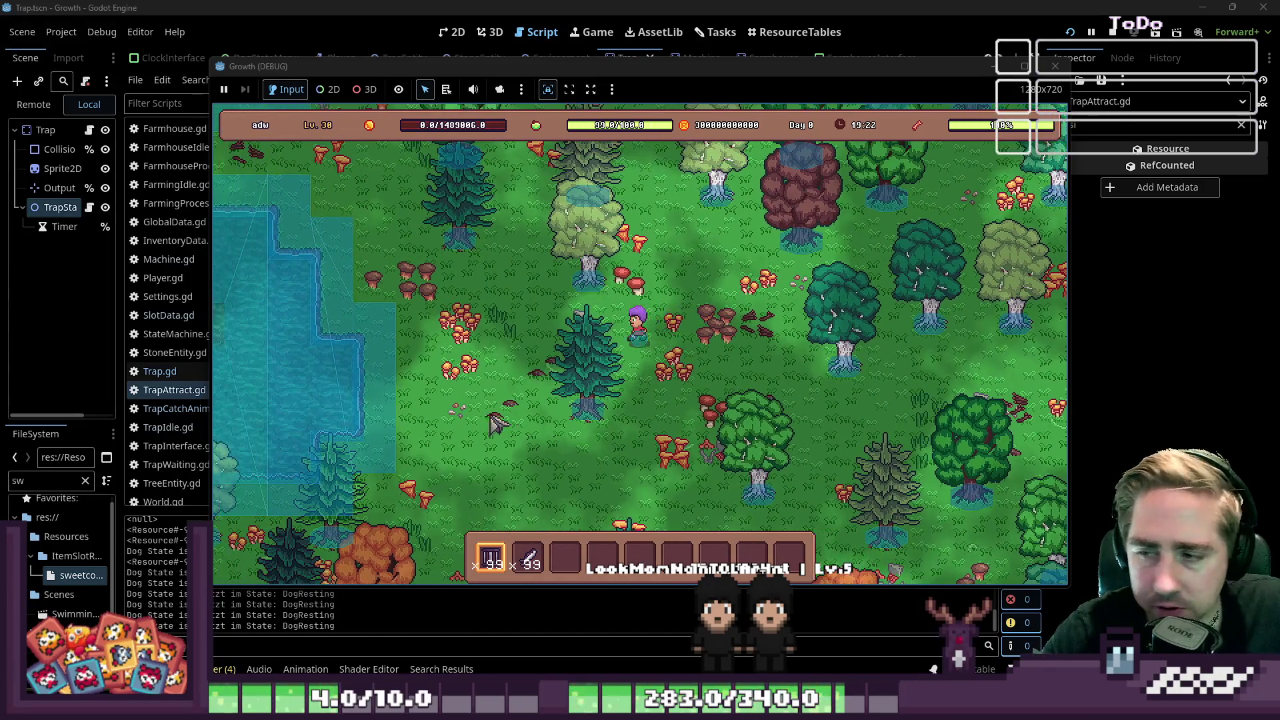
pyautogui.press('a')
pyautogui.press('w')
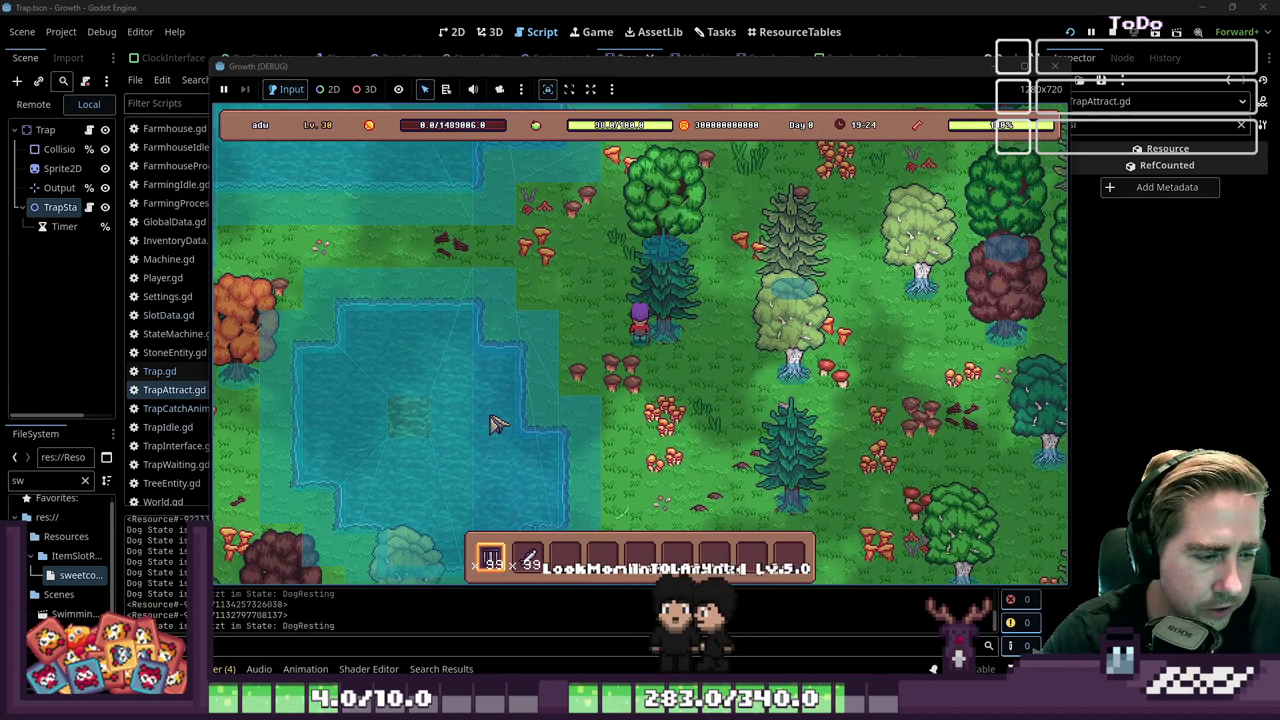
pyautogui.press('a')
pyautogui.press('w')
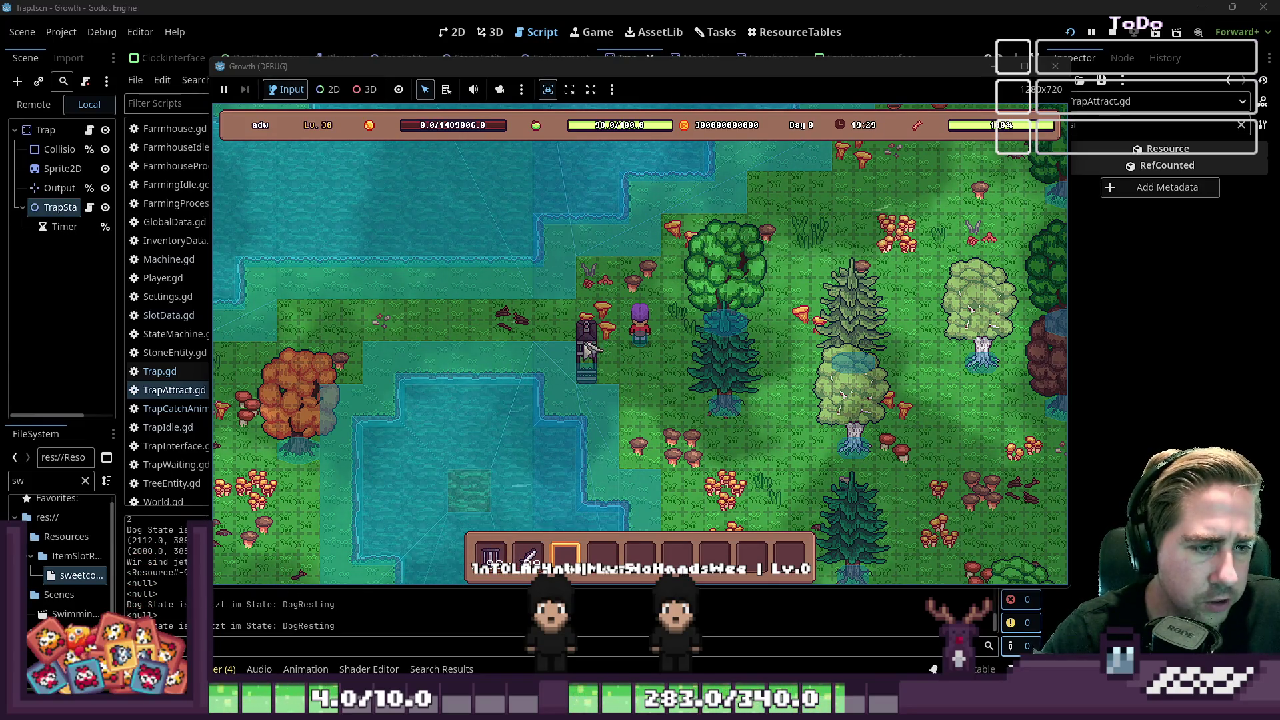
pyautogui.press('i')
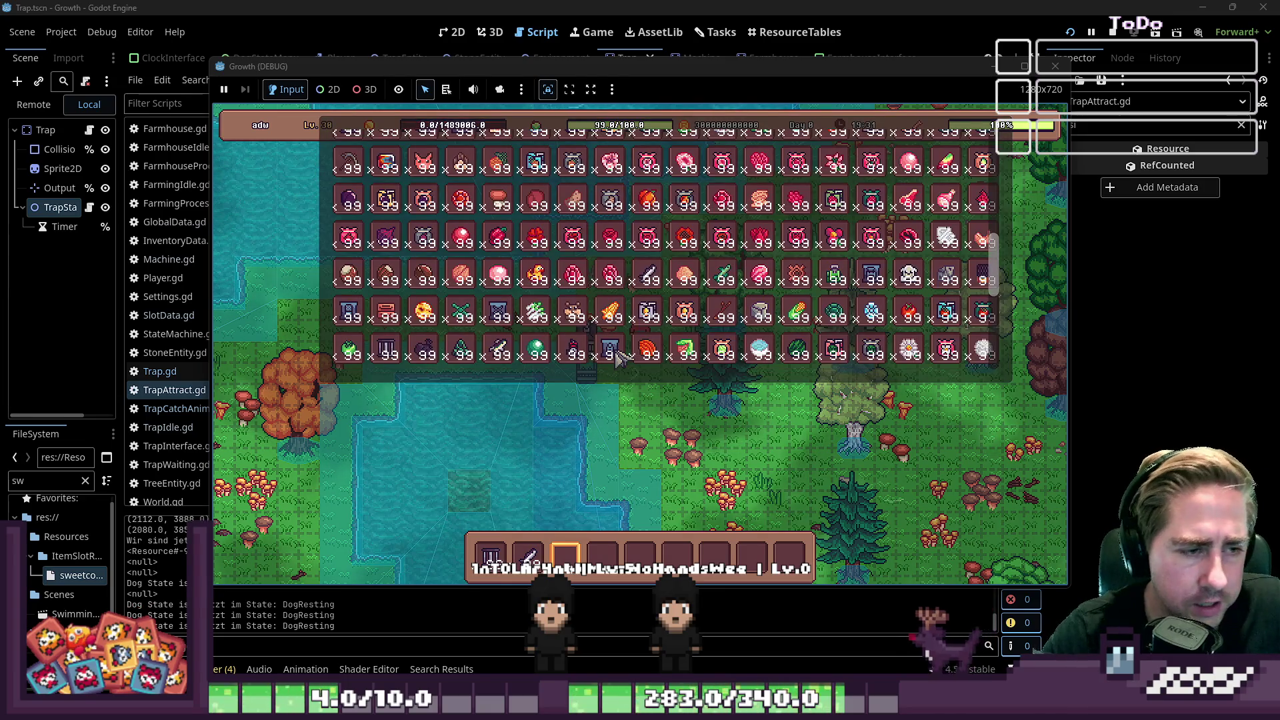
pyautogui.press('i')
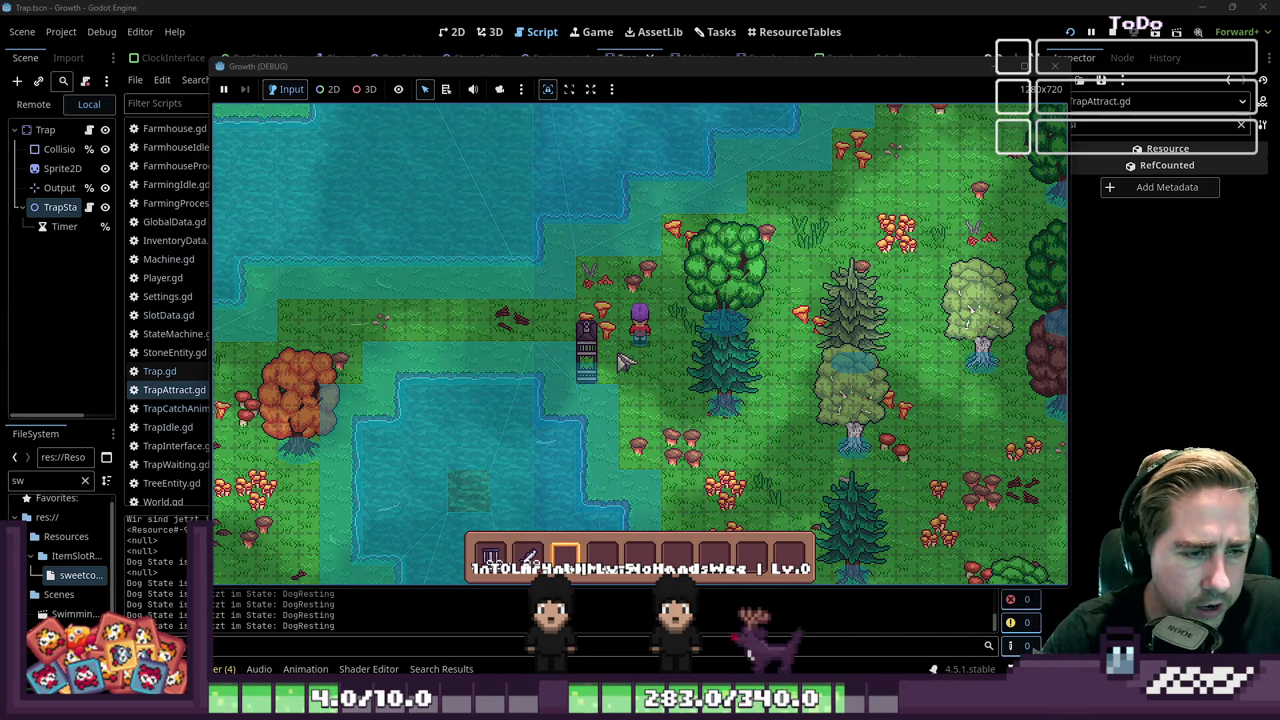
pyautogui.press('a')
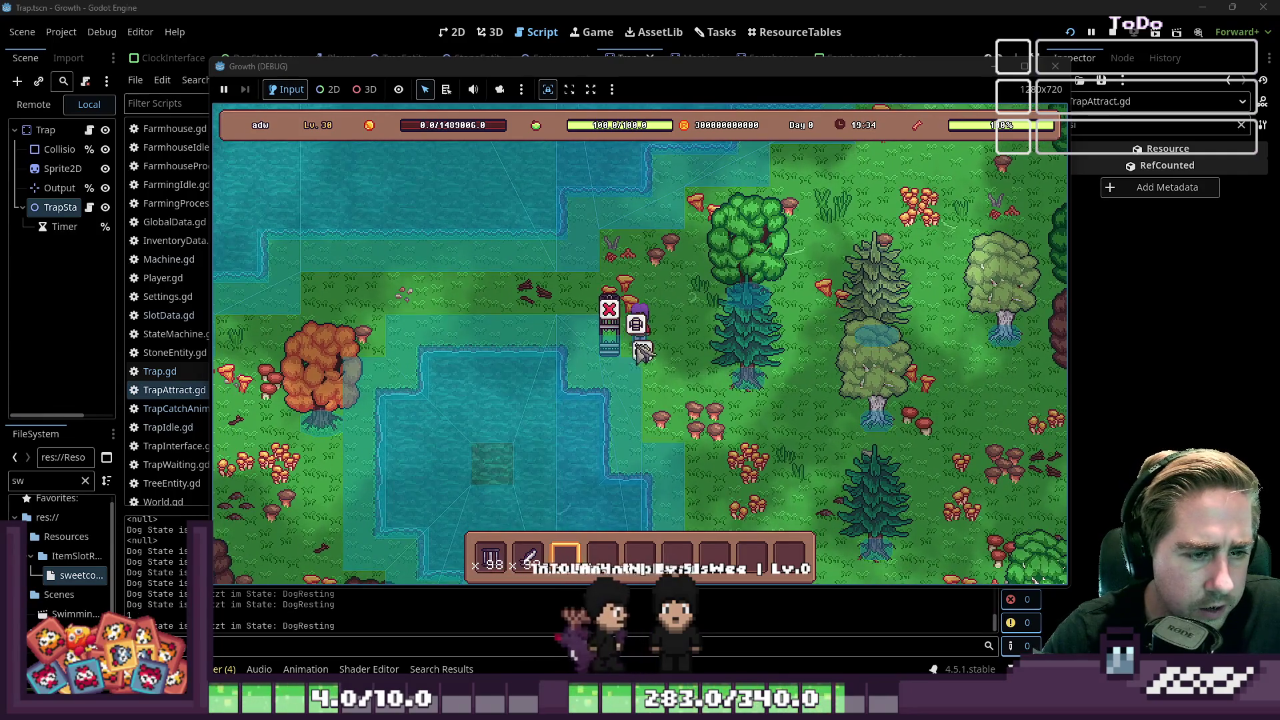
pyautogui.click(609, 320)
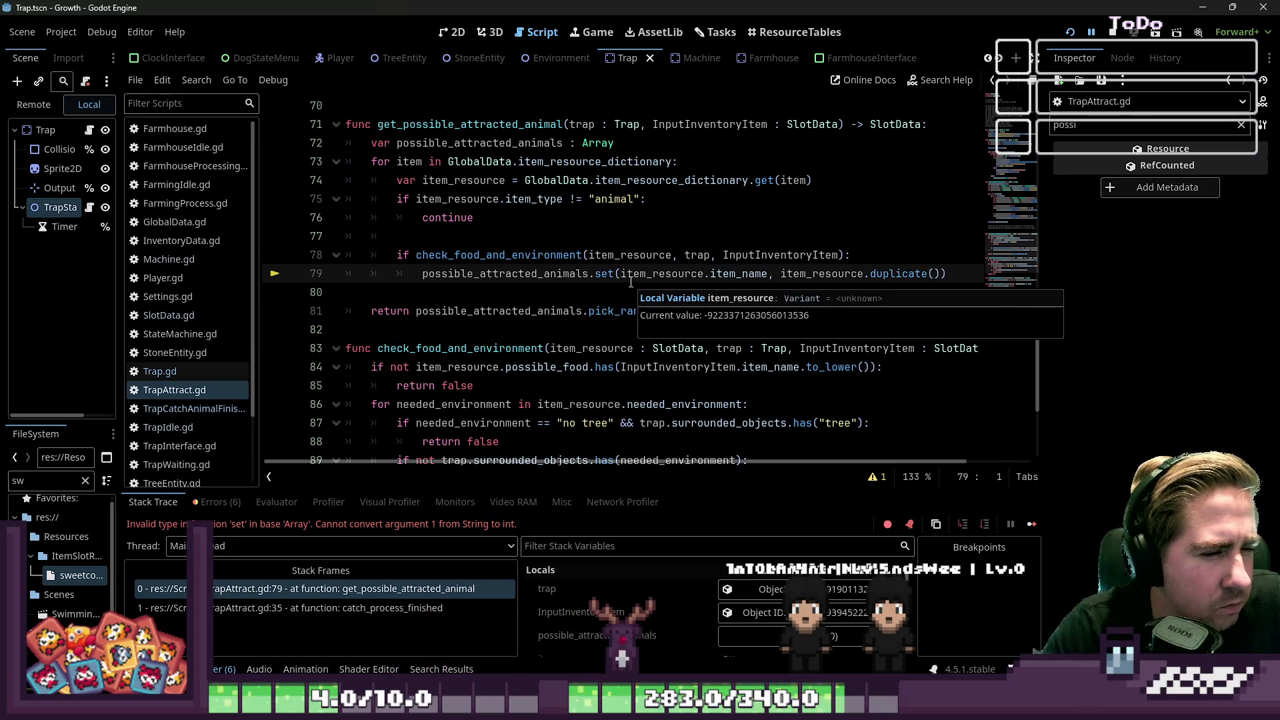
# Step: Inspect item_resource, item_name and the possible_attracted_animals declaration around line 79 of TrapAttract.gd
pyautogui.doubleClick(678, 270)
pyautogui.doubleClick(738, 270)
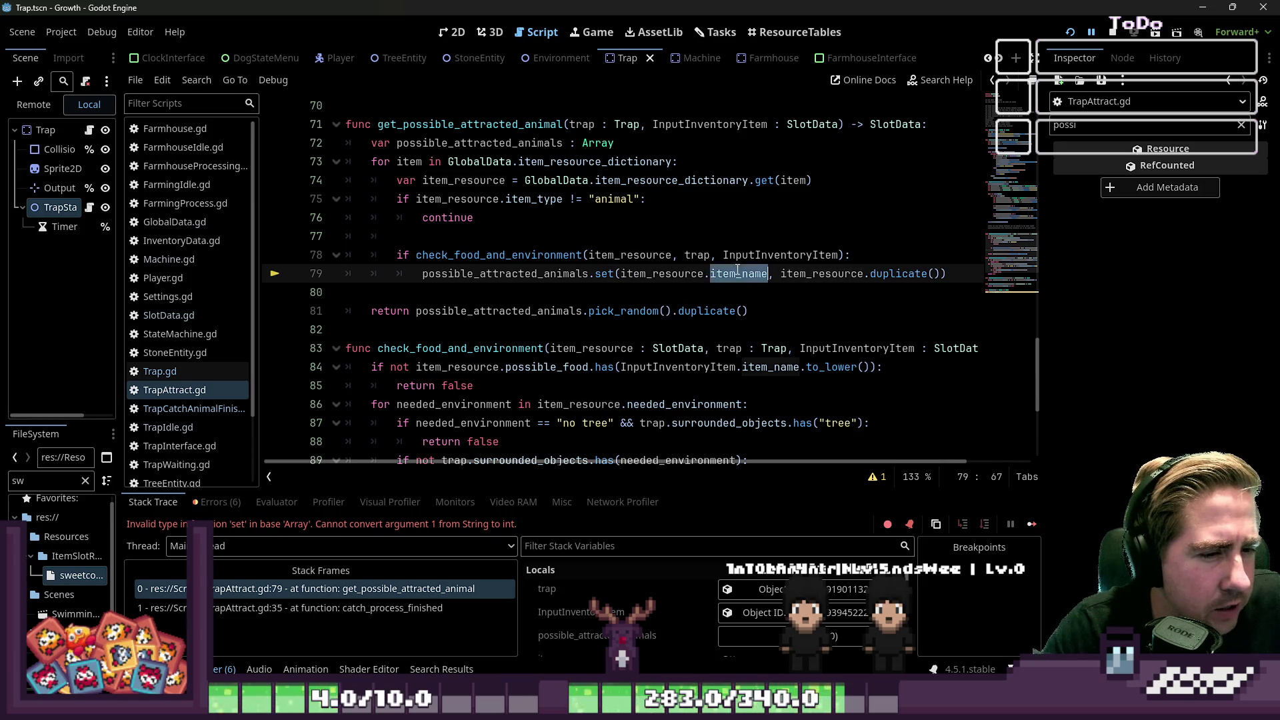
pyautogui.scroll(1, 700, 300)
pyautogui.click(666, 326)
pyautogui.doubleClick(666, 327)
pyautogui.scroll(-1, 666, 594)
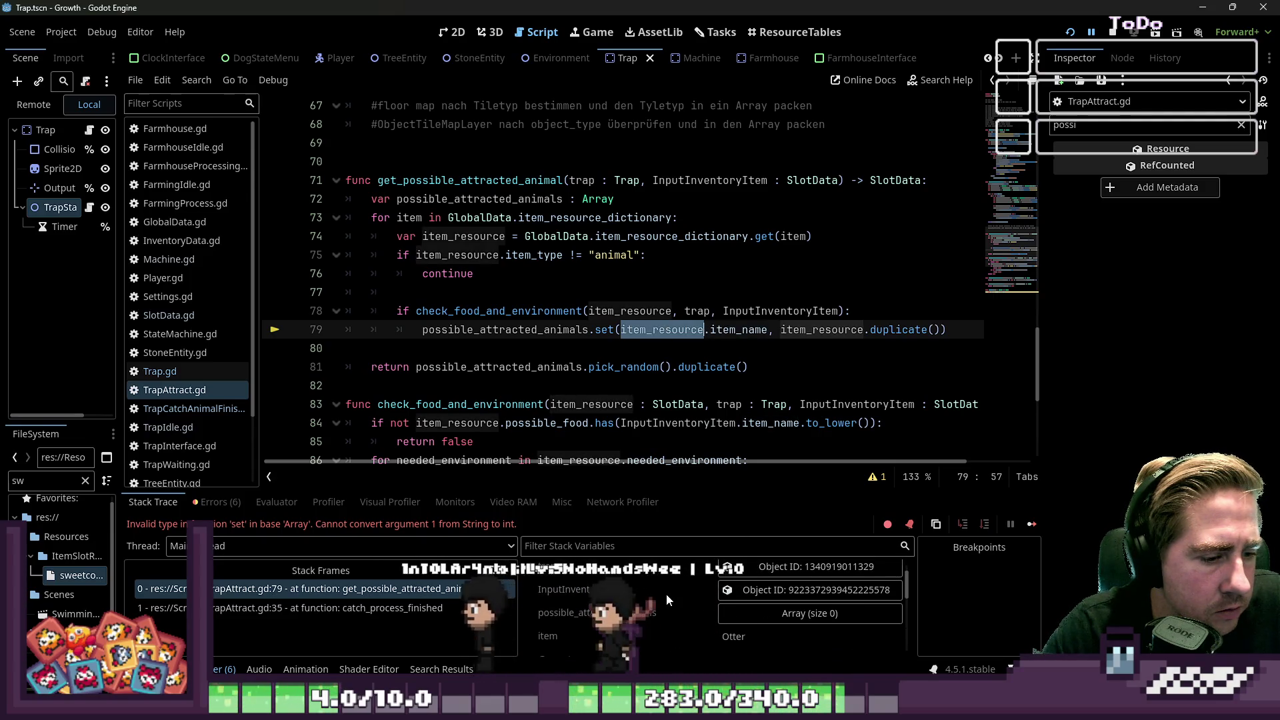
pyautogui.scroll(-2, 667, 593)
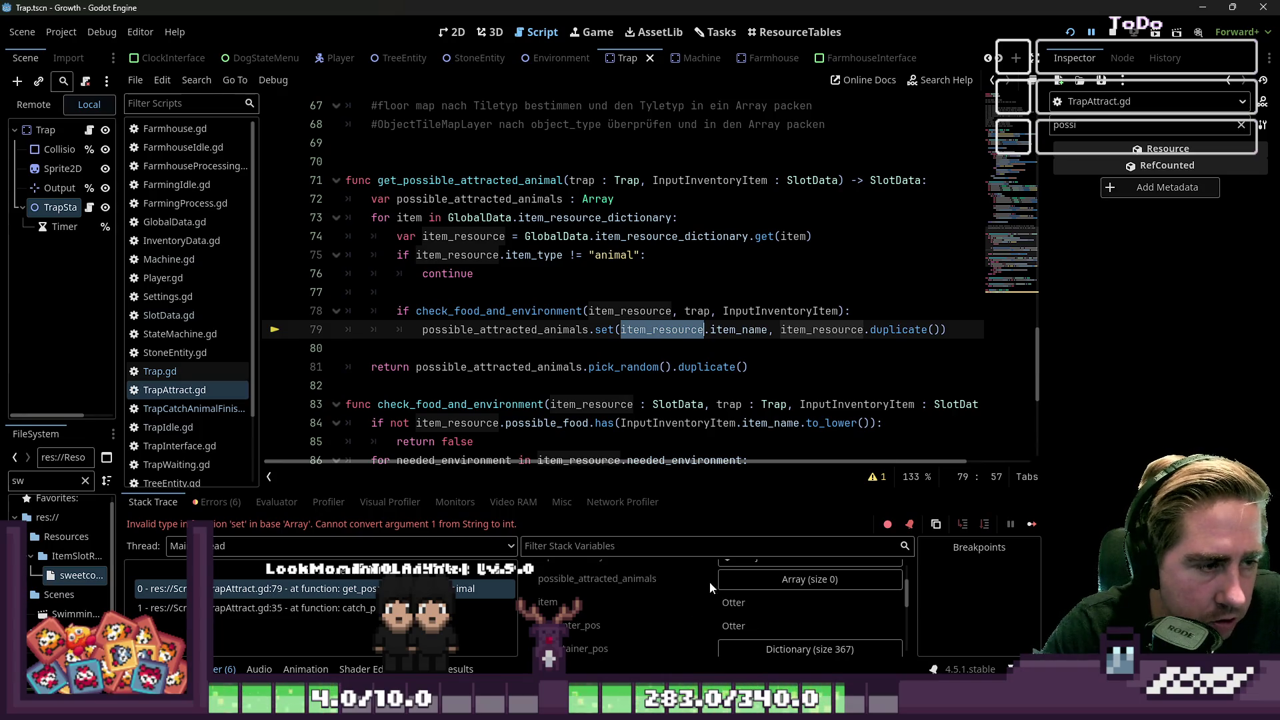
pyautogui.click(577, 331)
pyautogui.moveTo(579, 340)
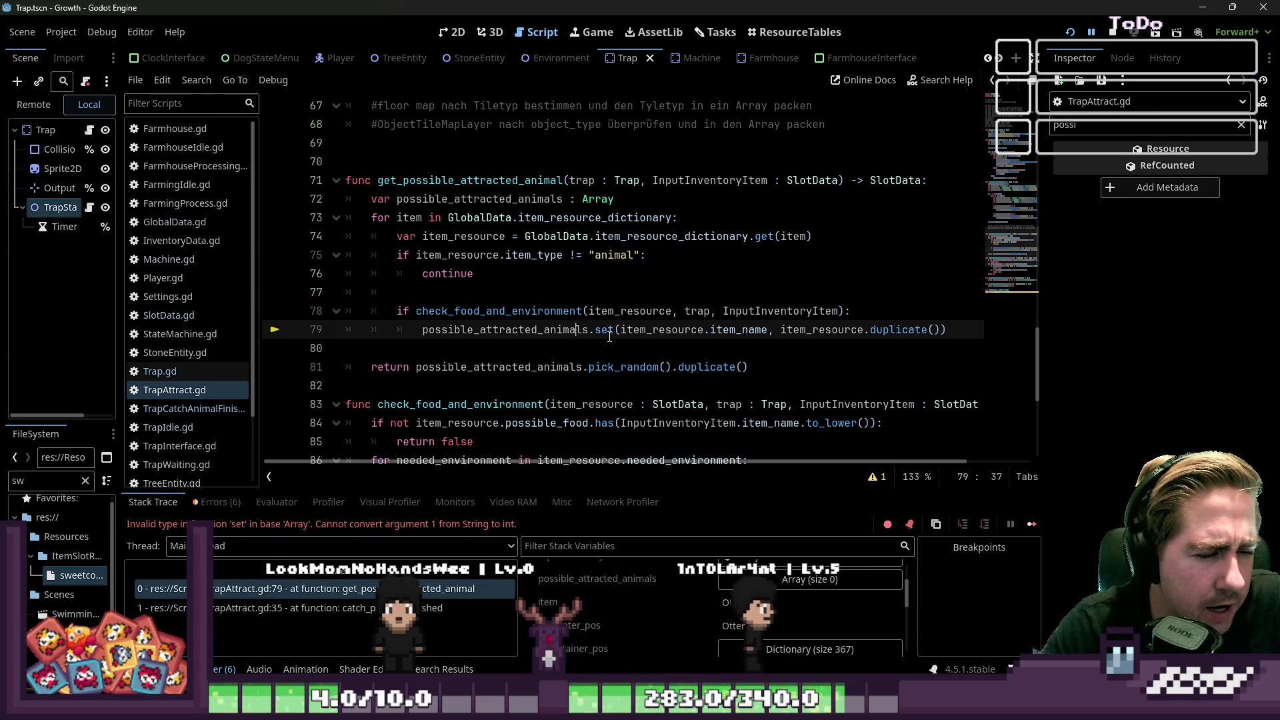
pyautogui.doubleClick(500, 199)
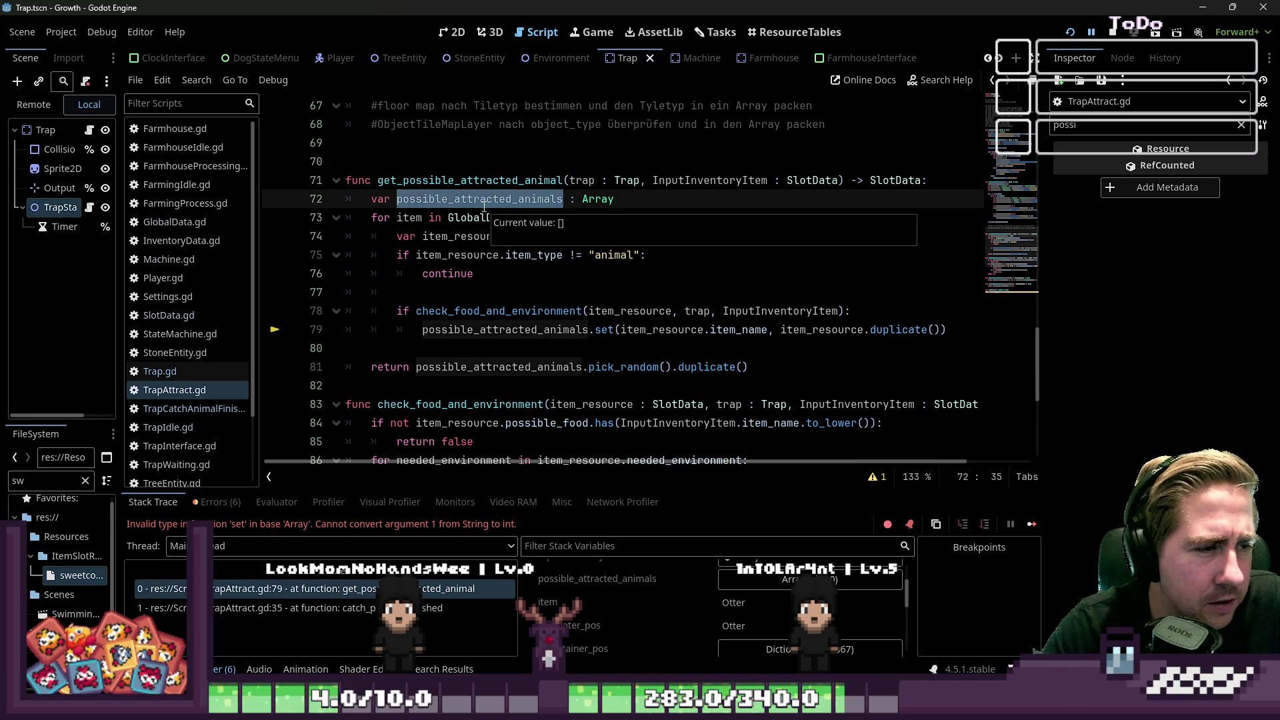
pyautogui.click(564, 199)
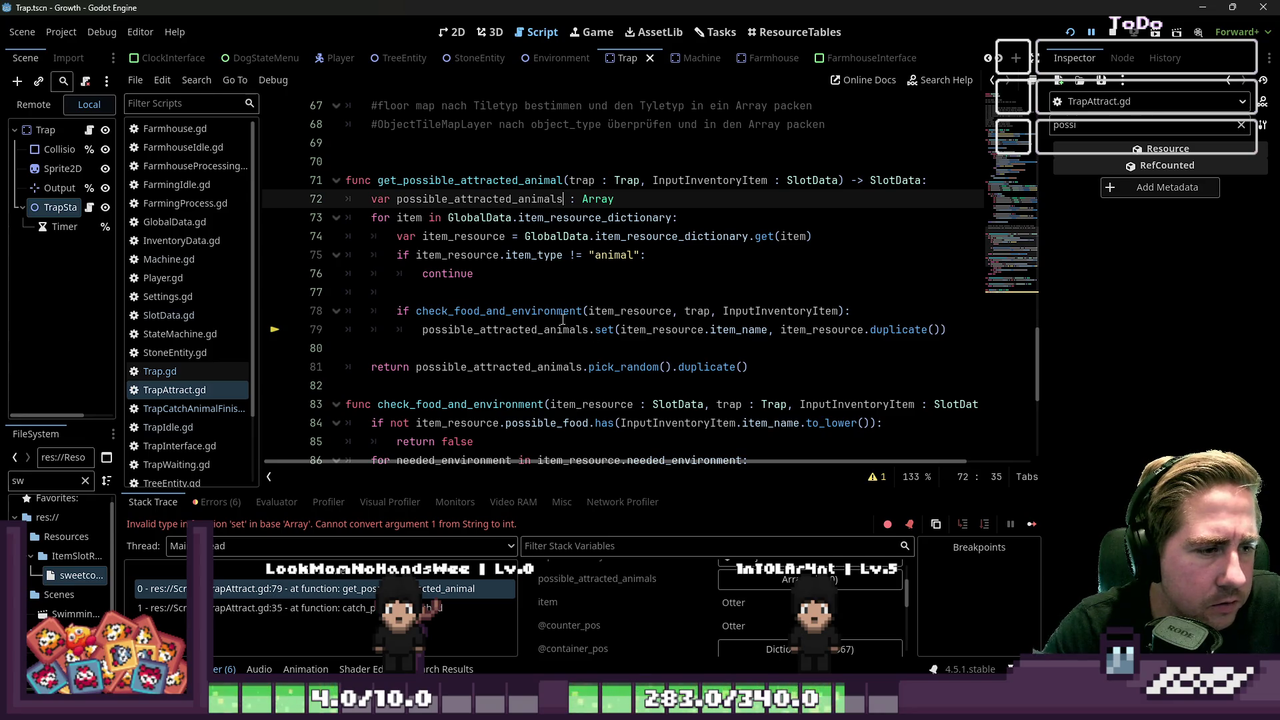
# Step: Replace the set call on line 79 with append(item_resource.duplicate()), save, and run the game
pyautogui.doubleClick(540, 329)
pyautogui.doubleClick(613, 330)
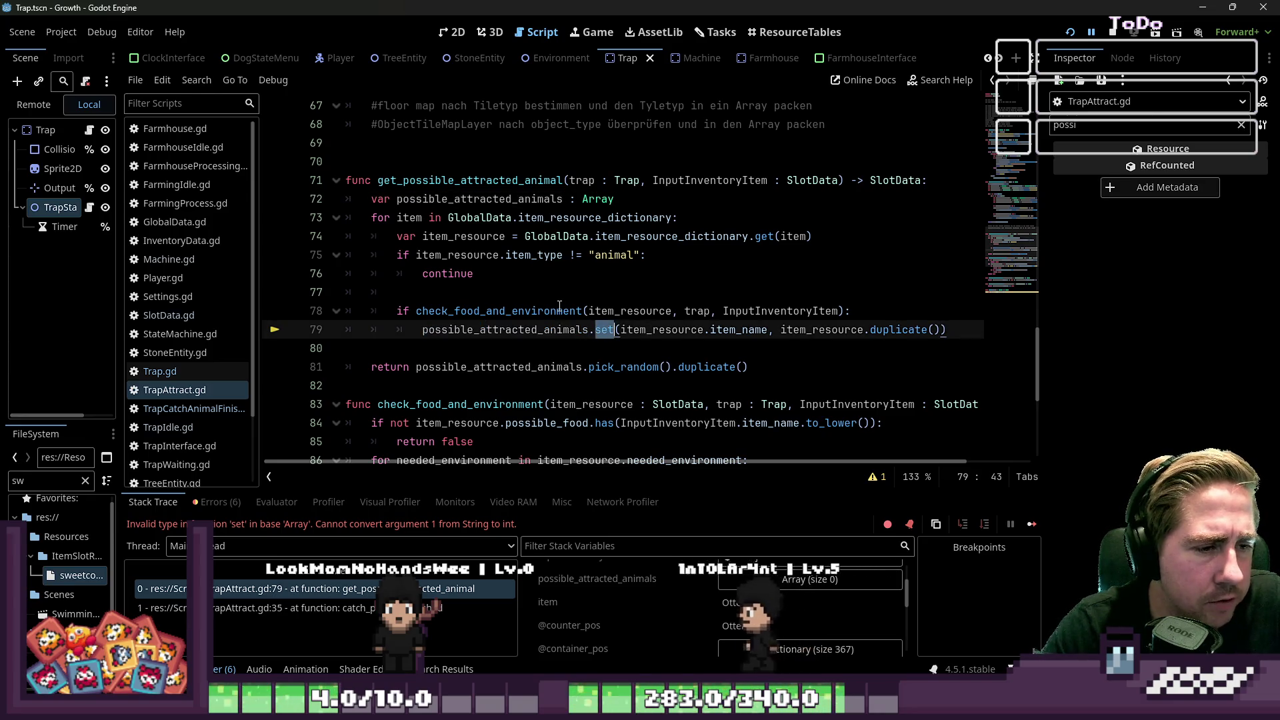
pyautogui.write('append')
pyautogui.press('Escape')
pyautogui.press('Right')
pyautogui.hotkey('ctrl', 'shift', 'Right')
pyautogui.hotkey('ctrl', 'shift', 'Right')
pyautogui.hotkey('ctrl', 'shift', 'Right')
pyautogui.hotkey('ctrl', 'shift', 'Right')
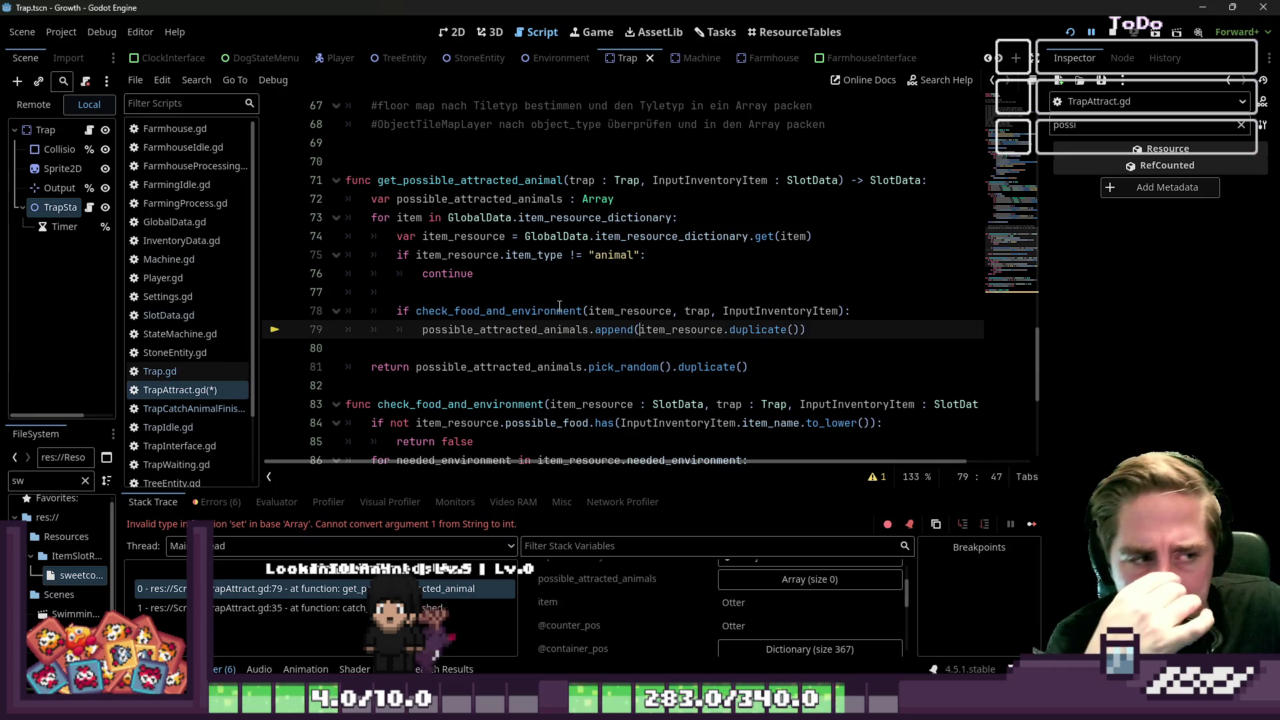
pyautogui.hotkey('ctrl', 's')
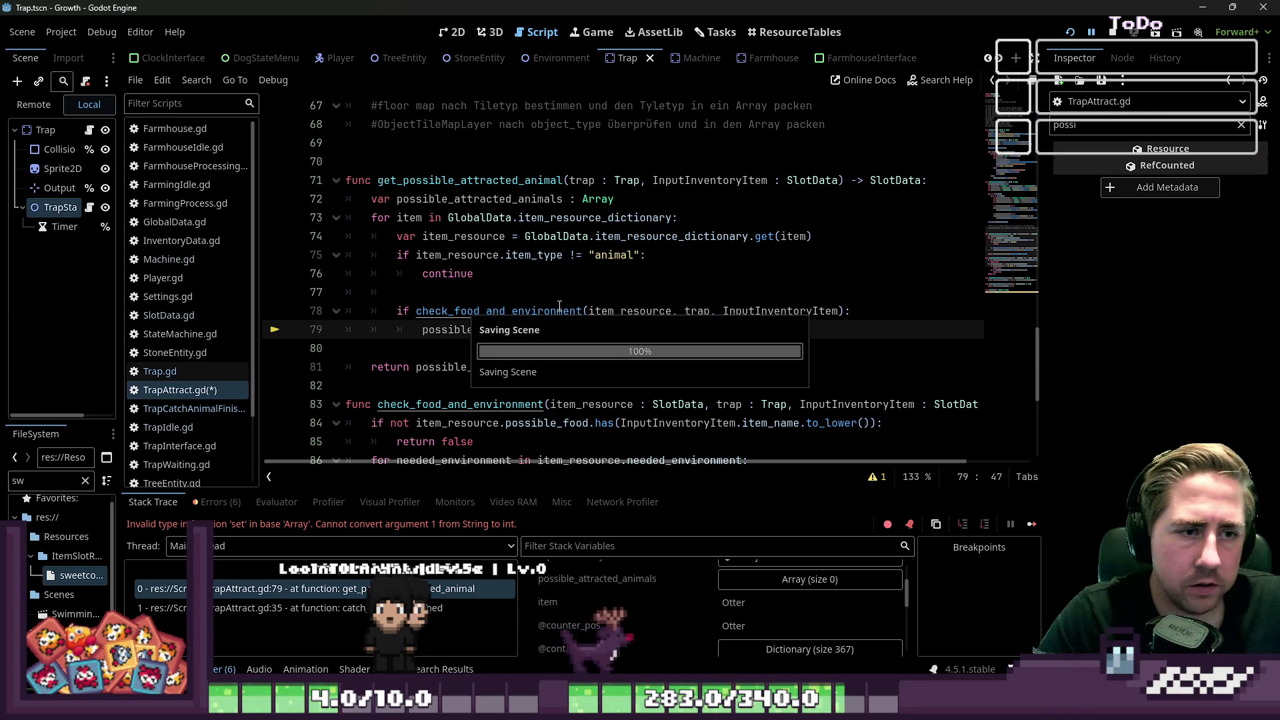
pyautogui.click(702, 280)
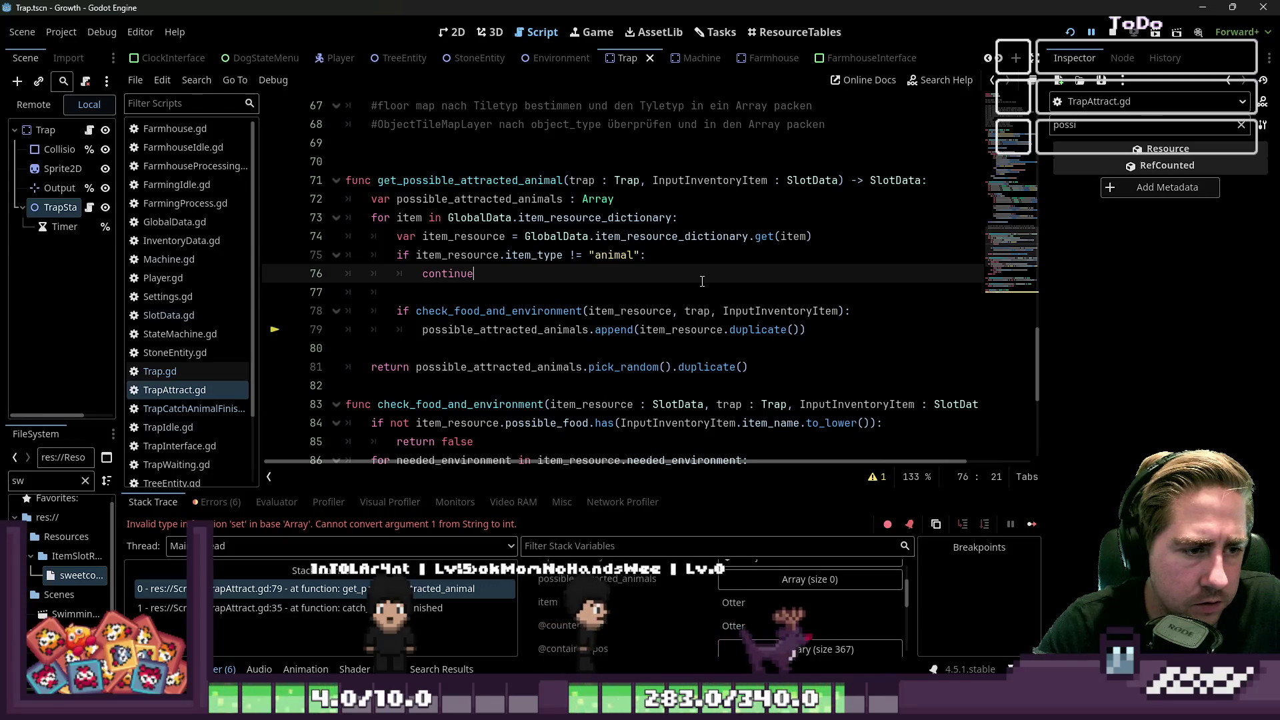
pyautogui.click(1069, 32)
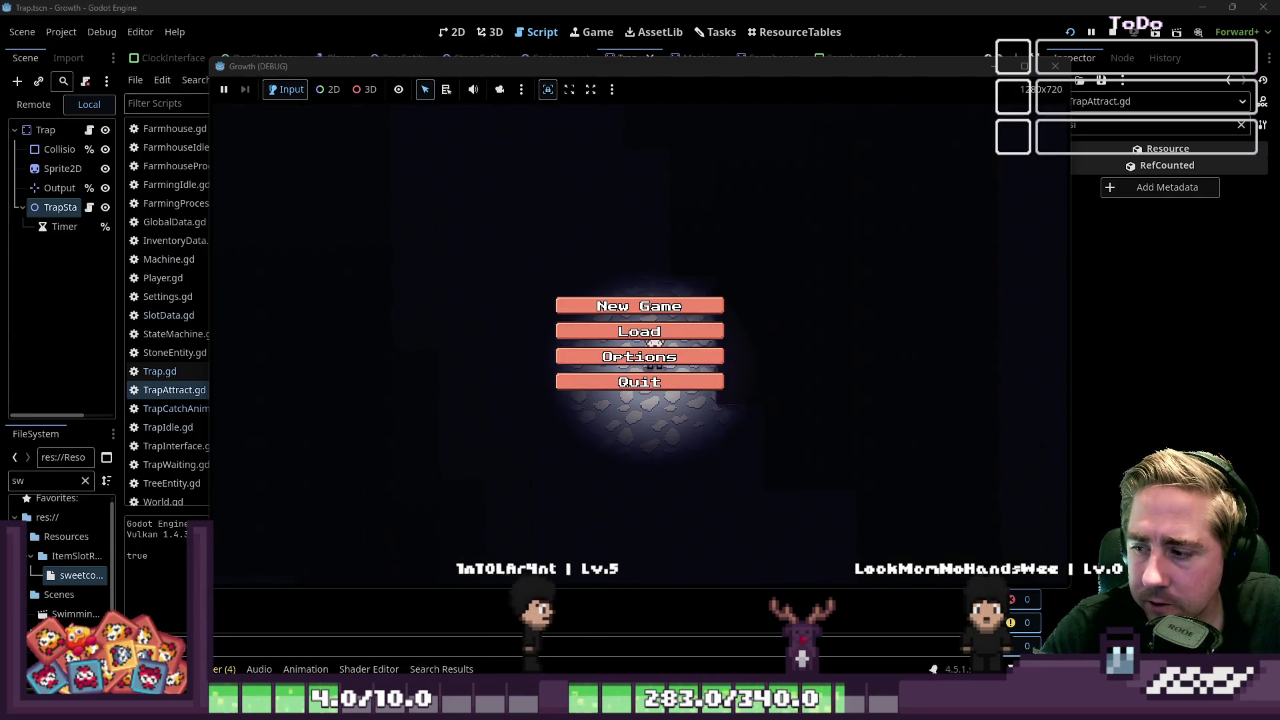
# Step: Start a new game with a placeholder character name and browse the inventory of 99-item stacks
pyautogui.click(639, 306)
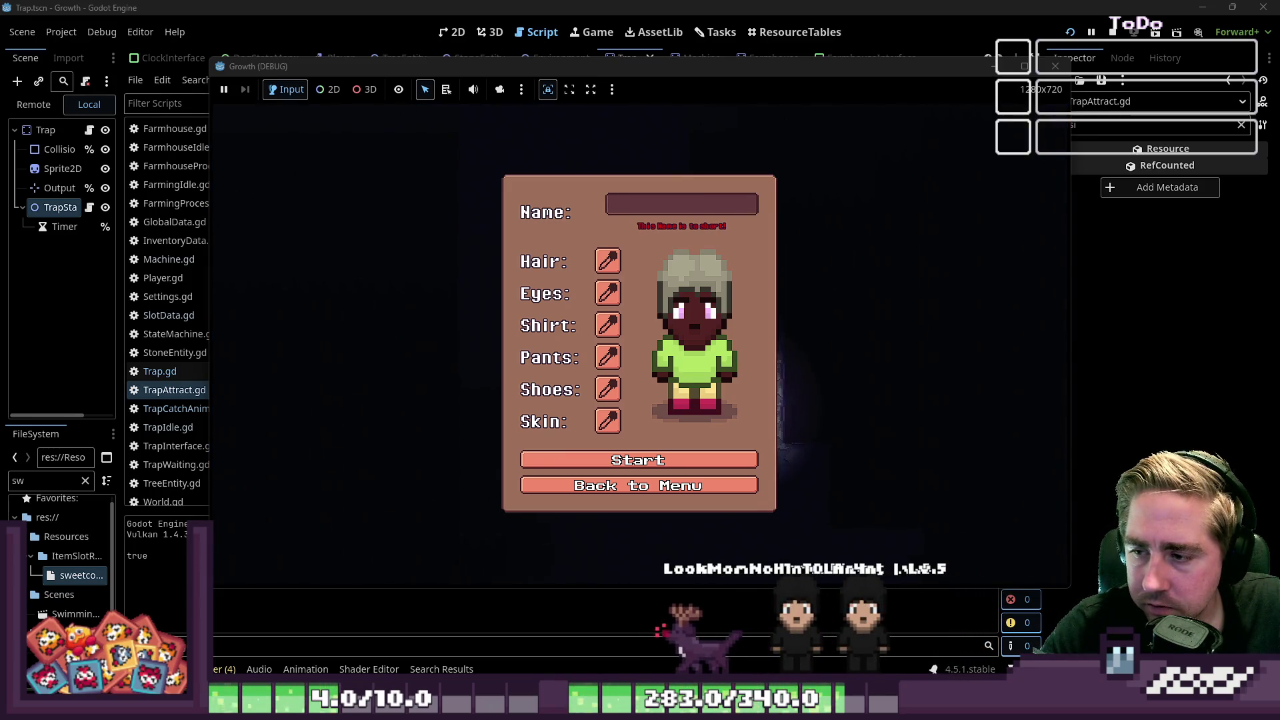
pyautogui.write('dsaw')
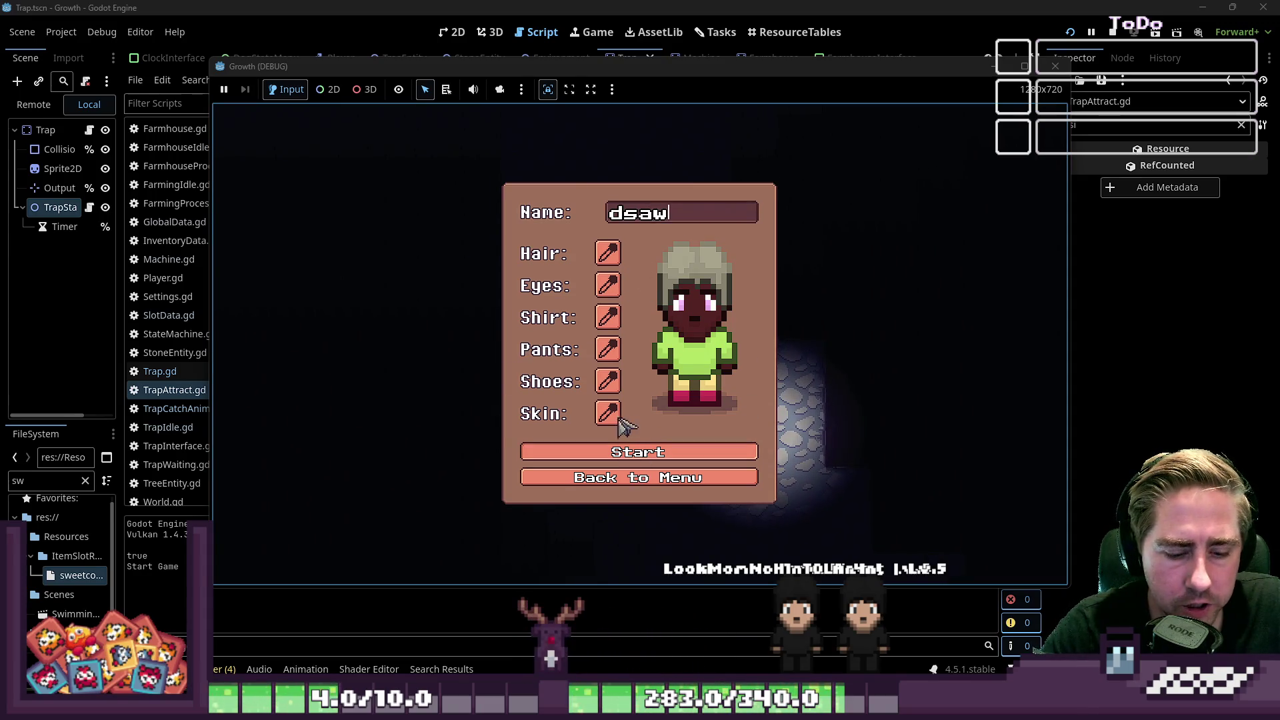
pyautogui.click(639, 452)
pyautogui.press('i')
pyautogui.scroll(-2, 527, 283)
pyautogui.scroll(-6, 527, 283)
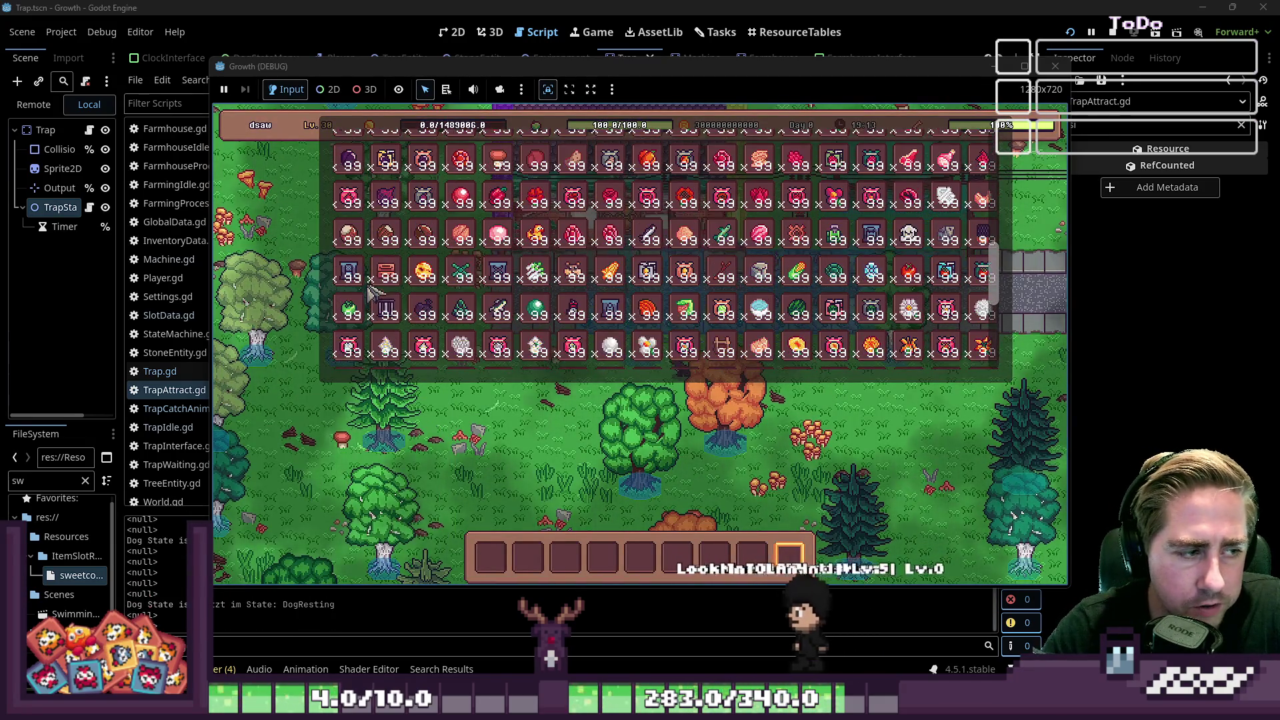
# Step: Put the Trap item and another stack into the hotbar, trying hotbar slots 5, 2 and 3
pyautogui.click(386, 309)
pyautogui.press('i')
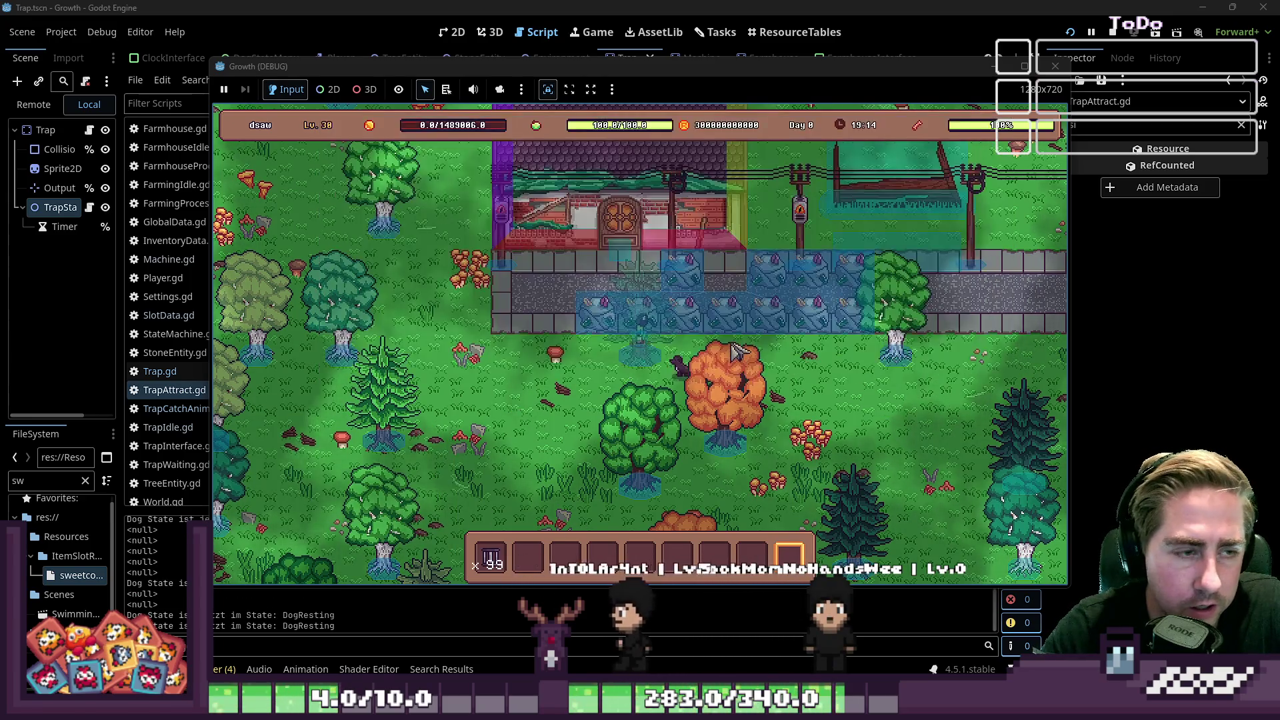
pyautogui.press('i')
pyautogui.press('5')
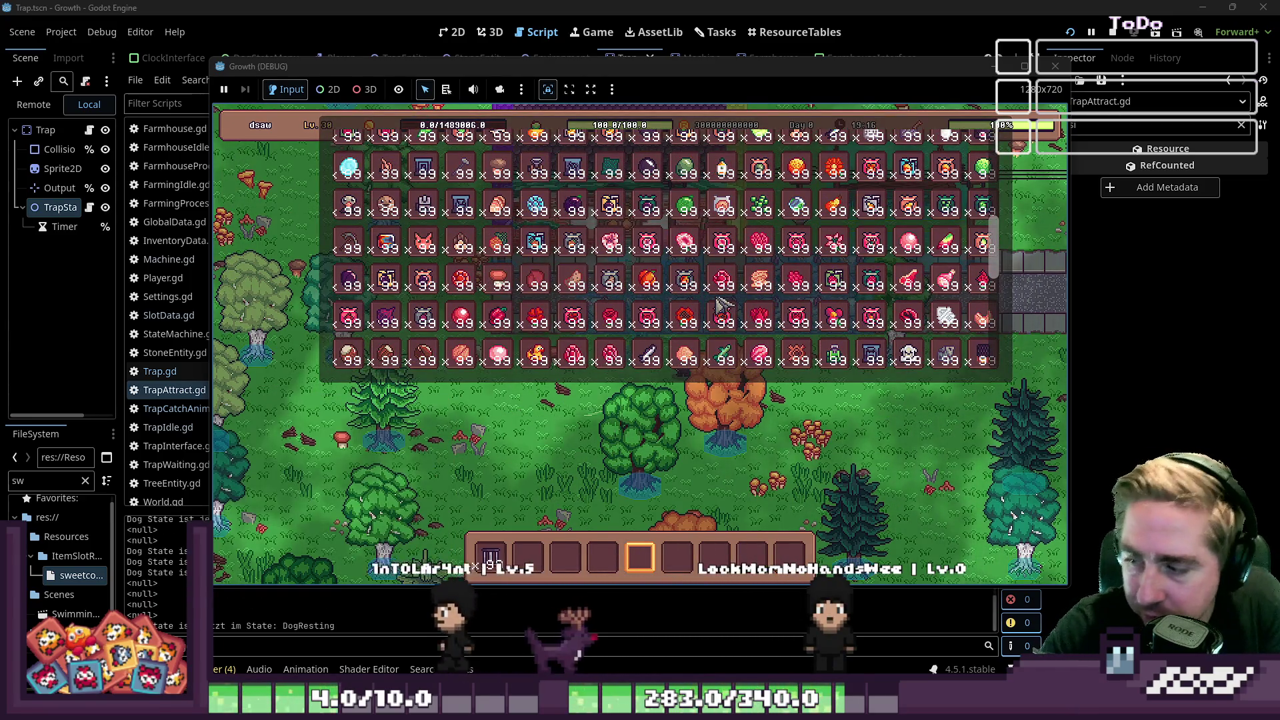
pyautogui.scroll(1, 764, 270)
pyautogui.moveTo(763, 270)
pyautogui.mouseDown()
pyautogui.moveTo(526, 531)
pyautogui.moveTo(537, 557)
pyautogui.mouseUp()
pyautogui.press('i')
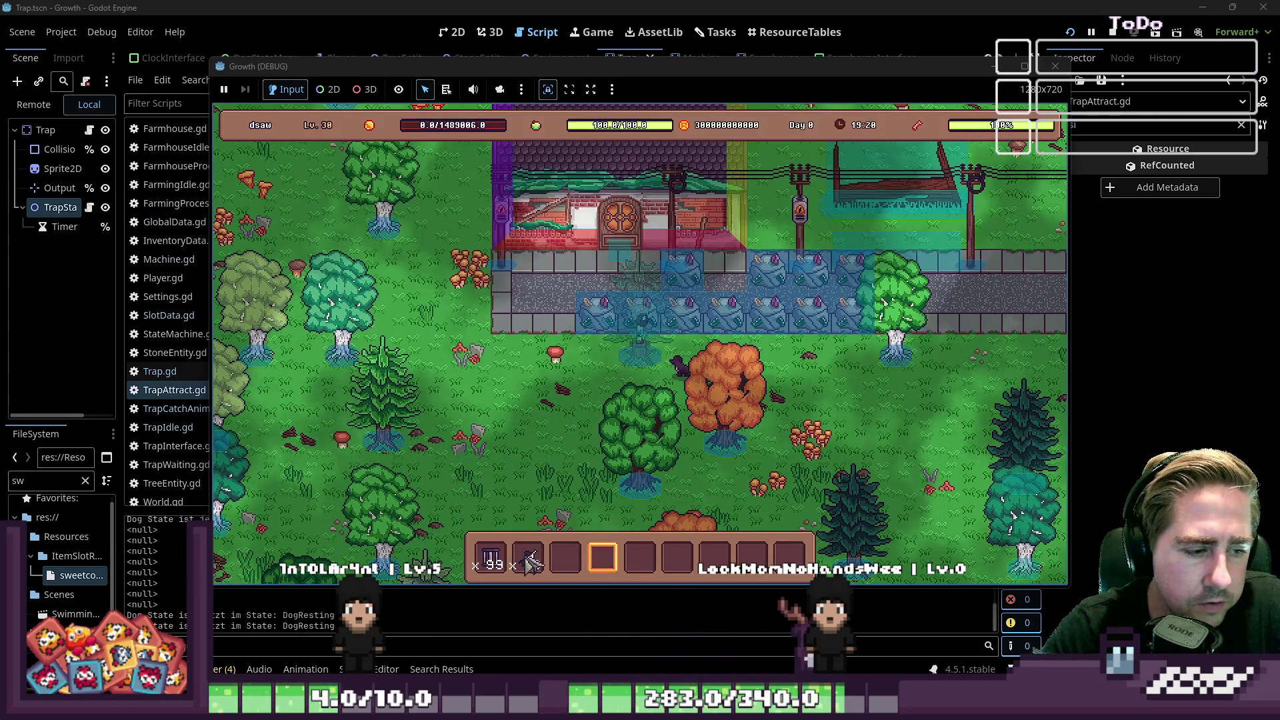
pyautogui.press('2')
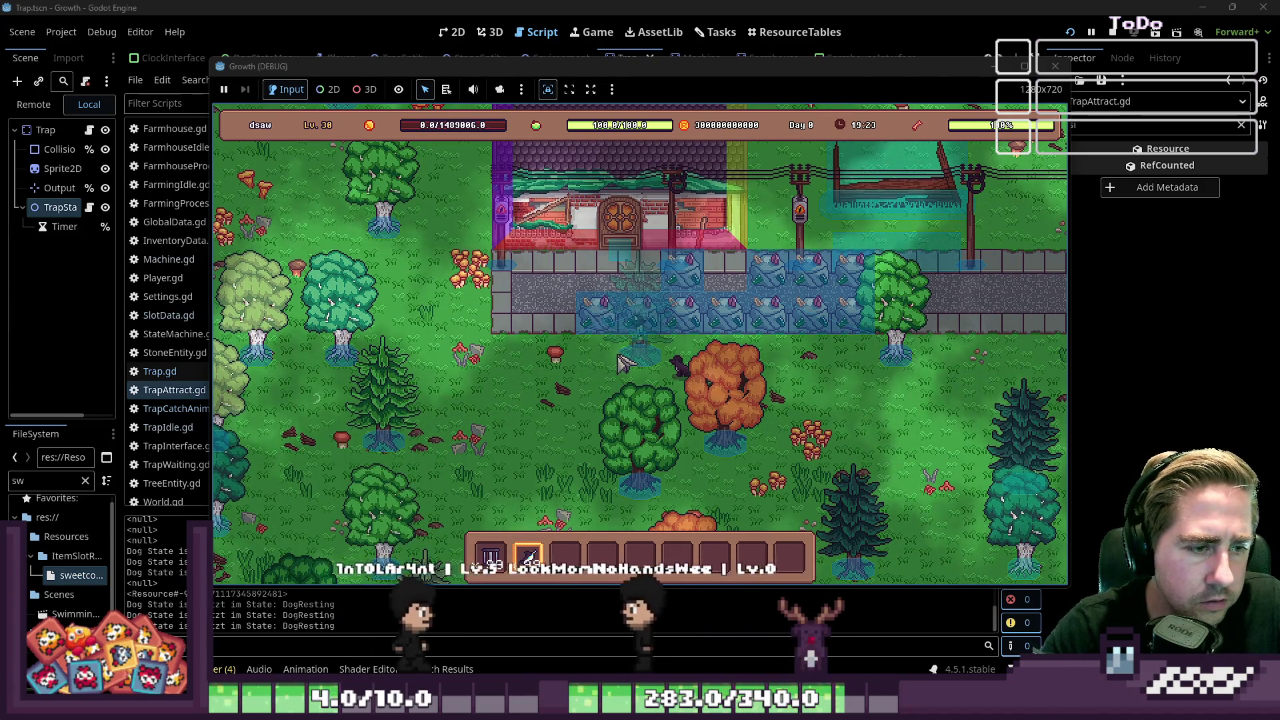
pyautogui.press('3')
pyautogui.press('i')
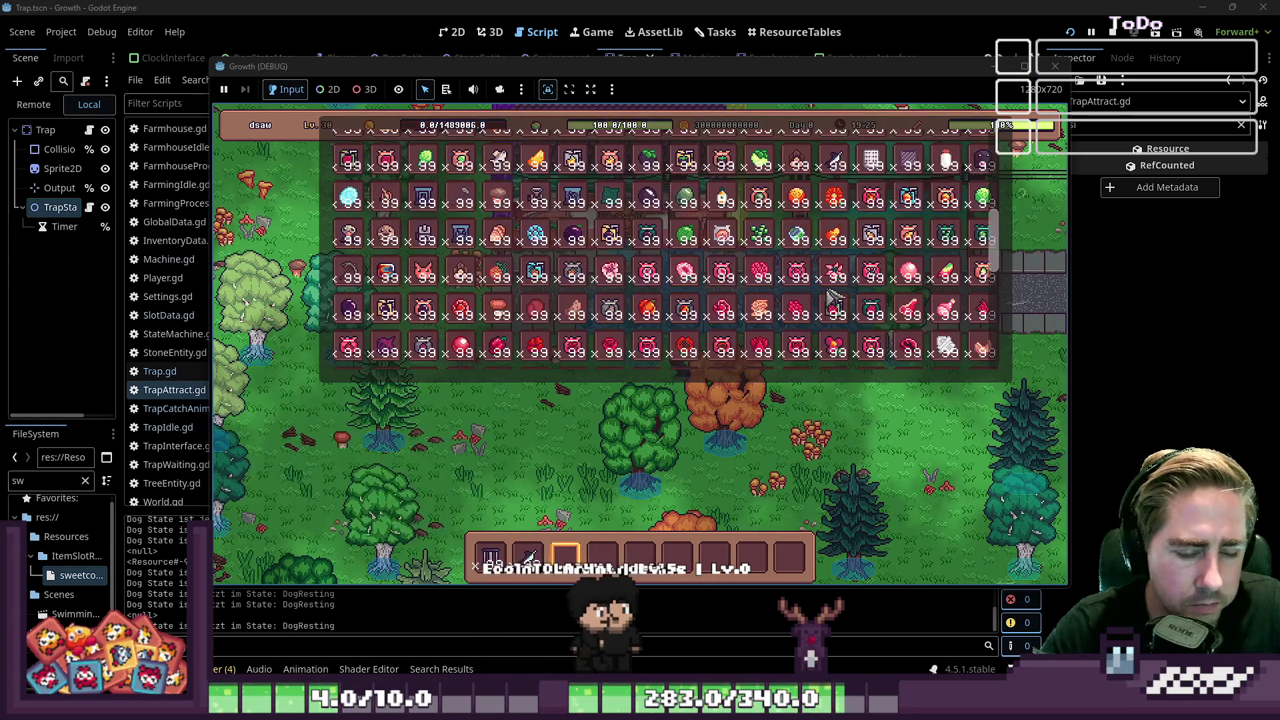
pyautogui.scroll(-3, 831, 265)
pyautogui.scroll(5, 765, 292)
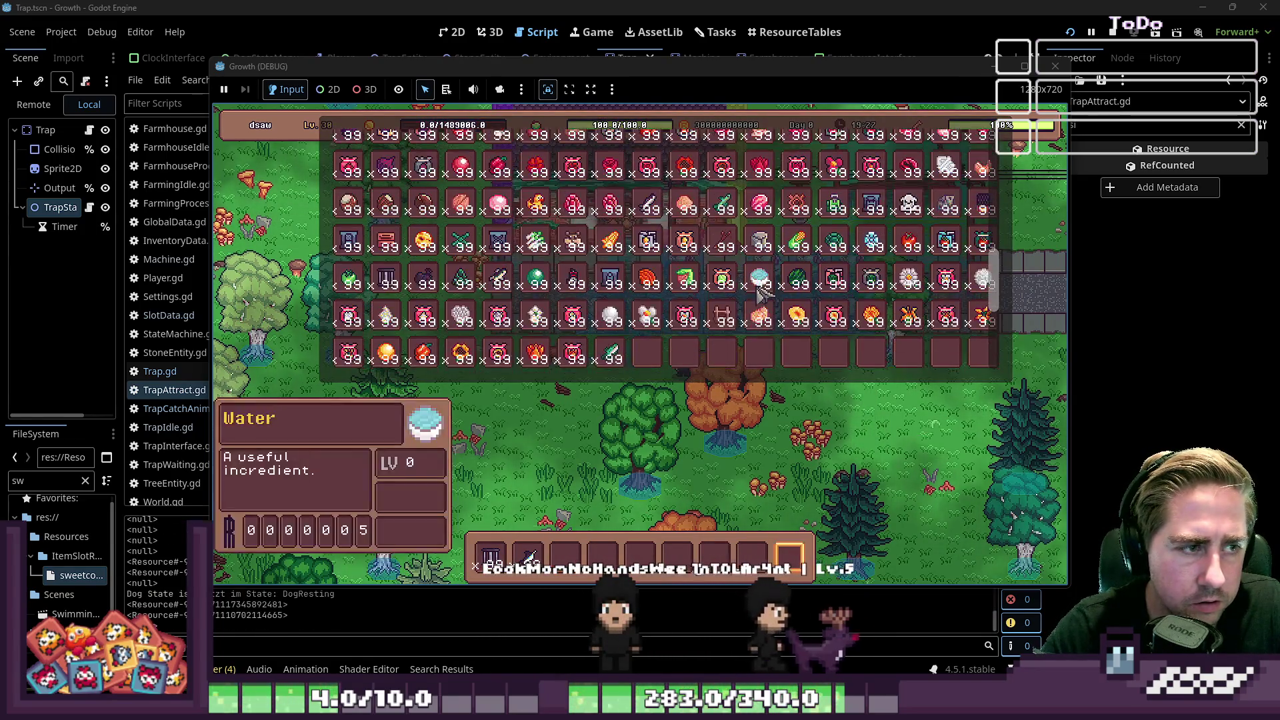
pyautogui.scroll(-2, 765, 291)
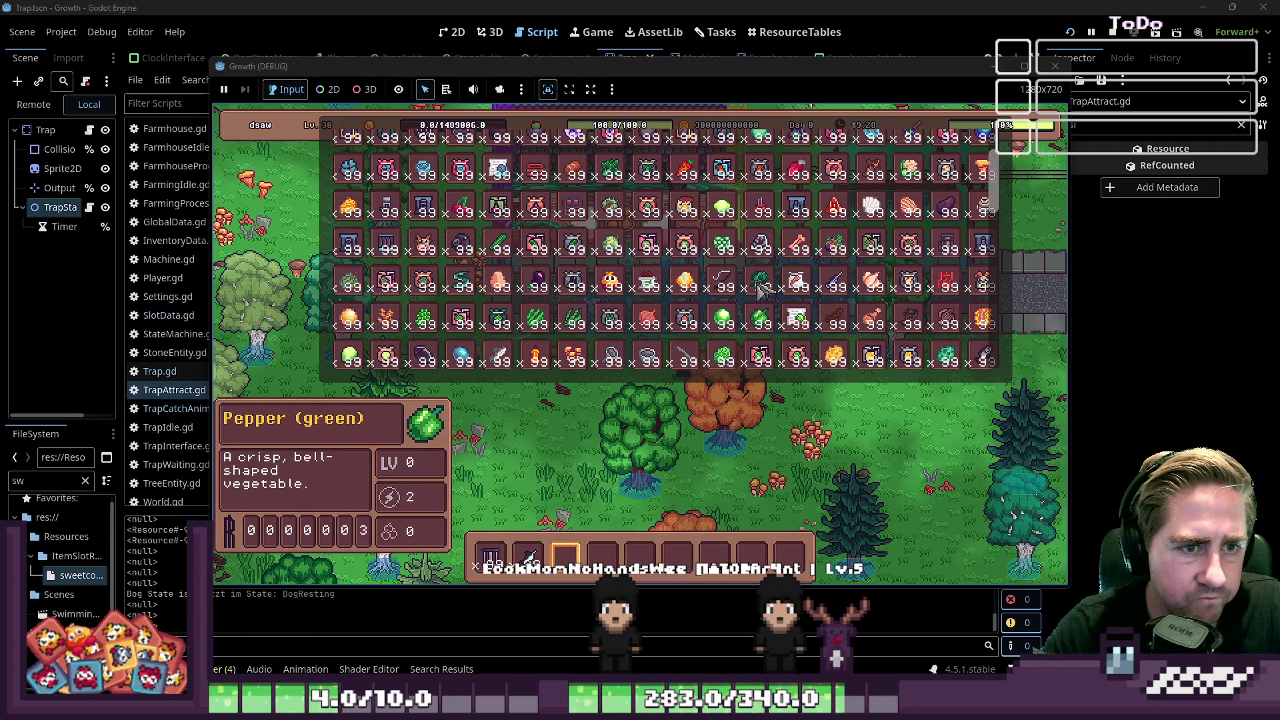
pyautogui.scroll(5, 656, 273)
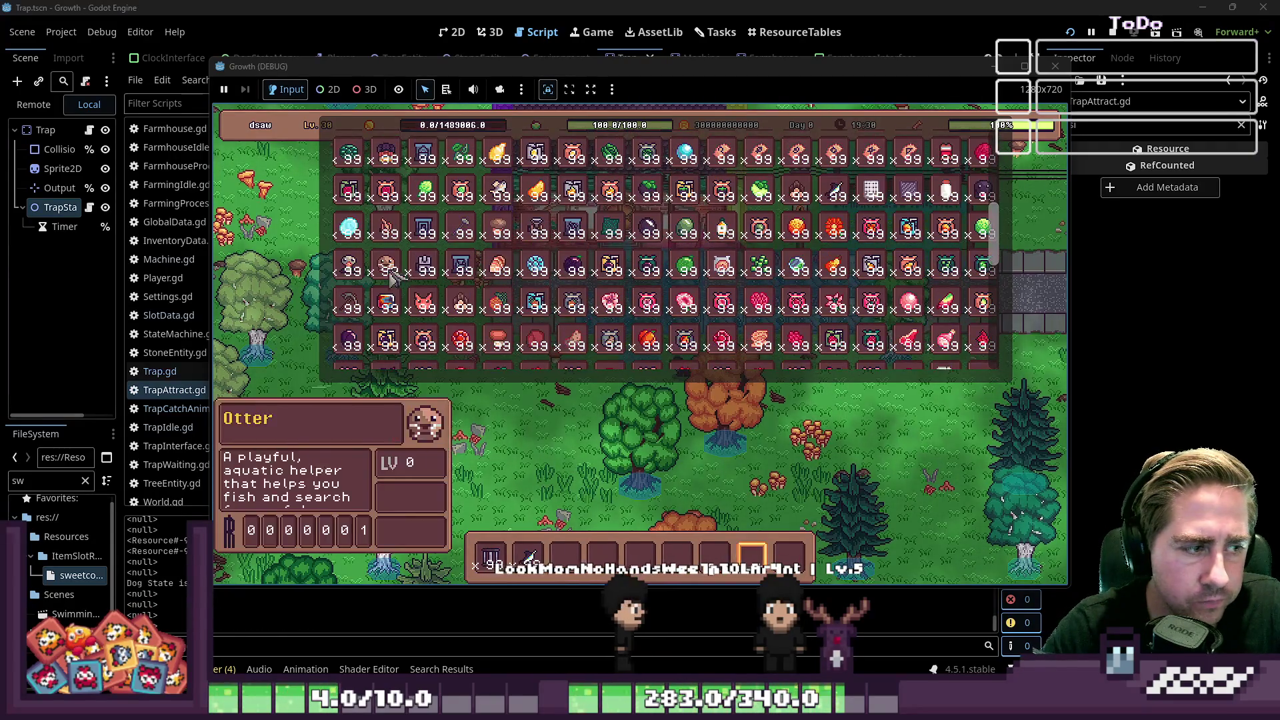
pyautogui.scroll(-5, 842, 161)
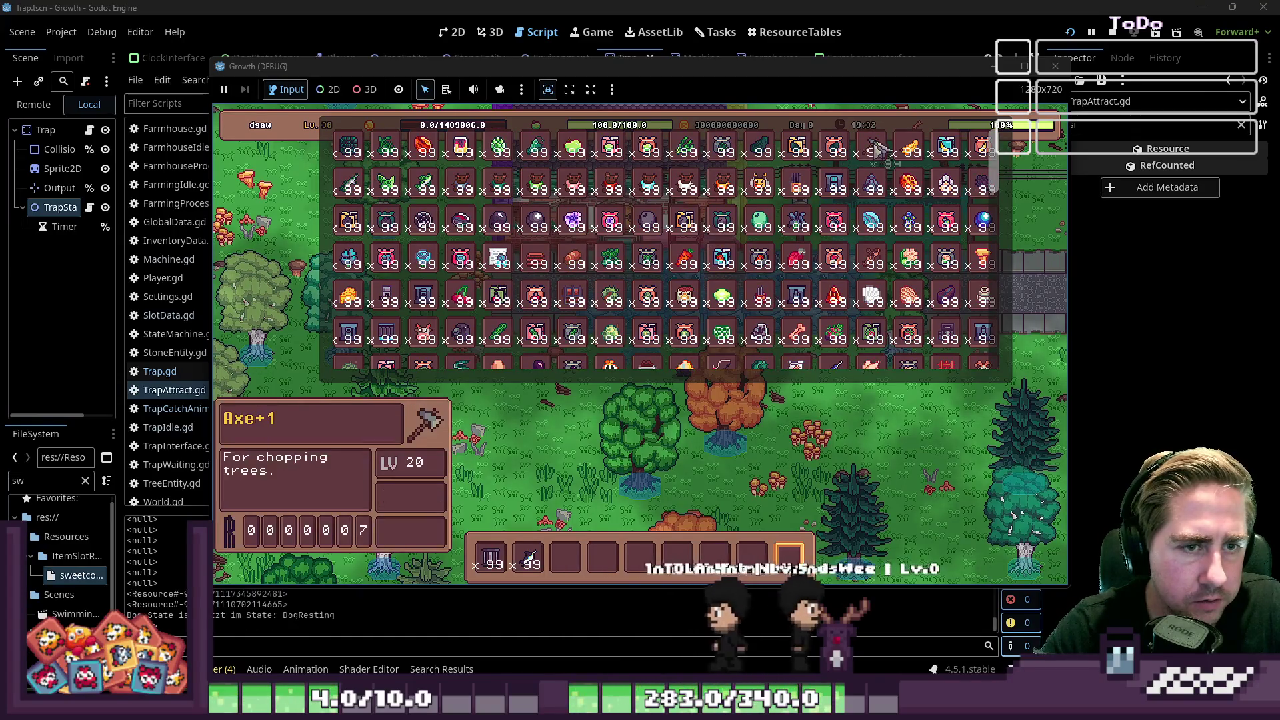
pyautogui.press('i')
# Step: Walk the character left, along the path past the house, and down to the pond
pyautogui.scroll(1, 742, 454)
pyautogui.press('a')
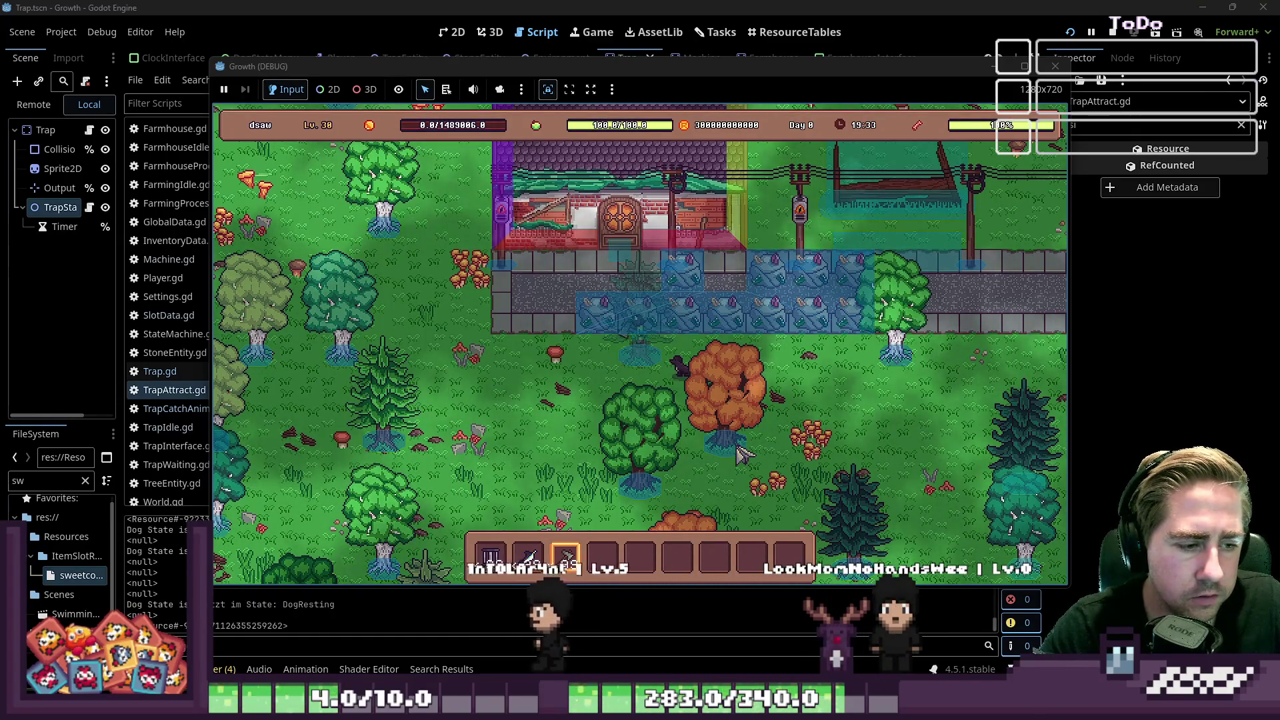
pyautogui.press('a')
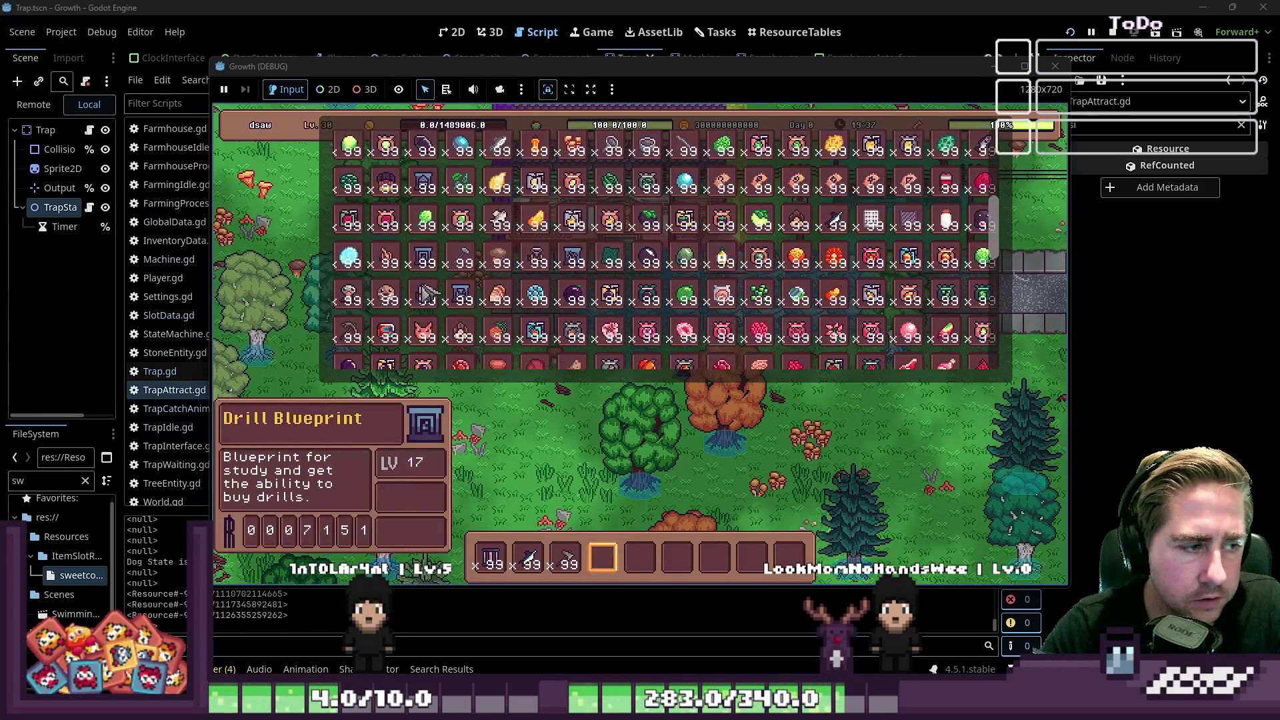
pyautogui.scroll(-2, 428, 292)
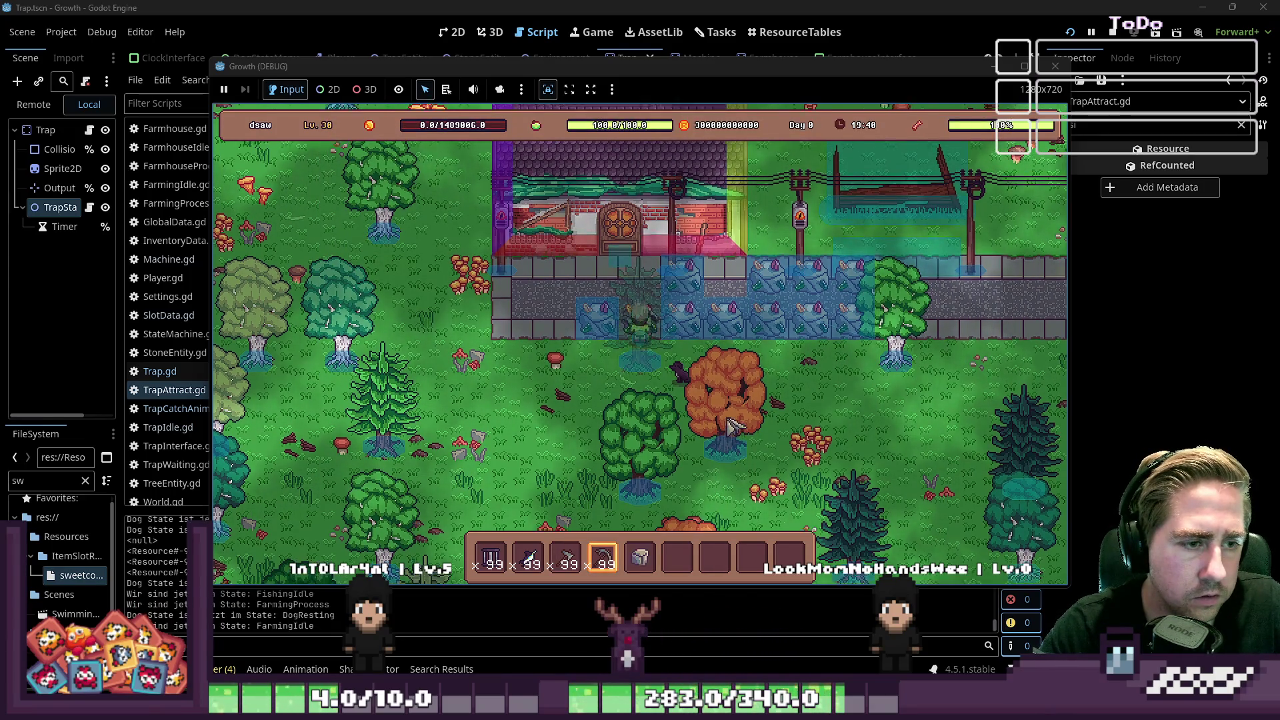
pyautogui.press('w')
pyautogui.press('d')
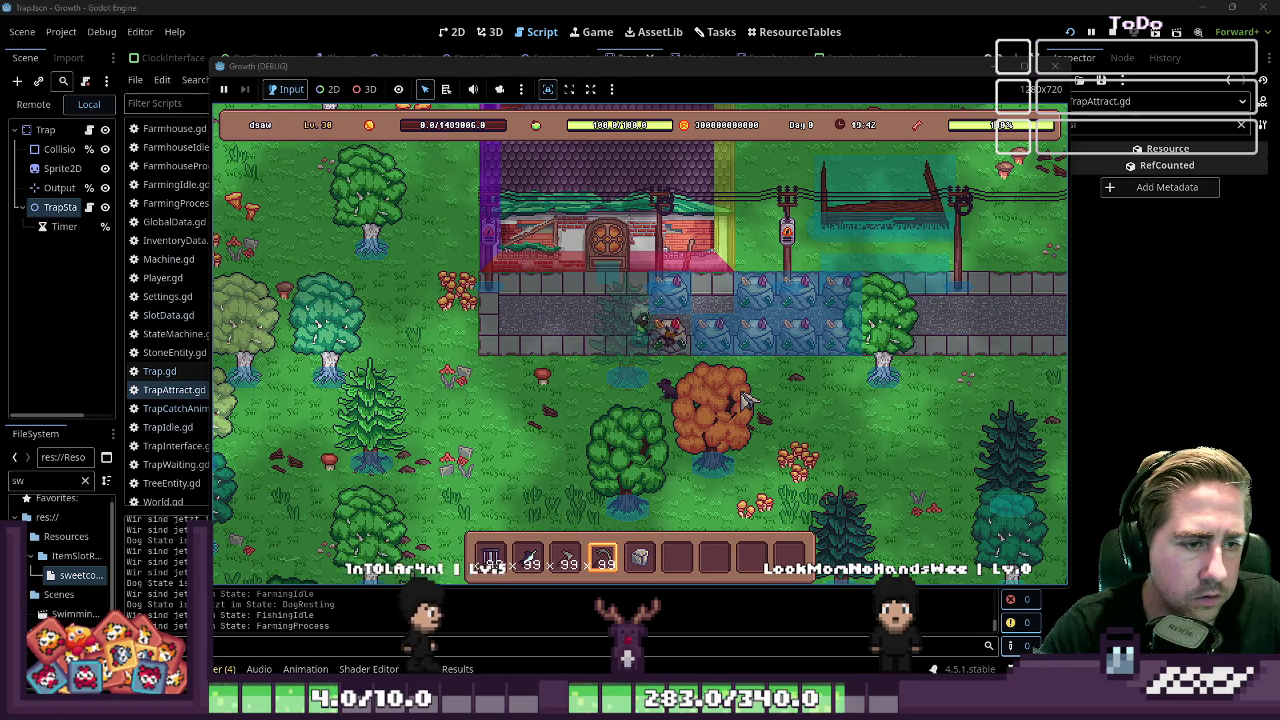
pyautogui.press('w')
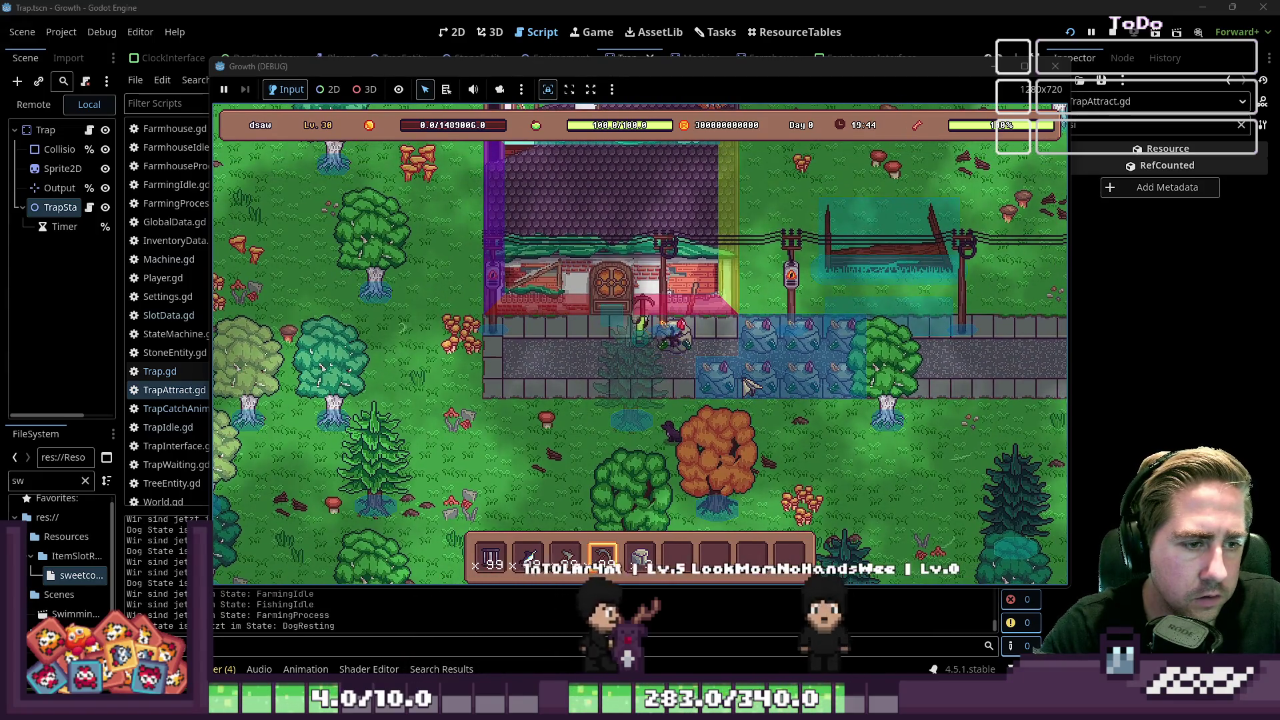
pyautogui.press('s')
pyautogui.press('a')
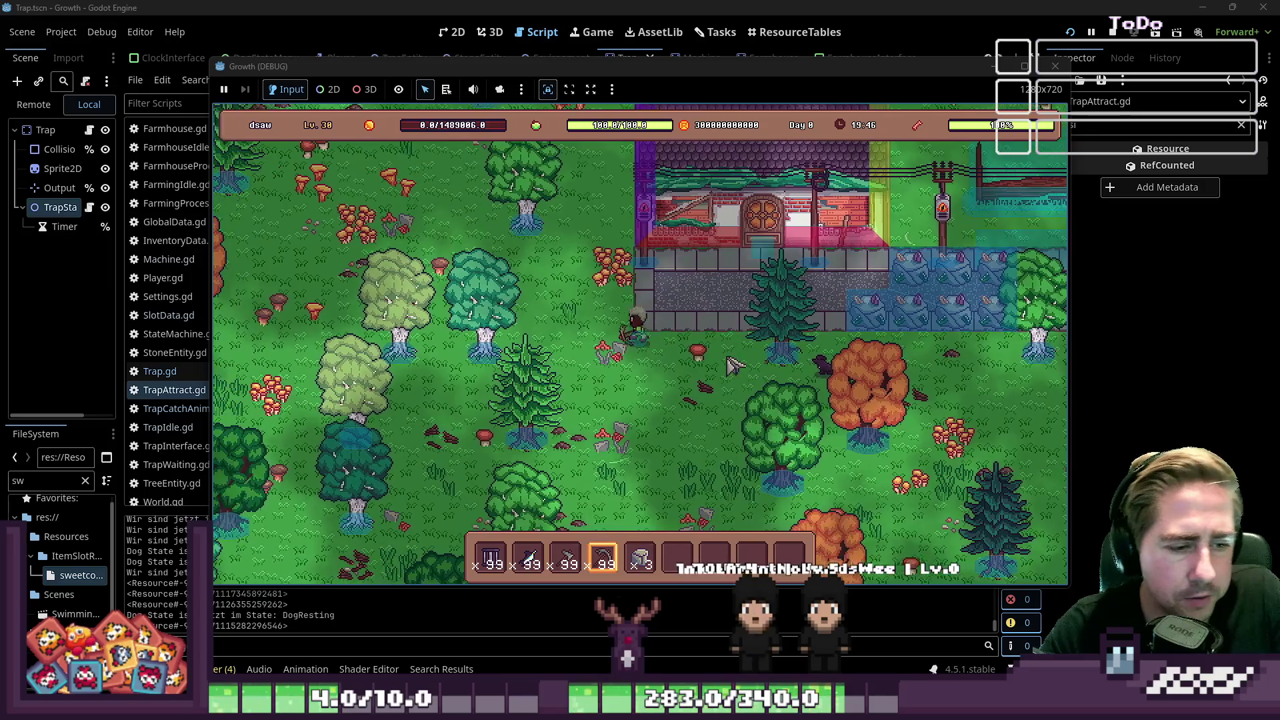
pyautogui.scroll(3, 713, 340)
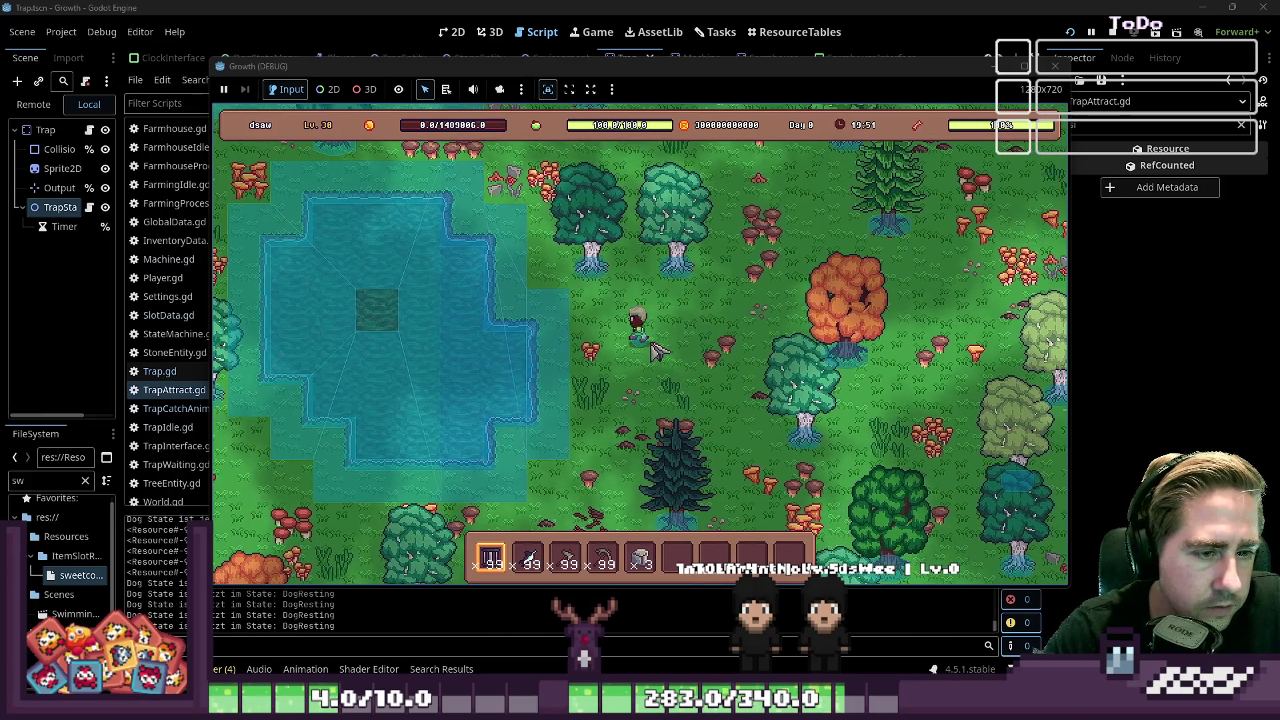
# Step: Place a trap by the pond, switch to slot 6, and open it, triggering the Trap.gd:40 slot_datas error
pyautogui.click(586, 320)
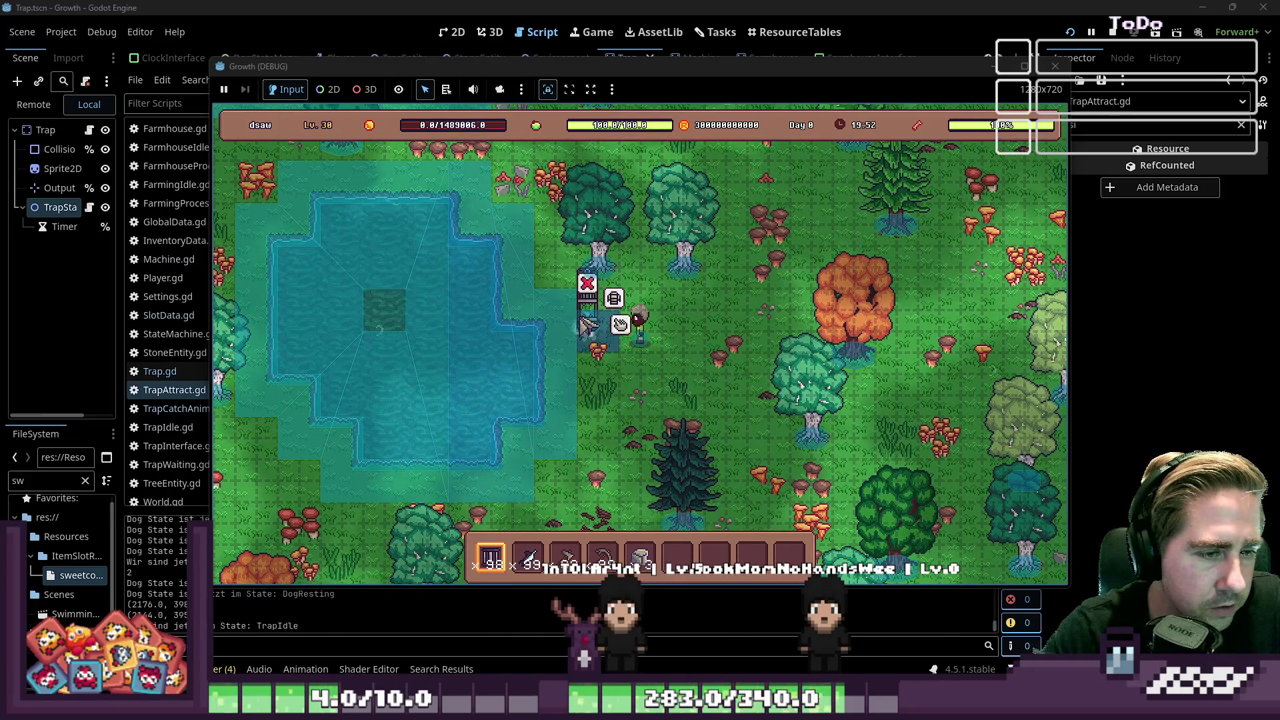
pyautogui.press('6')
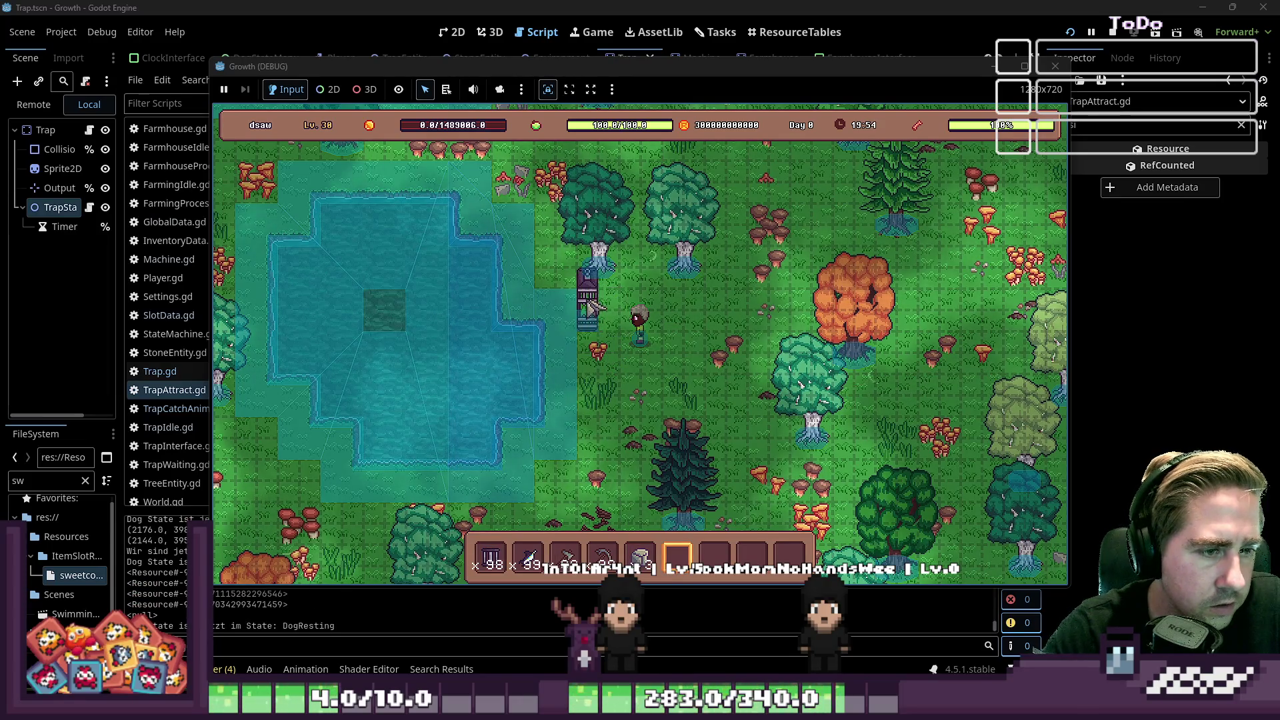
pyautogui.click(620, 327)
pyautogui.click(528, 559)
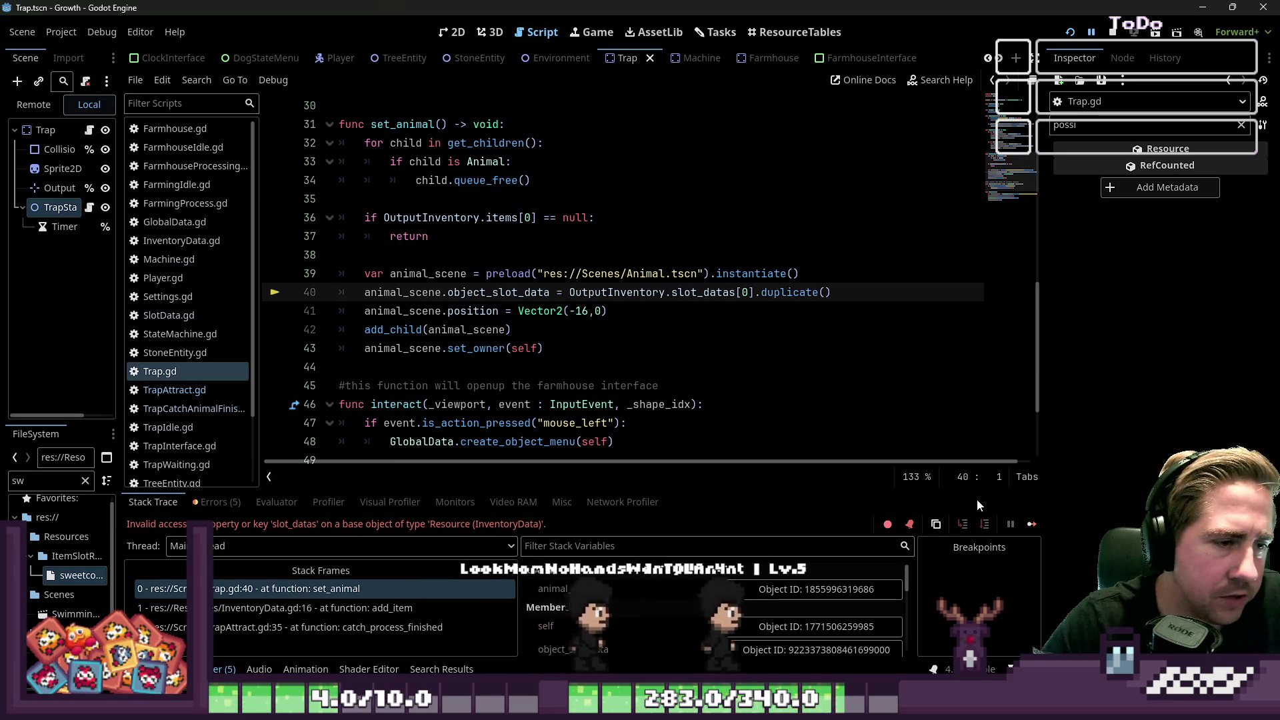
# Step: Change slot_datas to items on Trap.gd line 40, save, and relaunch the game
pyautogui.scroll(8, 669, 344)
pyautogui.scroll(1, 669, 344)
pyautogui.scroll(-9, 668, 344)
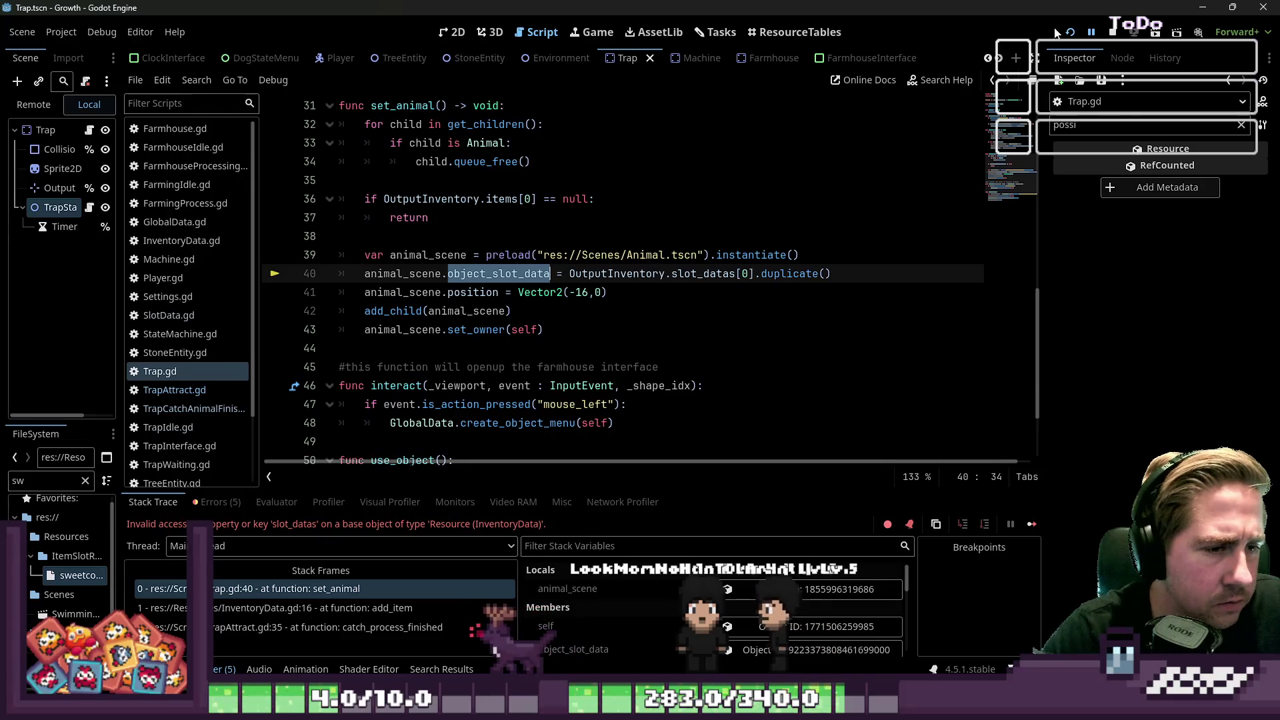
pyautogui.write('items')
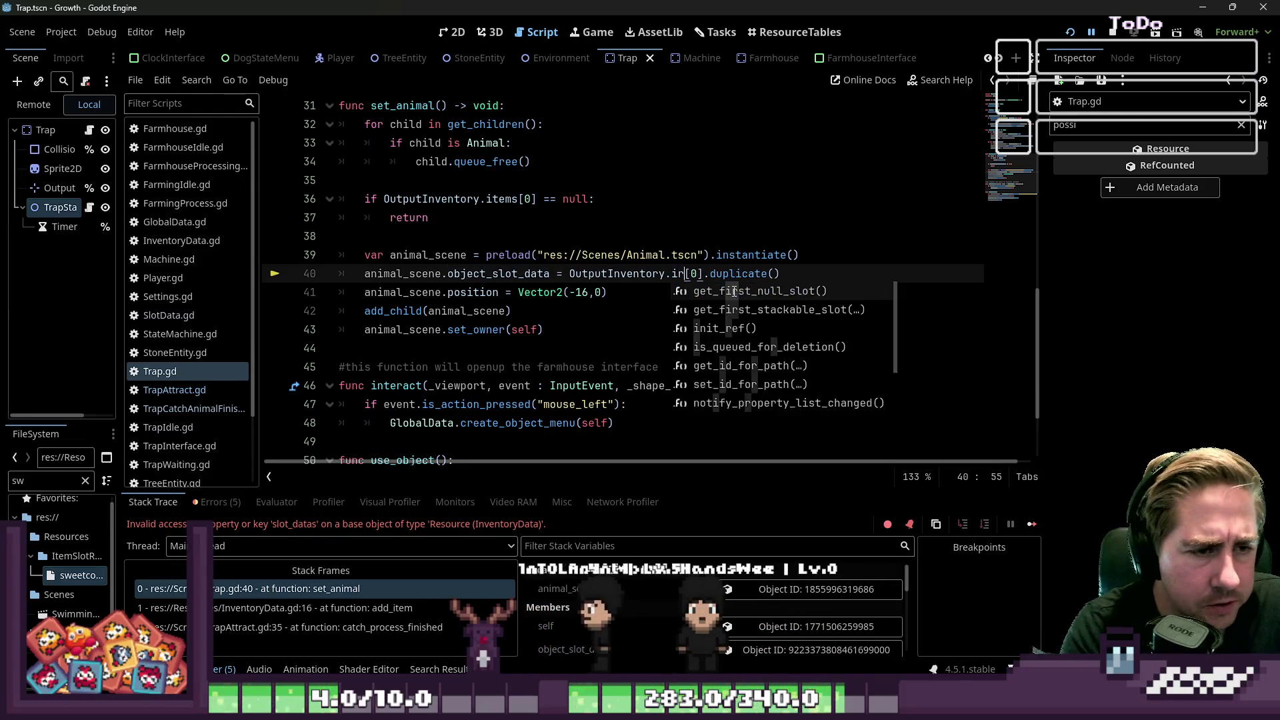
pyautogui.press('Escape')
pyautogui.press('Up')
pyautogui.press('Up')
pyautogui.press('Up')
pyautogui.hotkey('ctrl', 's')
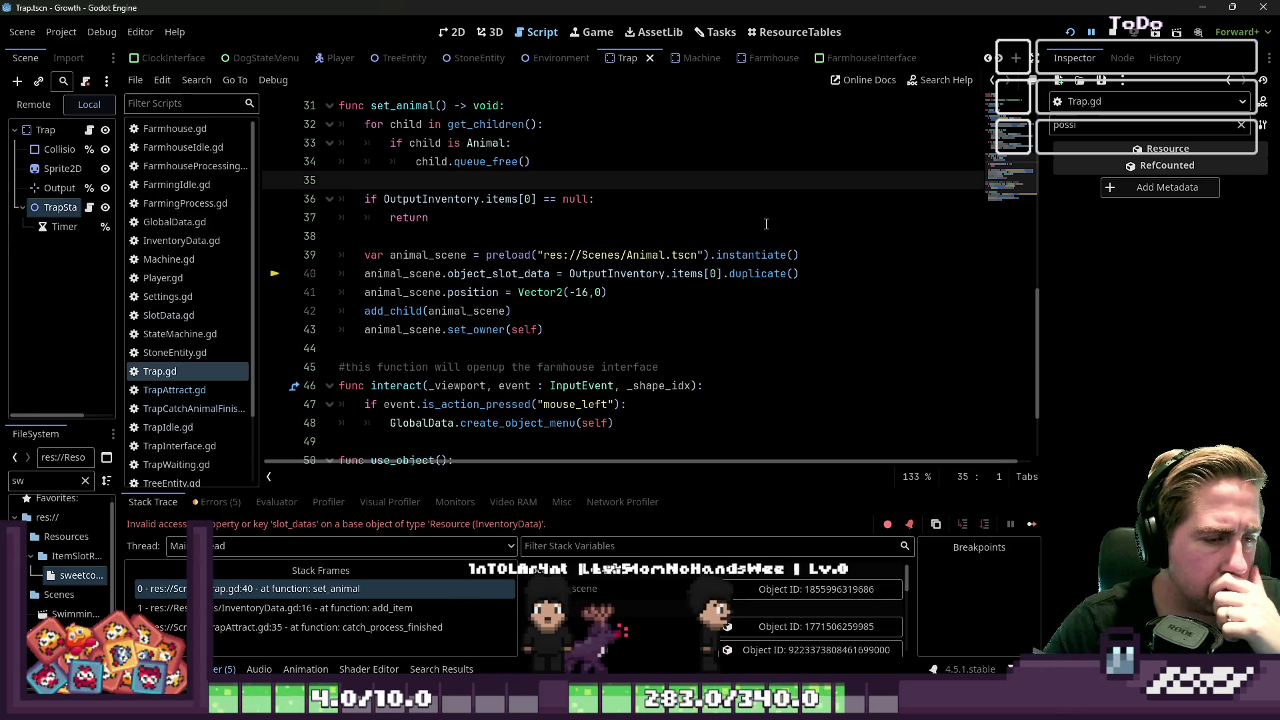
pyautogui.click(1112, 40)
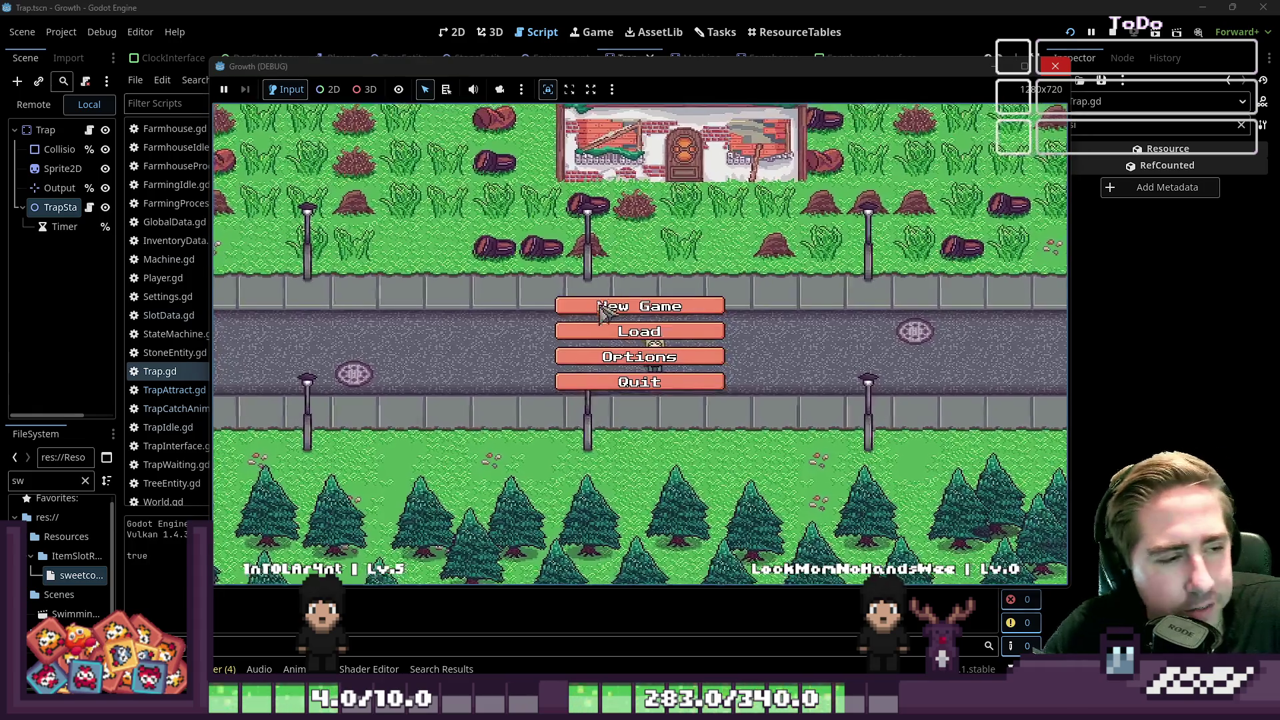
# Step: Start a fresh game with the default character and scroll through the whole inventory grid
pyautogui.click(660, 331)
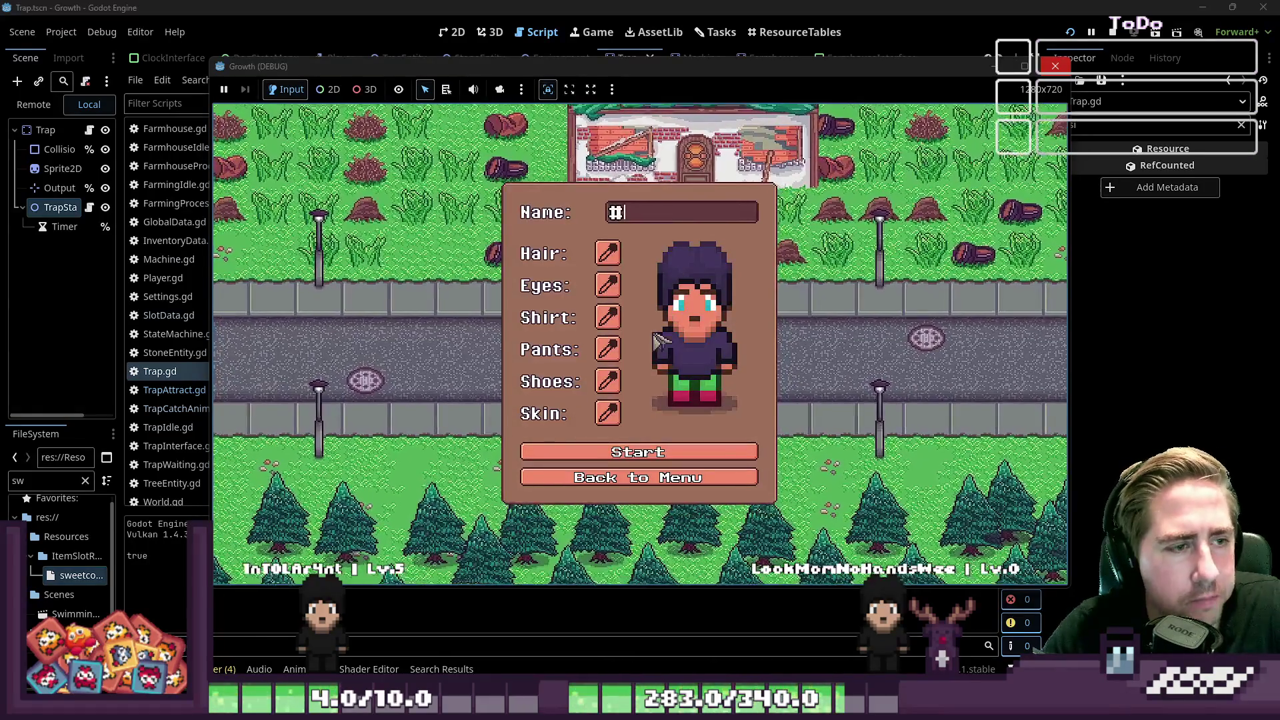
pyautogui.click(690, 453)
pyautogui.press('i')
pyautogui.scroll(-4, 654, 269)
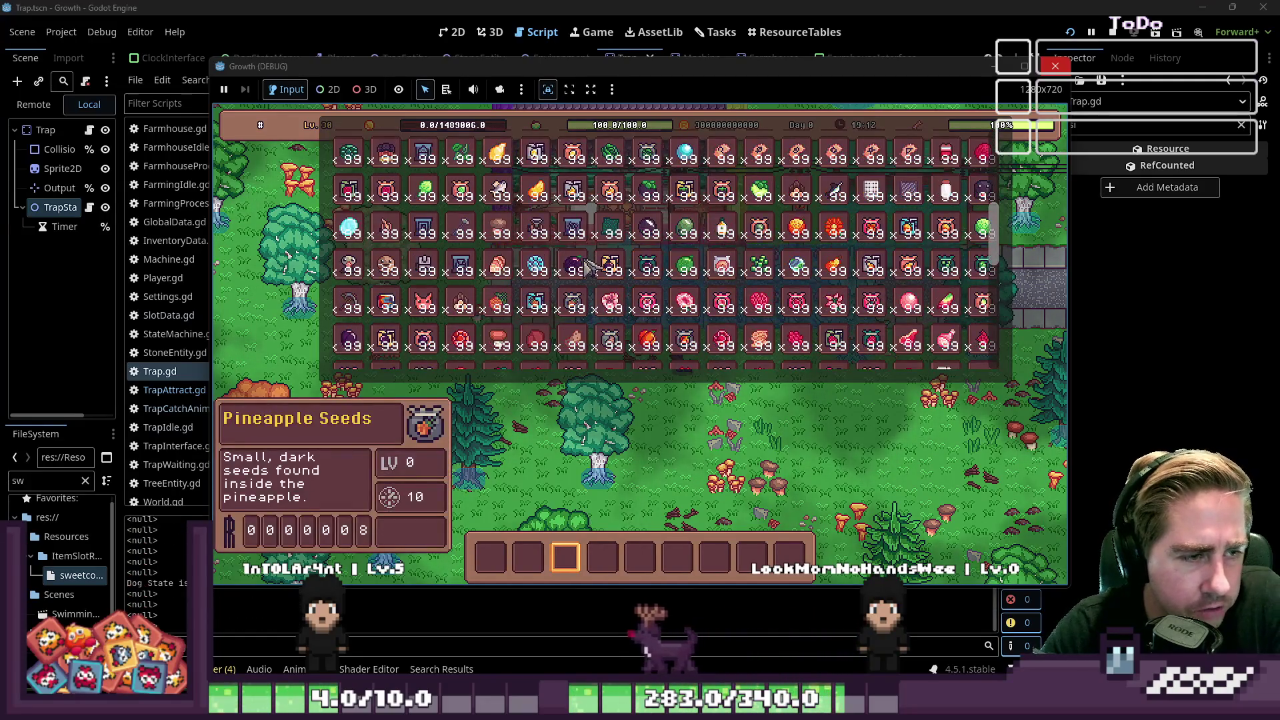
pyautogui.scroll(-10, 587, 267)
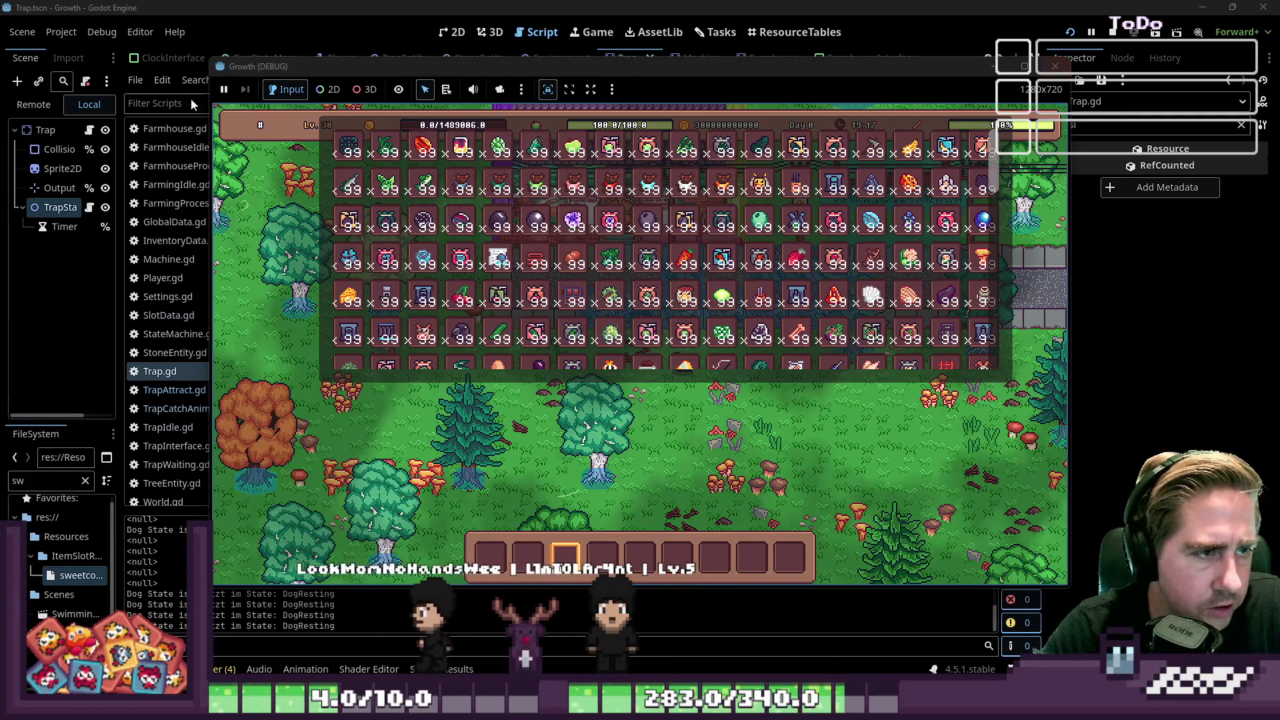
pyautogui.scroll(-4, 730, 292)
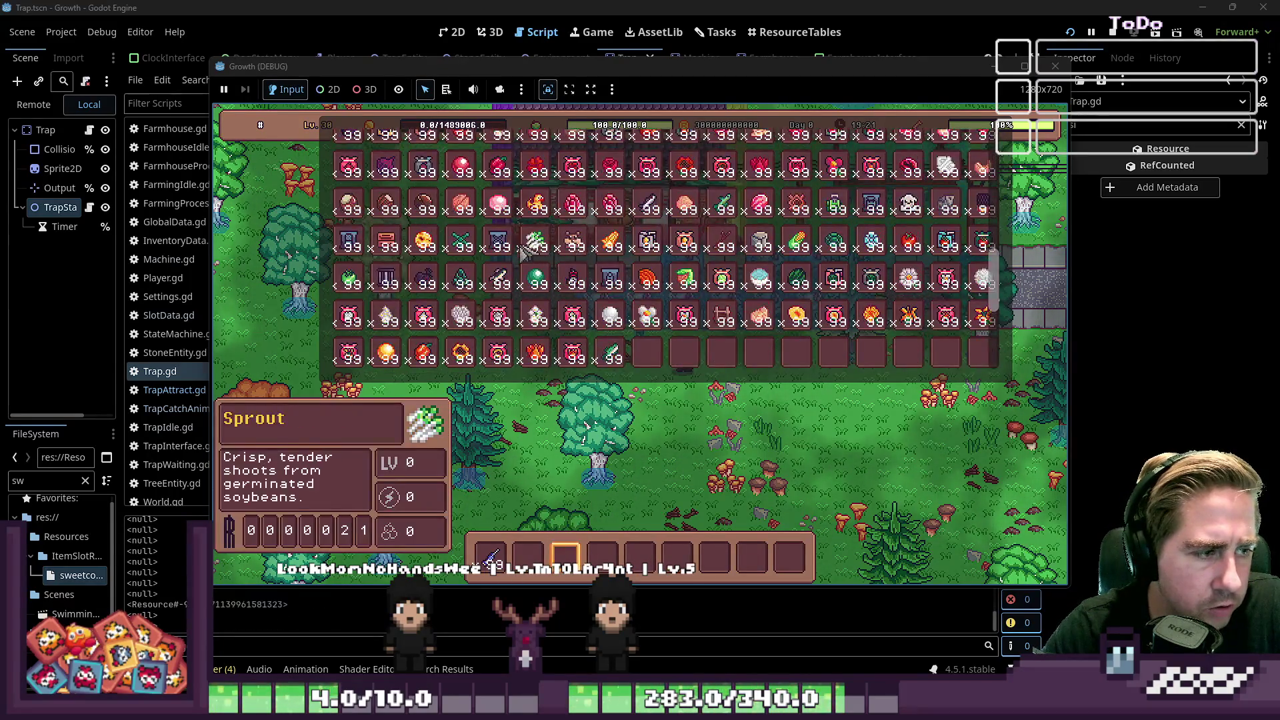
# Step: Close the inventory, walk up-left to the pond, and place a trap beside it
pyautogui.press('i')
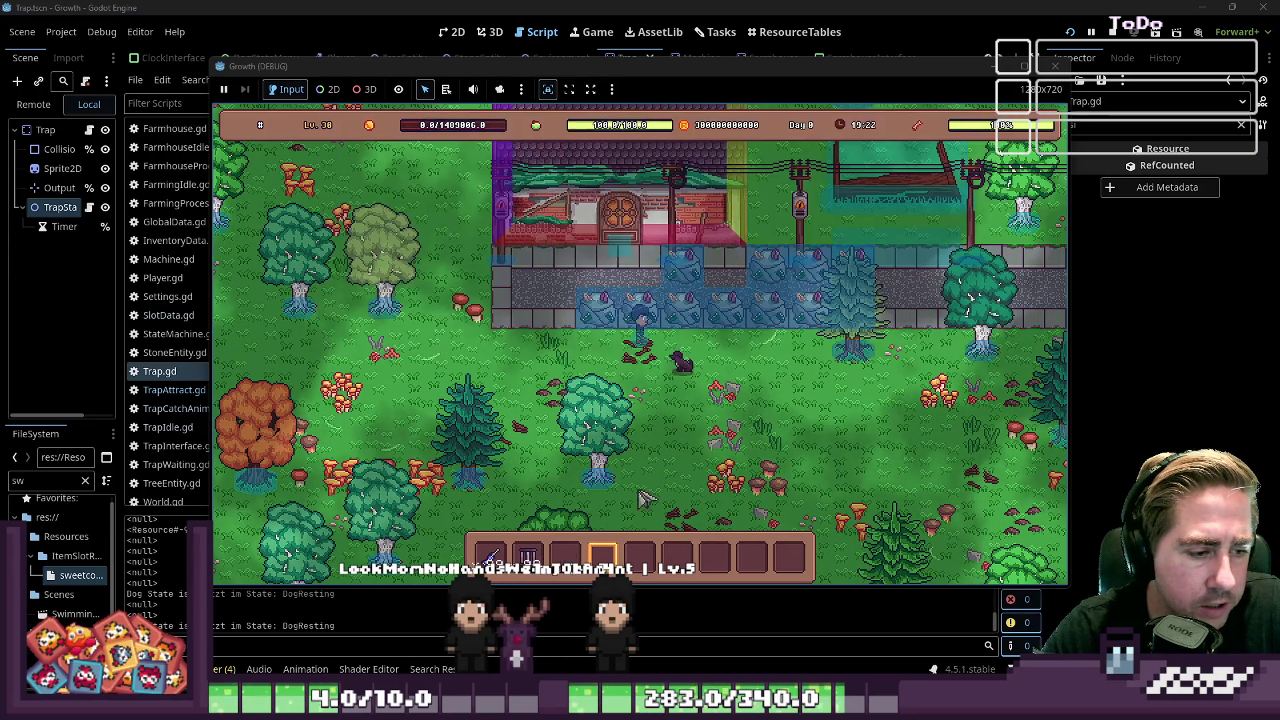
pyautogui.press('a')
pyautogui.press('2')
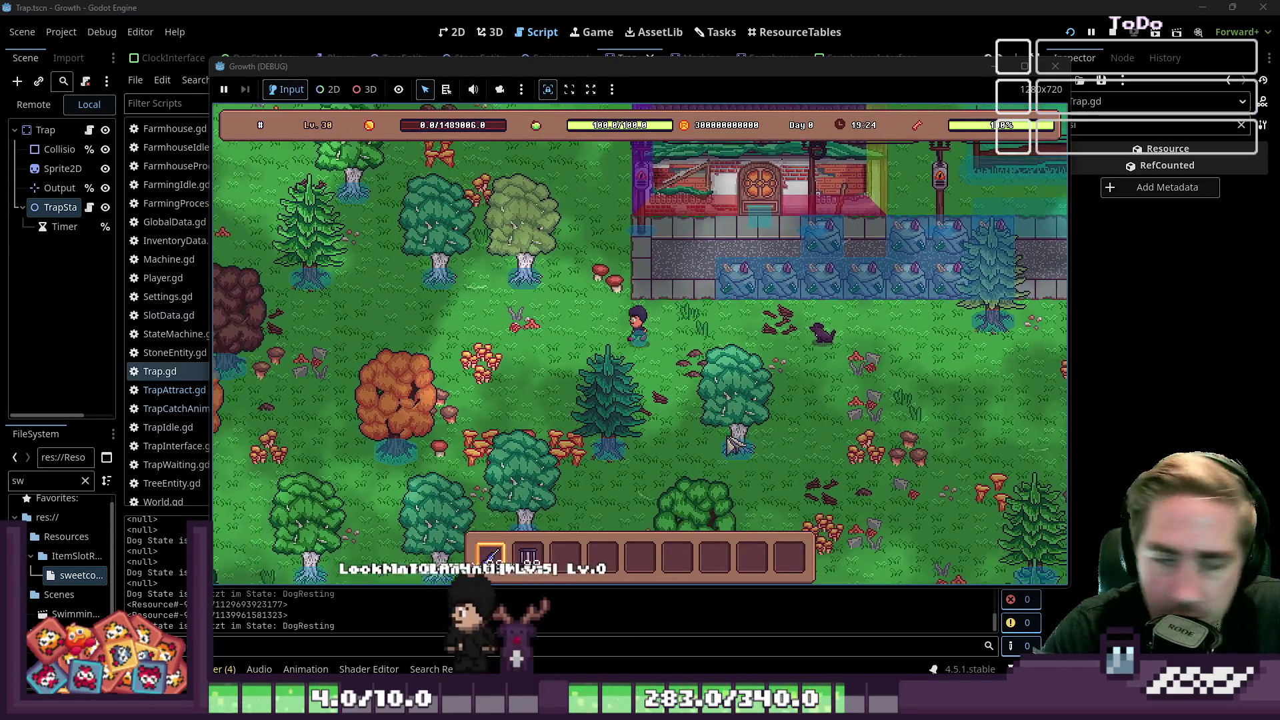
pyautogui.press('w')
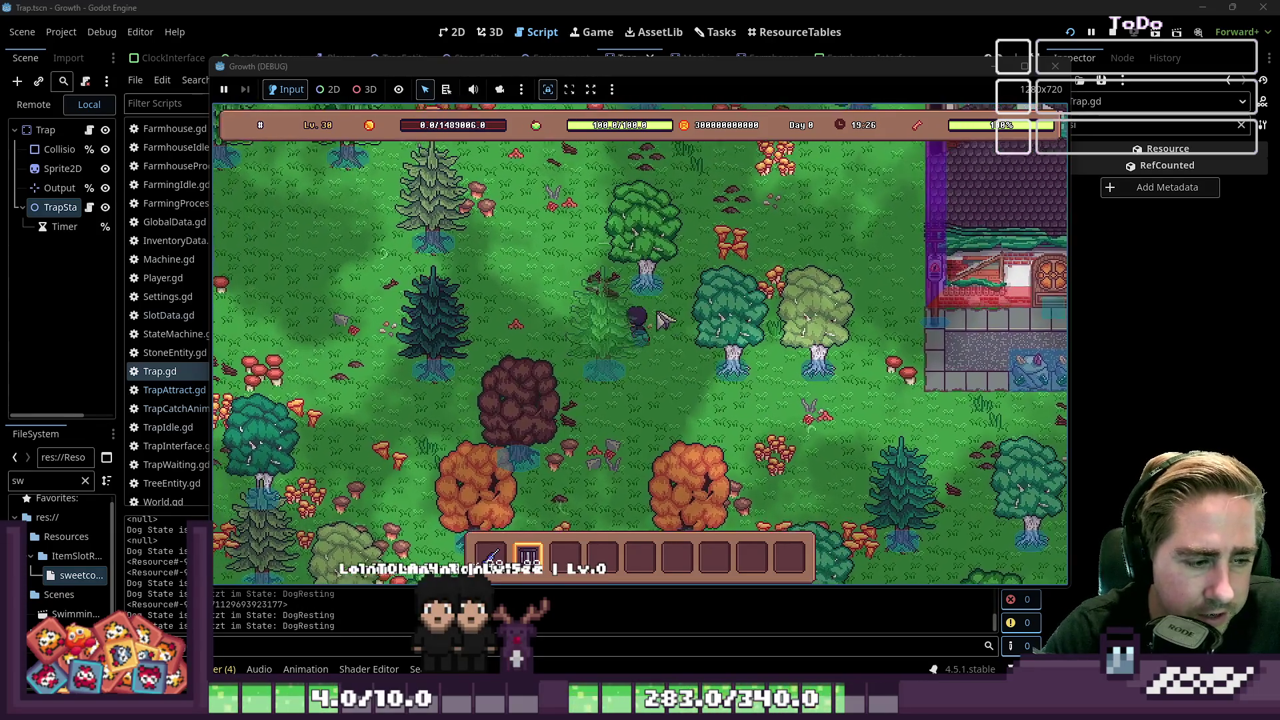
pyautogui.press('a')
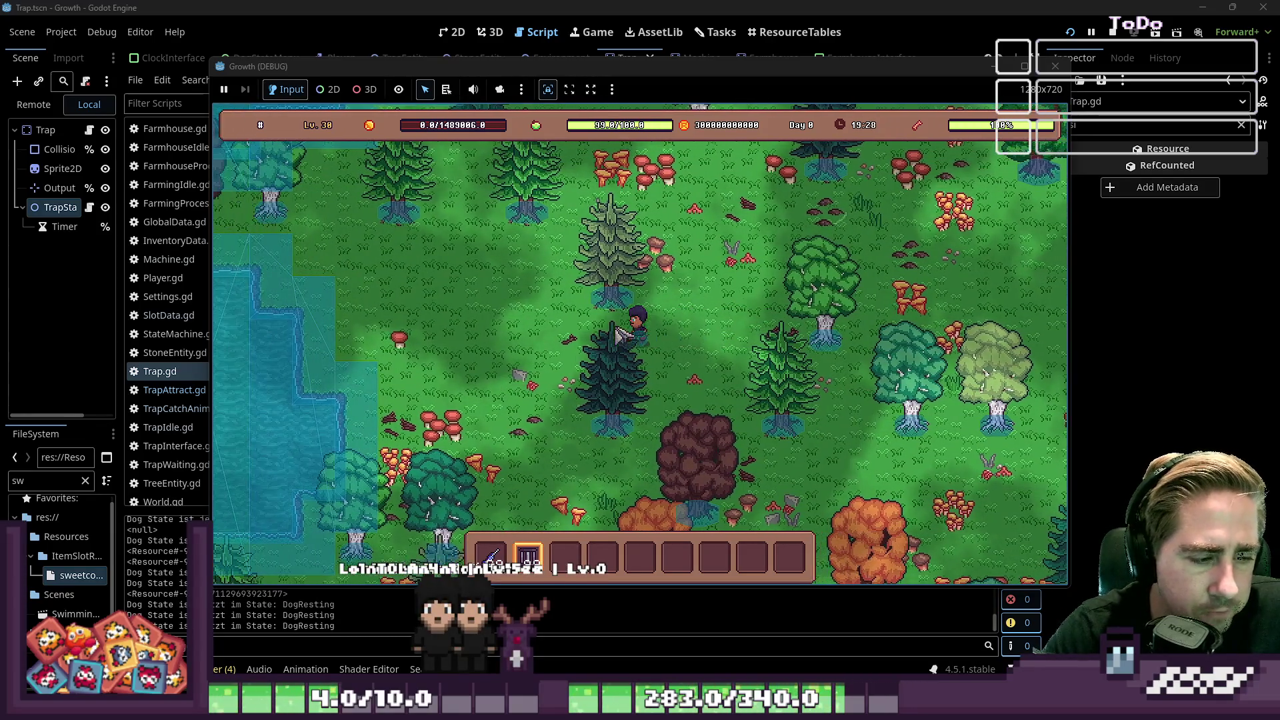
pyautogui.press('a')
pyautogui.click(578, 379)
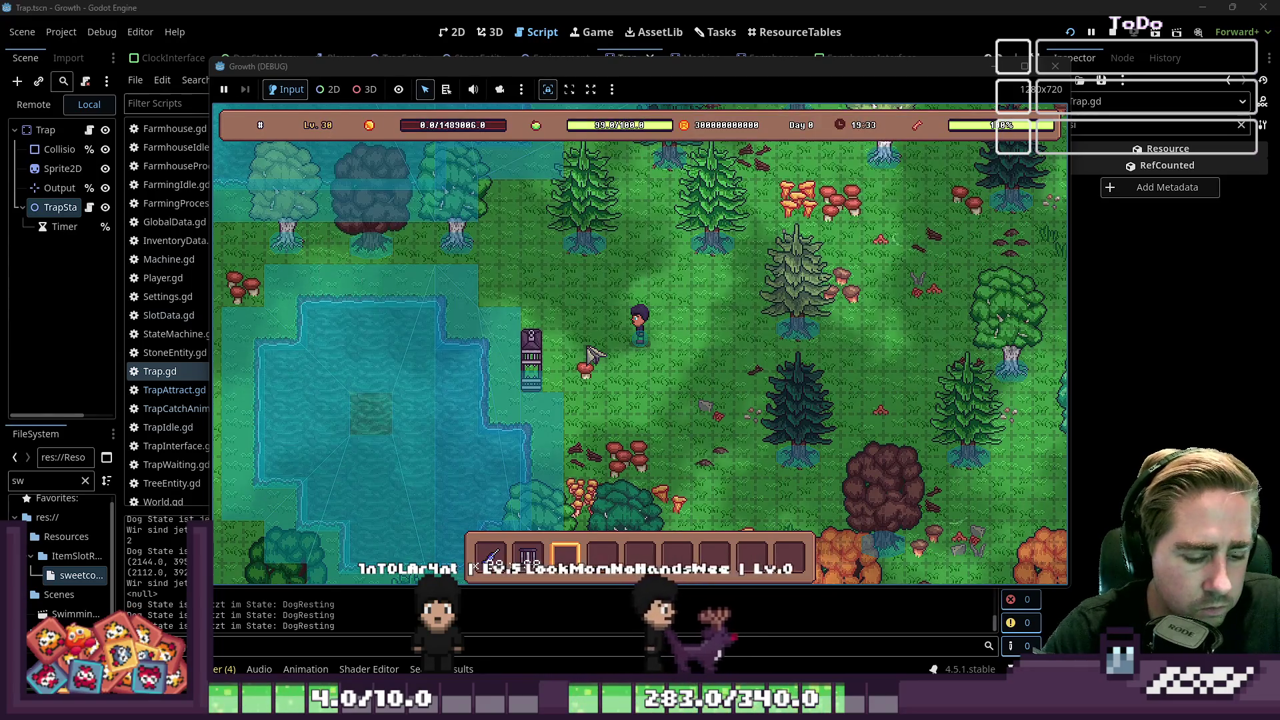
# Step: Open the trap, load the Garfish stack into its input slot, and stop the game with F8
pyautogui.press('a')
pyautogui.press('s')
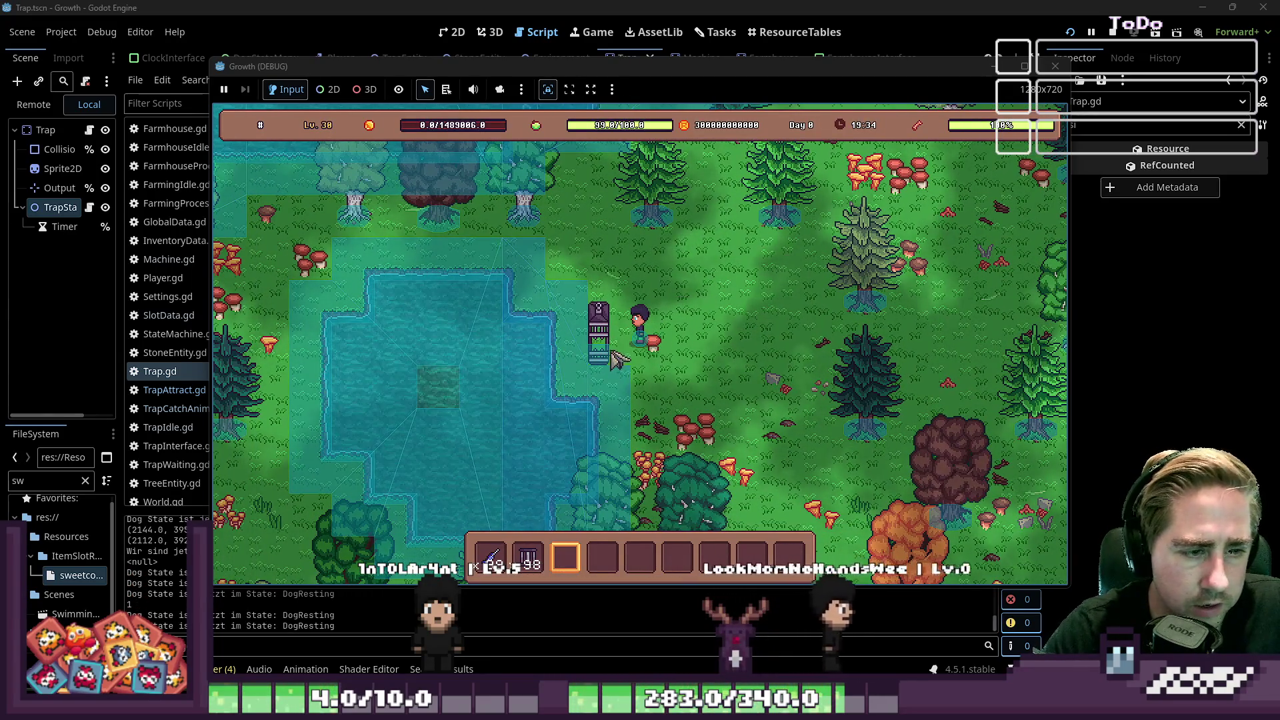
pyautogui.click(617, 333)
pyautogui.moveTo(505, 557)
pyautogui.moveTo(505, 556); pyautogui.dragTo(608, 499)
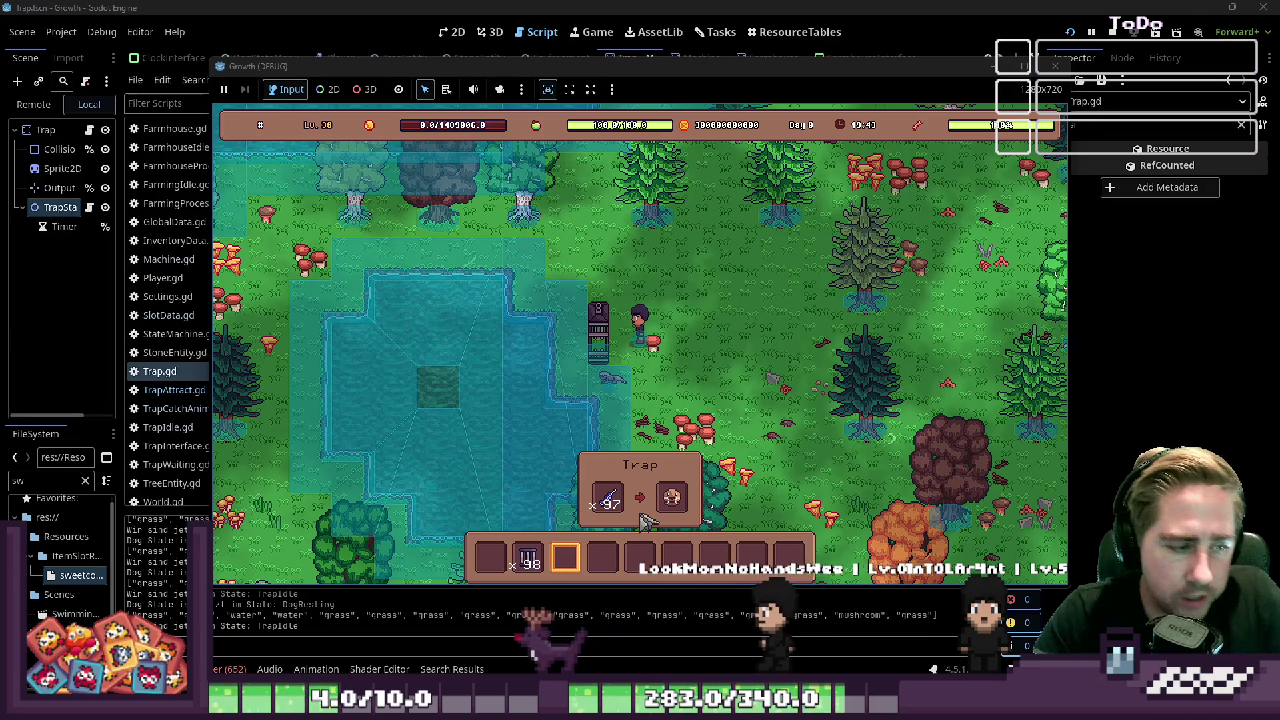
pyautogui.press('F8')
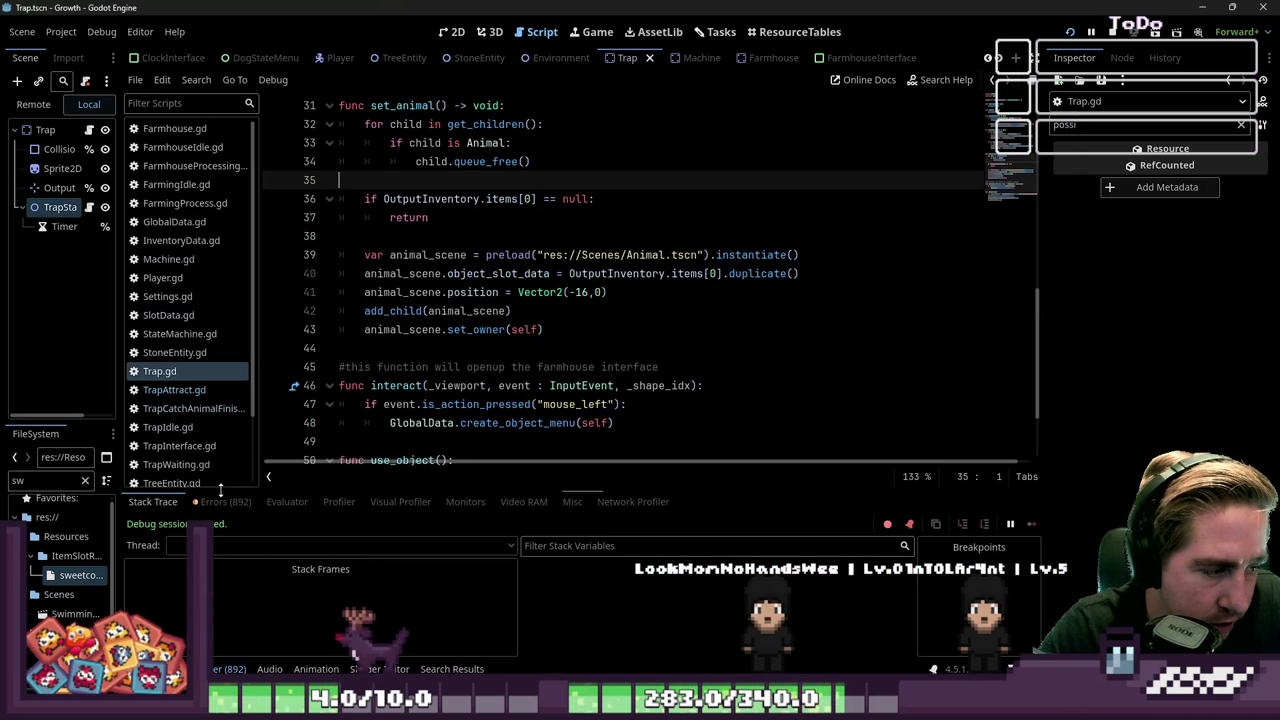
# Step: Jump from the type-mismatch error in the Errors list to the offending code in Animal.gd
pyautogui.click(222, 501)
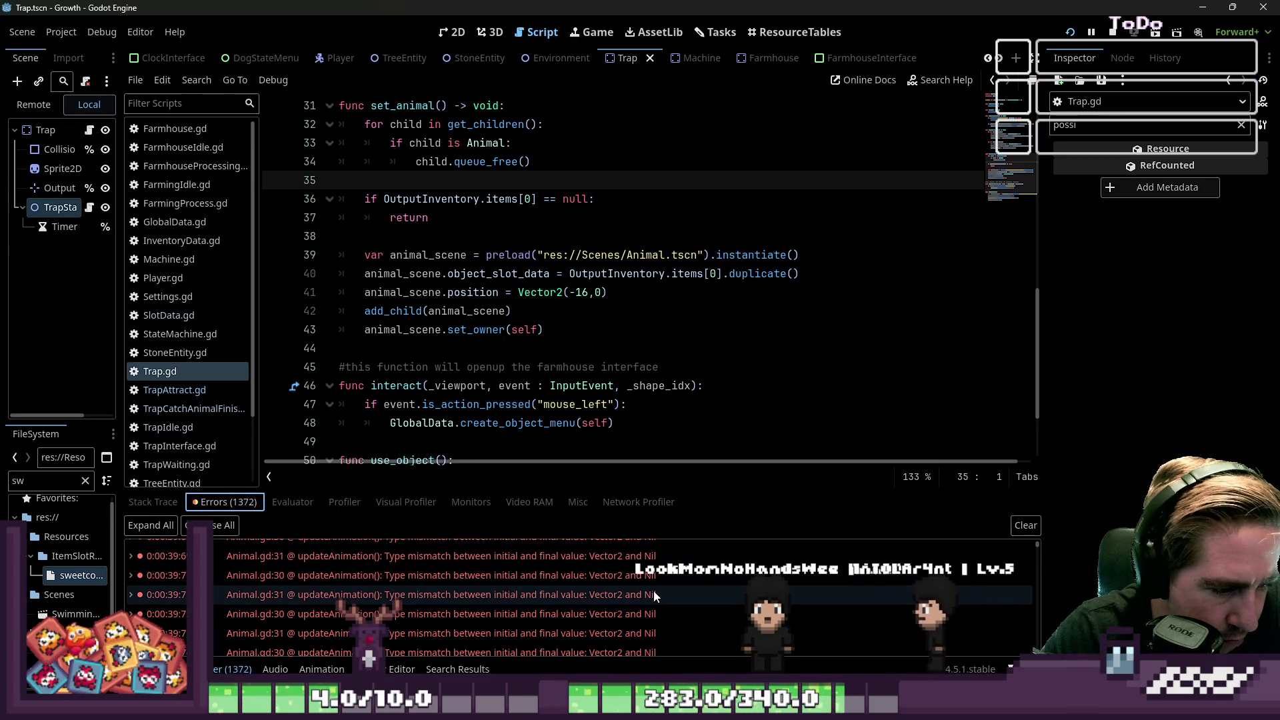
pyautogui.doubleClick(626, 596)
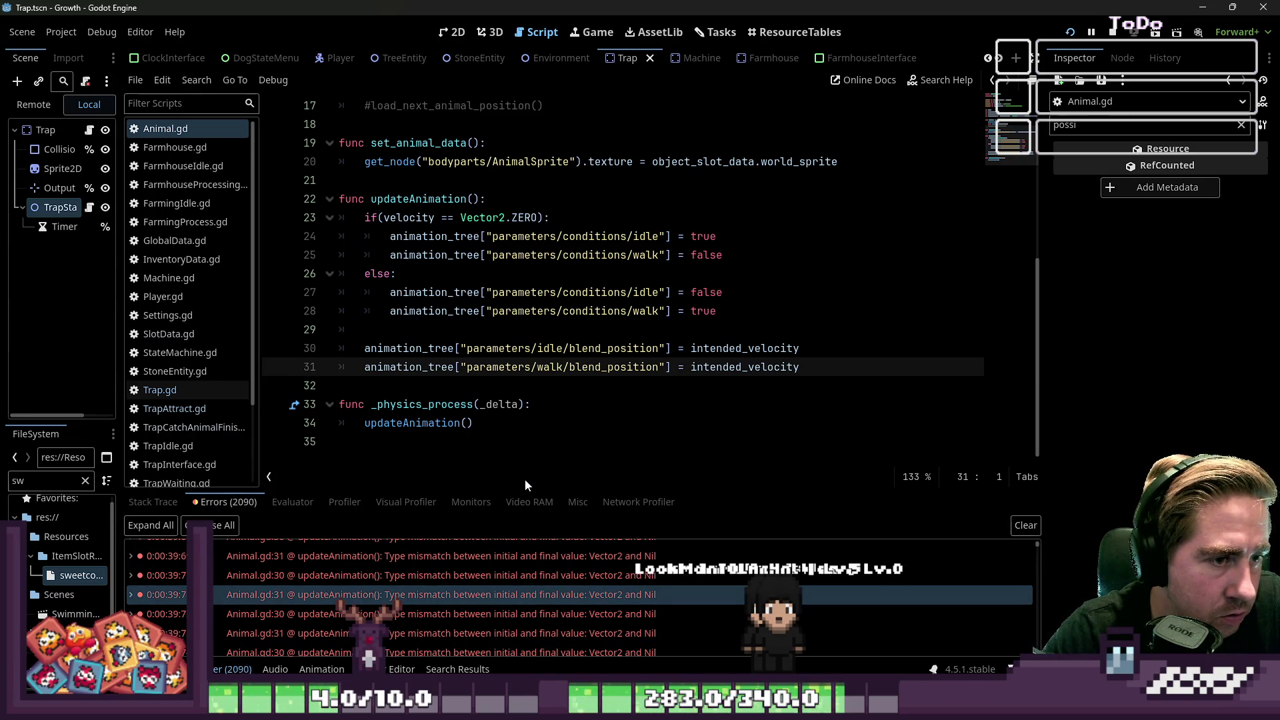
pyautogui.scroll(3, 543, 346)
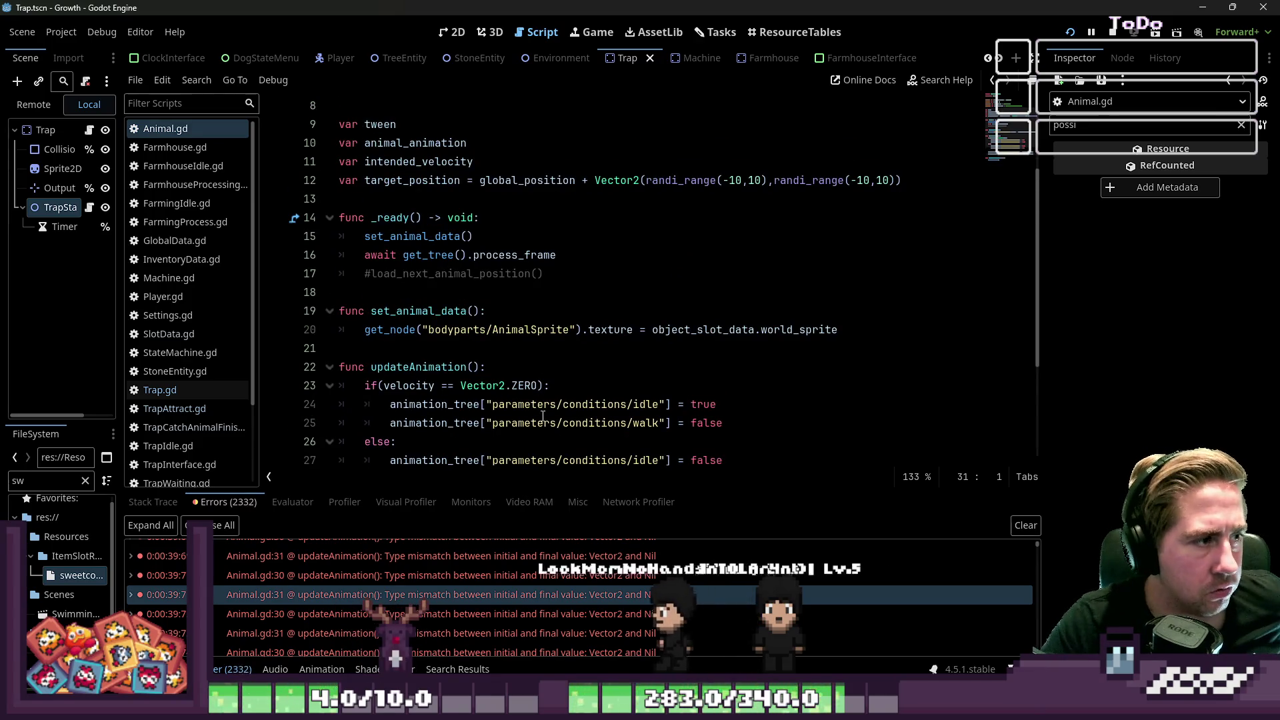
pyautogui.scroll(3, 534, 407)
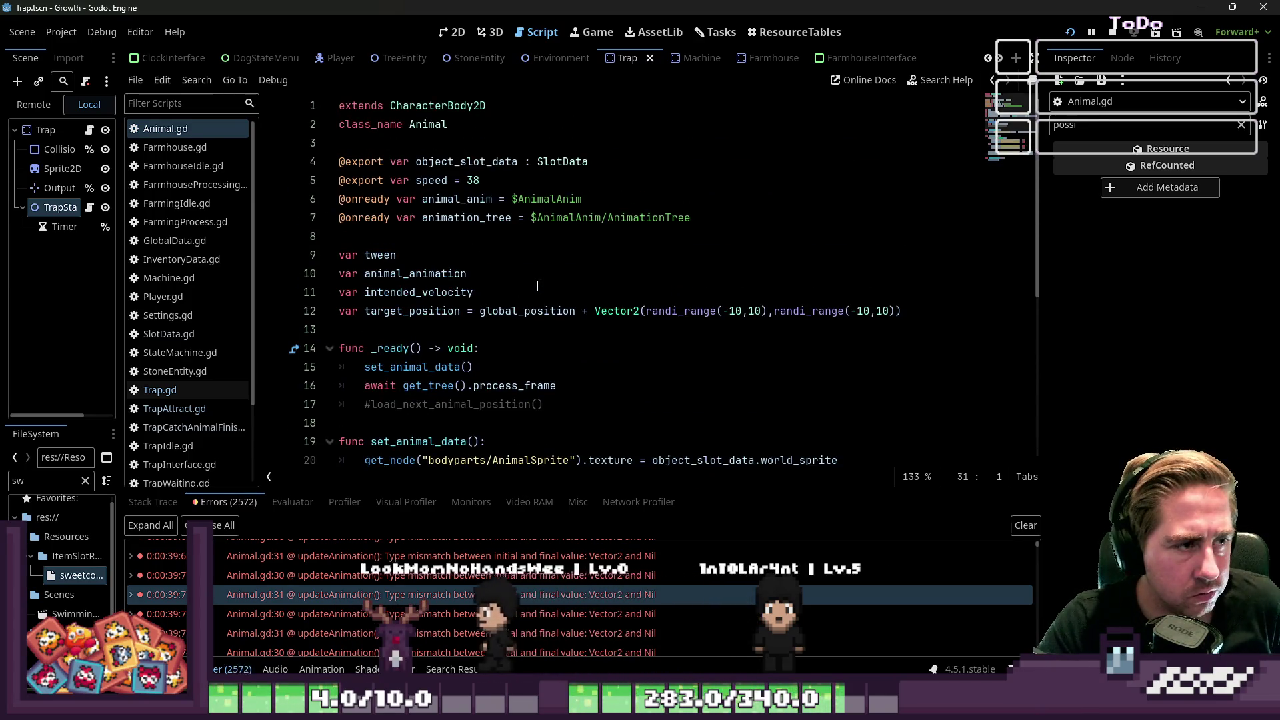
pyautogui.scroll(-5, 537, 289)
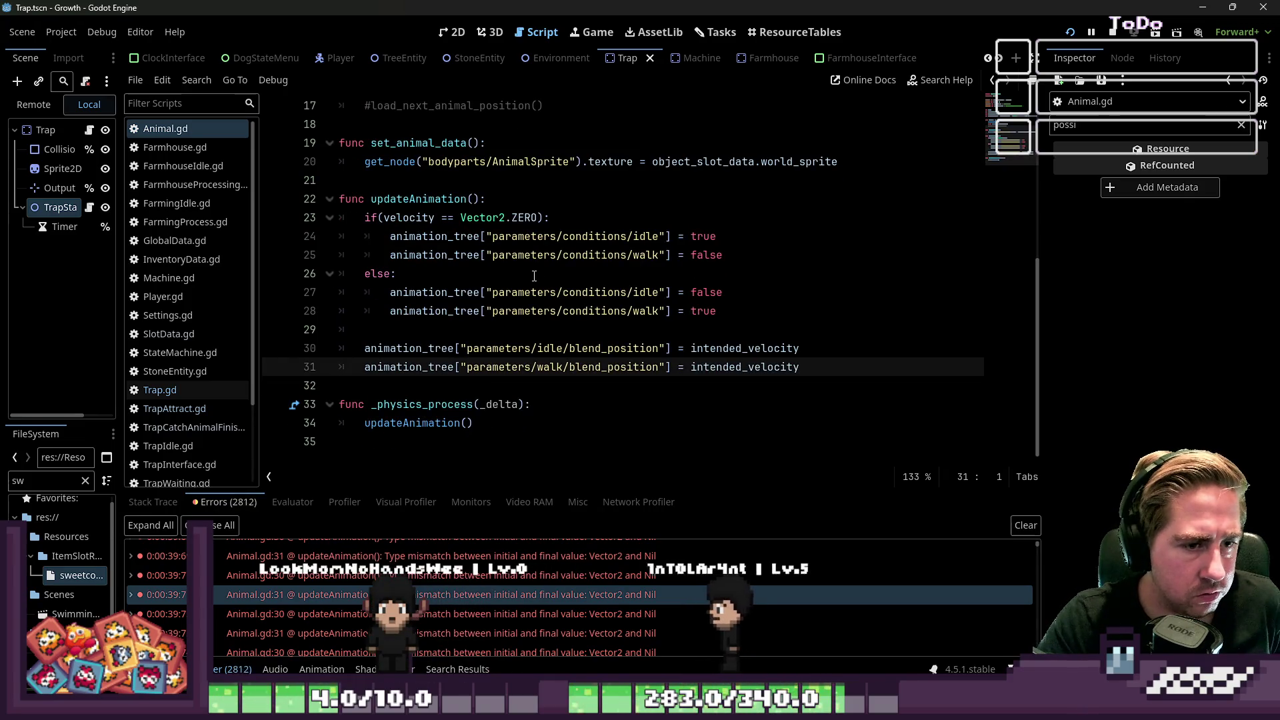
pyautogui.scroll(-1, 642, 604)
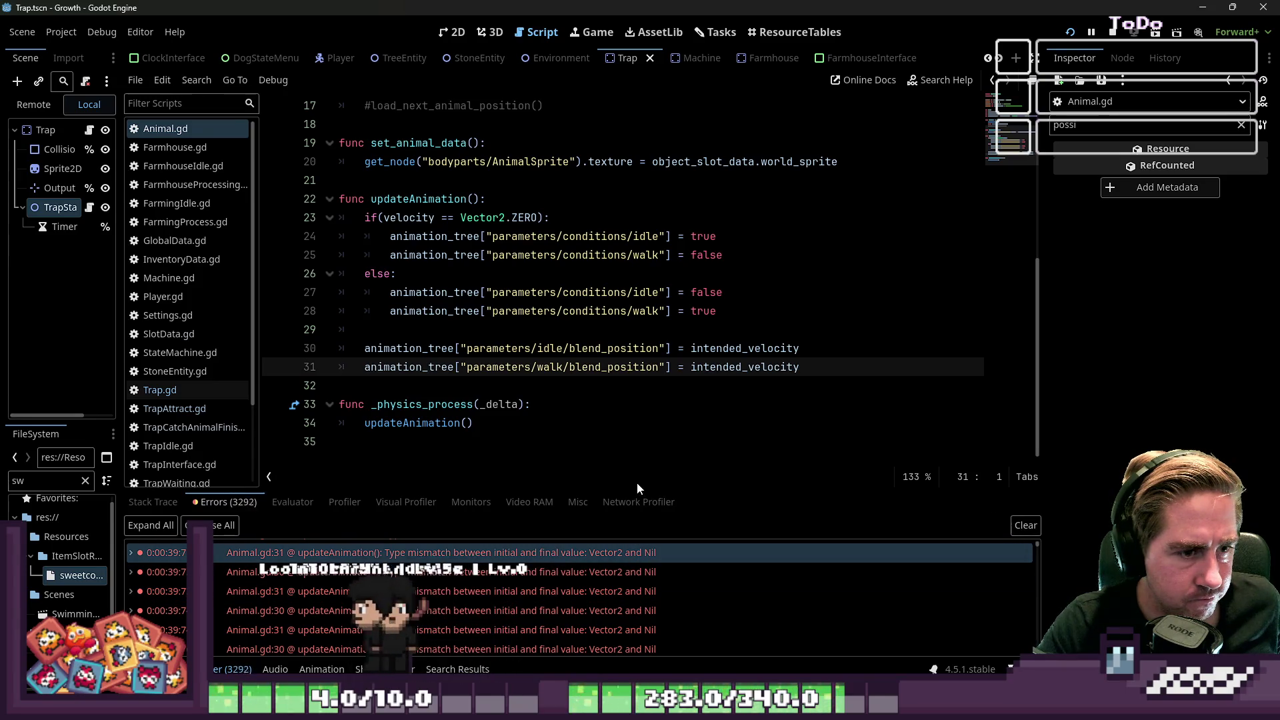
pyautogui.scroll(1, 640, 454)
# Step: Initialise the intended_velocity declaration with = Vector2.ZERO, then save and run the game
pyautogui.doubleClick(771, 405)
pyautogui.keyDown('ctrl'); pyautogui.click(771, 405); pyautogui.keyUp('ctrl')
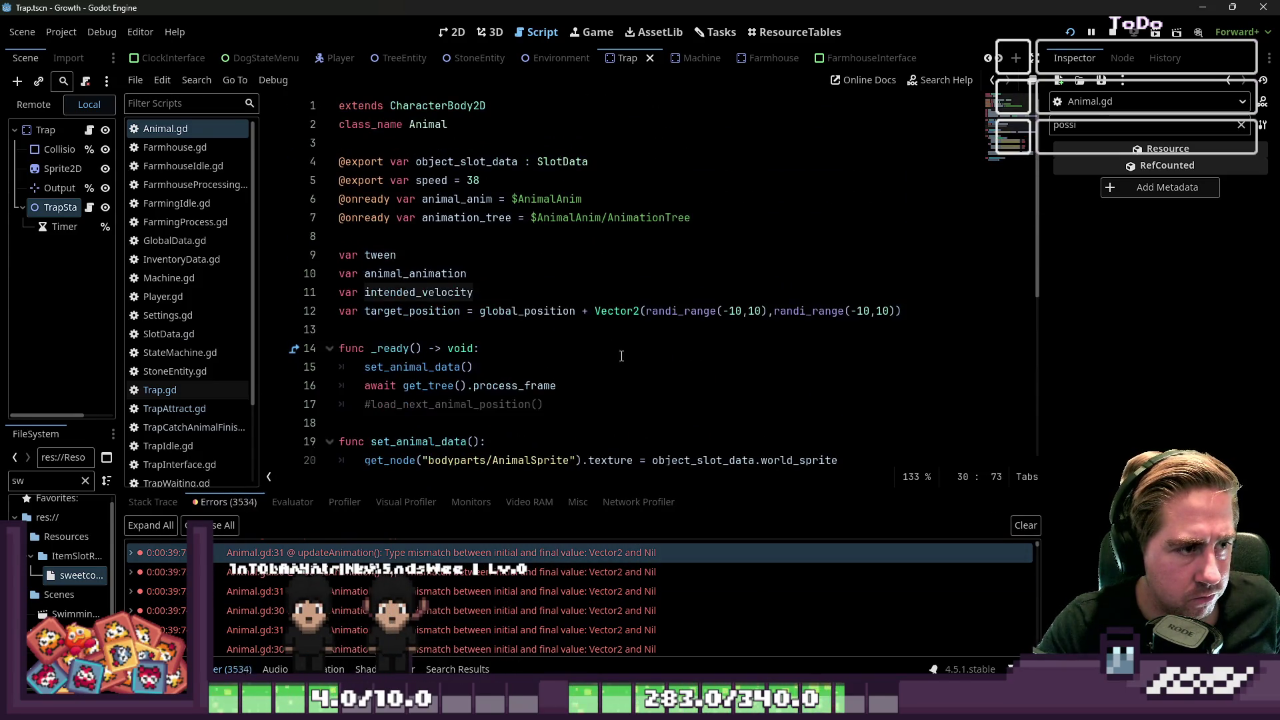
pyautogui.write('= ')
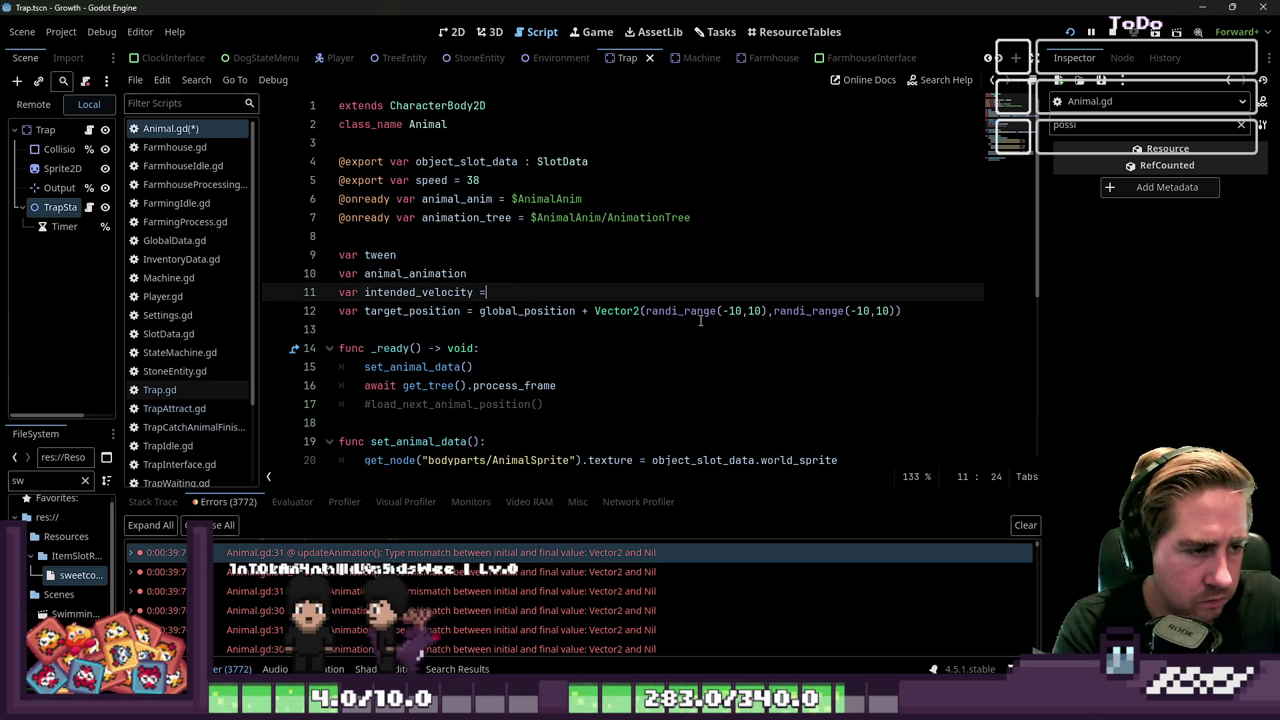
pyautogui.write('Vecto')
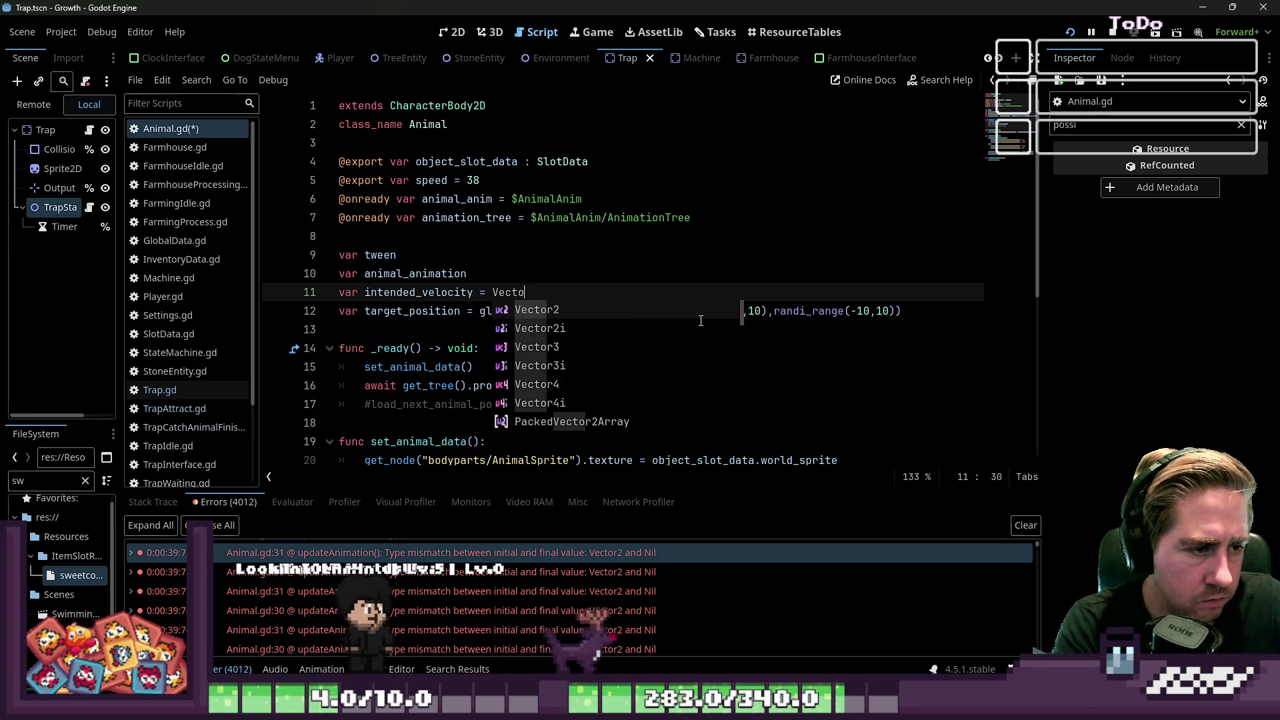
pyautogui.write('r2.ZERO')
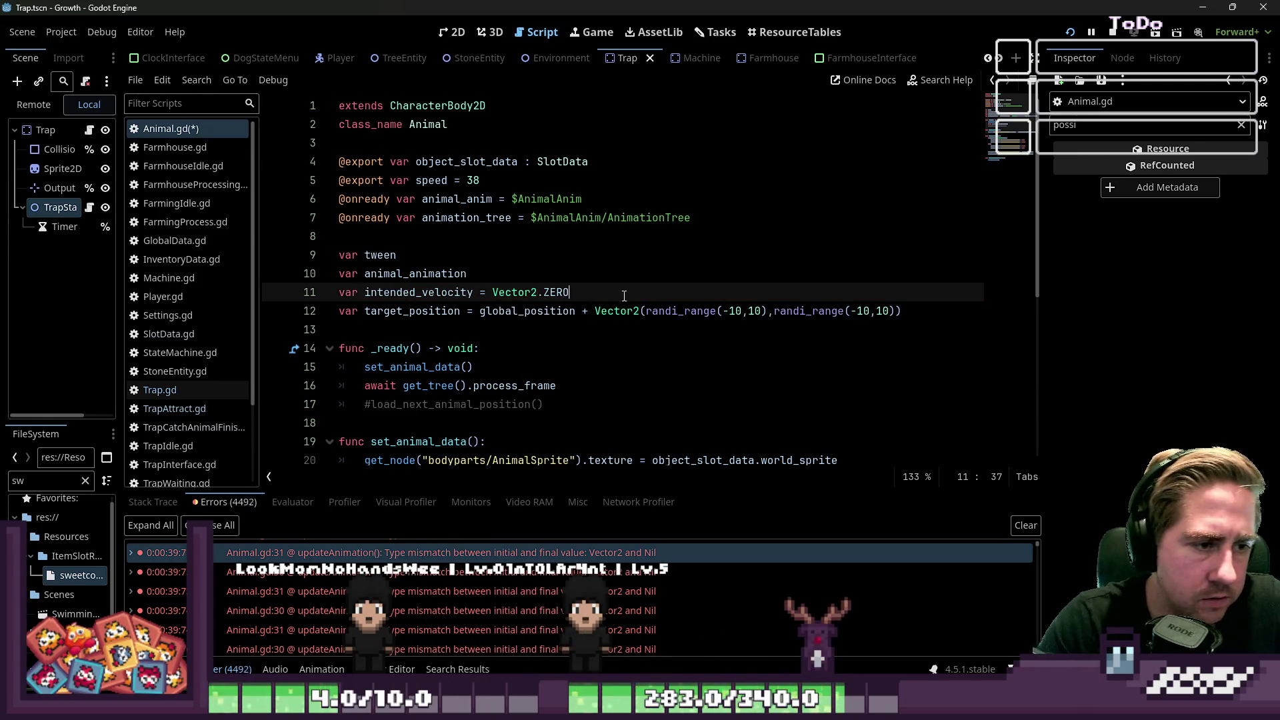
pyautogui.click(1079, 34)
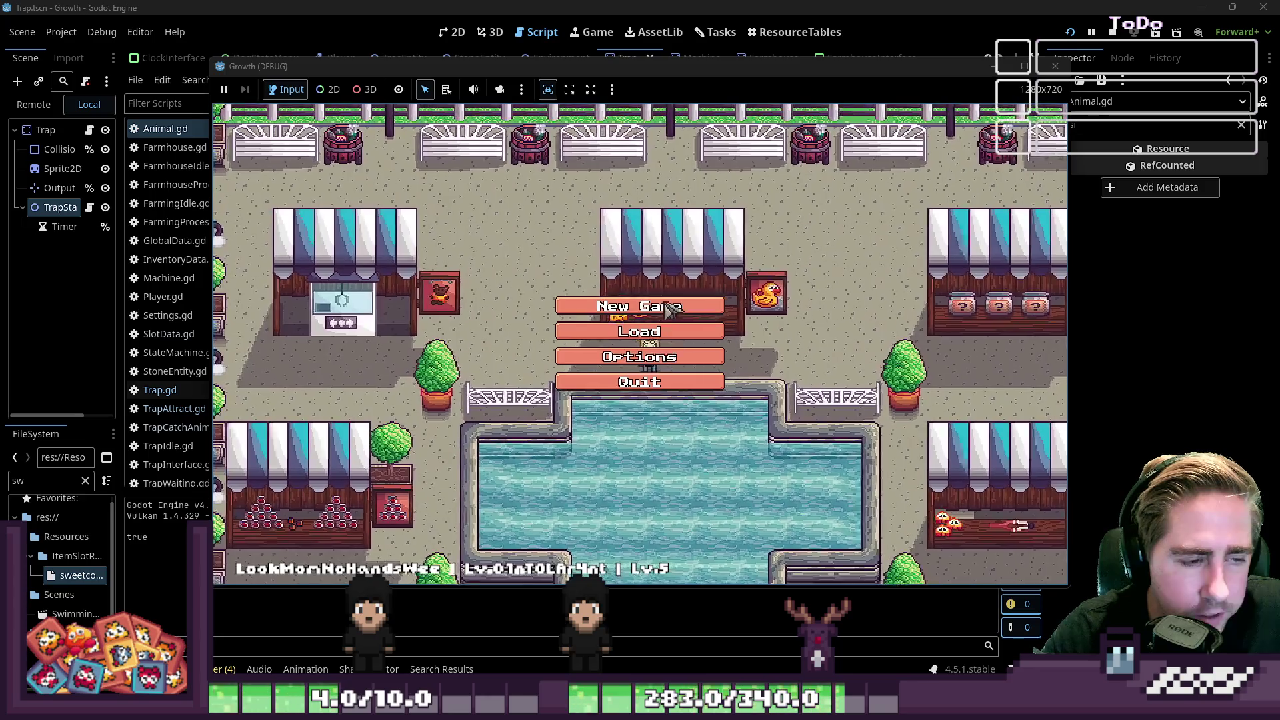
# Step: Start a new game with a placeholder character name, check the inventory, and walk to the pond
pyautogui.click(660, 331)
pyautogui.write('qwe')
pyautogui.click(638, 452)
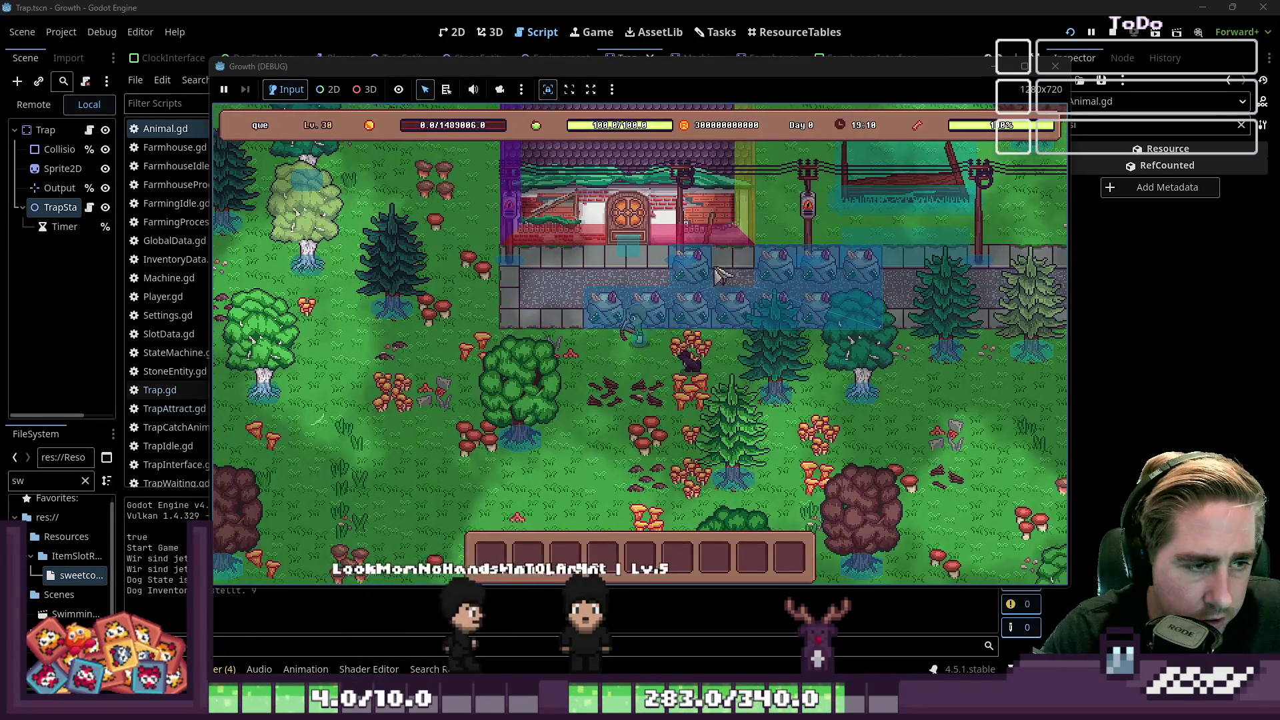
pyautogui.press('i')
pyautogui.scroll(-5, 718, 286)
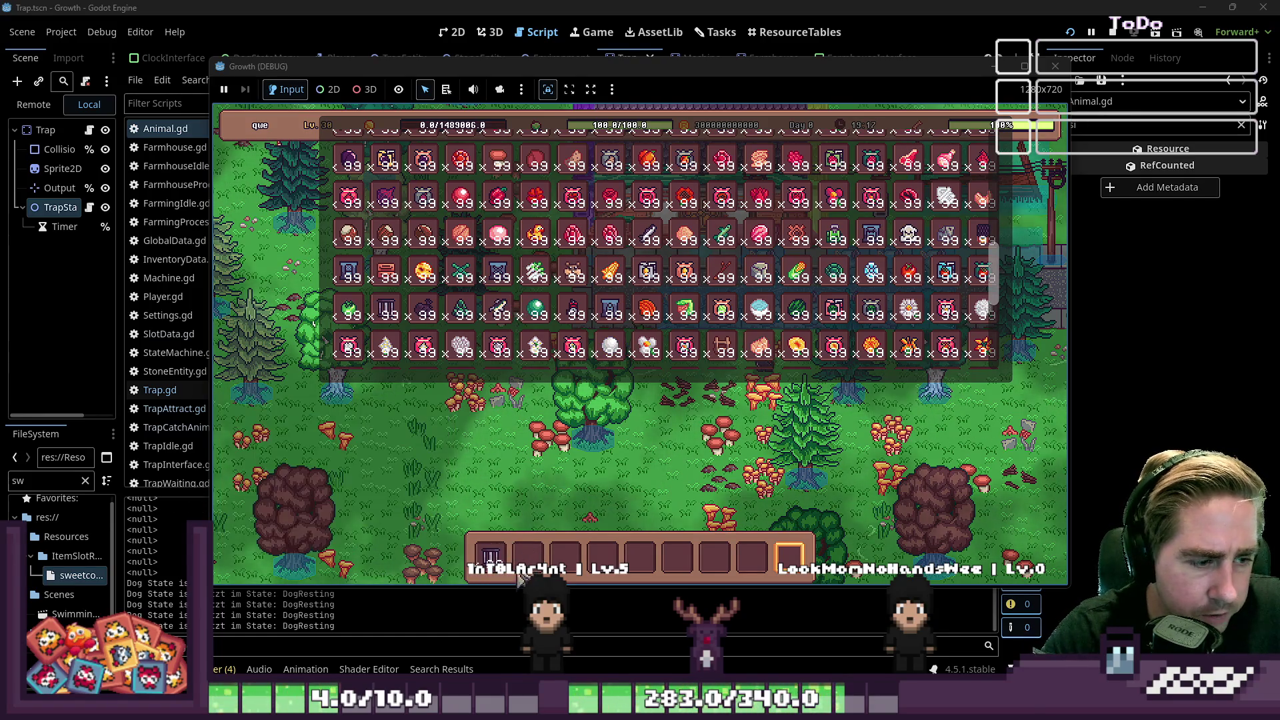
pyautogui.press('i')
pyautogui.press('1')
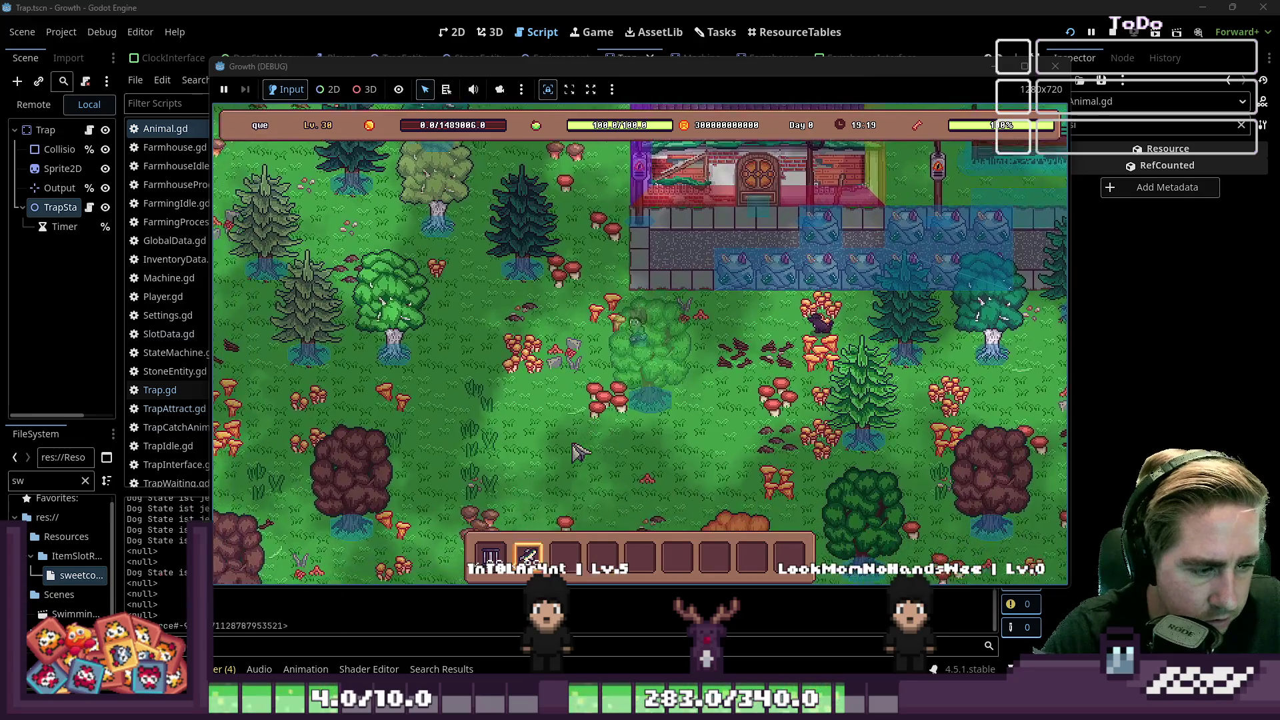
pyautogui.press('a')
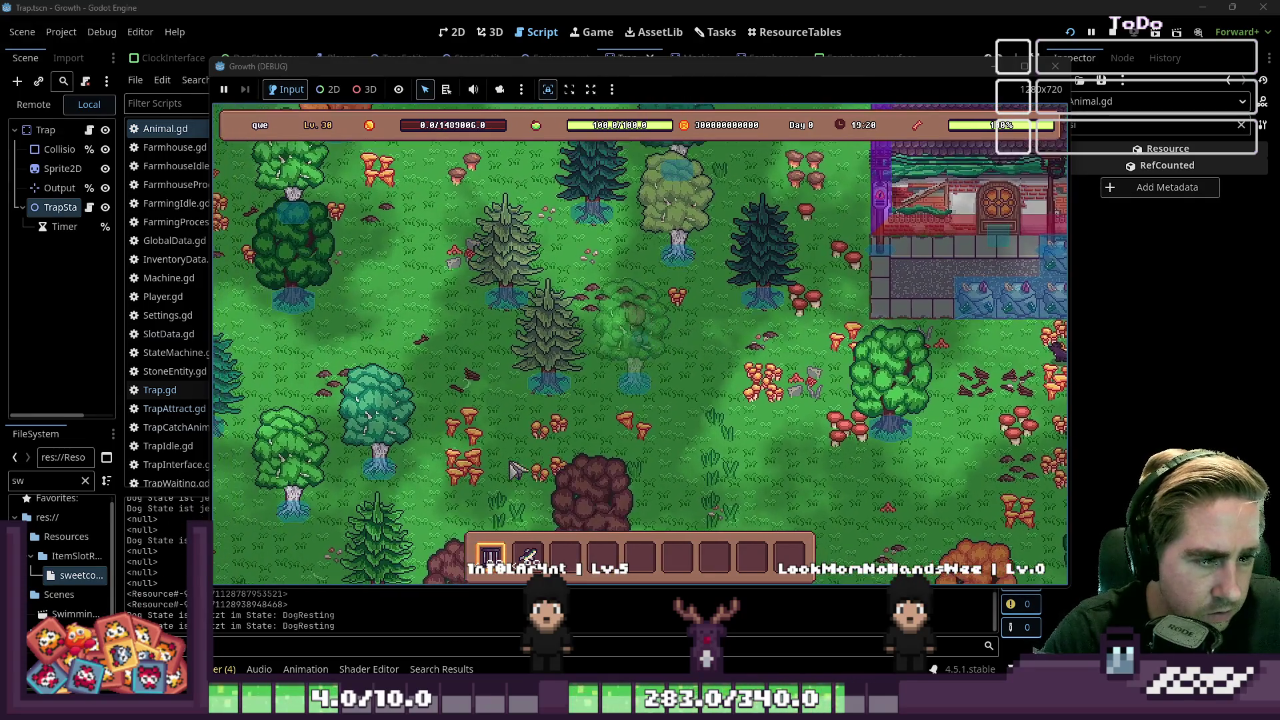
pyautogui.press('a')
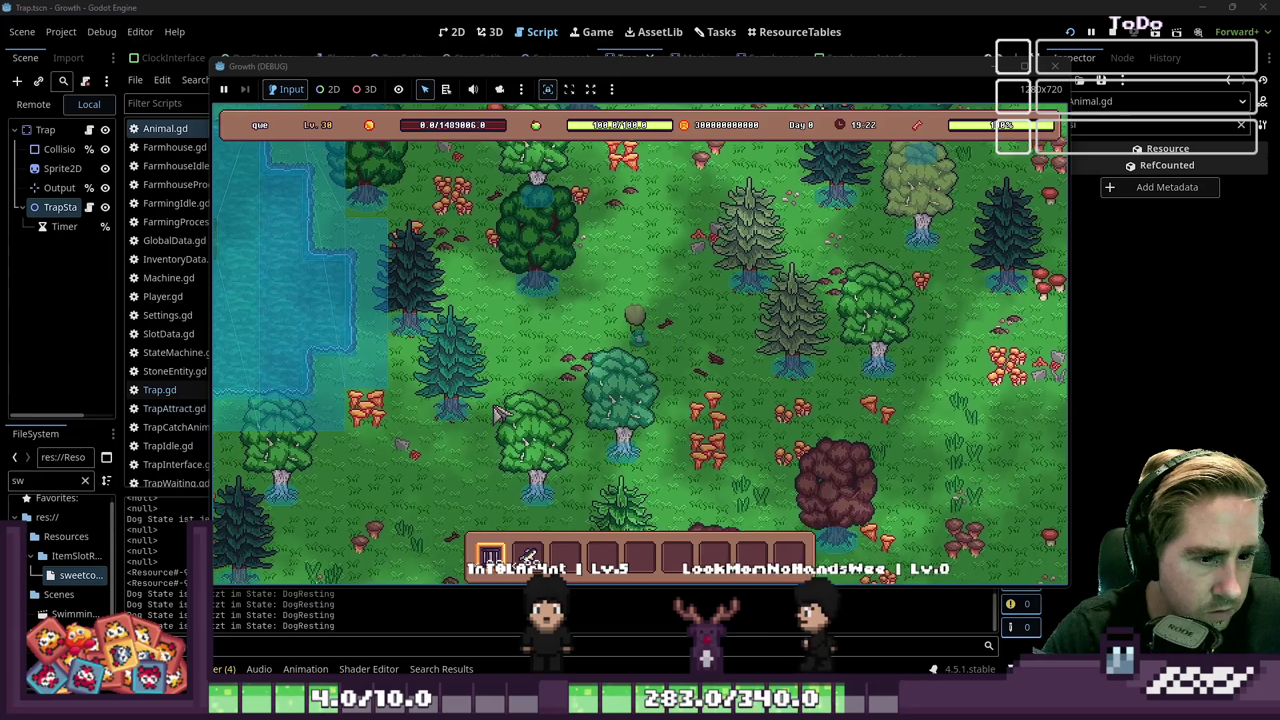
pyautogui.press('a')
pyautogui.press('w')
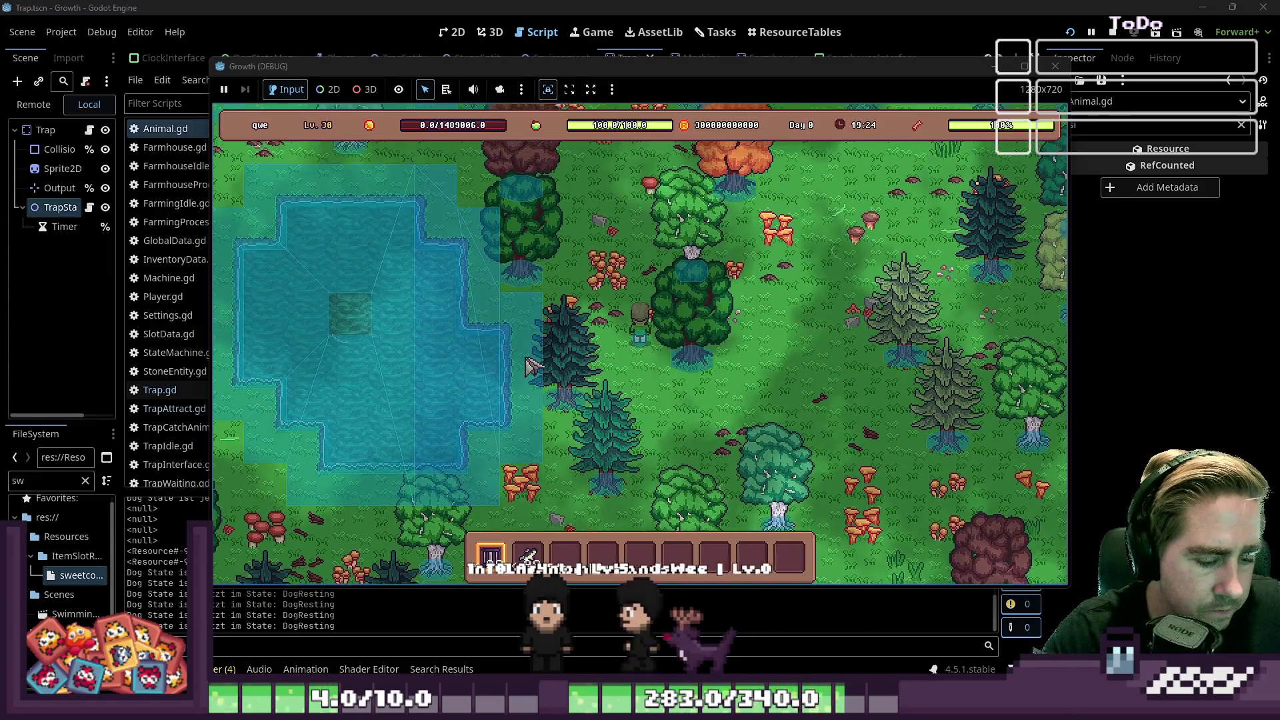
# Step: Place a trap by the pond, load the bait stack into its input, and maximize the game window
pyautogui.click(545, 336)
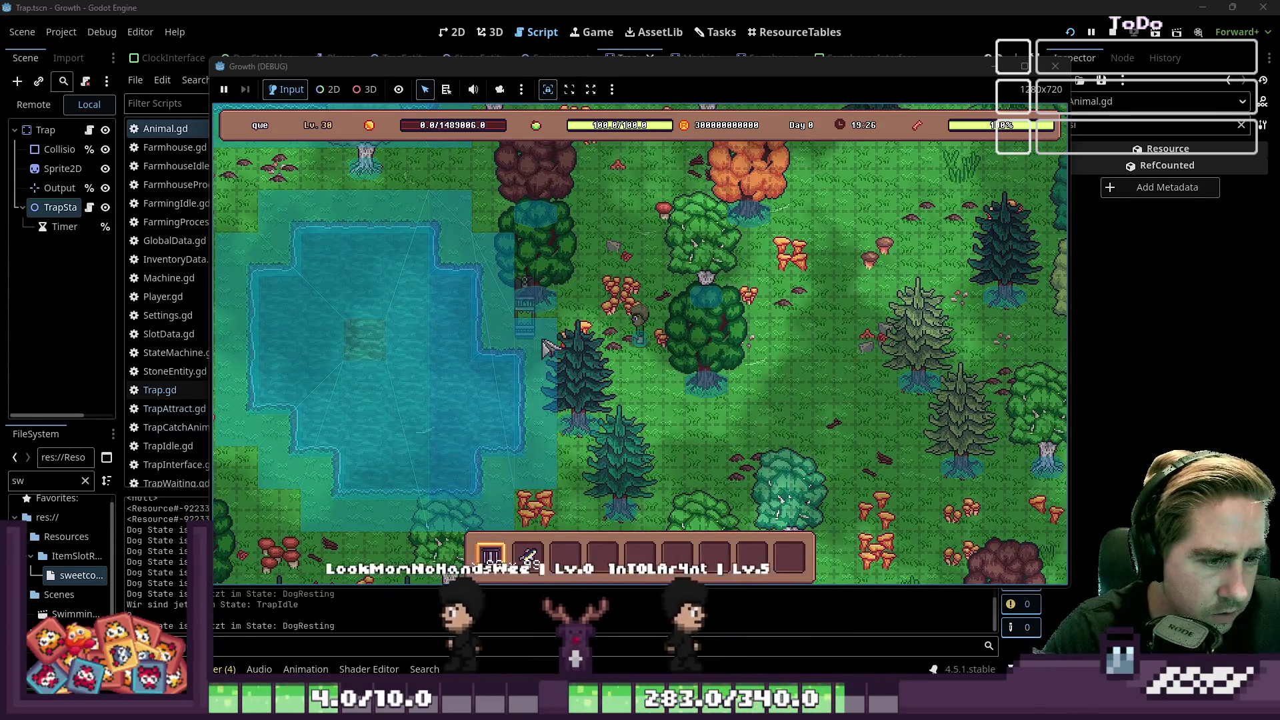
pyautogui.press('3')
pyautogui.press('a')
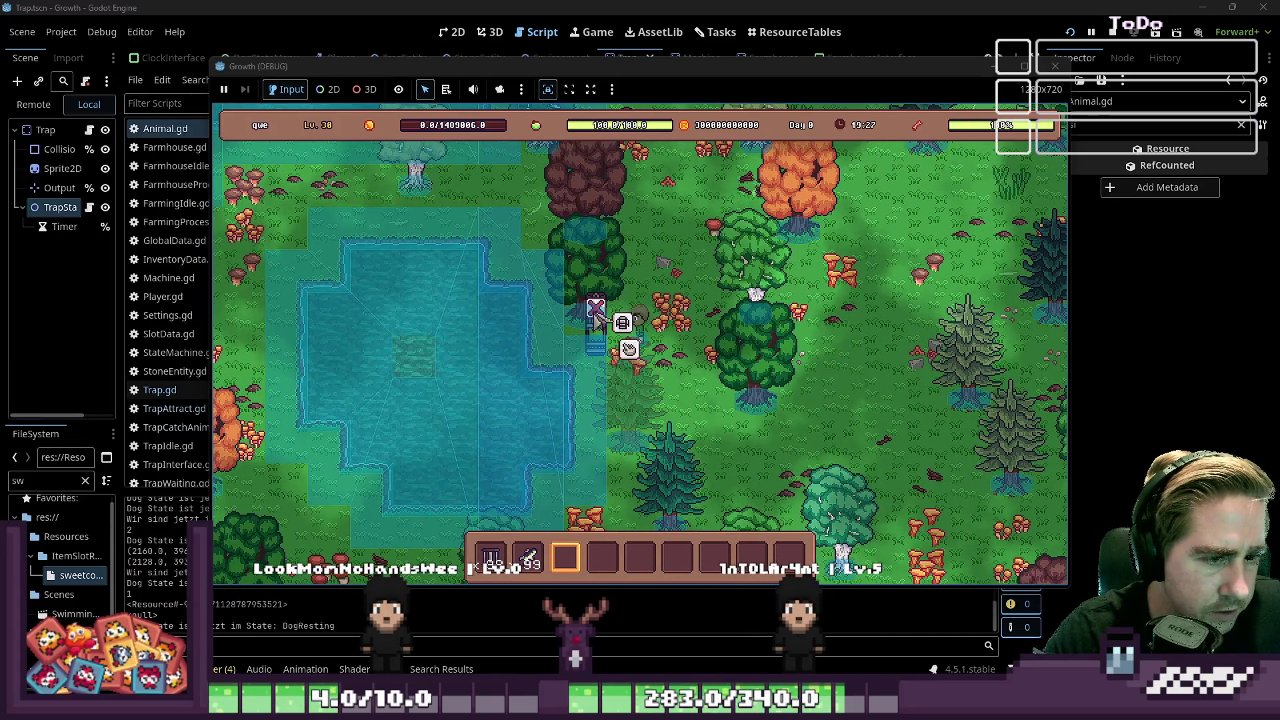
pyautogui.click(629, 349)
pyautogui.moveTo(528, 557); pyautogui.dragTo(607, 504)
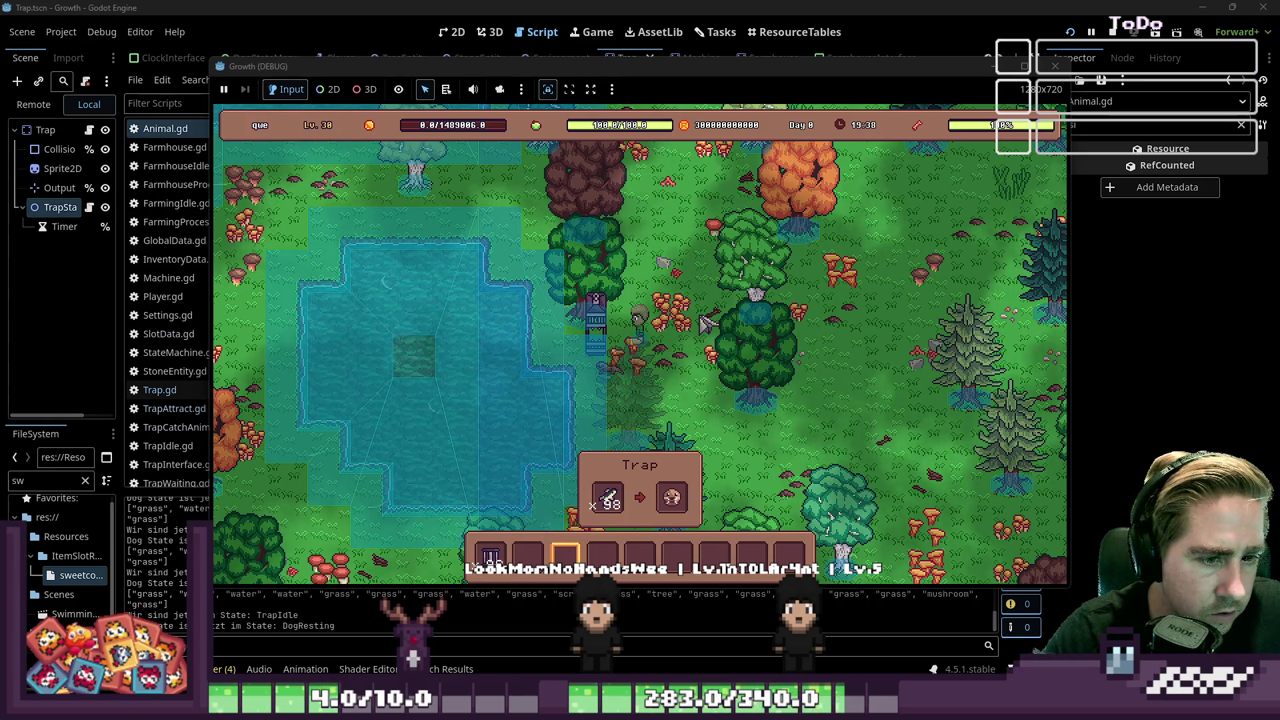
pyautogui.press('1')
pyautogui.moveTo(673, 60); pyautogui.dragTo(673, 5)
pyautogui.doubleClick(674, 5)
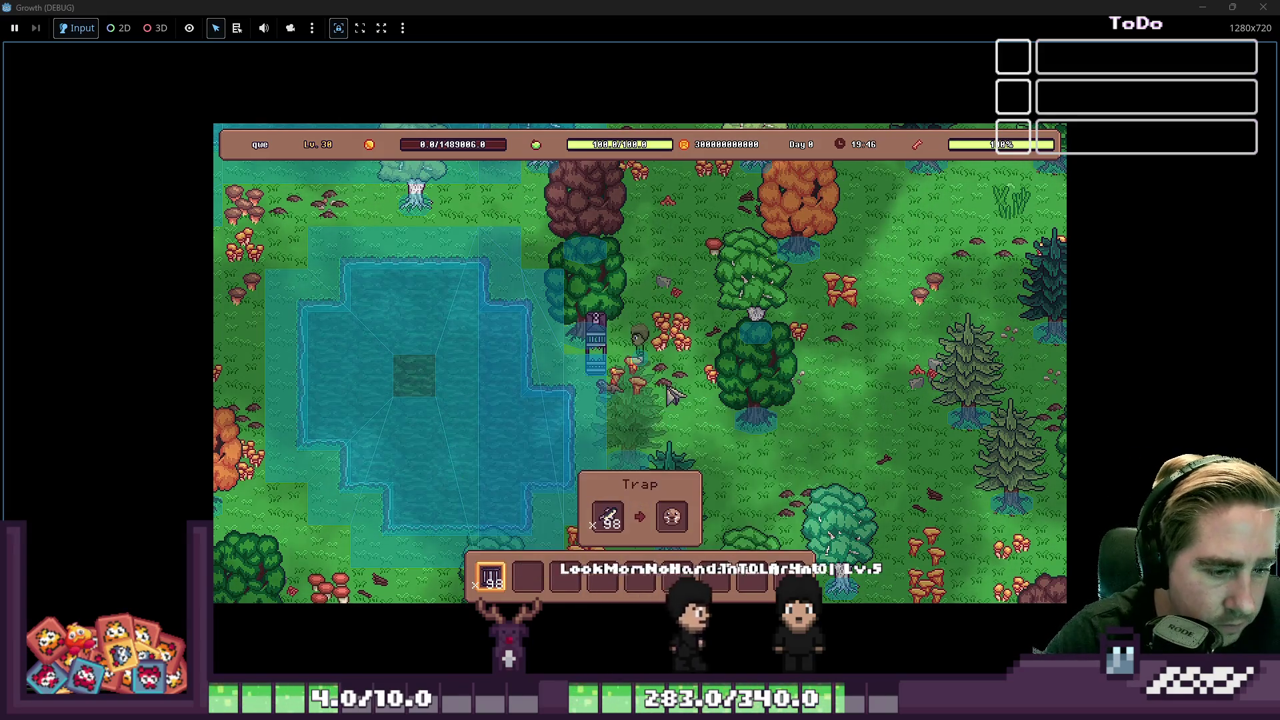
# Step: Put Pickaxe+1 into hotbar slot 2 and a 99-stack item into slot 3
pyautogui.press('i')
pyautogui.scroll(-3, 660, 280)
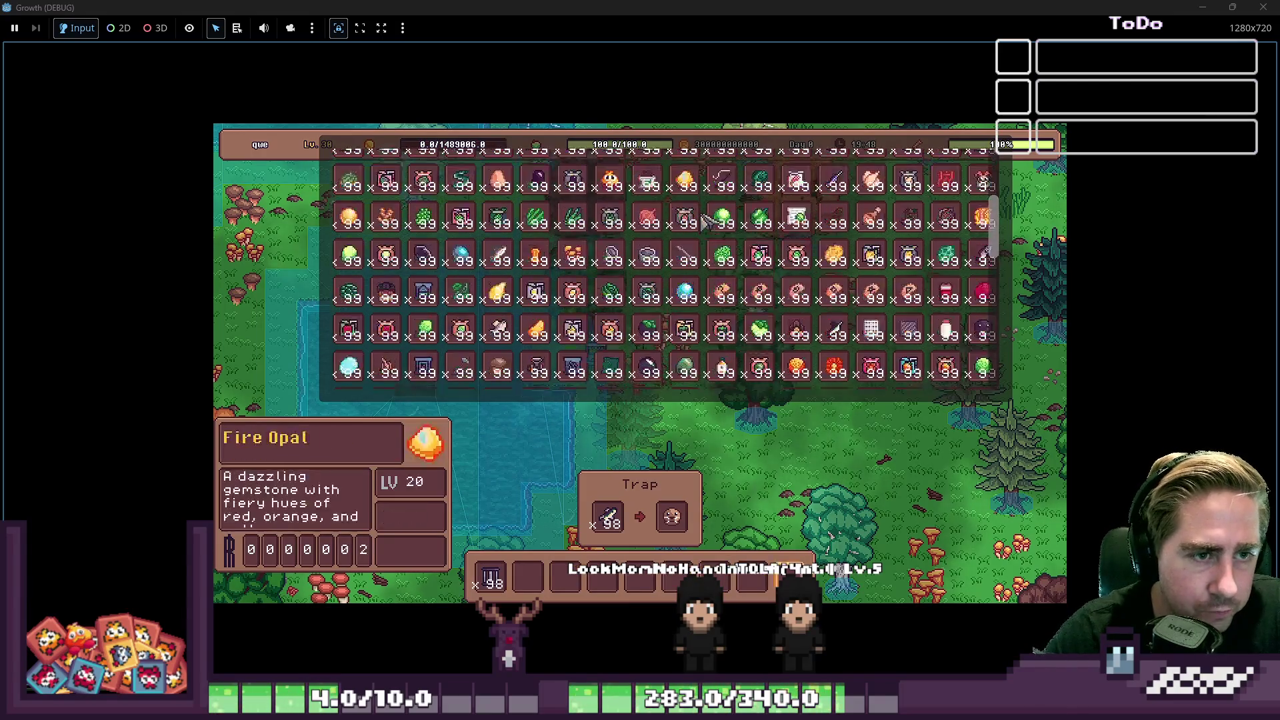
pyautogui.moveTo(349, 230); pyautogui.dragTo(529, 577)
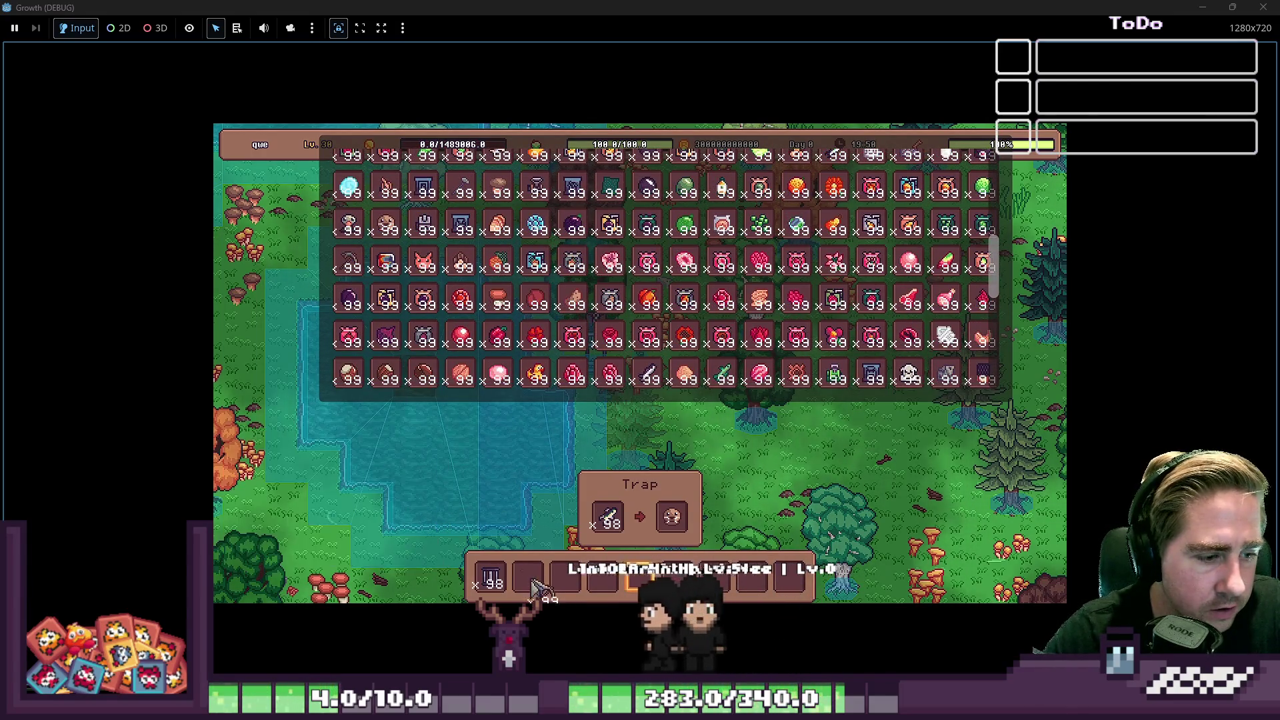
pyautogui.press('i')
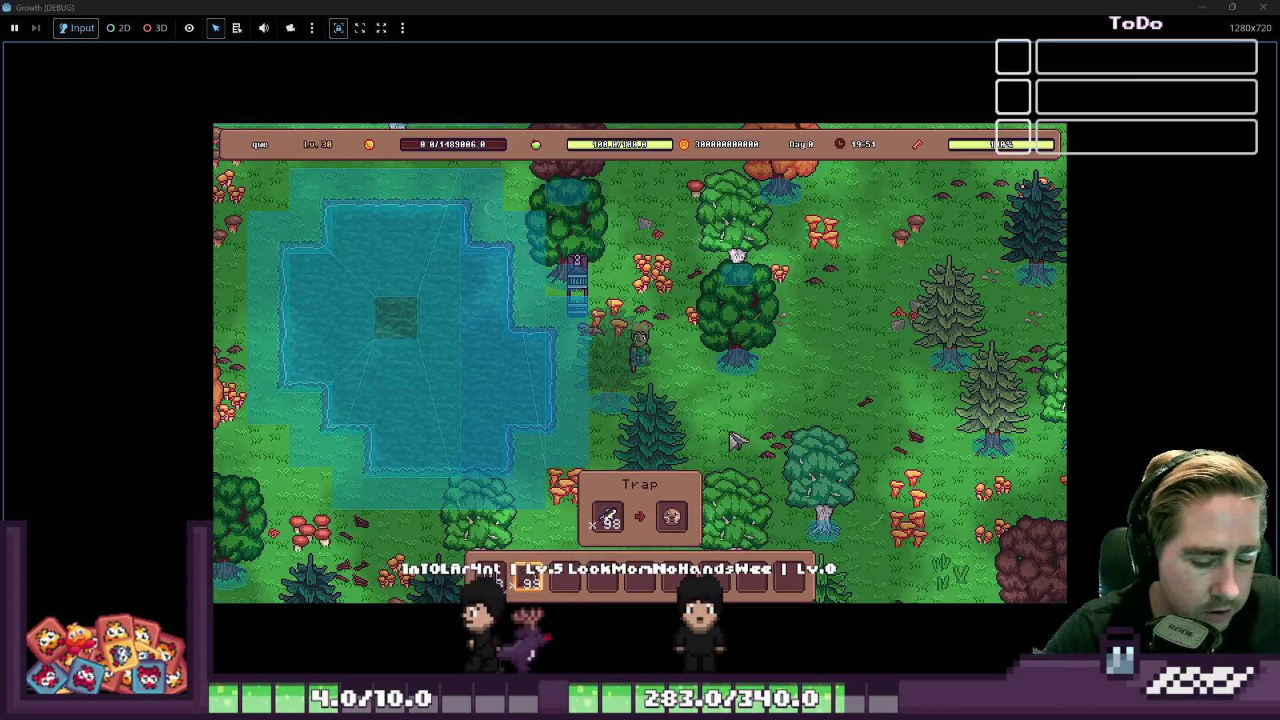
pyautogui.press('i')
pyautogui.scroll(5, 782, 288)
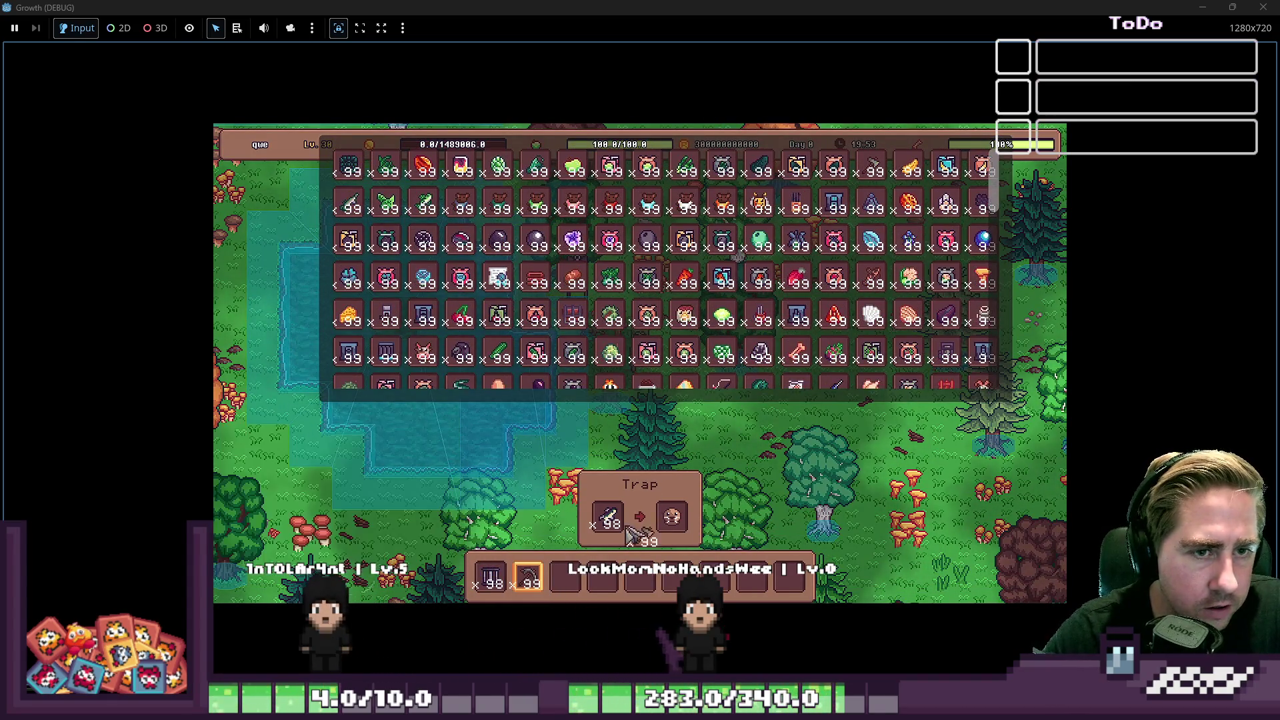
pyautogui.moveTo(584, 563); pyautogui.dragTo(567, 577)
pyautogui.press('i')
# Step: Walk the player down, left and up-right, then close the game window to return to Animal.gd
pyautogui.press('s')
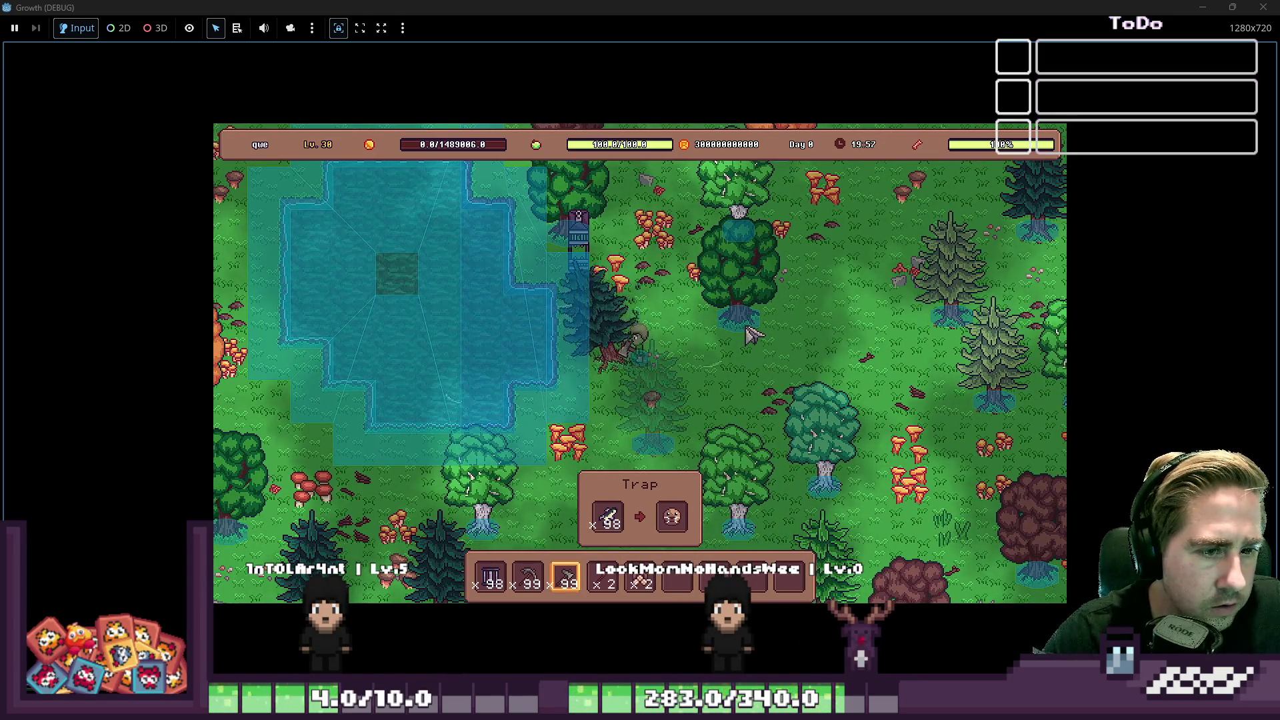
pyautogui.press('a')
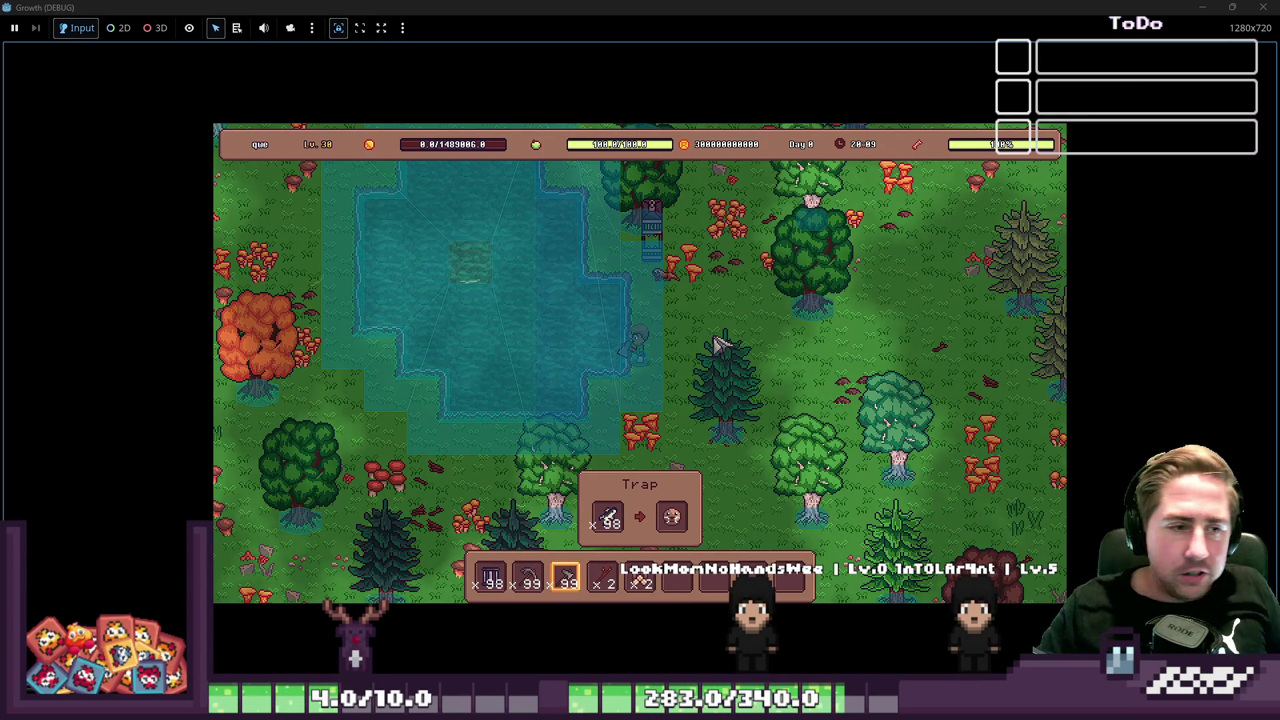
pyautogui.hotkey('w', 'd')
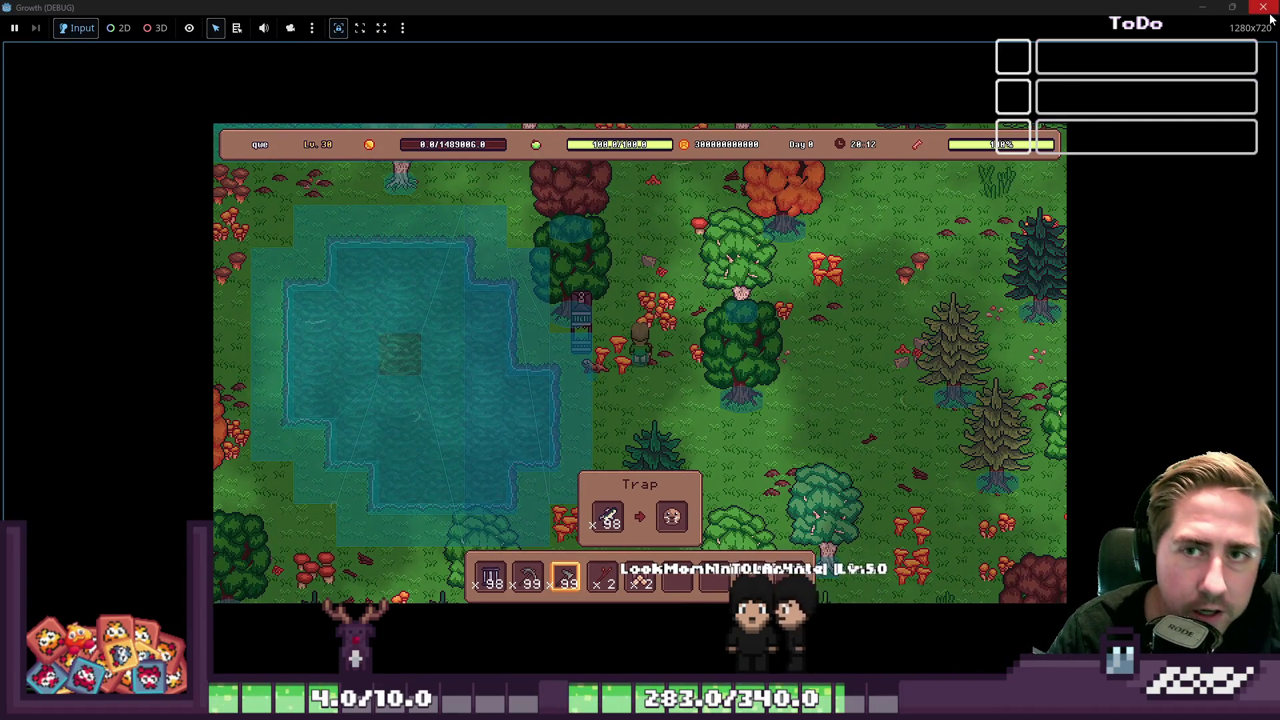
pyautogui.click(1270, 13)
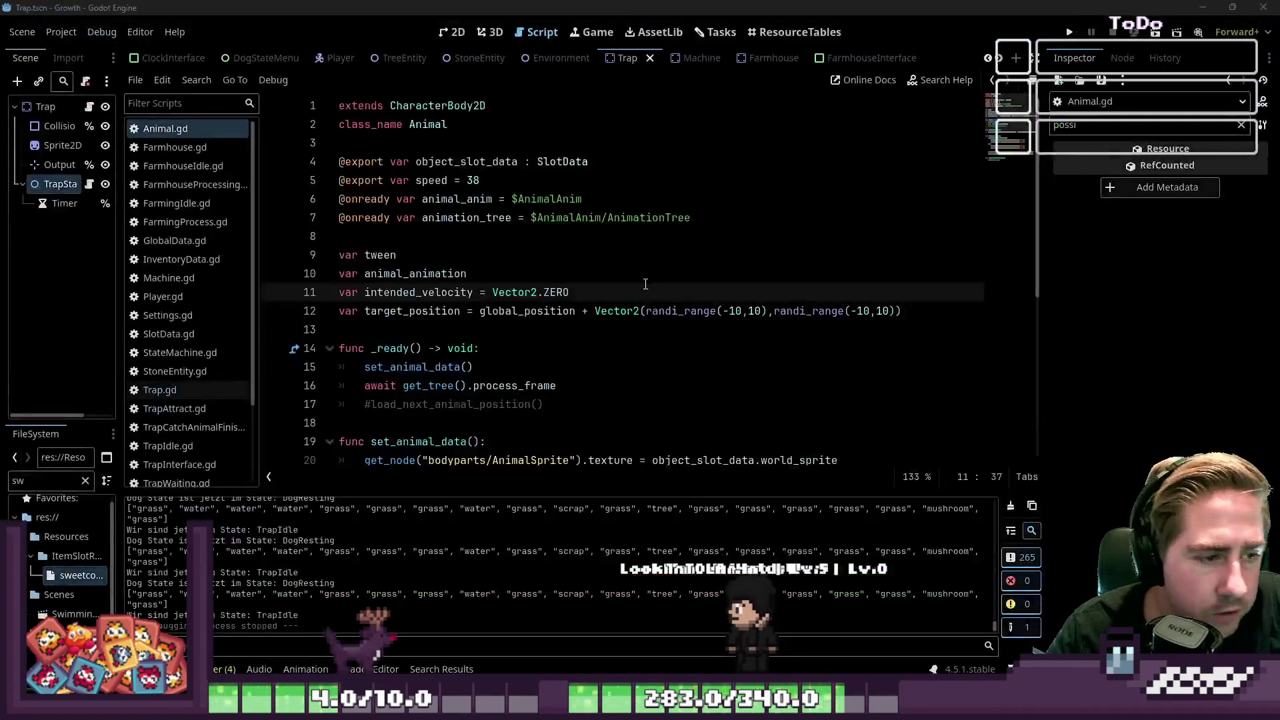
# Step: Widen the scene tree panel and open the Trap root node's Trap.gd script
pyautogui.scroll(-4, 503, 299)
pyautogui.scroll(-1, 503, 298)
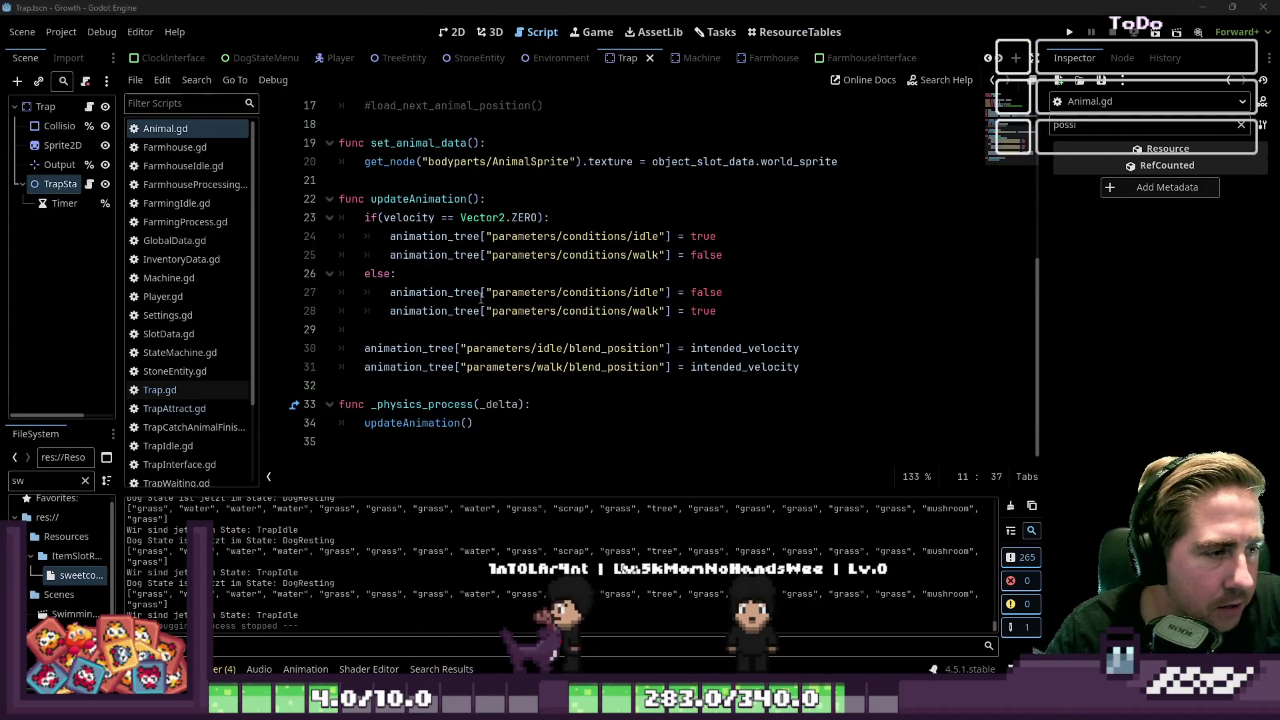
pyautogui.moveTo(120, 169); pyautogui.dragTo(201, 169)
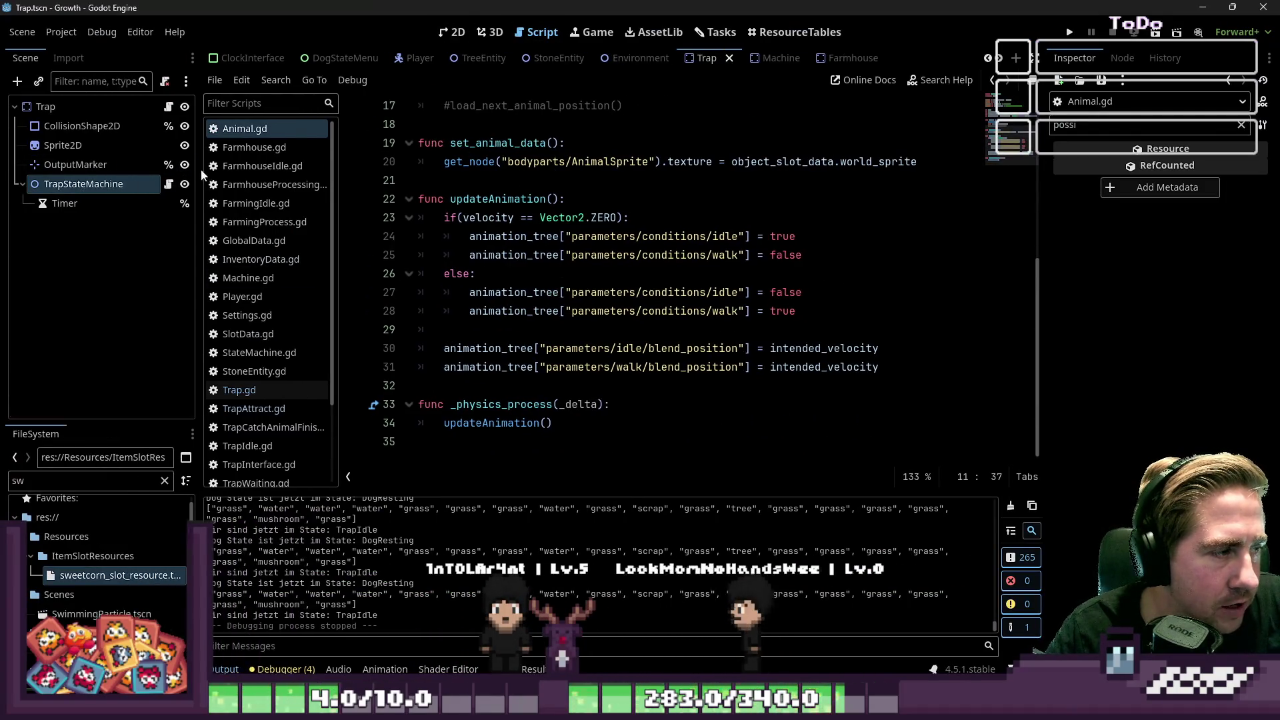
pyautogui.click(77, 101)
pyautogui.click(168, 107)
# Step: Check set_animal's Vector2(-16,0) spawn offset, then show the Trap scene in the 2D canvas
pyautogui.scroll(-2, 548, 320)
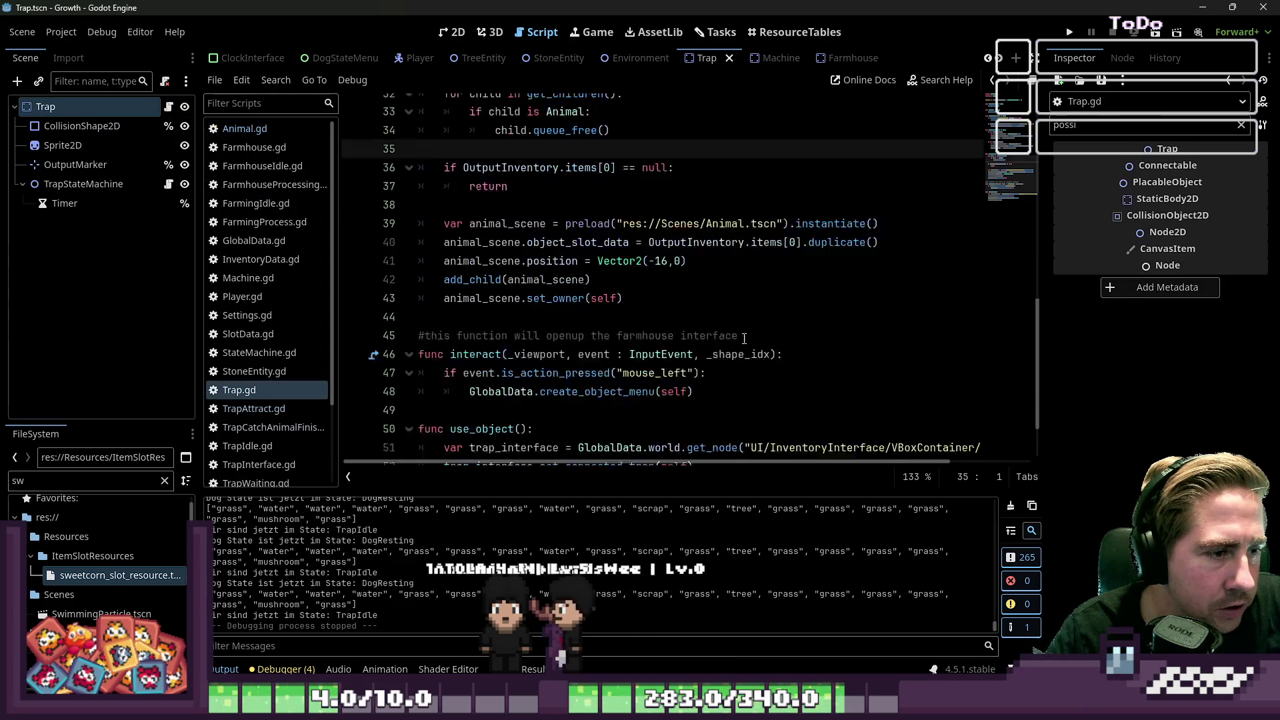
pyautogui.scroll(2, 548, 320)
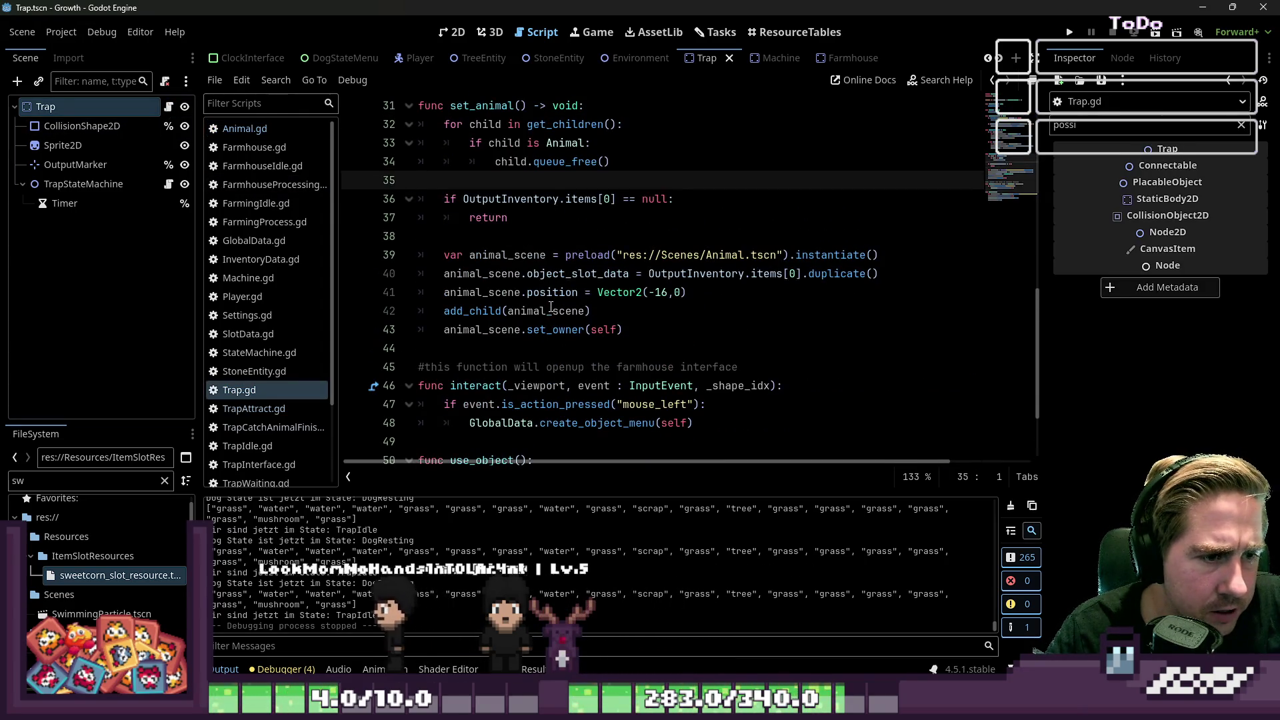
pyautogui.scroll(1, 584, 310)
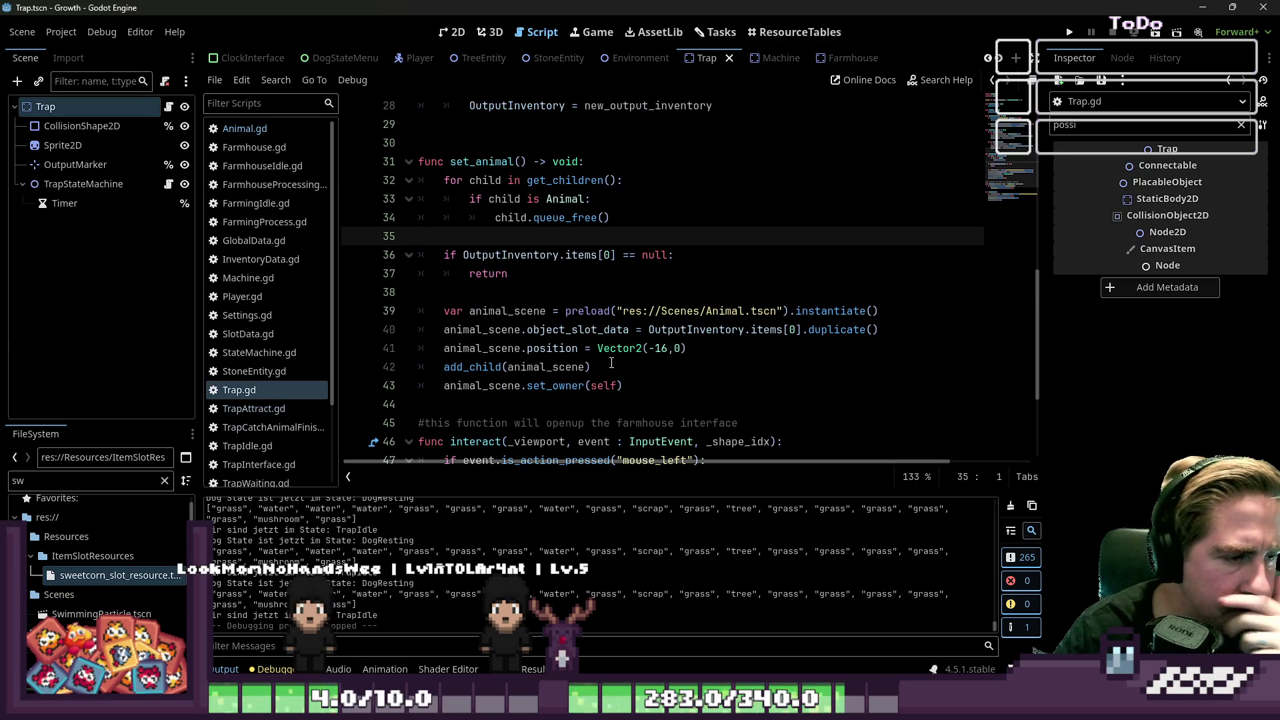
pyautogui.click(660, 348)
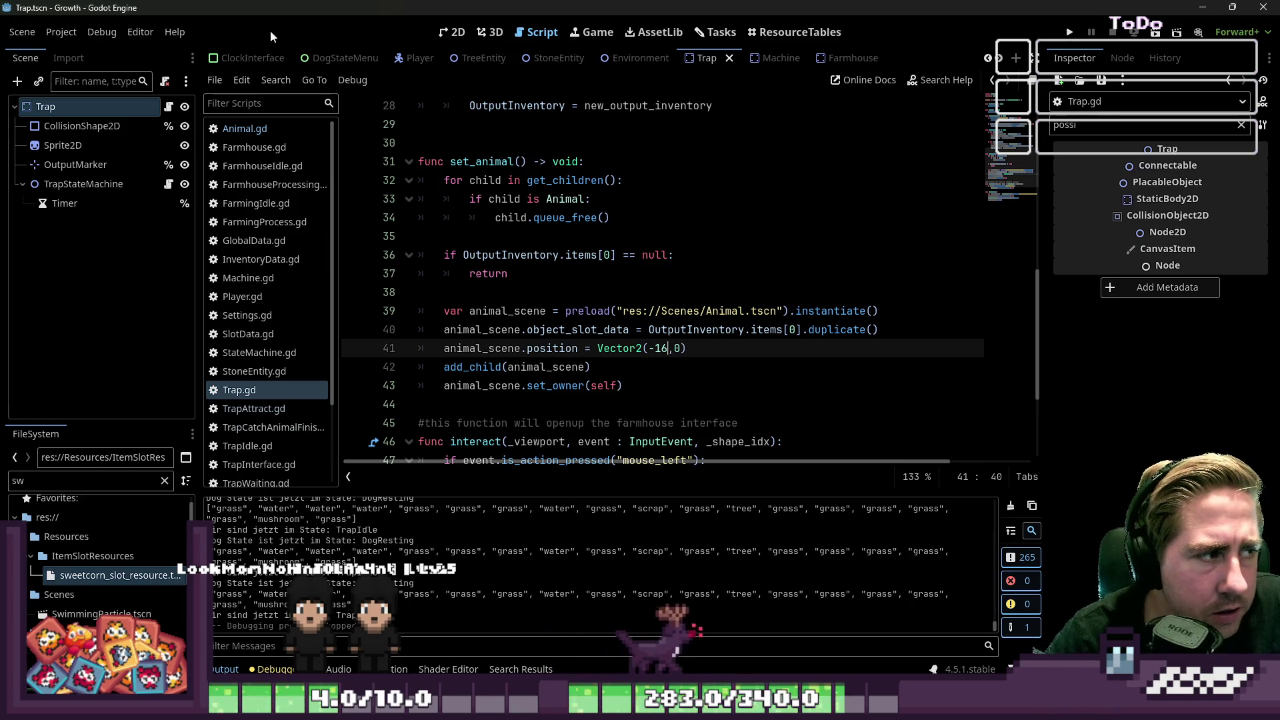
pyautogui.click(442, 37)
pyautogui.click(38, 499)
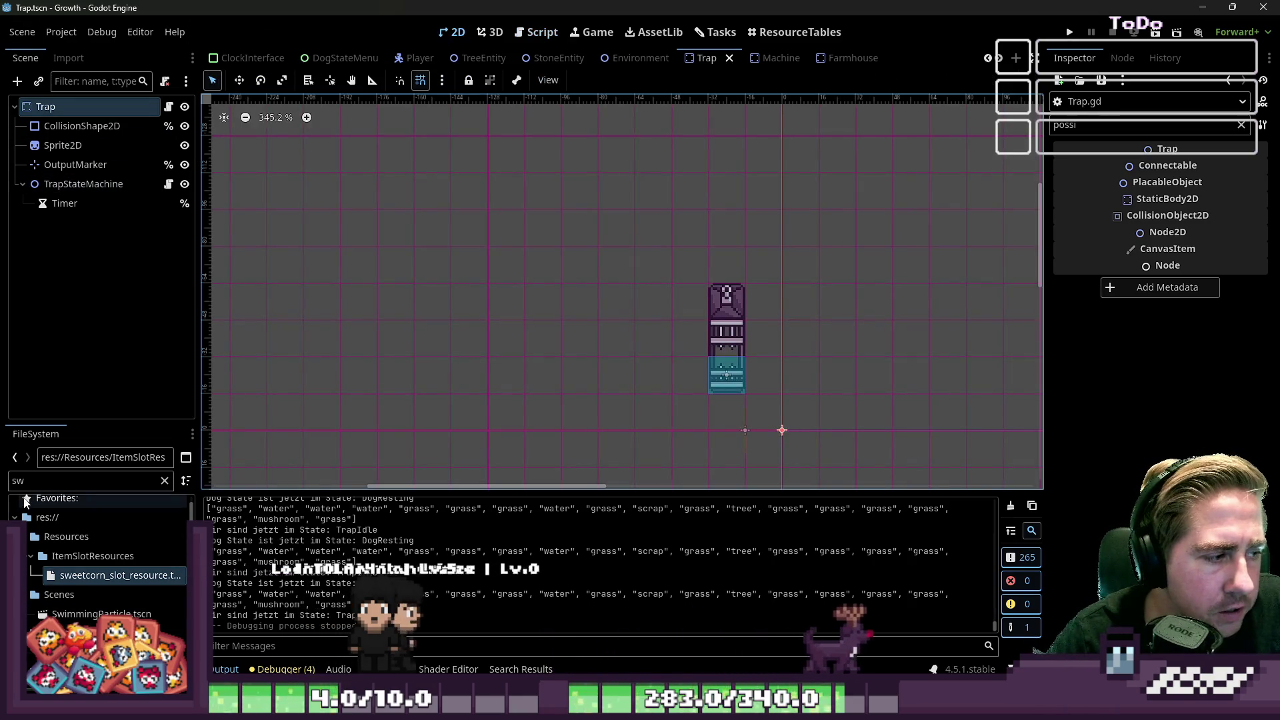
# Step: Filter the FileSystem for 'Animal' and instance Animal.tscn under the Trap node
pyautogui.doubleClick(38, 485)
pyautogui.write('Animal')
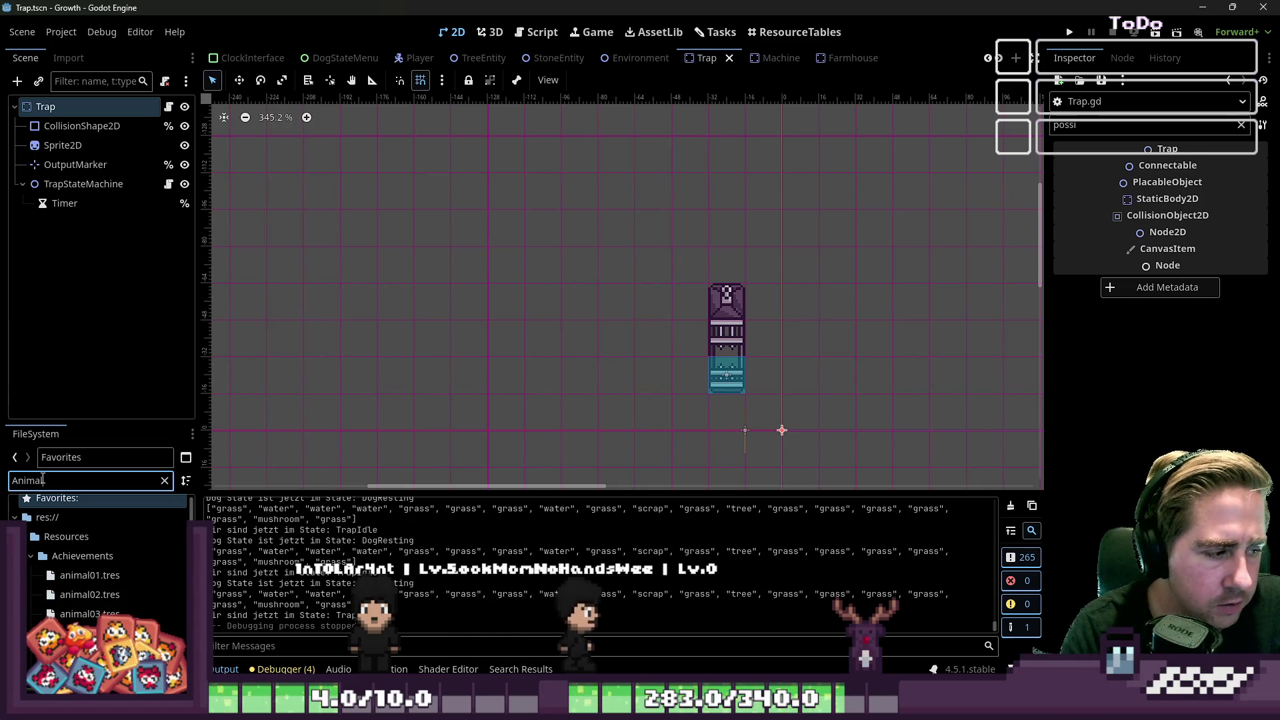
pyautogui.scroll(-10, 43, 563)
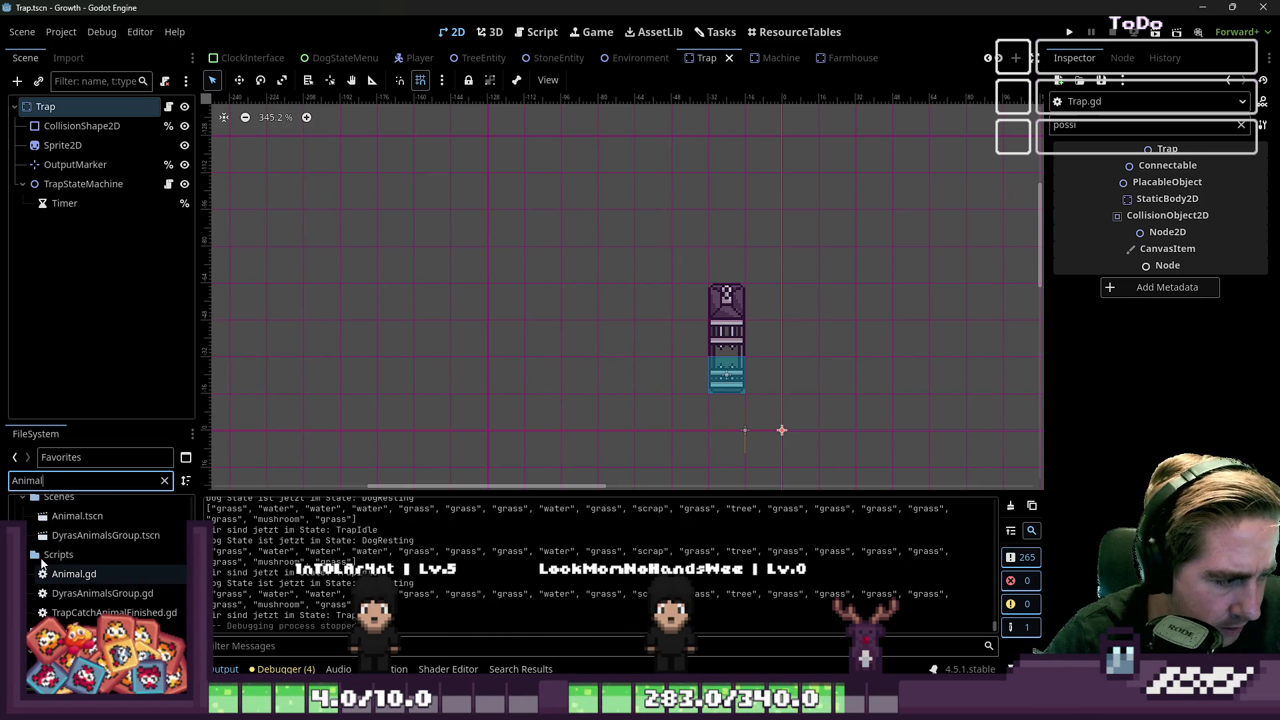
pyautogui.moveTo(66, 516)
pyautogui.mouseDown()
pyautogui.moveTo(220, 363)
pyautogui.moveTo(105, 116)
pyautogui.mouseUp()
pyautogui.scroll(5, 792, 409)
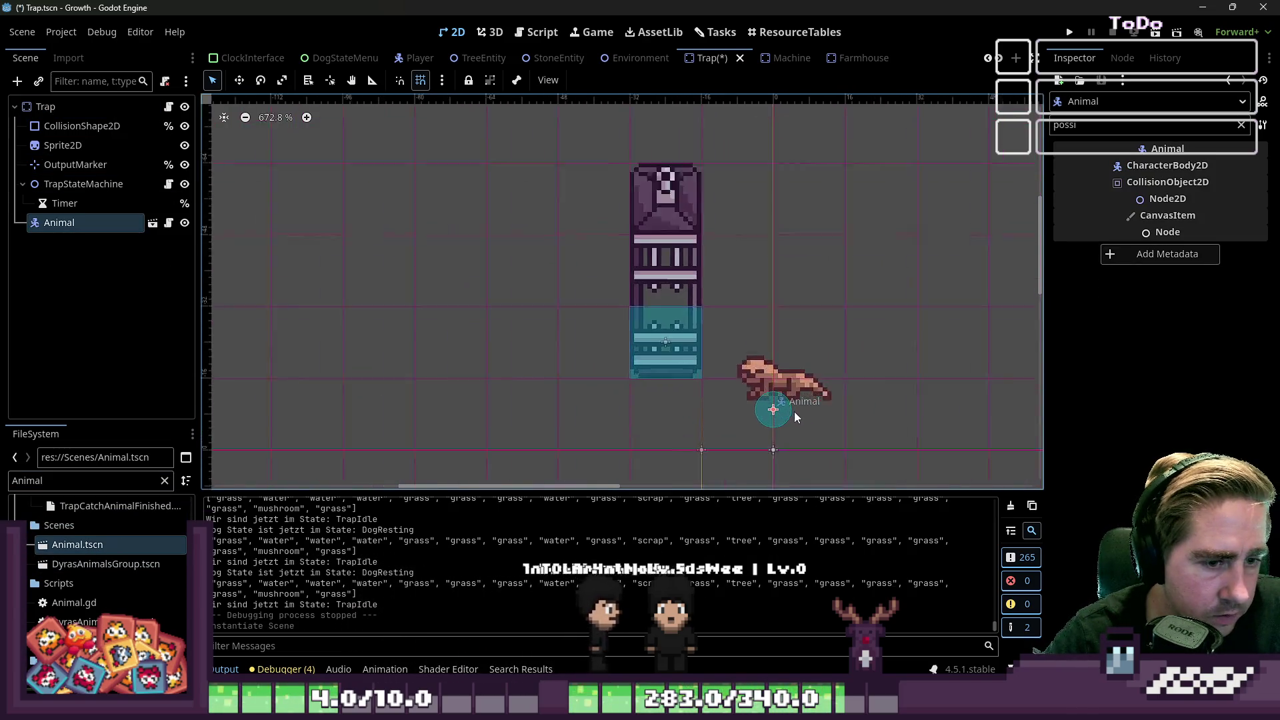
# Step: Move the Animal instance into the trap's cage at (-23, -26), then open Animal.tscn
pyautogui.click(239, 80)
pyautogui.moveTo(827, 350)
pyautogui.mouseDown()
pyautogui.moveTo(743, 360)
pyautogui.moveTo(722, 409)
pyautogui.mouseUp()
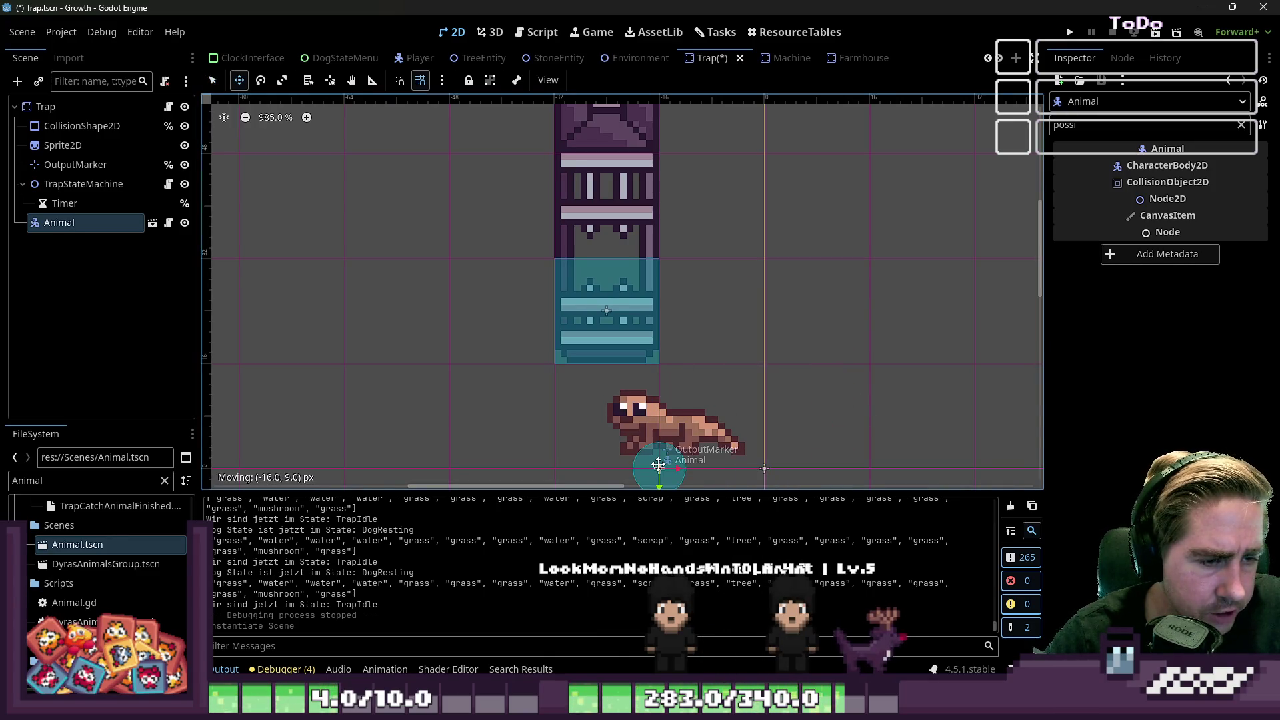
pyautogui.moveTo(649, 389)
pyautogui.mouseDown()
pyautogui.moveTo(653, 313)
pyautogui.moveTo(460, 240)
pyautogui.moveTo(593, 237)
pyautogui.moveTo(586, 280)
pyautogui.moveTo(670, 280)
pyautogui.moveTo(597, 341)
pyautogui.mouseUp()
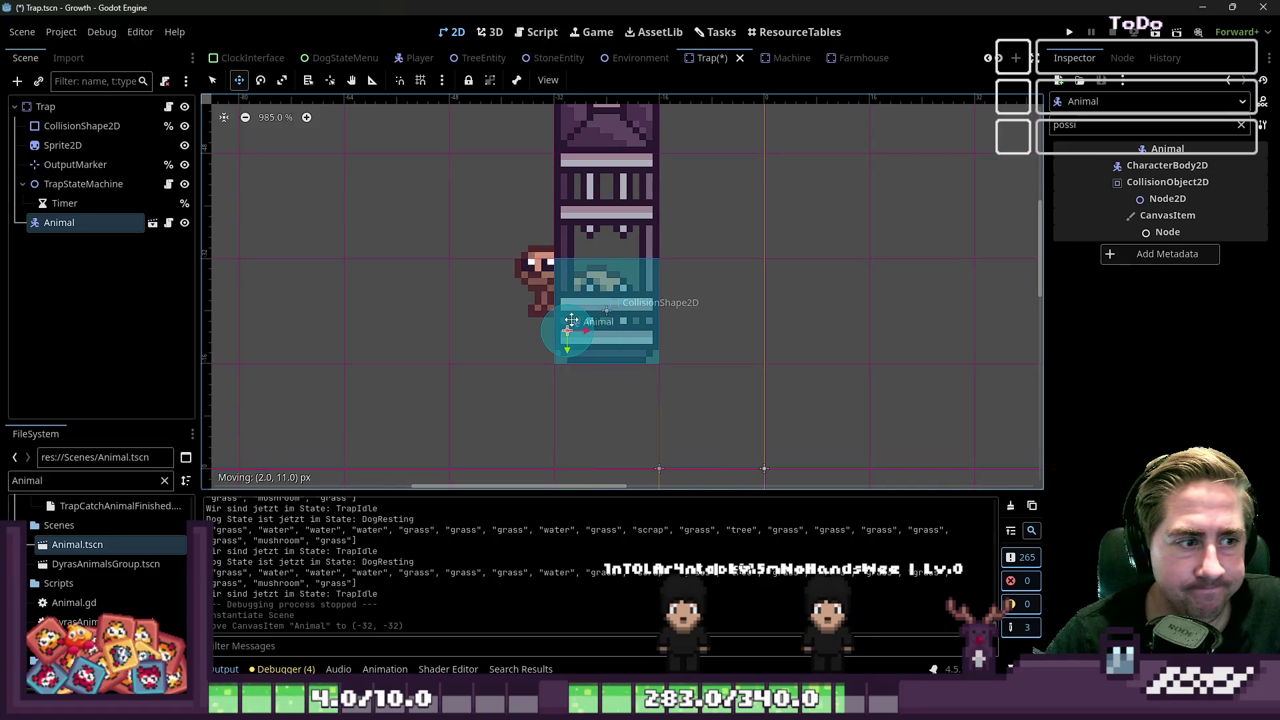
pyautogui.moveTo(611, 313); pyautogui.dragTo(598, 326)
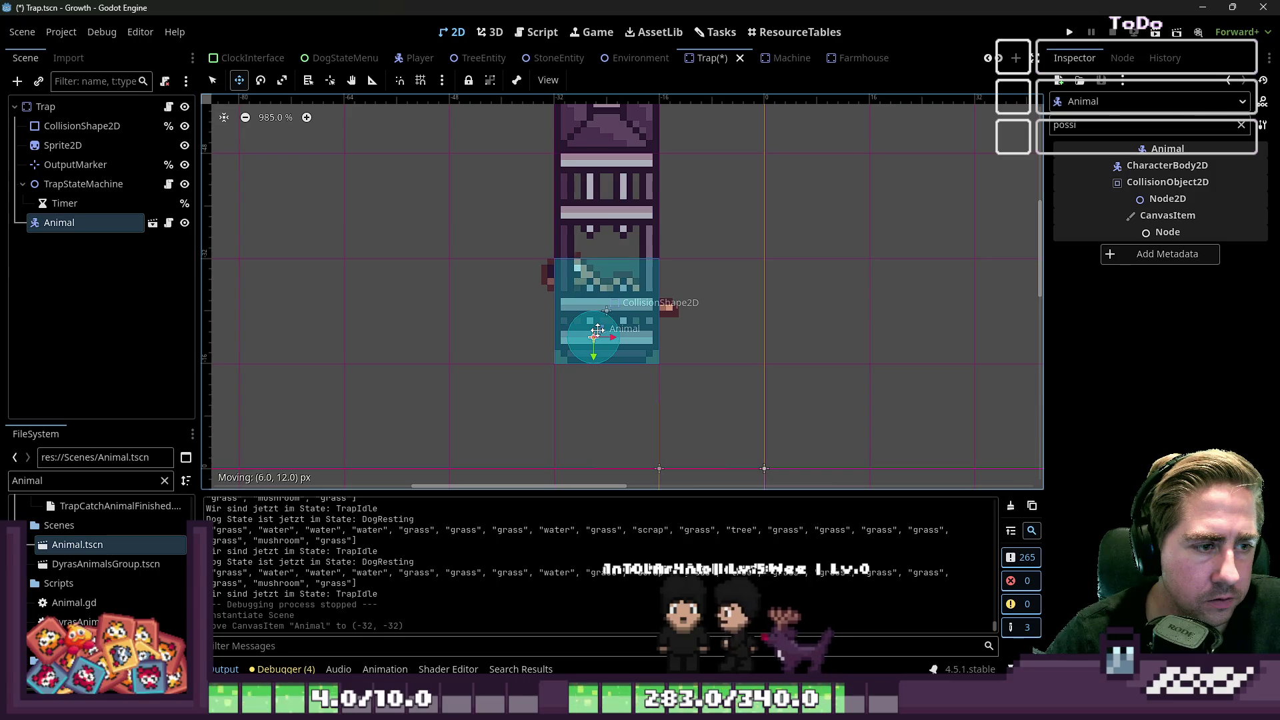
pyautogui.moveTo(600, 329)
pyautogui.mouseDown()
pyautogui.moveTo(606, 361)
pyautogui.moveTo(601, 304)
pyautogui.moveTo(614, 296)
pyautogui.mouseUp()
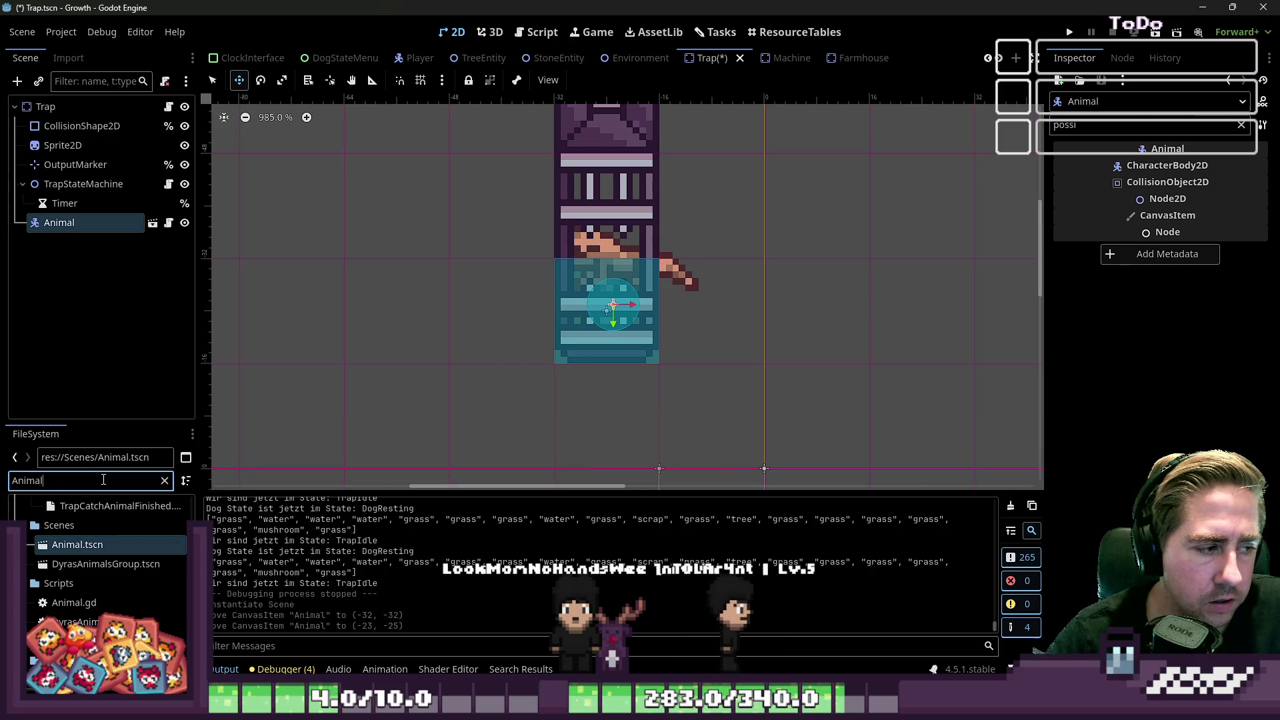
pyautogui.click(153, 223)
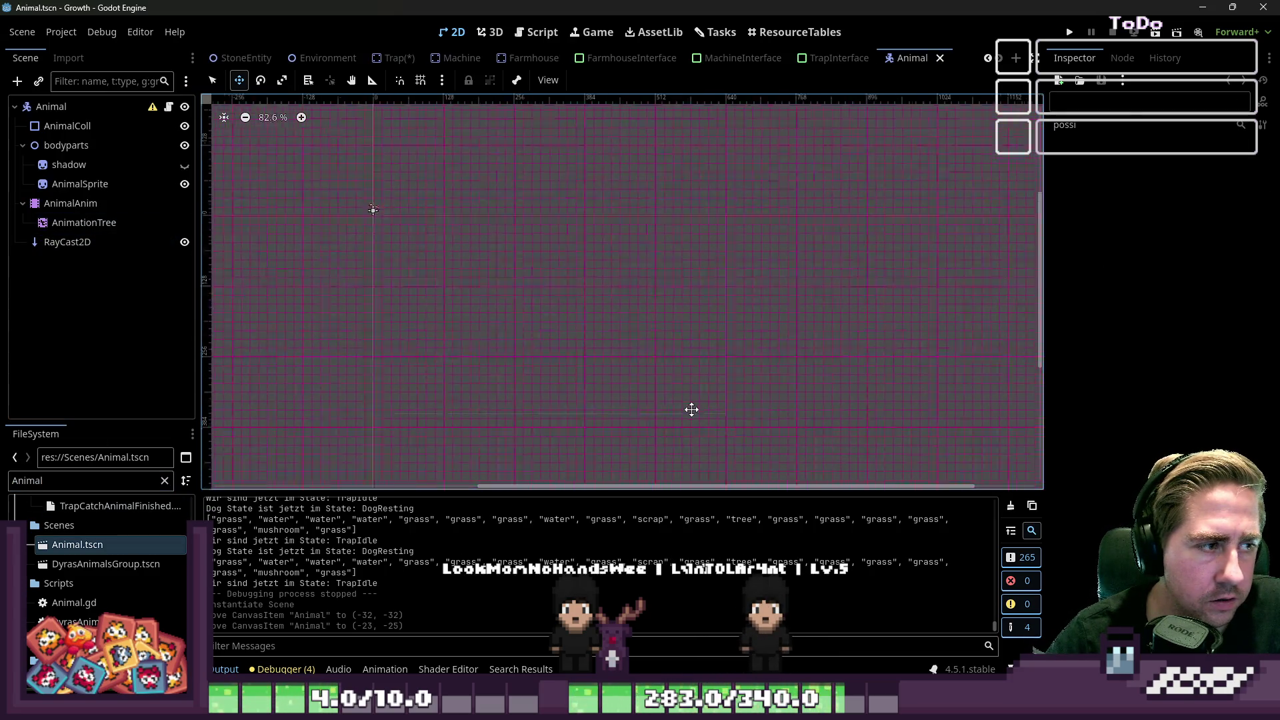
# Step: Filter the FileSystem for 'Cow' and apply Cow.png as the AnimalSprite texture
pyautogui.scroll(7, 543, 281)
pyautogui.scroll(3, 653, 247)
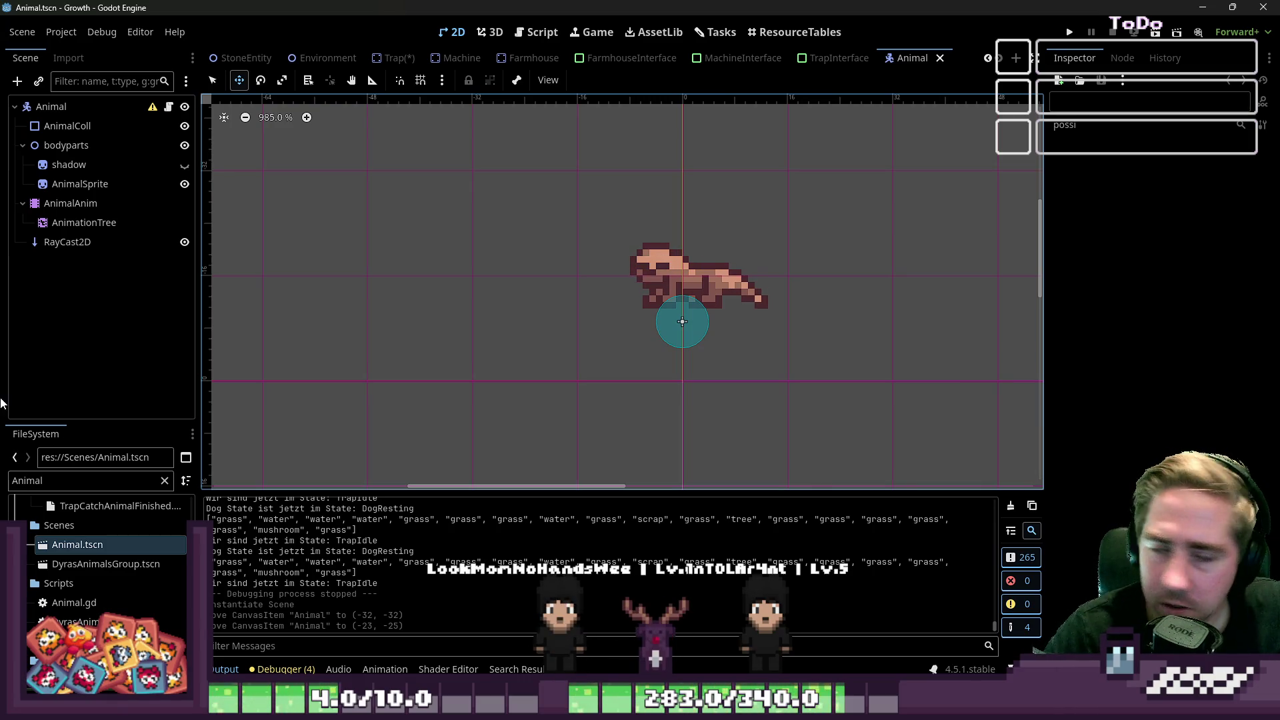
pyautogui.click(62, 480)
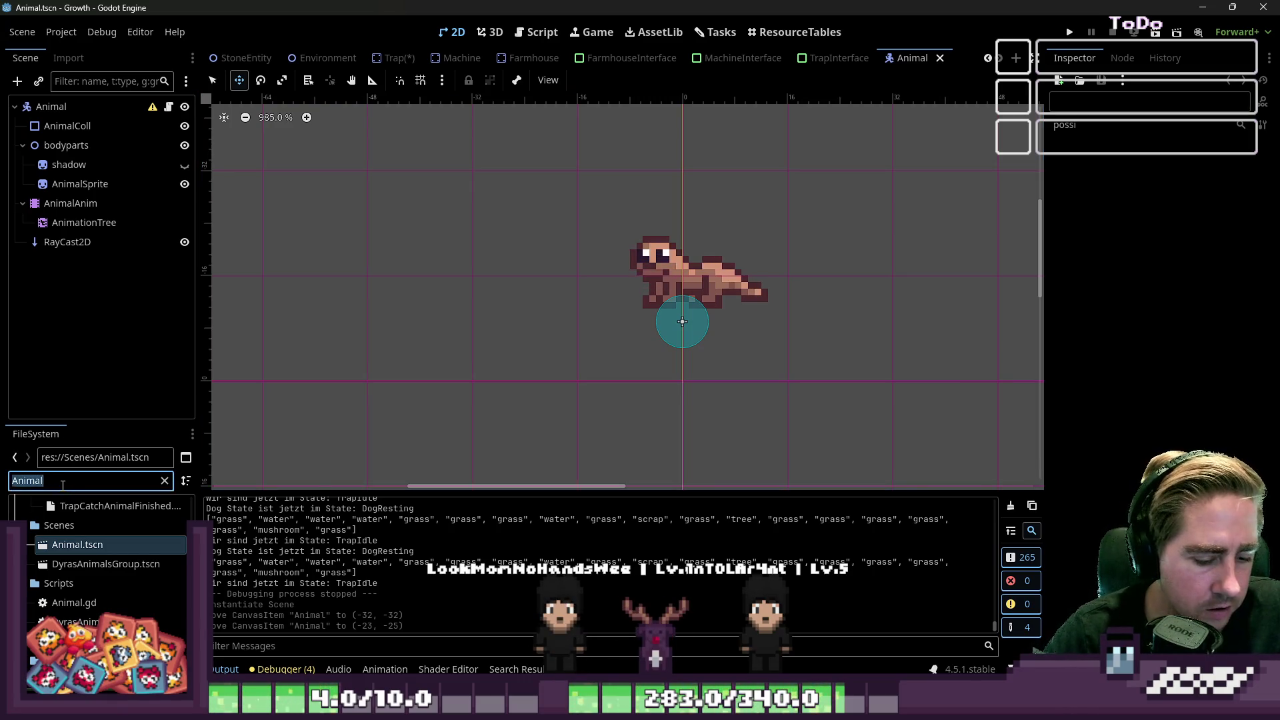
pyautogui.write('Cow')
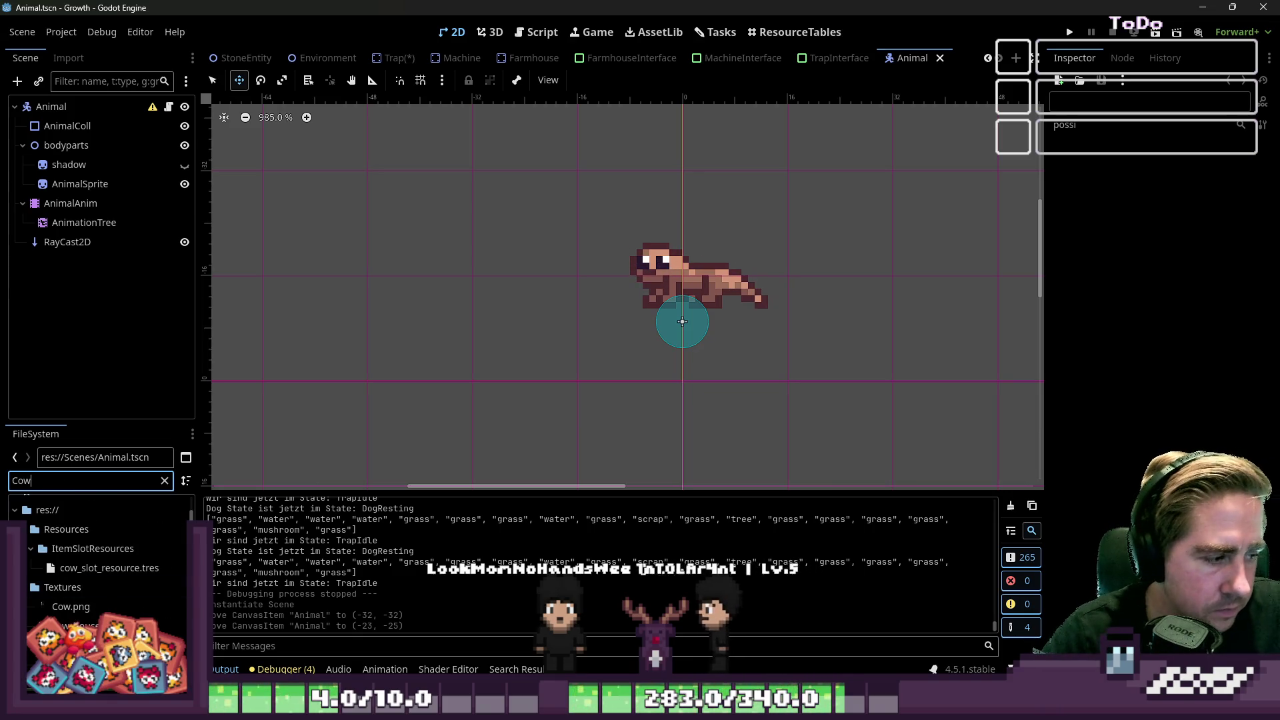
pyautogui.moveTo(69, 612); pyautogui.dragTo(157, 217)
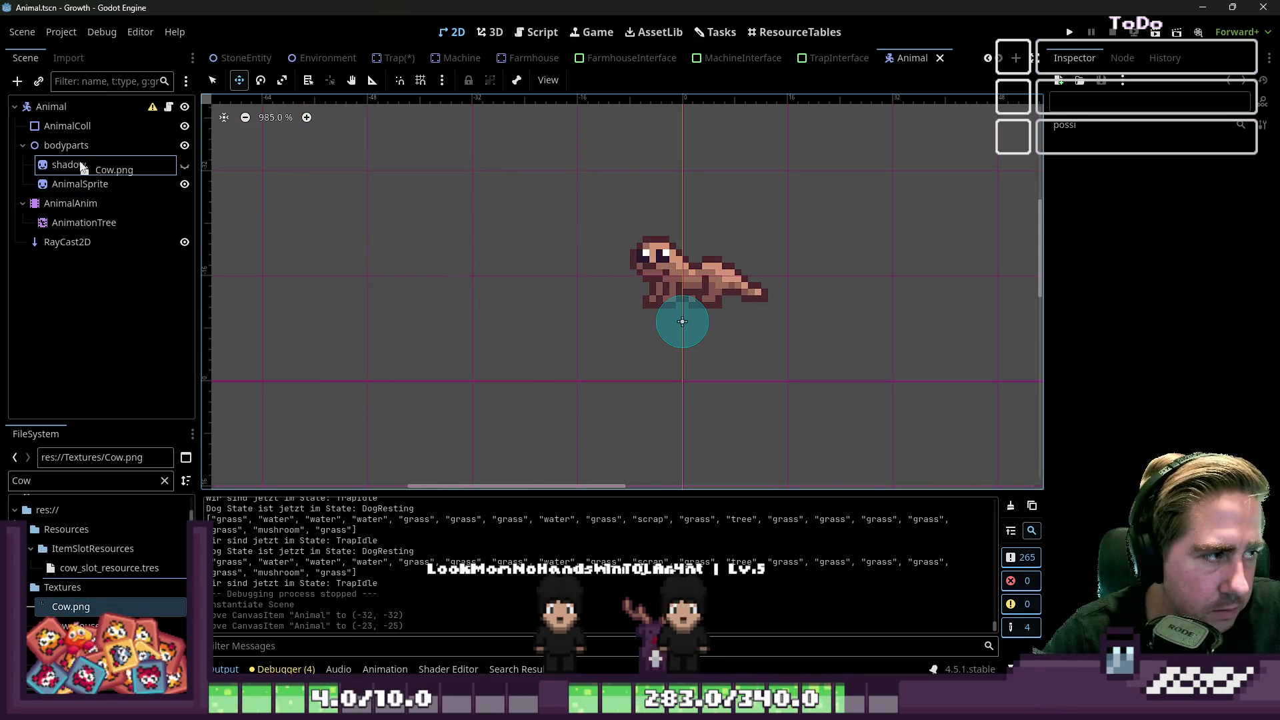
pyautogui.moveTo(80, 165); pyautogui.dragTo(81, 185)
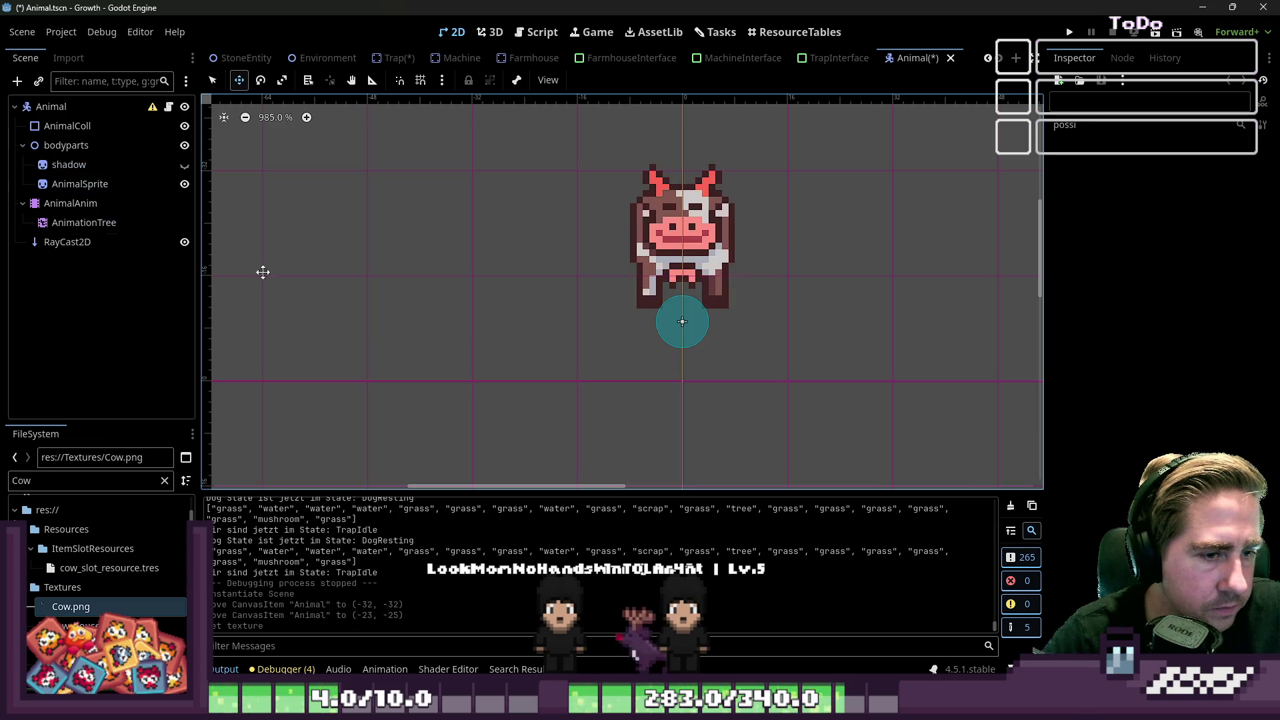
# Step: Undo and redo to compare the old texture with the cow, keep the cow, and return to Trap
pyautogui.hotkey('ctrl', 'z')
pyautogui.hotkey('ctrl', 'shift', 'z')
pyautogui.hotkey('ctrl', 'z')
pyautogui.hotkey('ctrl', 'shift', 'z')
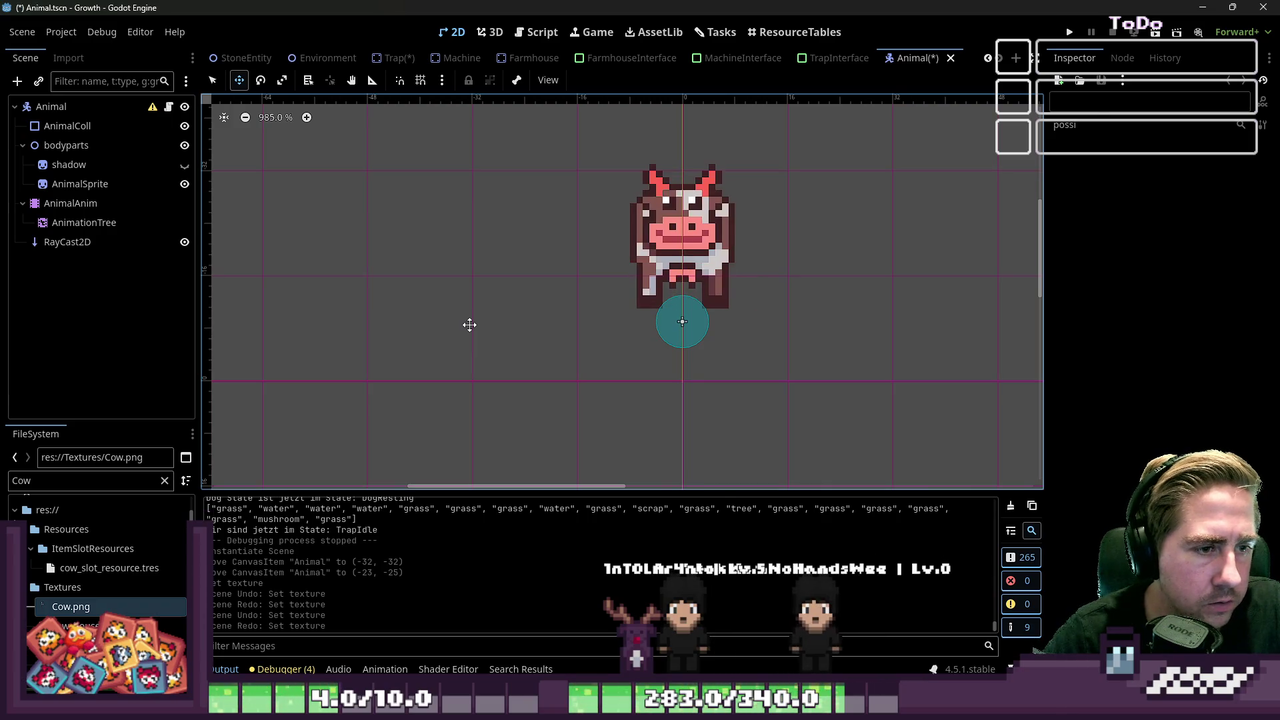
pyautogui.click(392, 58)
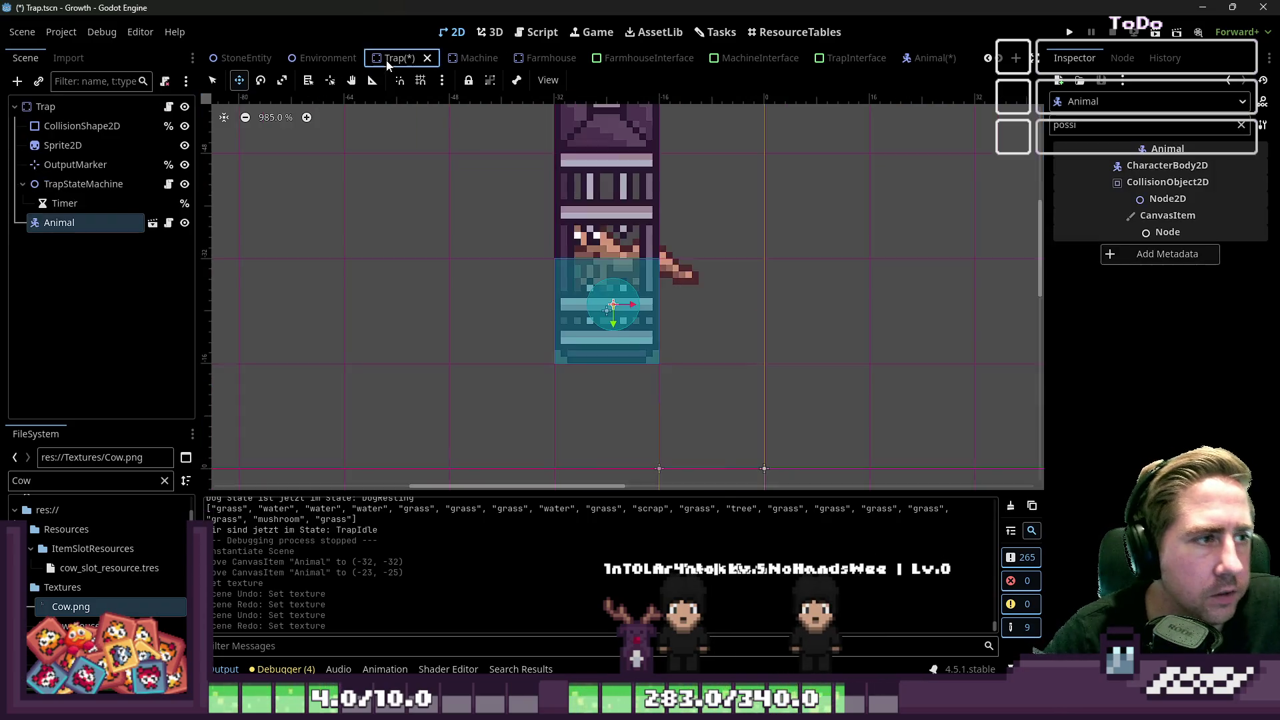
# Step: Save both the Animal scene and the Trap scene
pyautogui.click(907, 58)
pyautogui.hotkey('ctrl', 's')
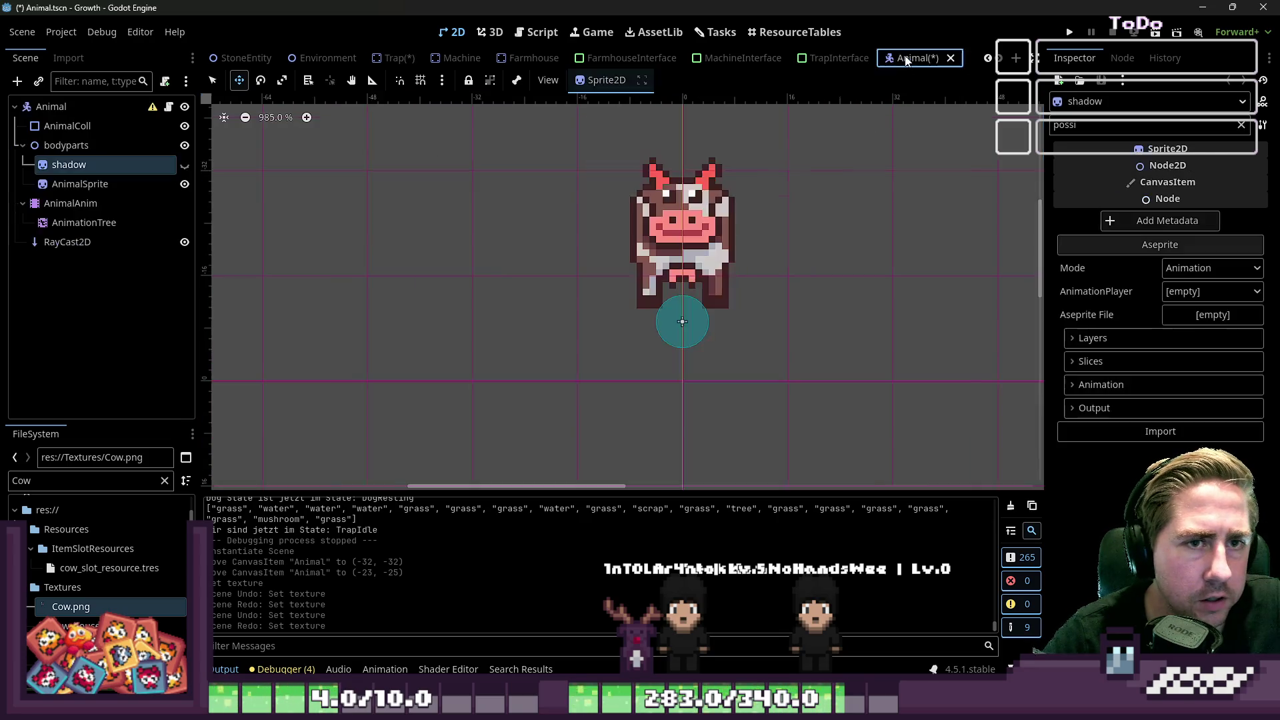
pyautogui.click(392, 58)
pyautogui.hotkey('ctrl', 's')
# Step: Lower the cow Animal slightly within the trap
pyautogui.scroll(3, 607, 282)
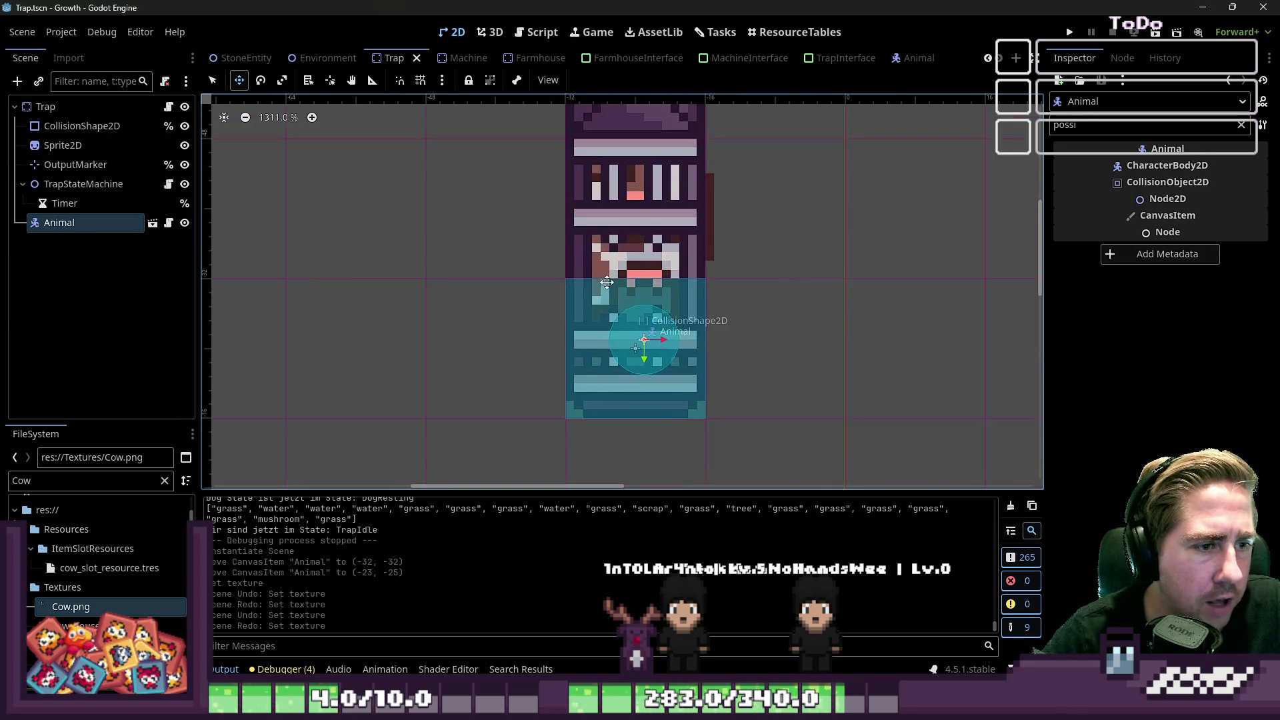
pyautogui.moveTo(607, 282); pyautogui.dragTo(604, 344)
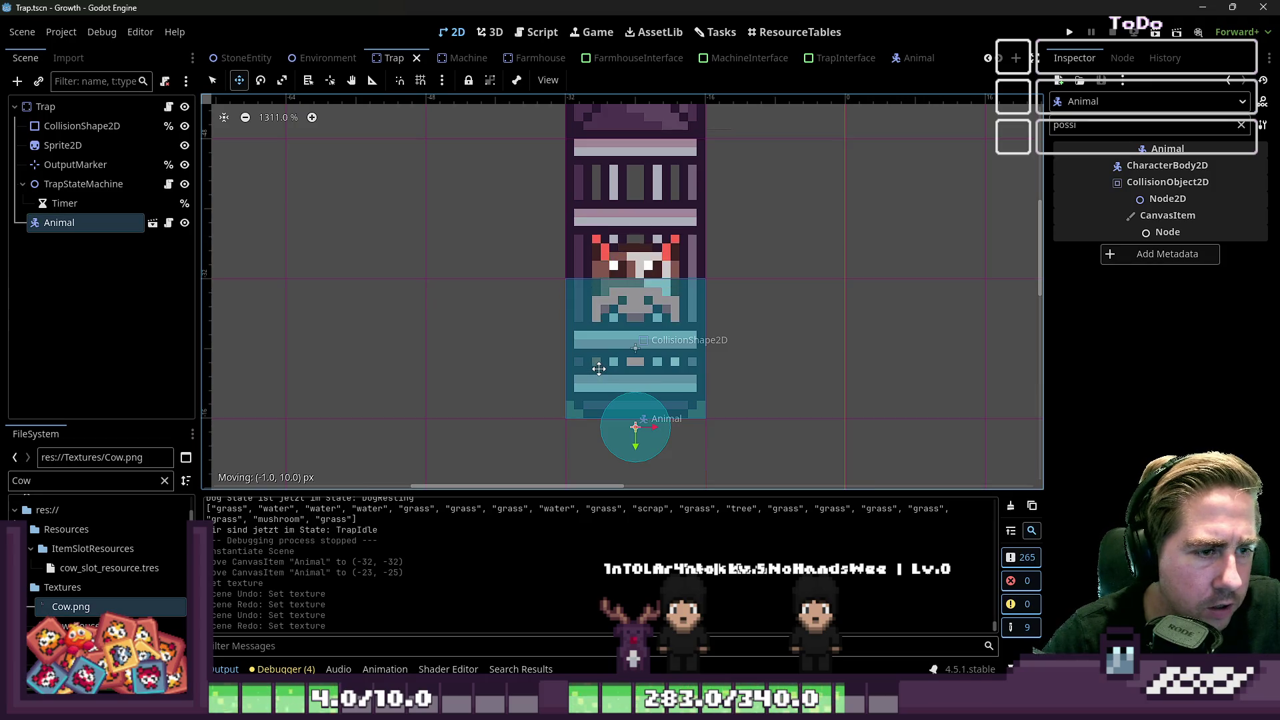
pyautogui.moveTo(600, 364); pyautogui.dragTo(600, 365)
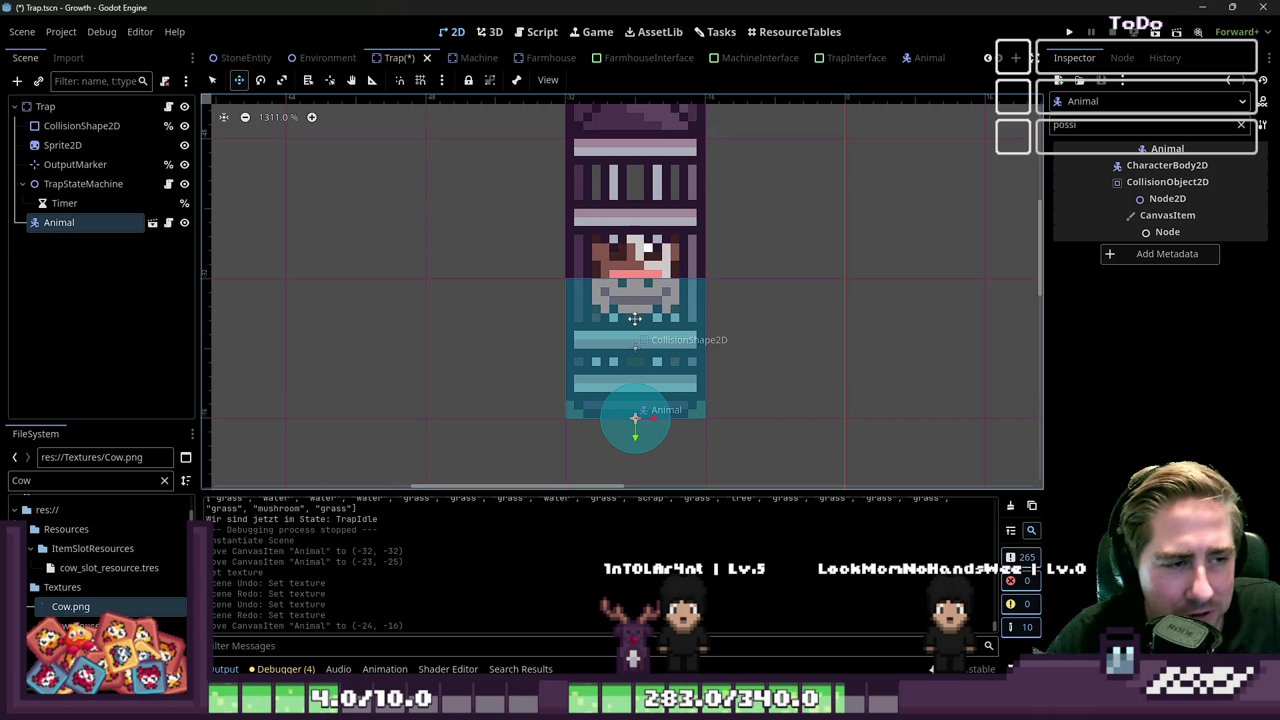
pyautogui.click(65, 204)
pyautogui.click(63, 223)
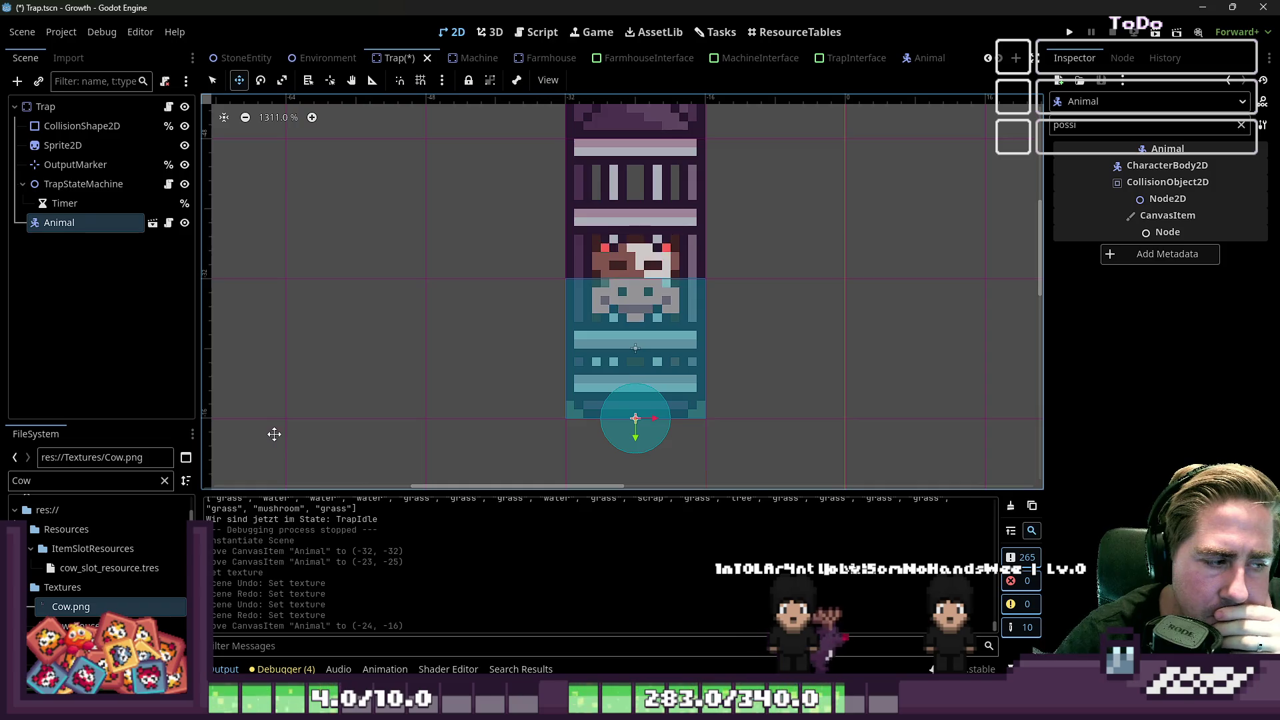
# Step: Filter for 'Otter' and try dragging Otter.png into the trap, cancel, then close the Animal scene
pyautogui.click(57, 483)
pyautogui.write('Otter')
pyautogui.scroll(-3, 162, 563)
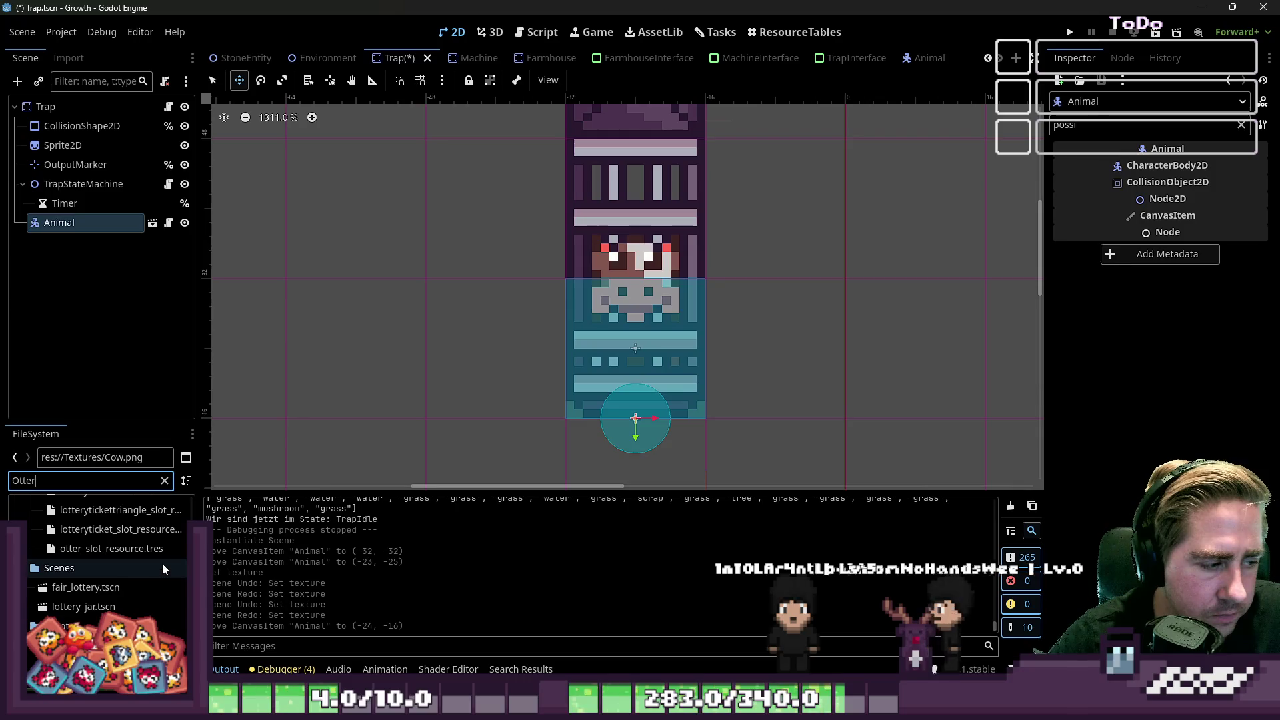
pyautogui.scroll(-3, 162, 564)
pyautogui.scroll(-5, 162, 564)
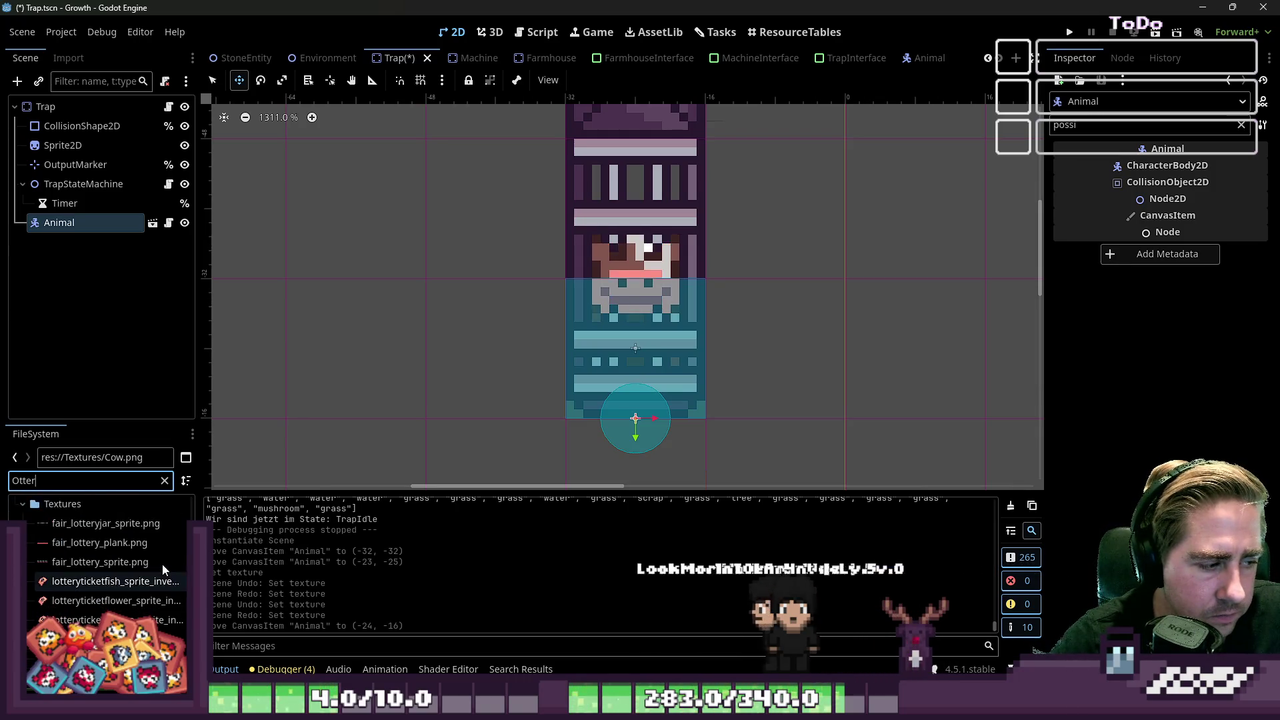
pyautogui.click(100, 625)
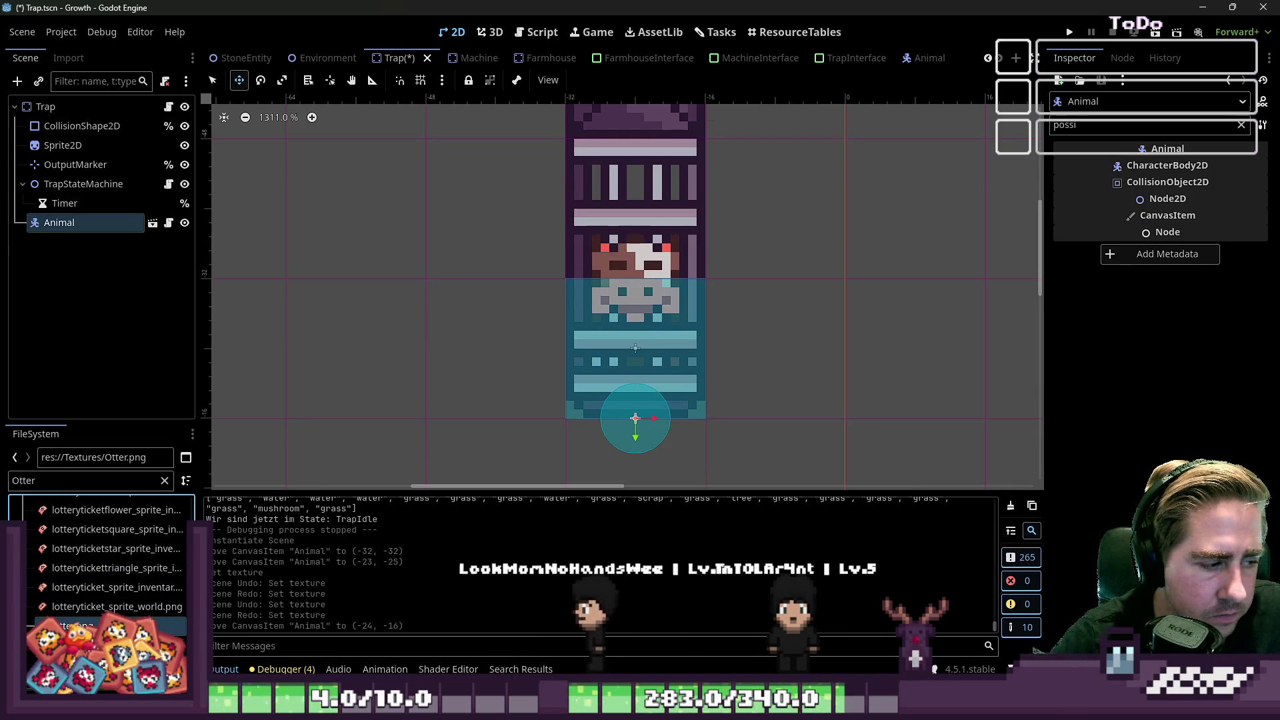
pyautogui.moveTo(100, 625)
pyautogui.mouseDown()
pyautogui.moveTo(202, 422)
pyautogui.moveTo(97, 555)
pyautogui.moveTo(532, 348)
pyautogui.moveTo(514, 431)
pyautogui.moveTo(570, 291)
pyautogui.moveTo(271, 227)
pyautogui.moveTo(120, 215)
pyautogui.moveTo(144, 236)
pyautogui.moveTo(838, 100)
pyautogui.moveTo(929, 94)
pyautogui.moveTo(614, 298)
pyautogui.mouseUp()
pyautogui.press('Escape')
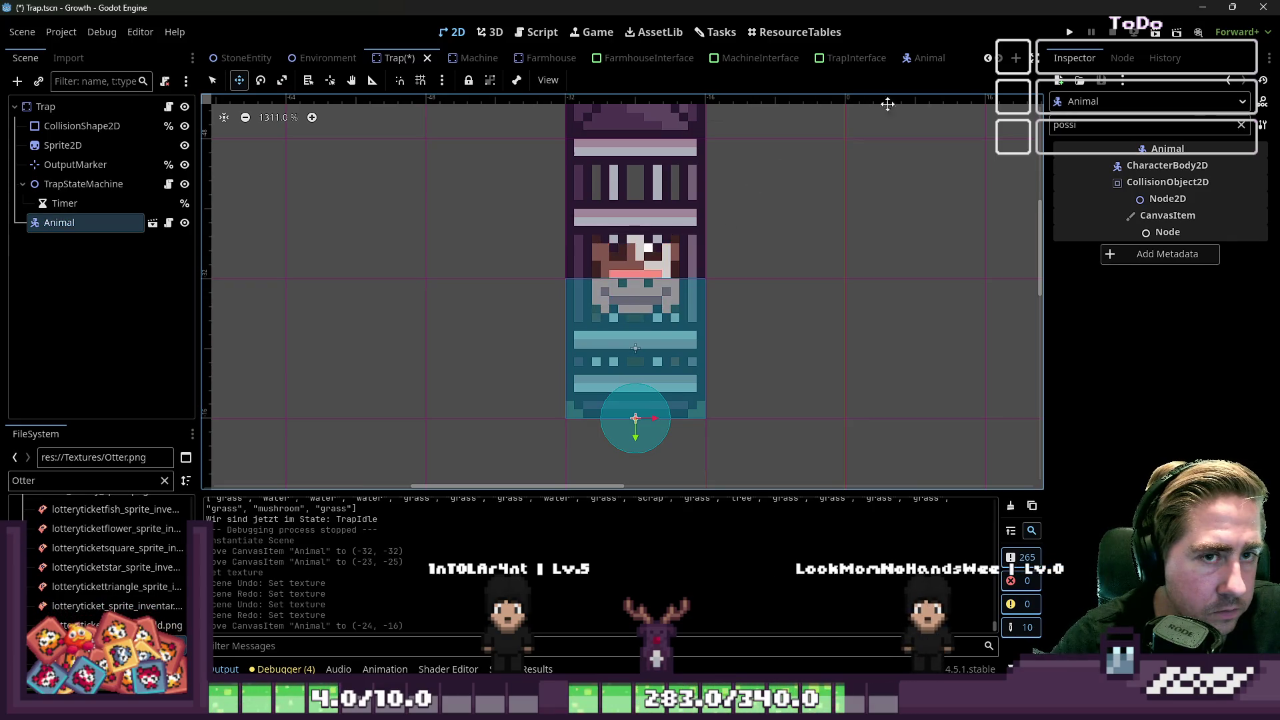
pyautogui.click(929, 58)
pyautogui.hotkey('ctrl', 'w')
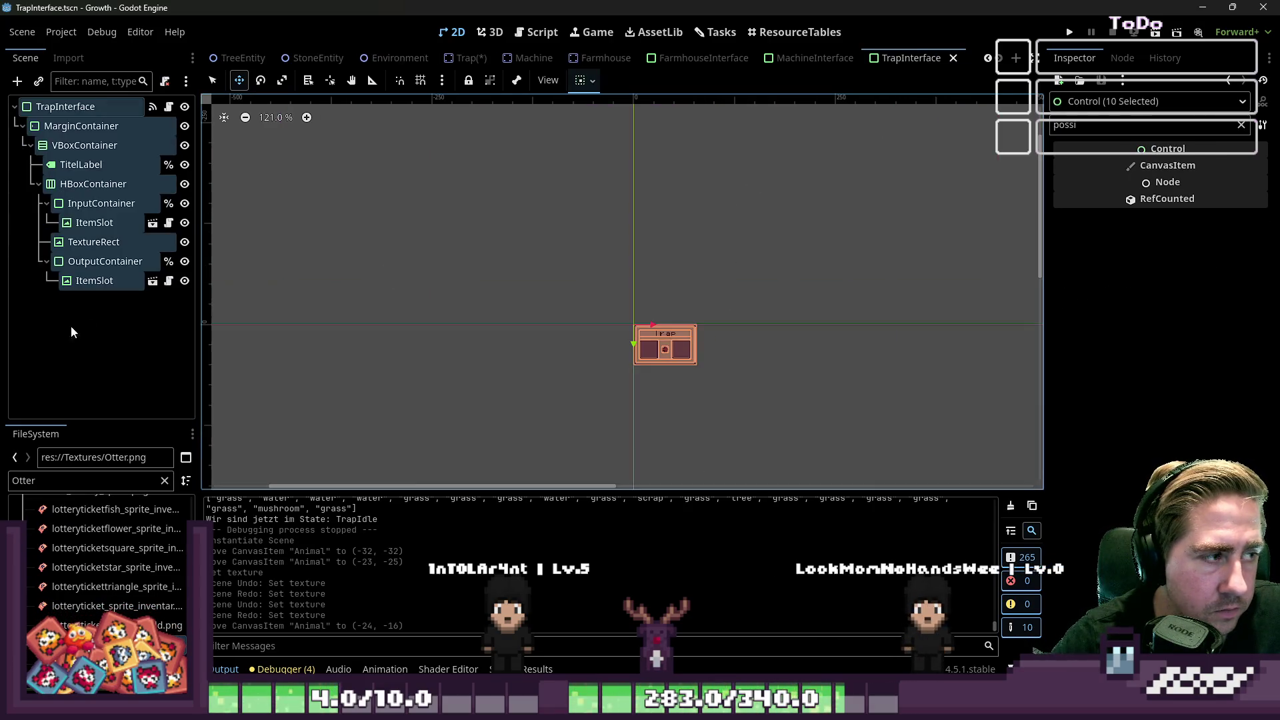
# Step: Filter the FileSystem for 'Animal' and reopen Animal.tscn
pyautogui.click(67, 293)
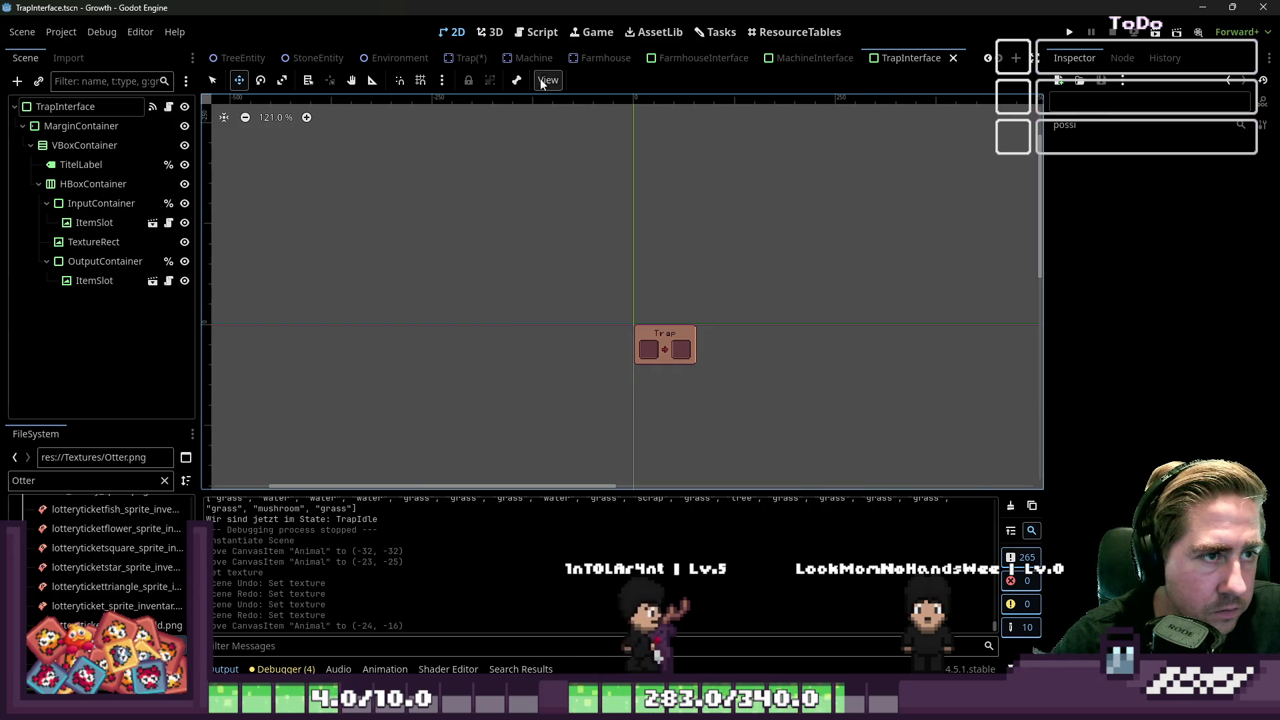
pyautogui.doubleClick(74, 481)
pyautogui.write('Animal')
pyautogui.scroll(-10, 65, 593)
pyautogui.scroll(6, 66, 594)
pyautogui.scroll(-3, 65, 593)
pyautogui.doubleClick(76, 573)
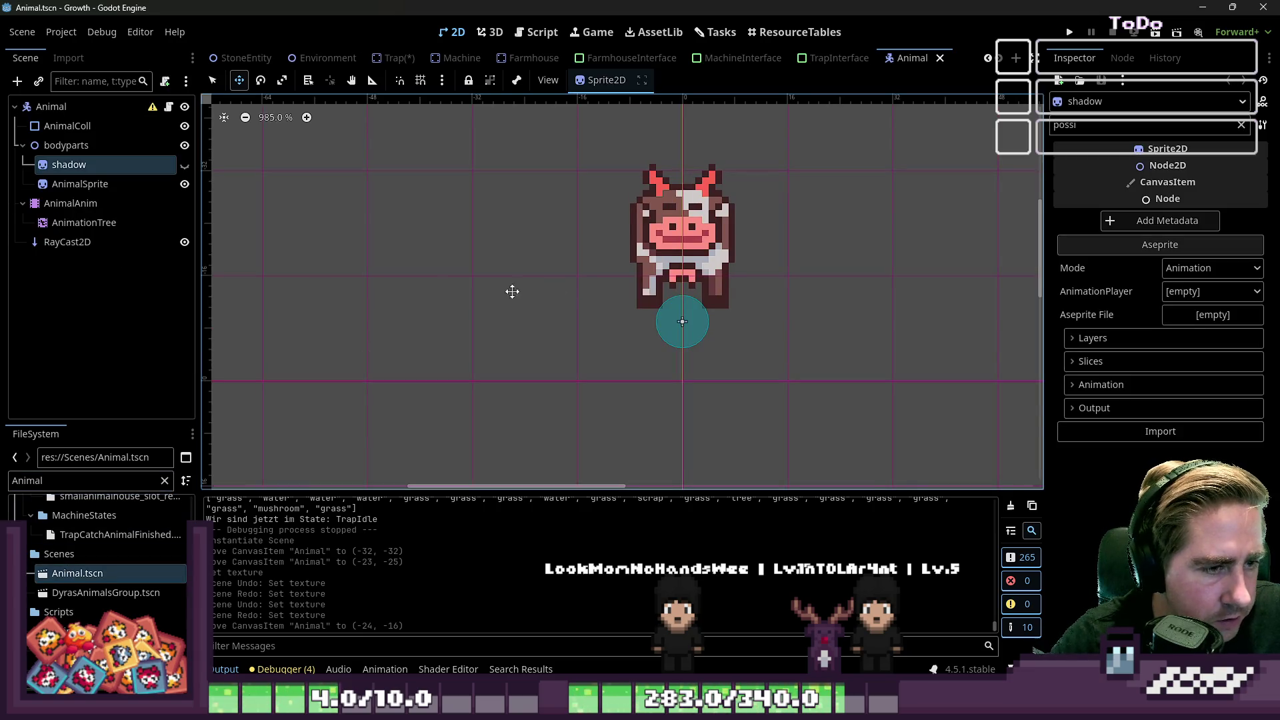
# Step: Select AnimalSprite and set its texture to Otter.png found by filtering for 'Otter'
pyautogui.click(79, 184)
pyautogui.doubleClick(185, 184)
pyautogui.click(48, 482)
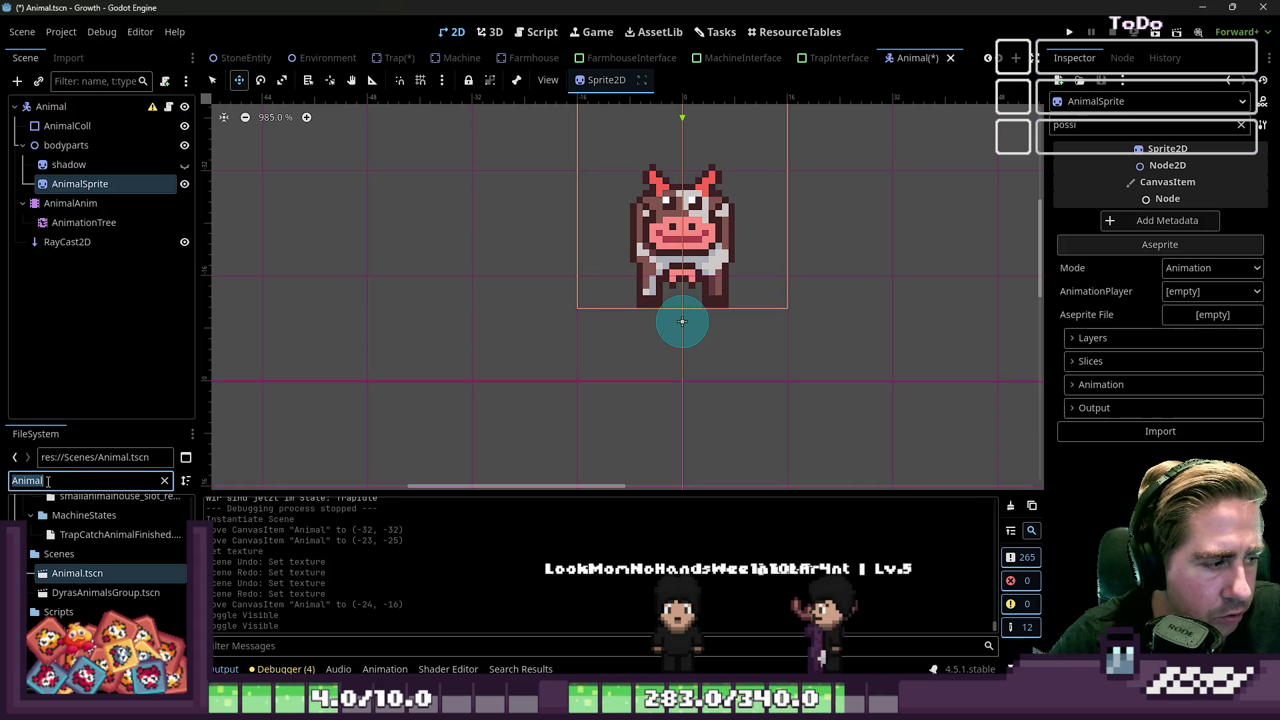
pyautogui.write('Otter')
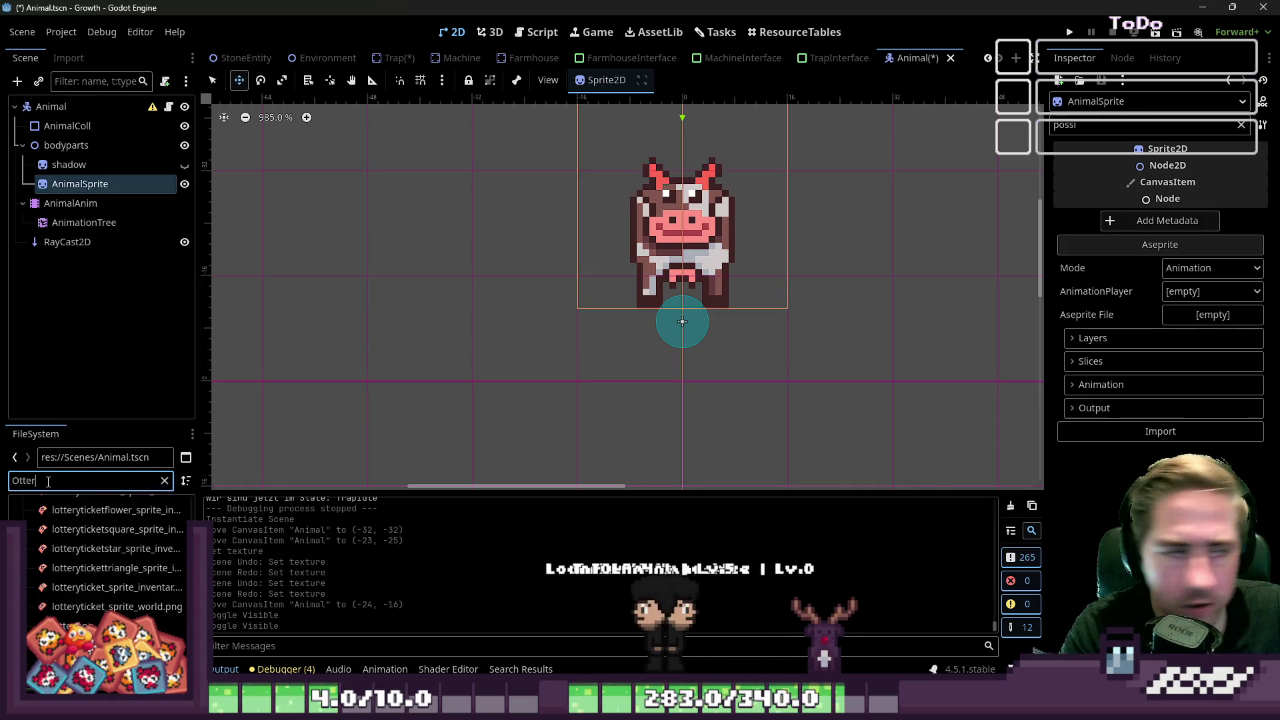
pyautogui.scroll(-3, 88, 603)
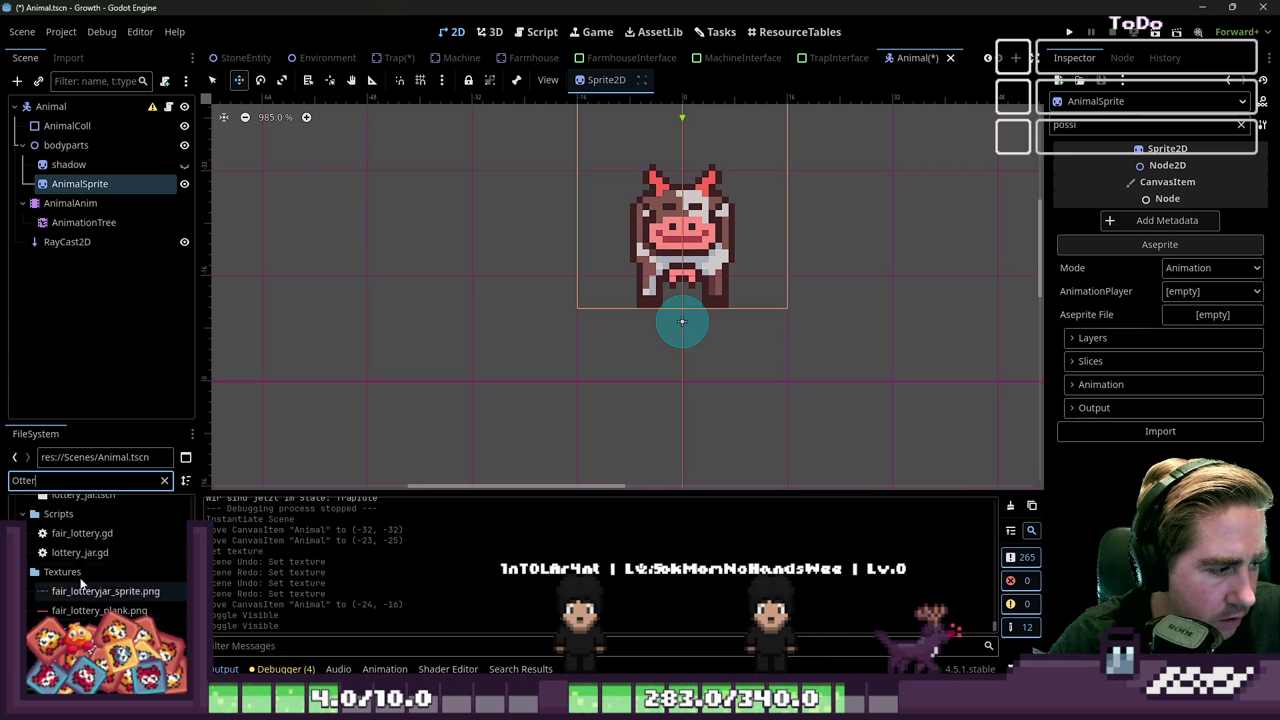
pyautogui.scroll(-2, 87, 547)
pyautogui.scroll(-3, 86, 540)
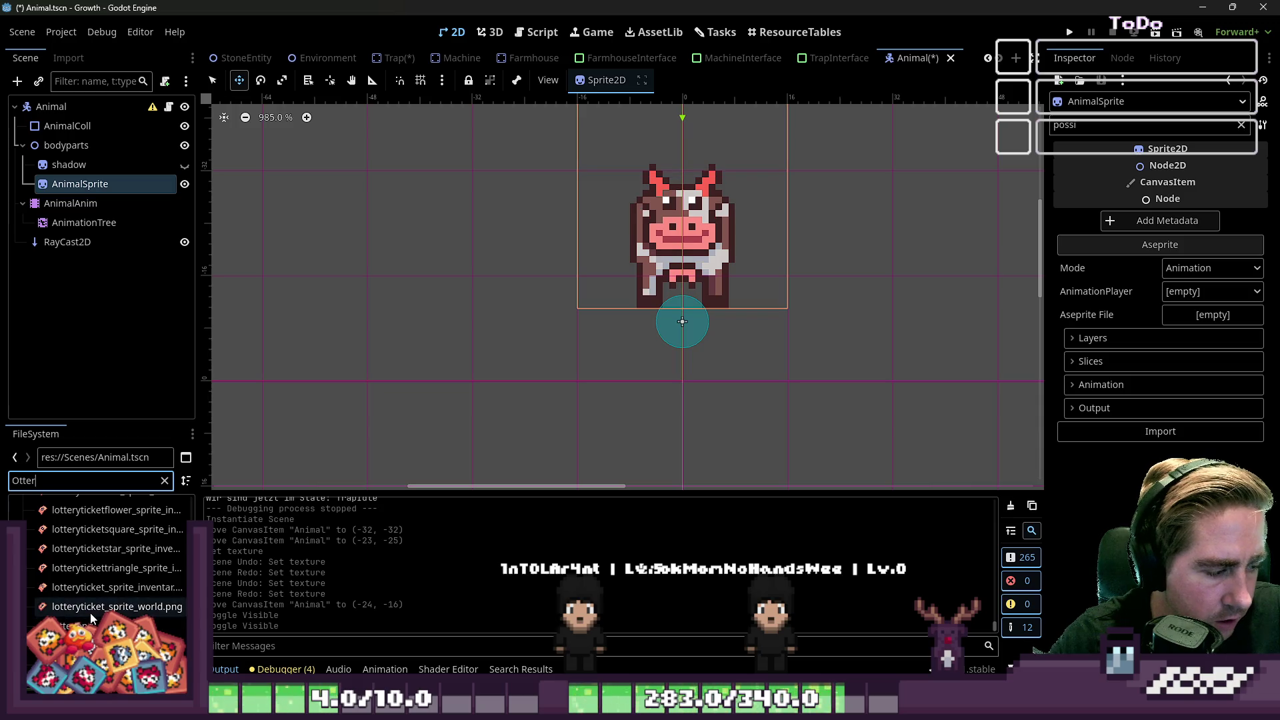
pyautogui.moveTo(66, 627)
pyautogui.mouseDown()
pyautogui.moveTo(225, 473)
pyautogui.moveTo(73, 150)
pyautogui.moveTo(74, 191)
pyautogui.mouseUp()
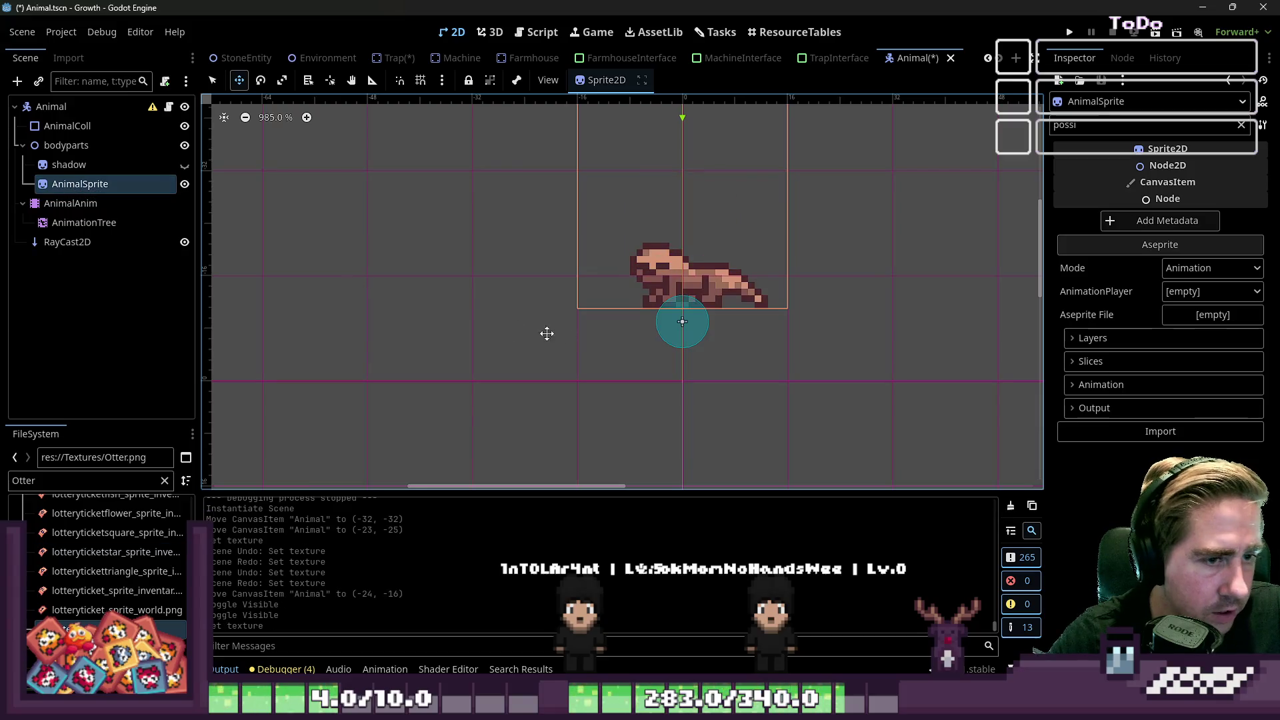